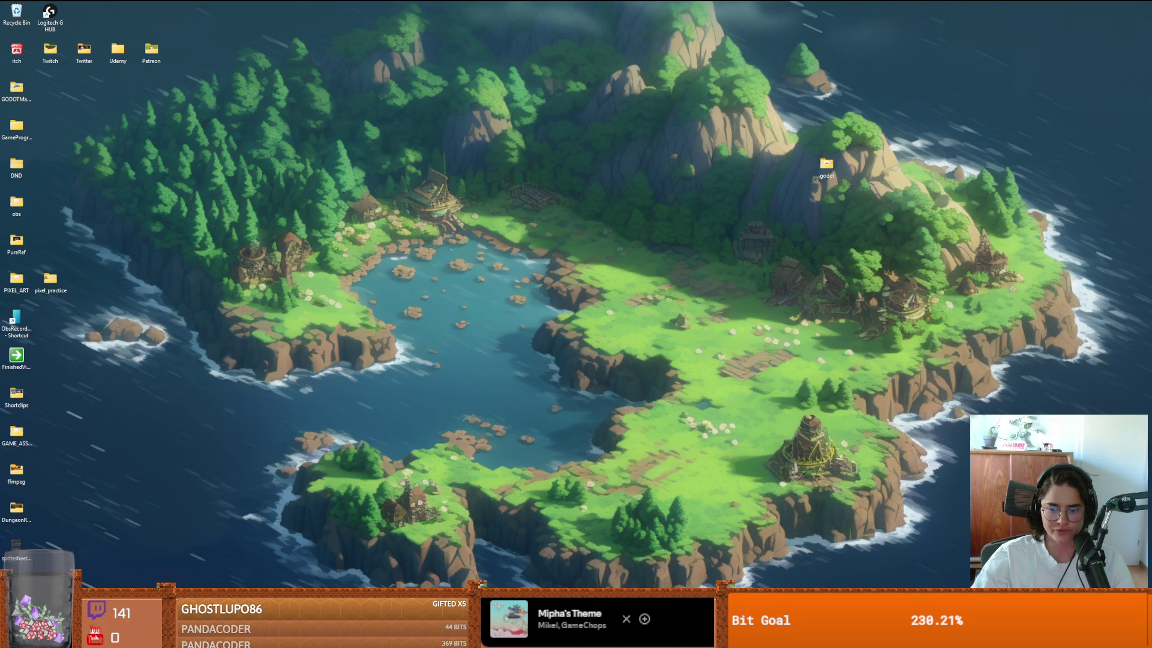
Launch Git Bash from the Start menu search, maximize it, then show the desktop
key("super")
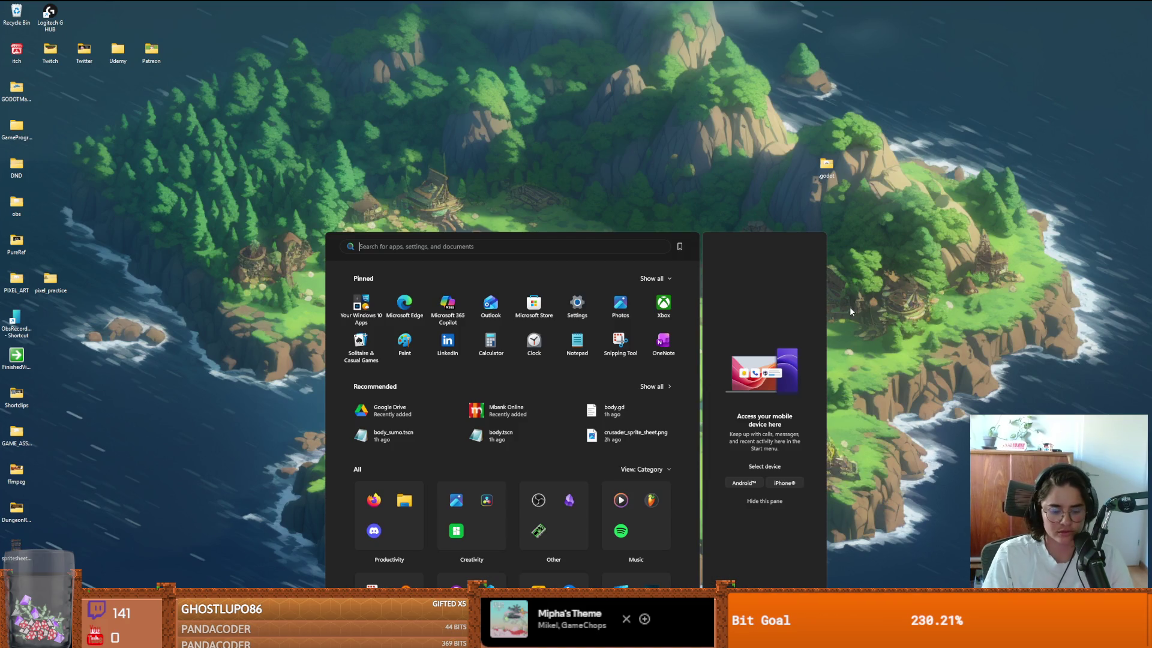
type("git")
key("Down")
key("Down")
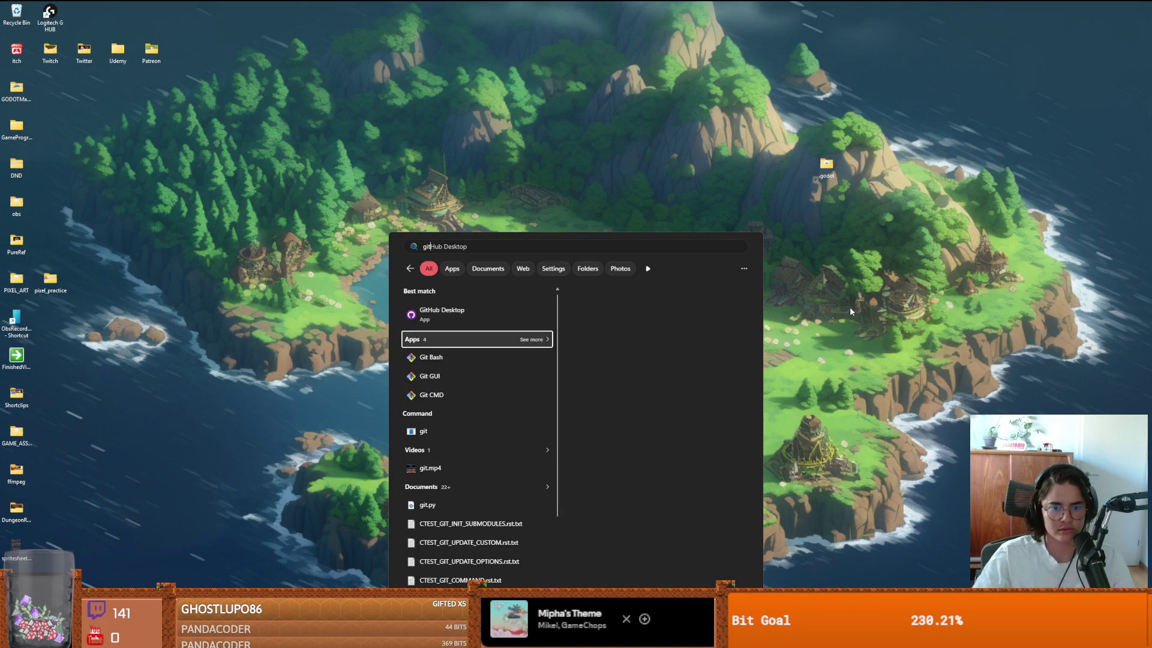
key("Return")
left_click(563, 103)
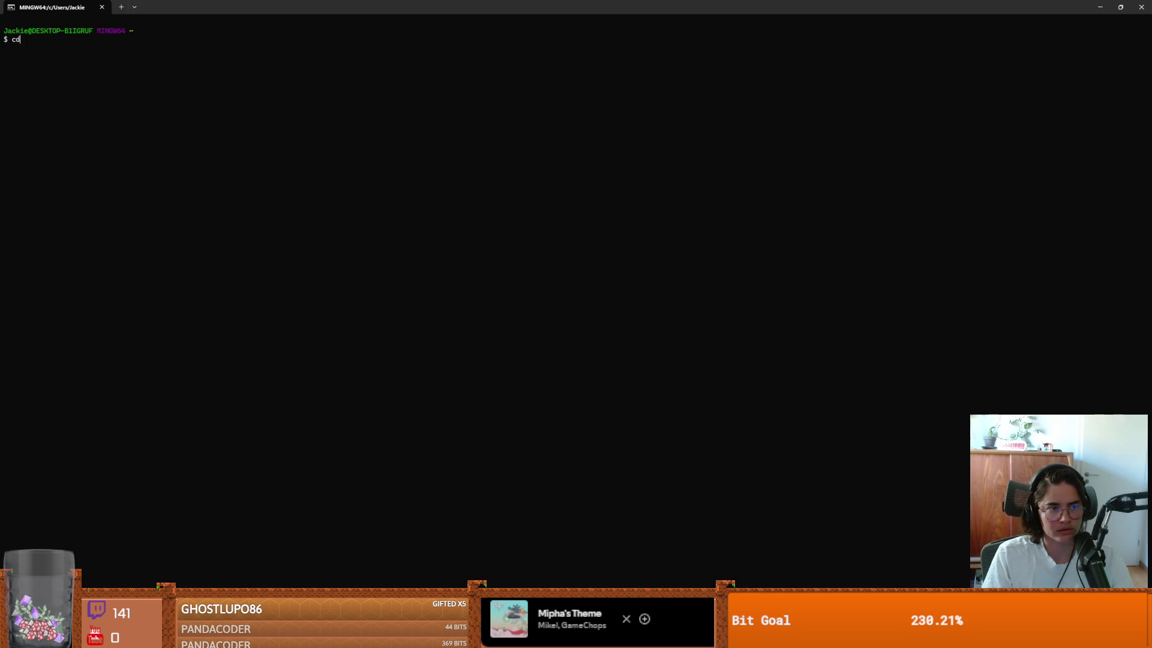
key("super+d")
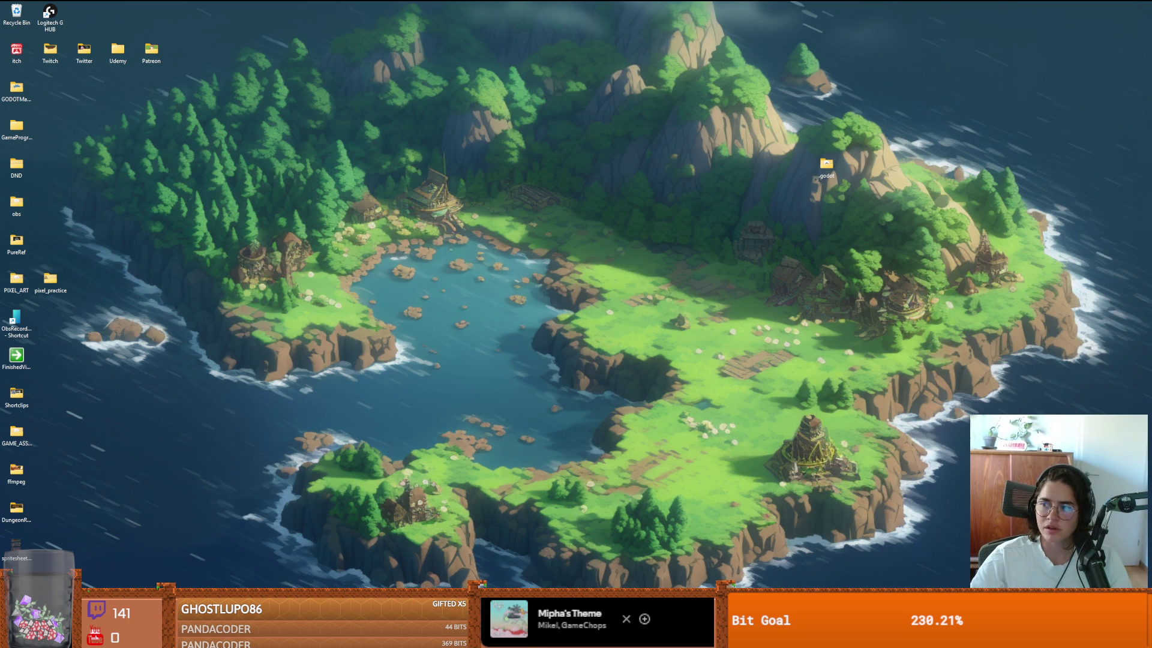
Close the extra StoneUI Explorer window and maximize the godot_twitch_games-main folder, bringing up its context menu
mouse_move(380, 637)
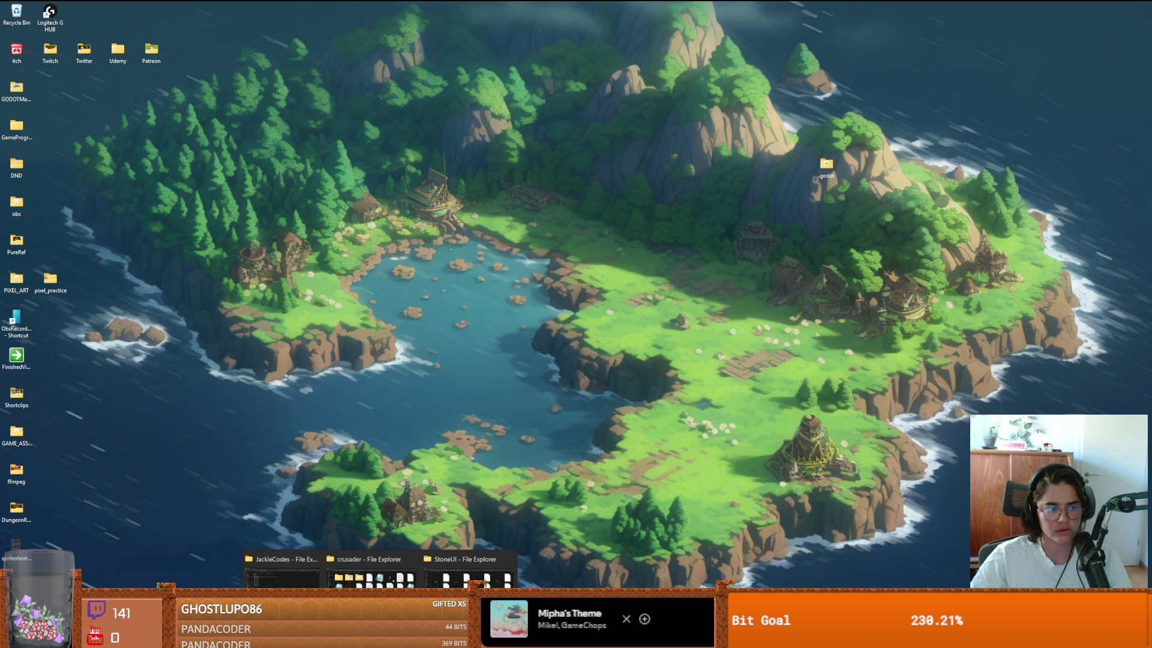
left_click(507, 559)
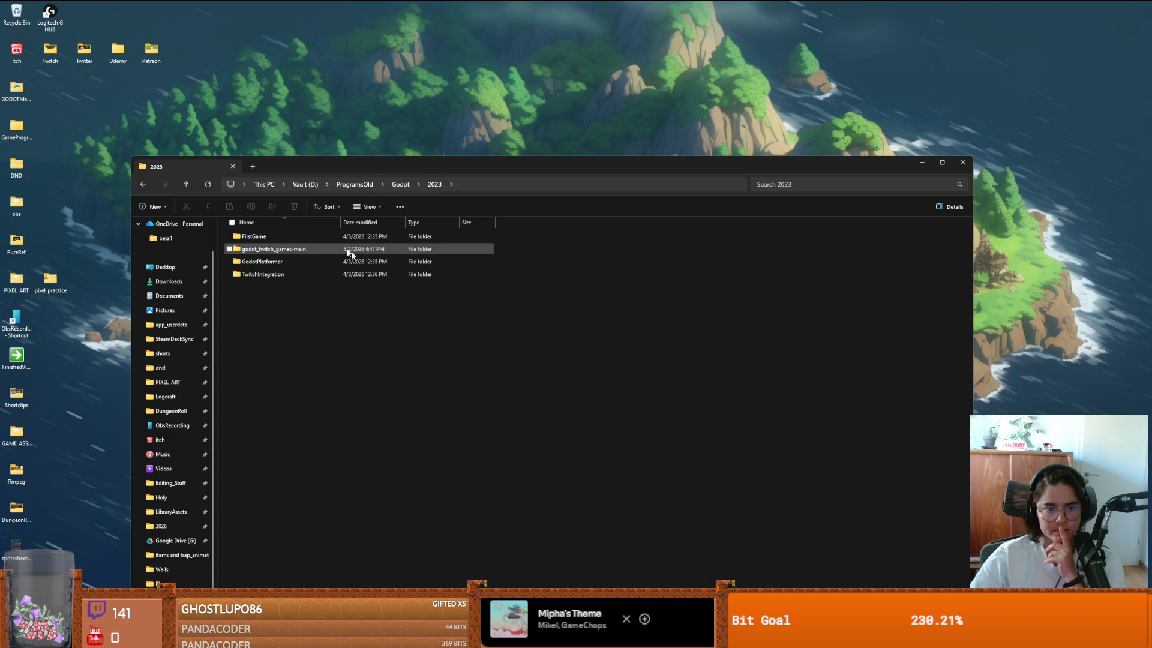
double_click(376, 163)
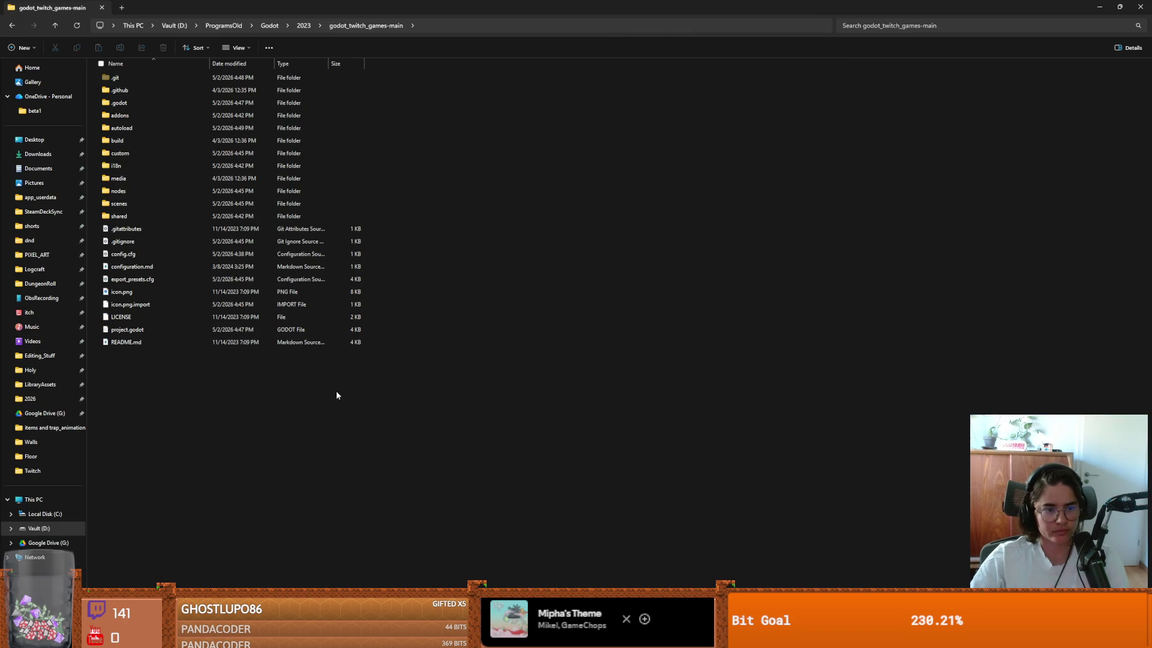
right_click(163, 394)
mouse_move(186, 401)
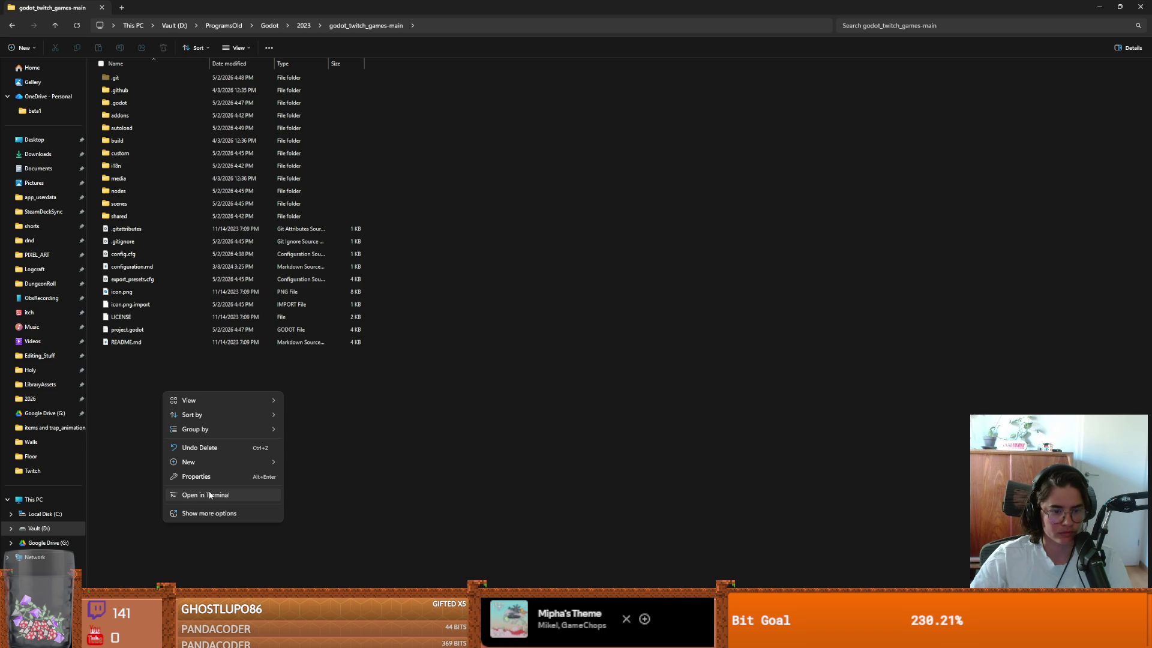
Open PowerShell in the project folder and run git fetch origin
left_click(209, 494)
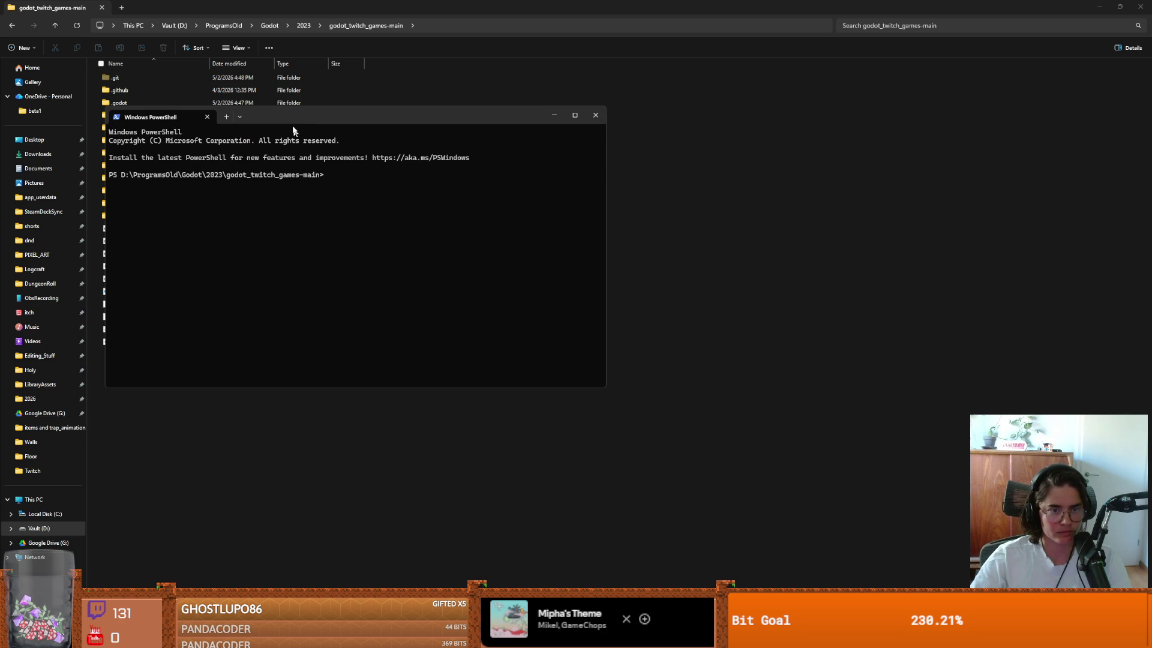
left_click_drag(300, 112, 448, 152)
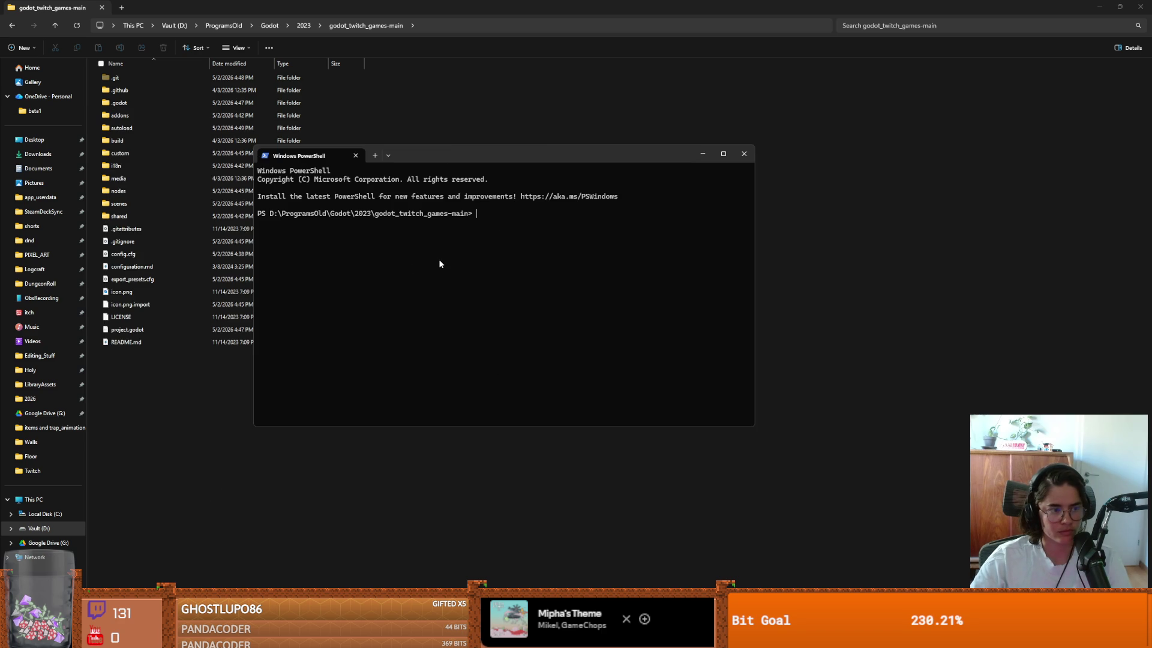
type("g")
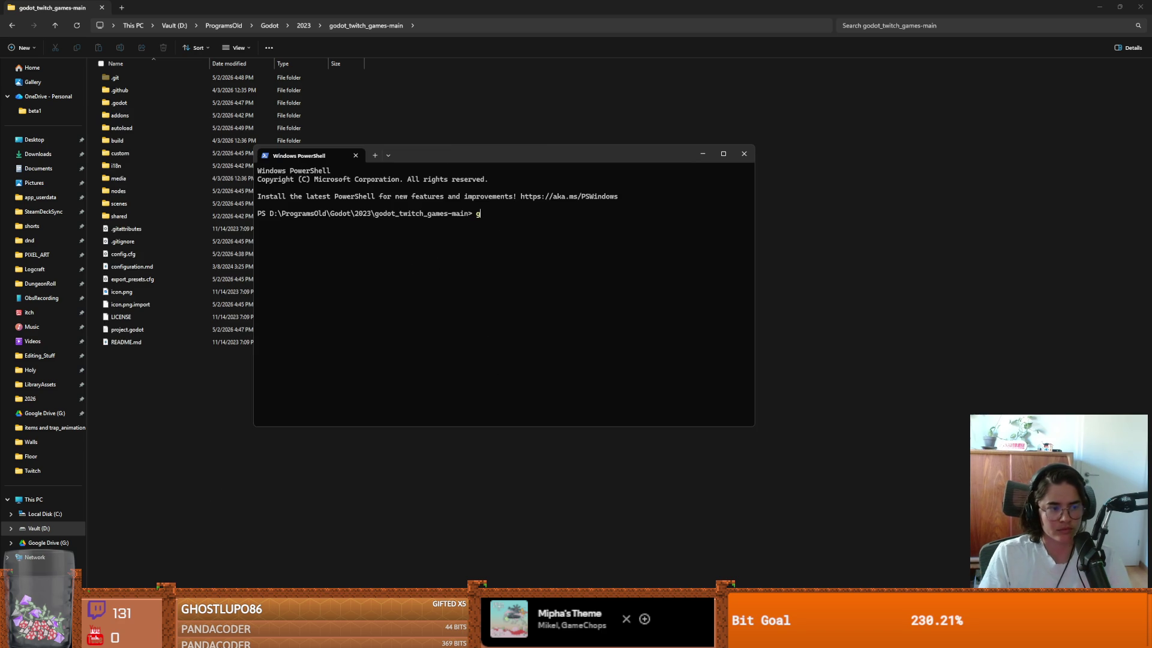
type("it getch origin")
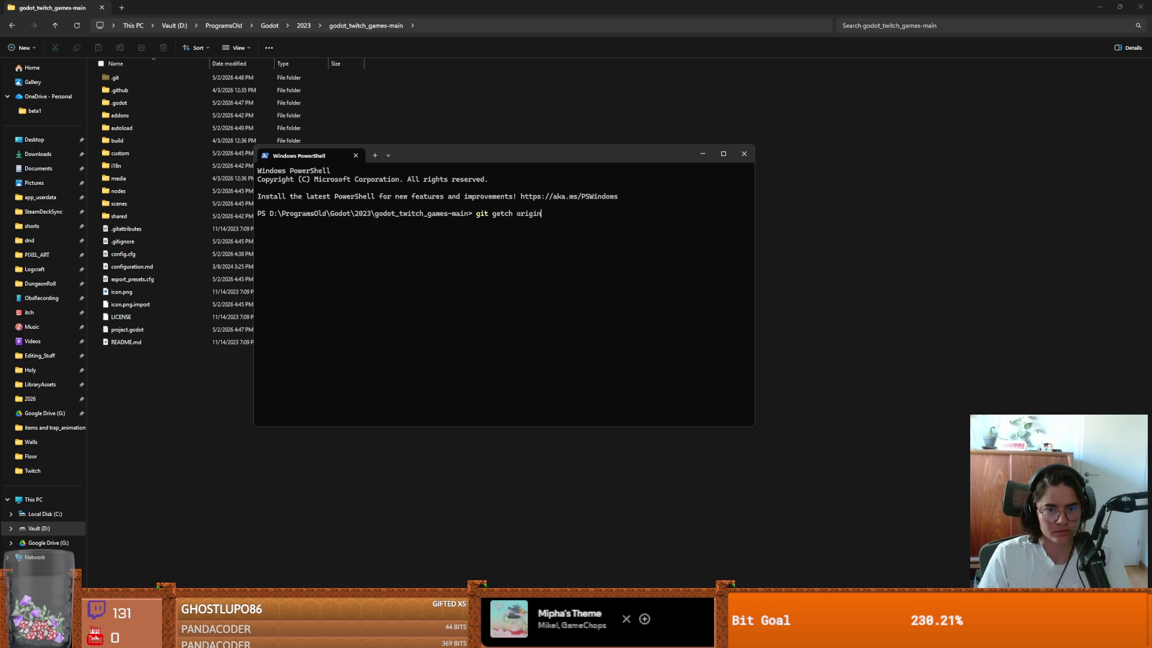
key("Return")
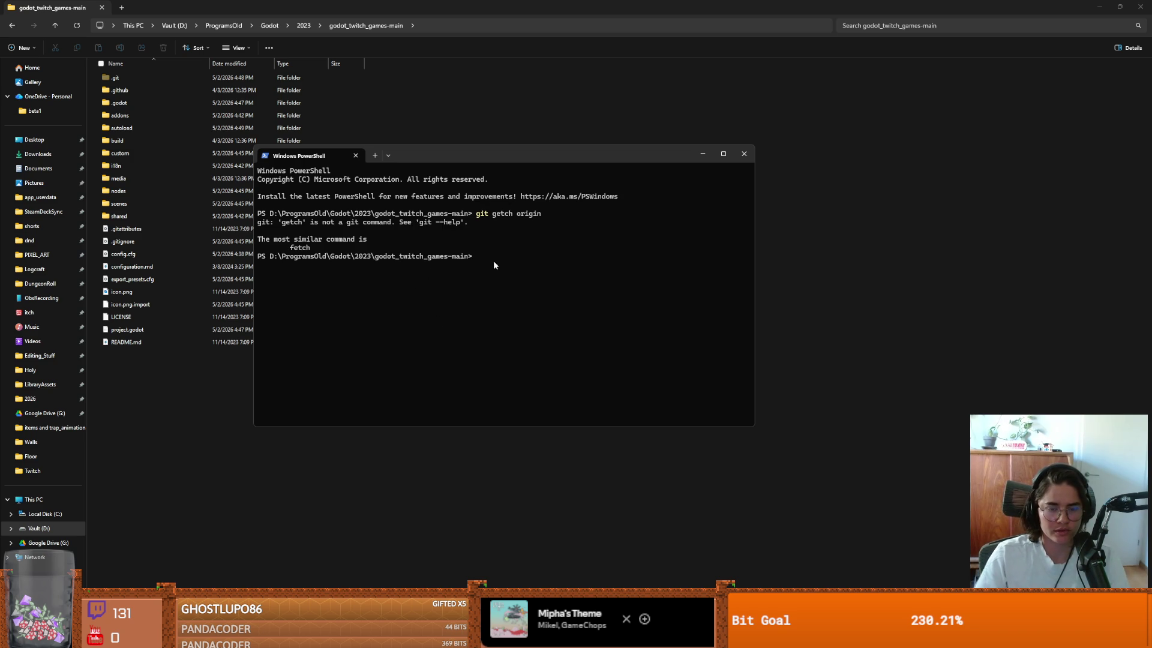
type("git fetch oriding")
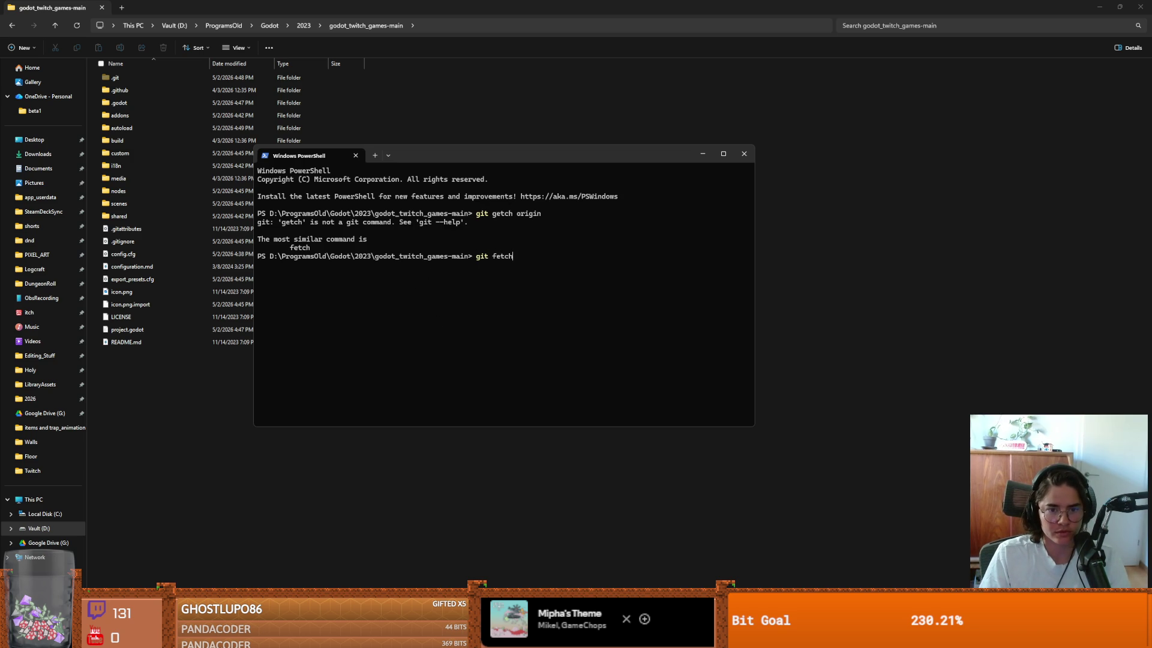
key("BackSpace")
key("BackSpace")
key("BackSpace")
type("gin")
key("Return")
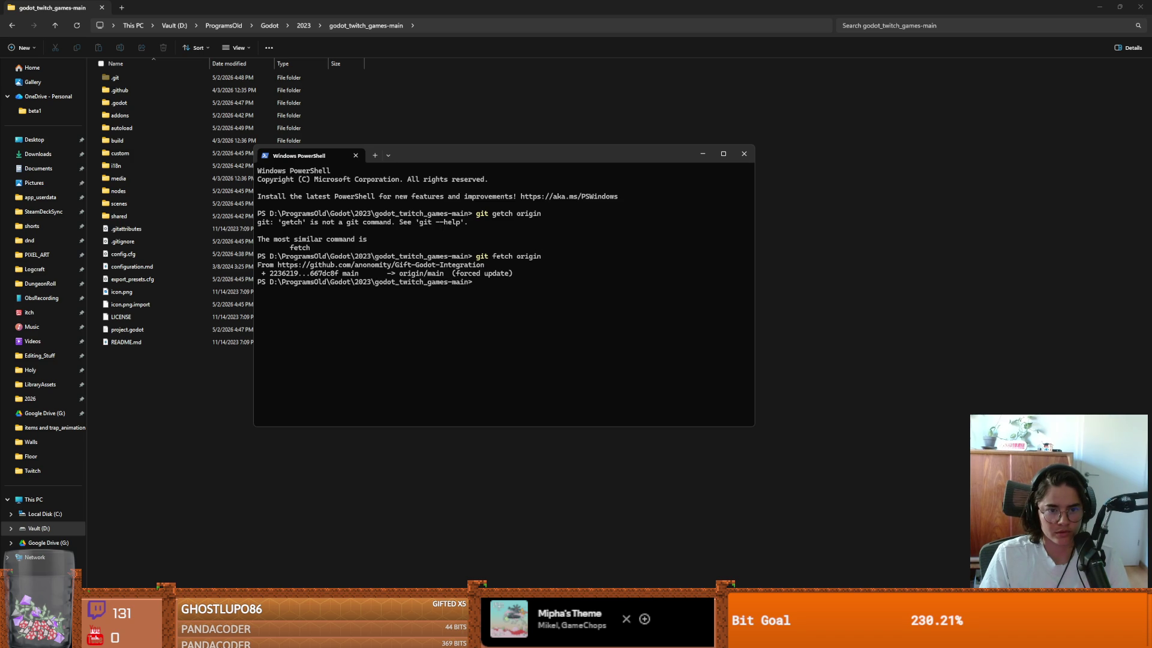
Hard-reset the project to origin/main, then close PowerShell and File Explorer
type("git reset")
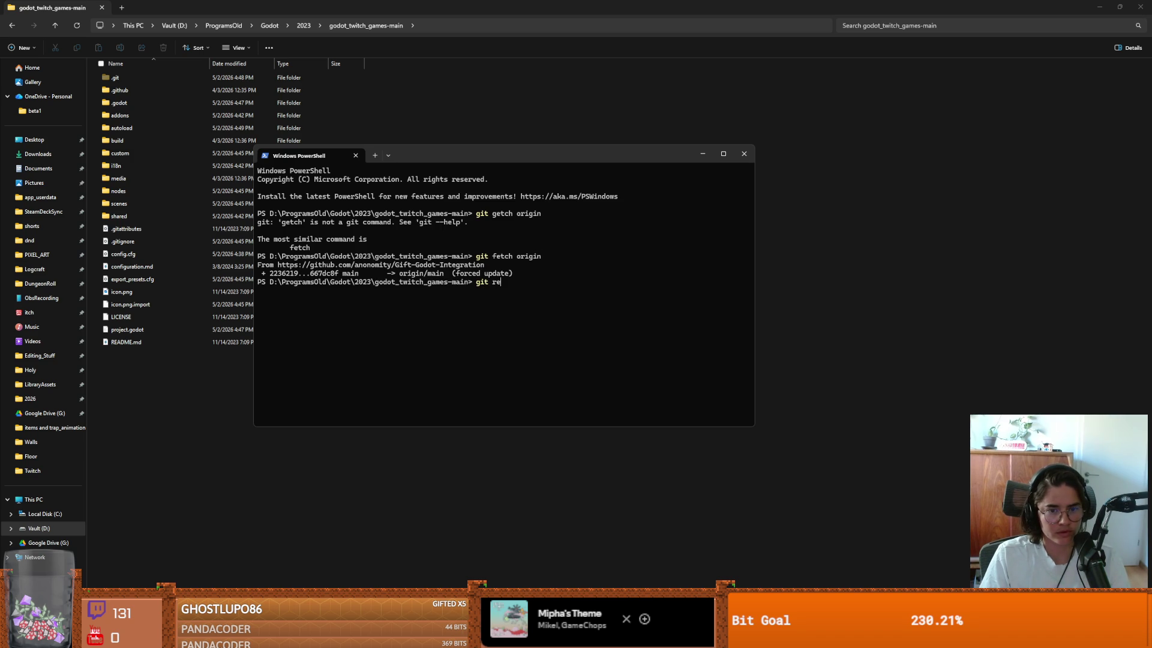
type(" ard")
type("orgi")
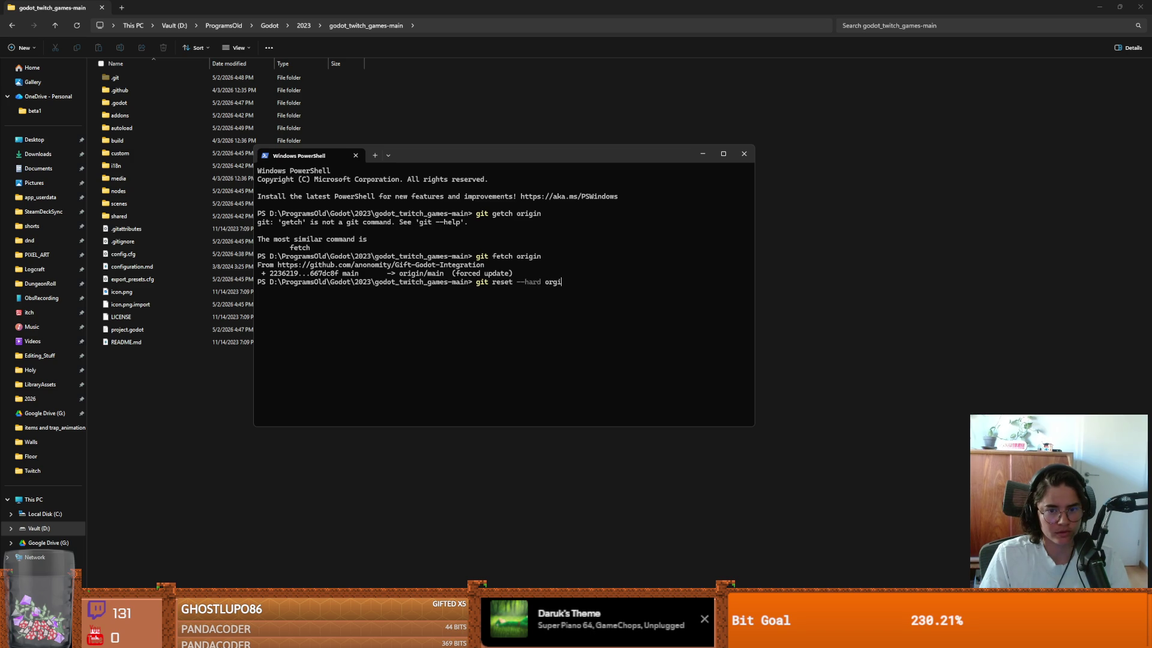
type("igin")
type("/main")
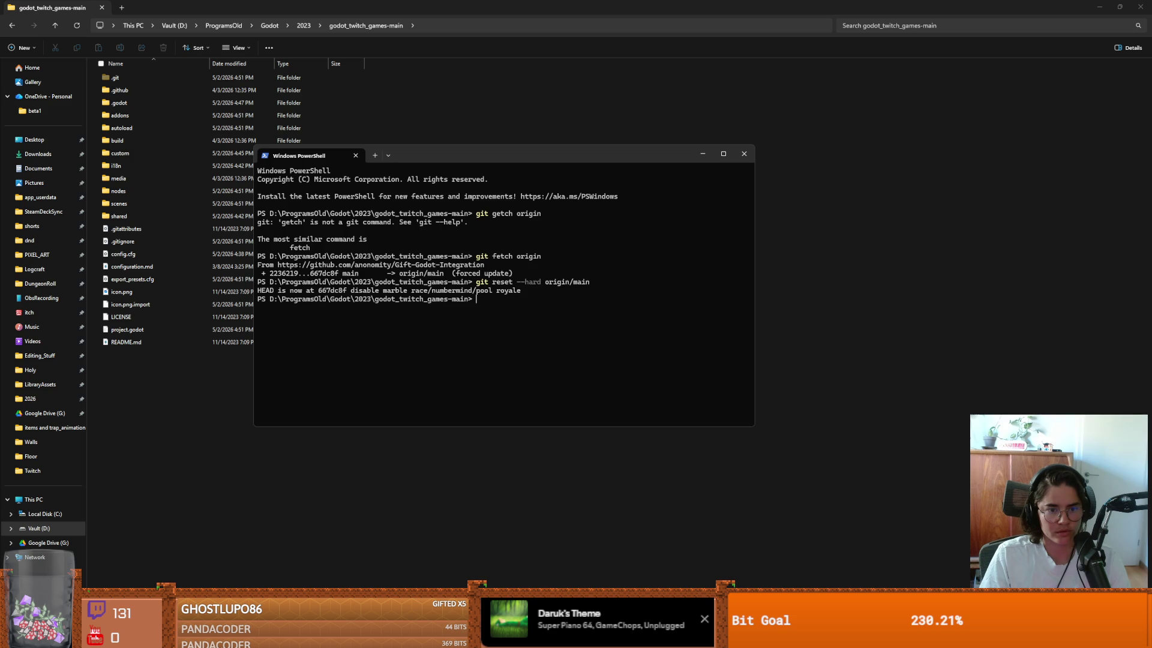
left_click(744, 153)
left_click(1119, 7)
Open godot_twitch_games from the maximized Godots manager for editing with Godot v4.6.2 stable
left_click(813, 169)
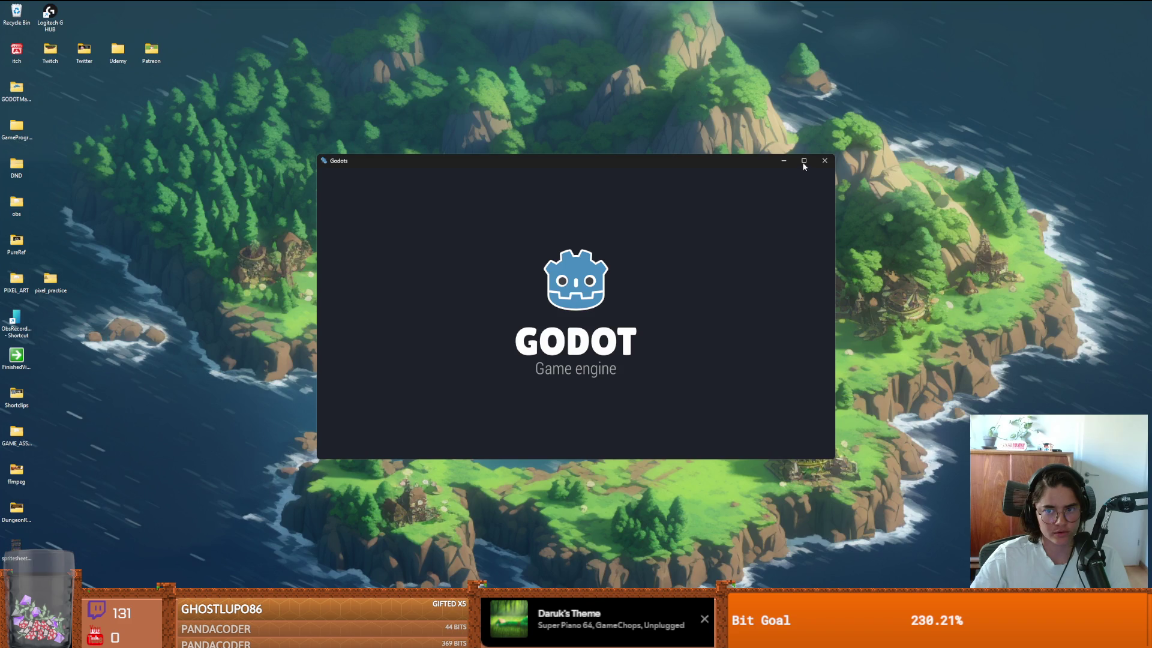
left_click(804, 162)
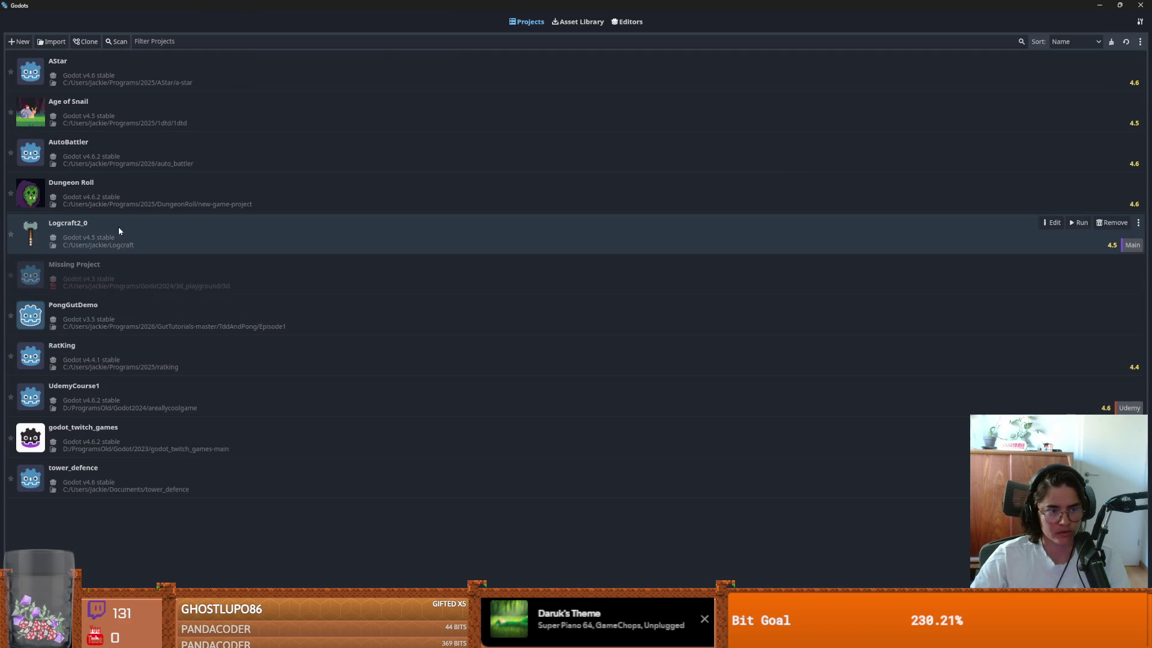
left_click(117, 437)
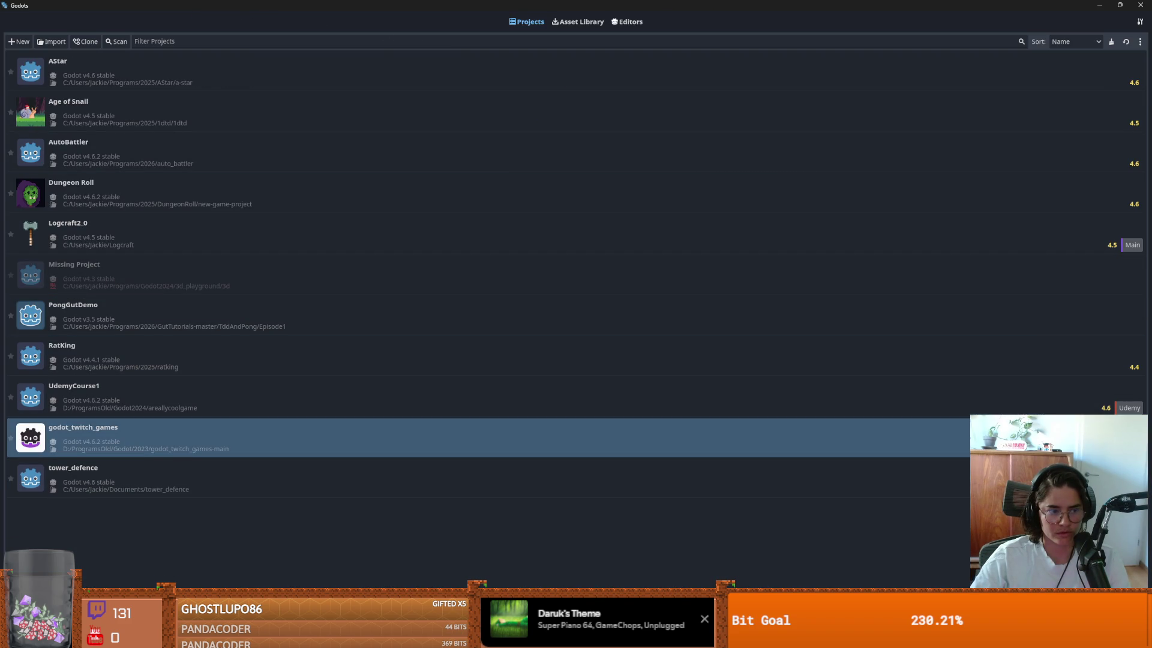
key("Return")
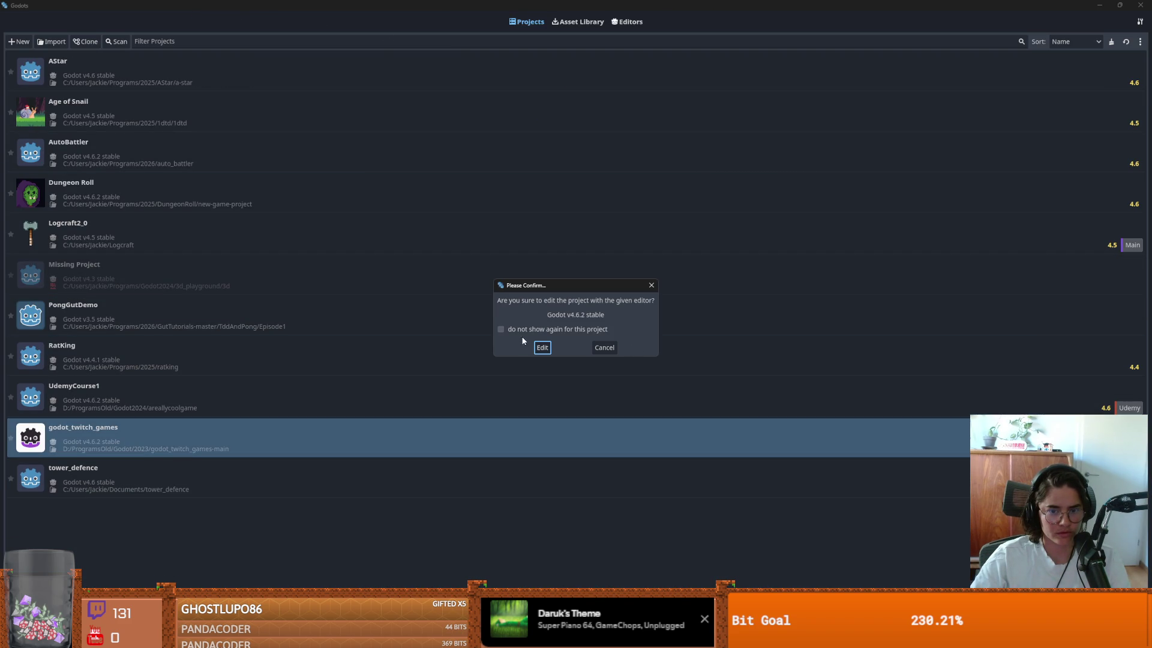
left_click(539, 348)
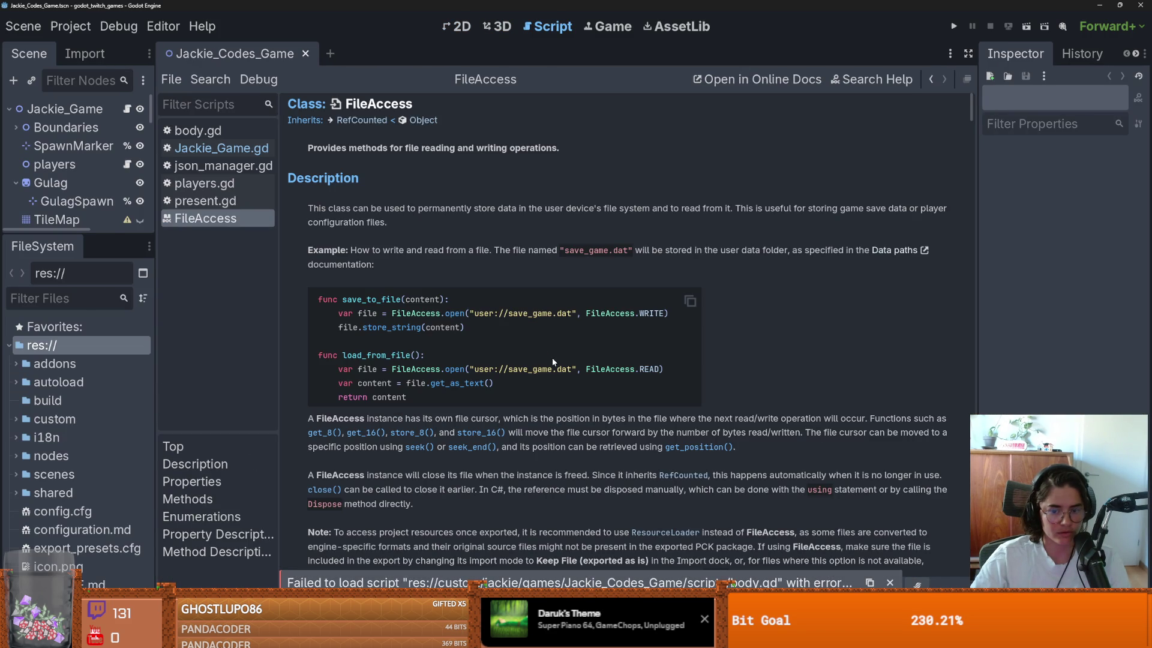
Dismiss the script load error and run the project, which halts on a body.gd parser error
left_click(890, 582)
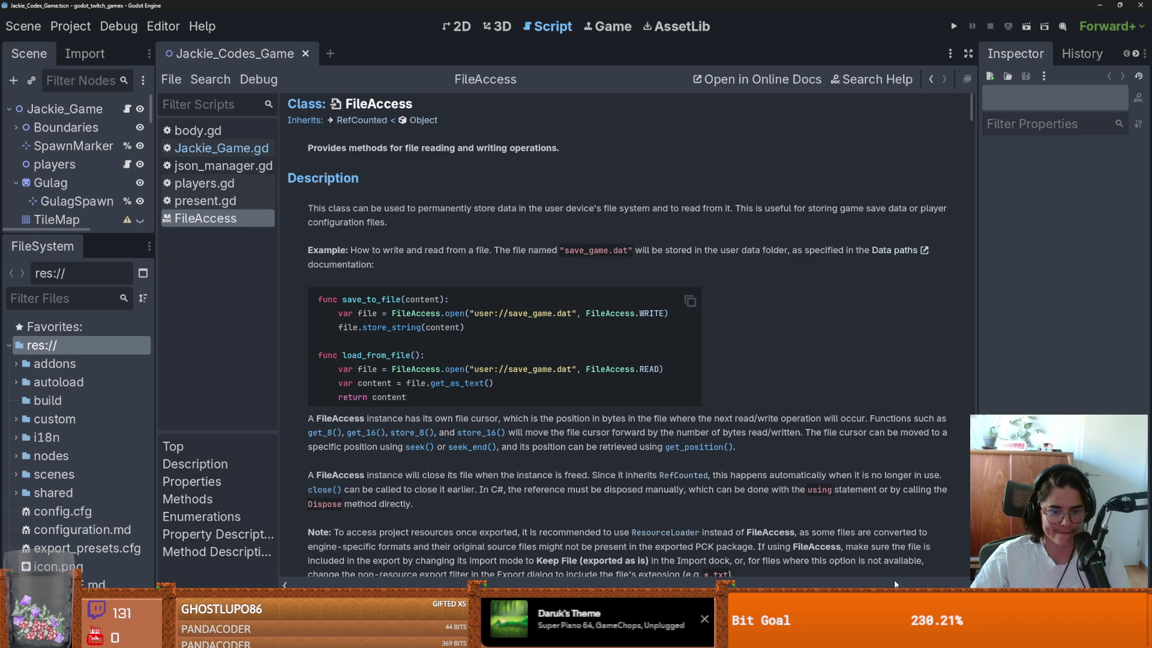
left_click(957, 26)
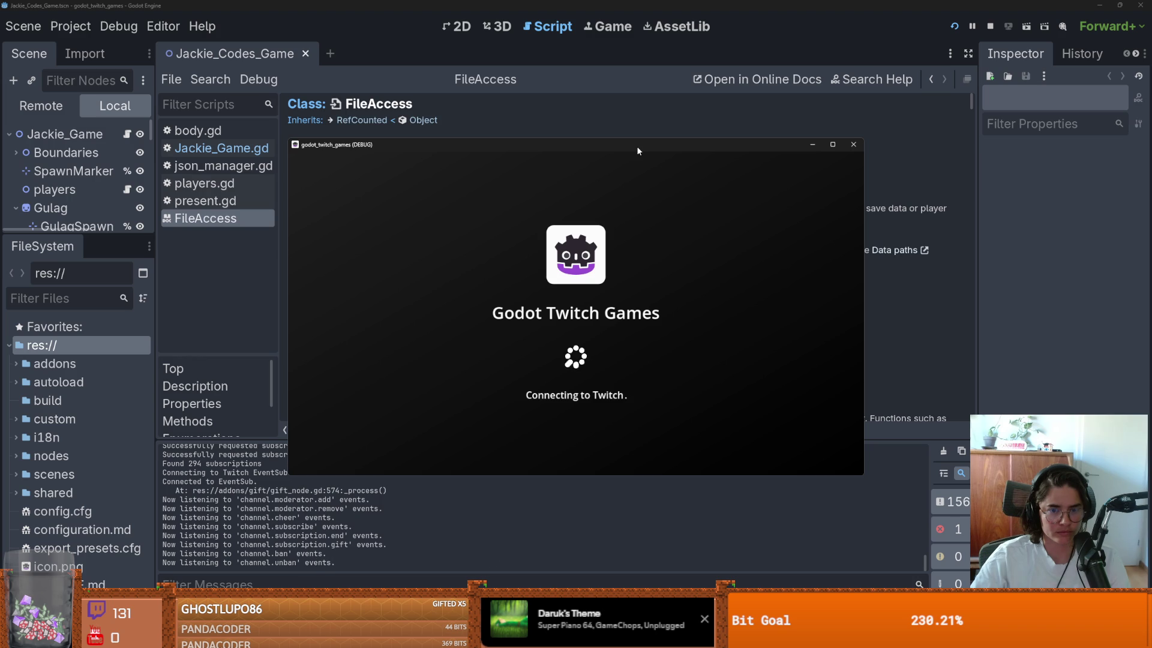
scroll(637, 150, "up", 3)
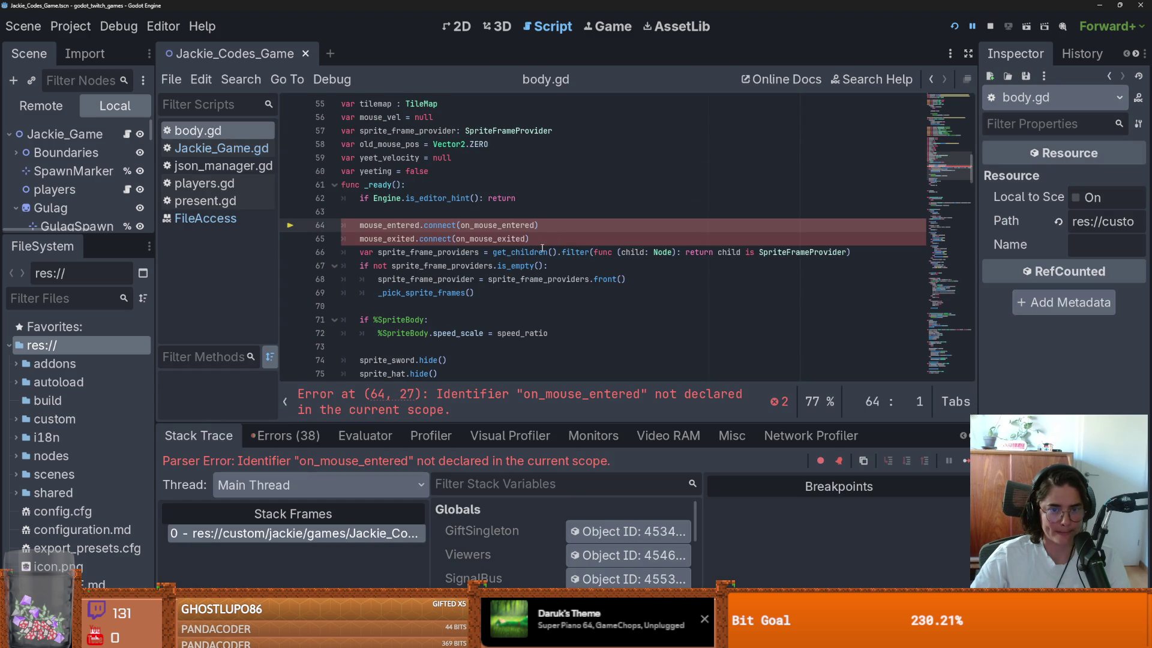
left_click(537, 239)
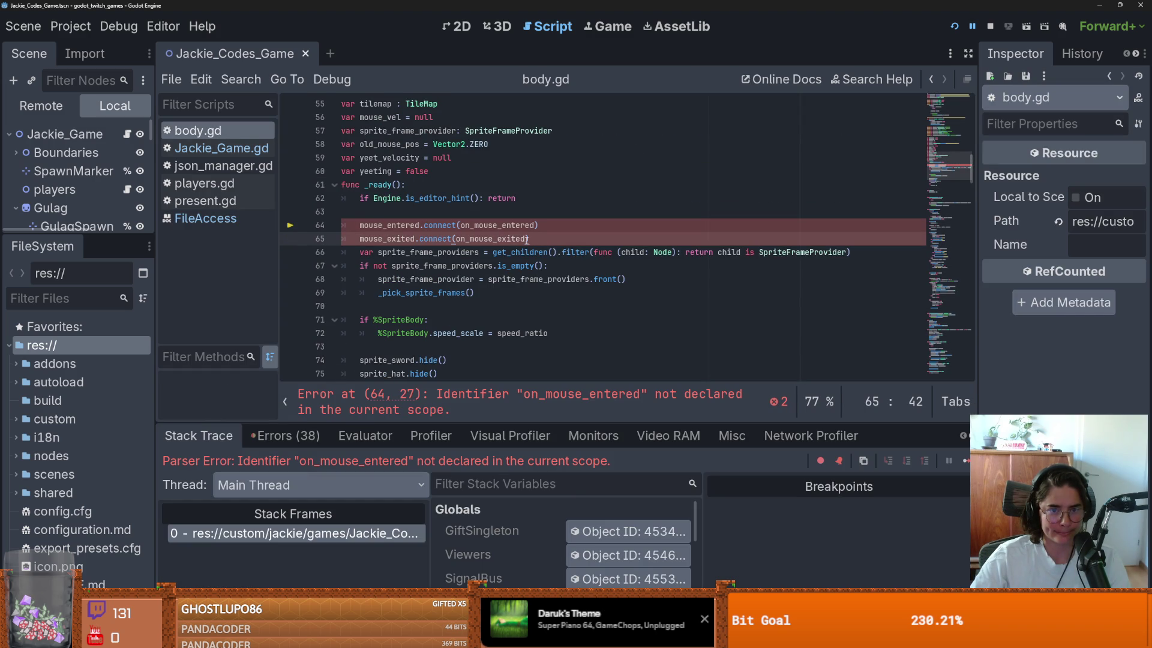
scroll(527, 239, "up", 18)
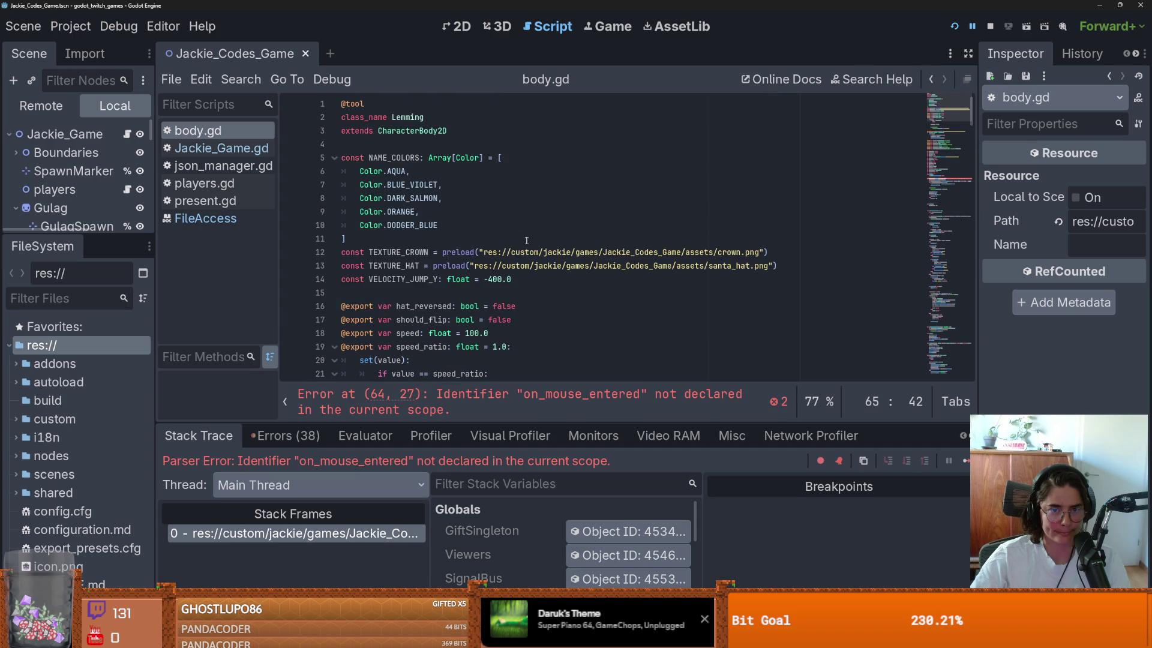
scroll(527, 241, "down", 17)
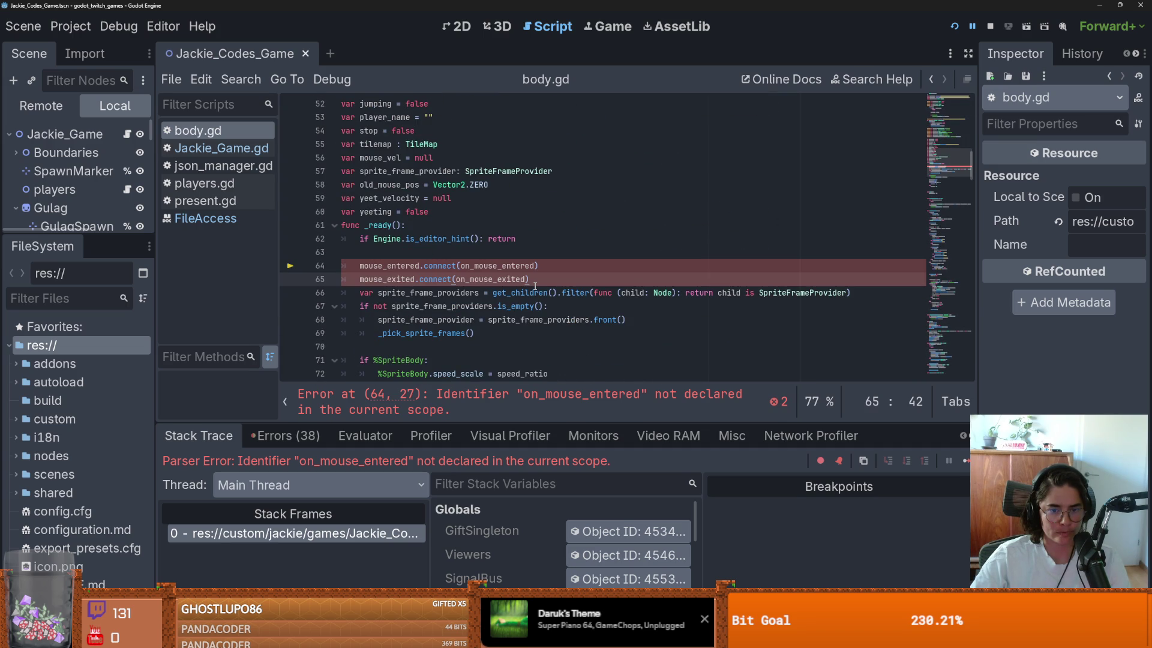
left_click(533, 265)
scroll(528, 270, "down", 13)
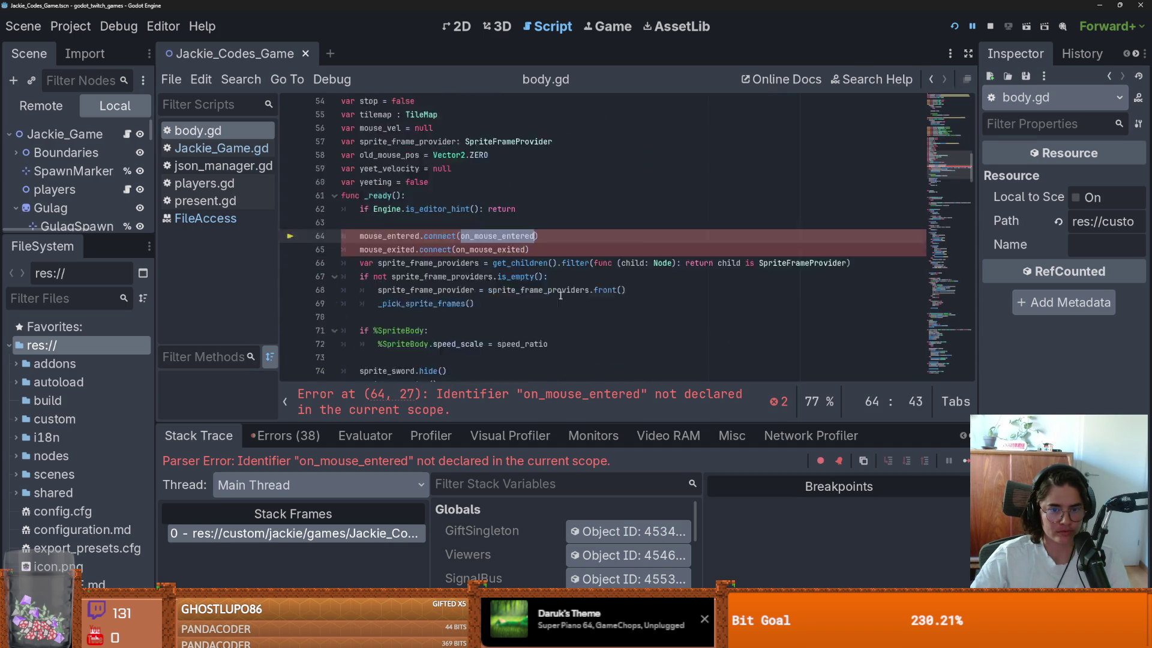
scroll(528, 270, "up", 5)
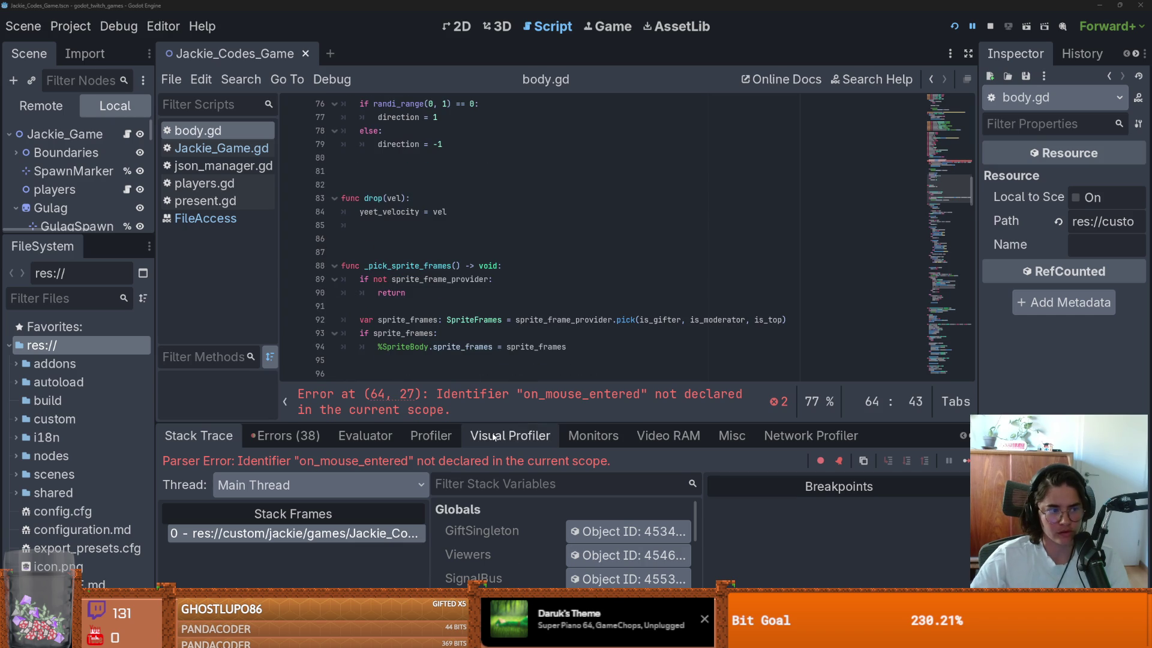
key("alt+Tab")
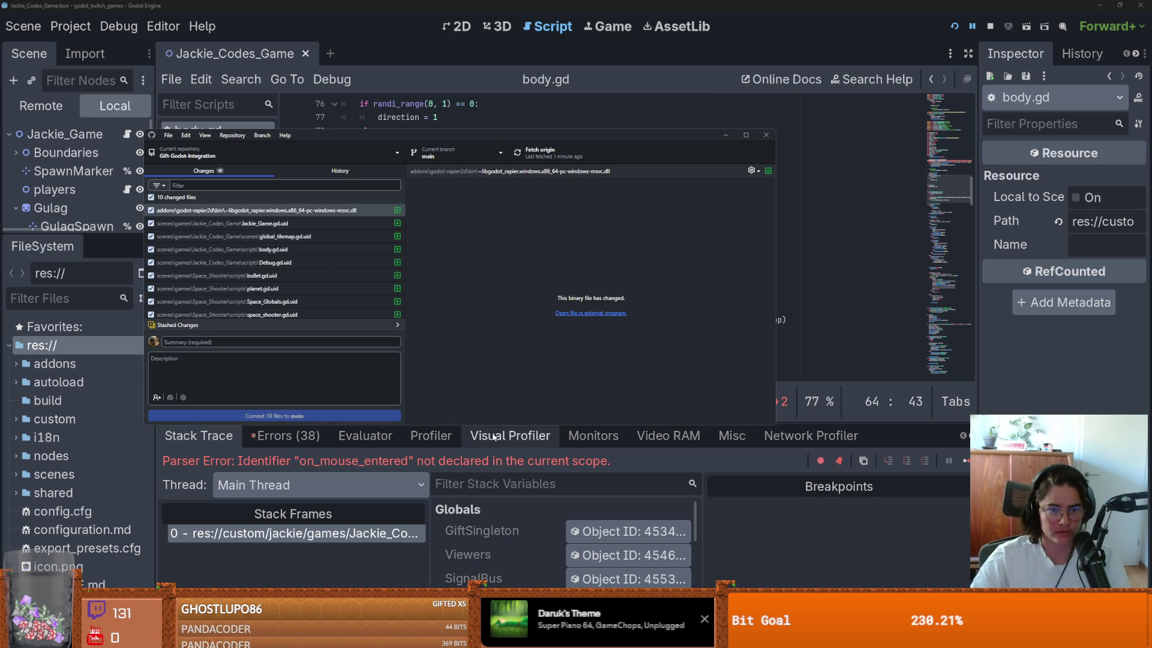
left_click(308, 172)
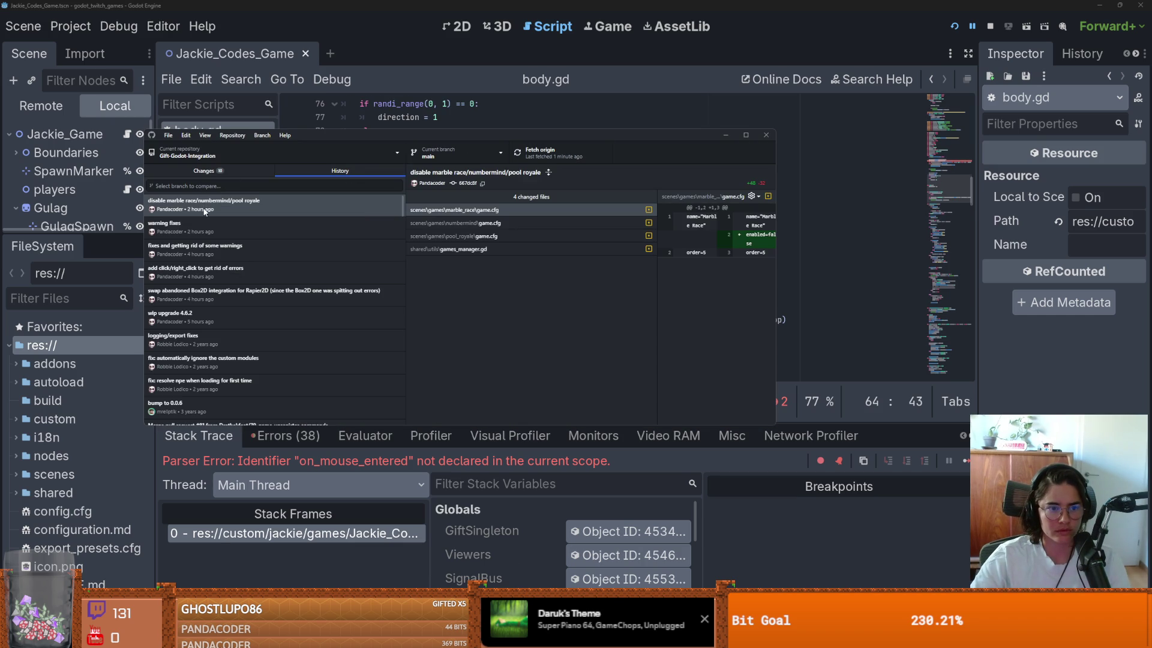
left_click(204, 171)
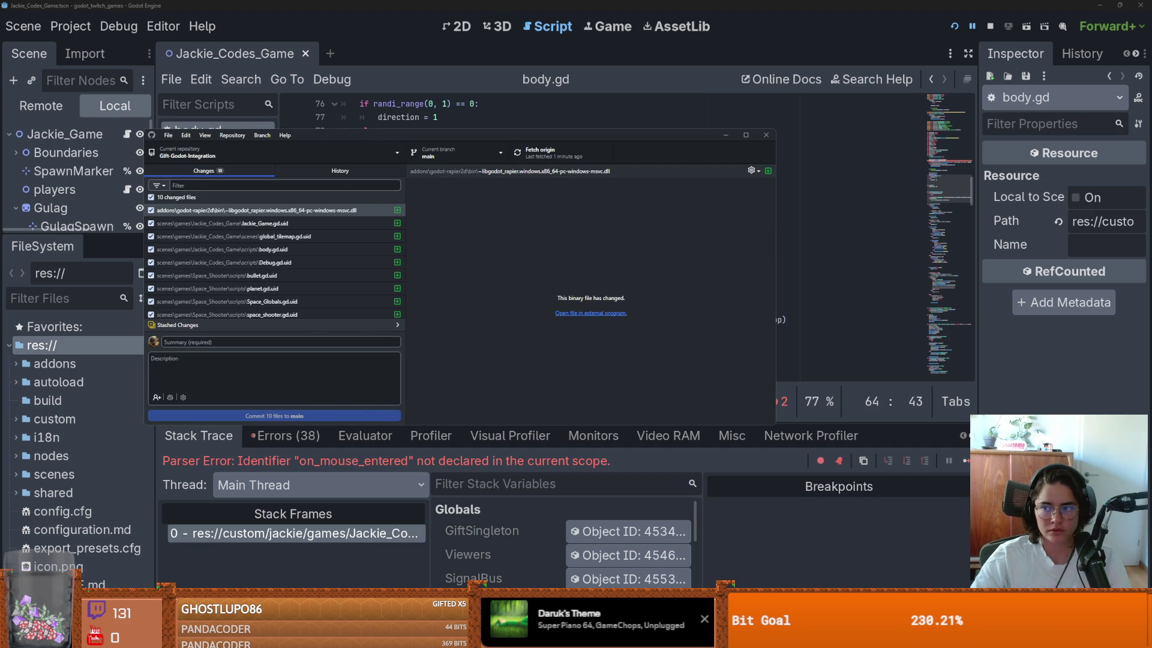
key("alt+Tab")
left_click(390, 246)
Remove stray blank lines, comment out body.gd lines 64–65 with Ctrl+K, save, and rerun
key("BackSpace")
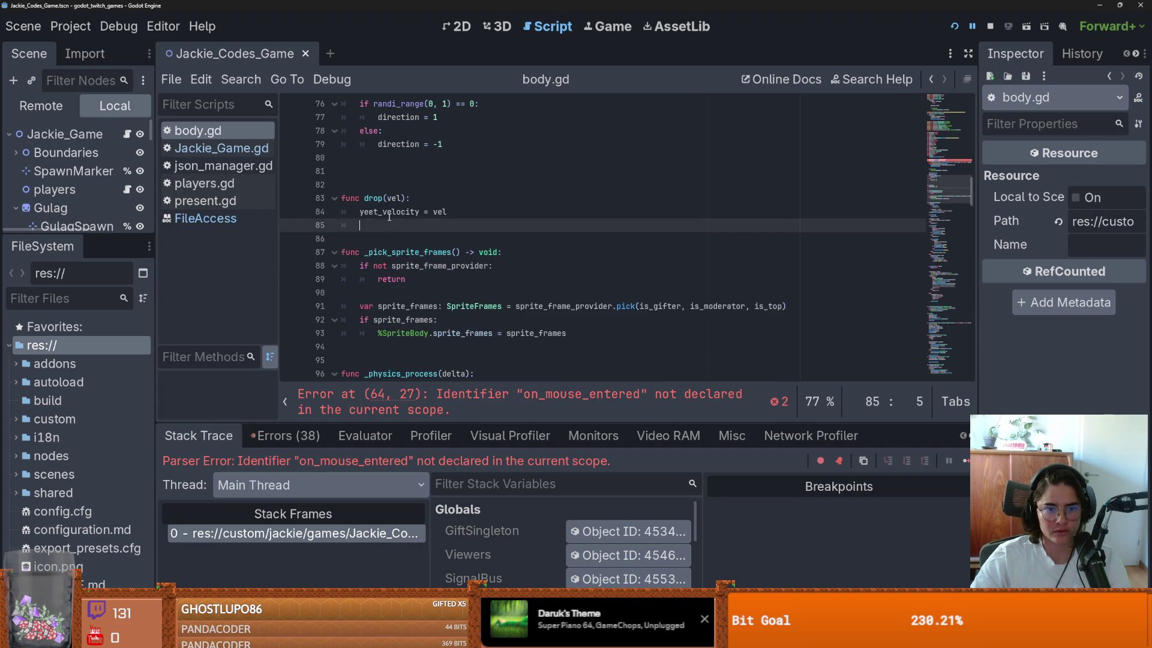
key("Up")
key("Up")
key("Up")
key("BackSpace")
scroll(470, 274, "up", 8)
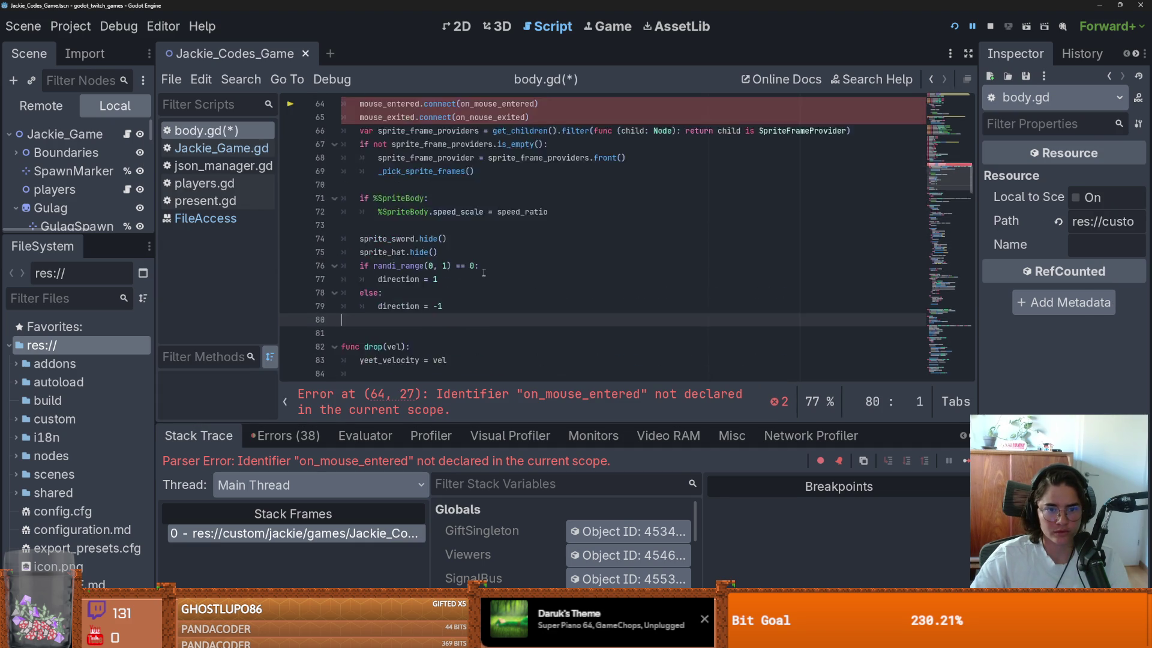
left_click_drag(529, 279, 393, 267)
key("ctrl+k")
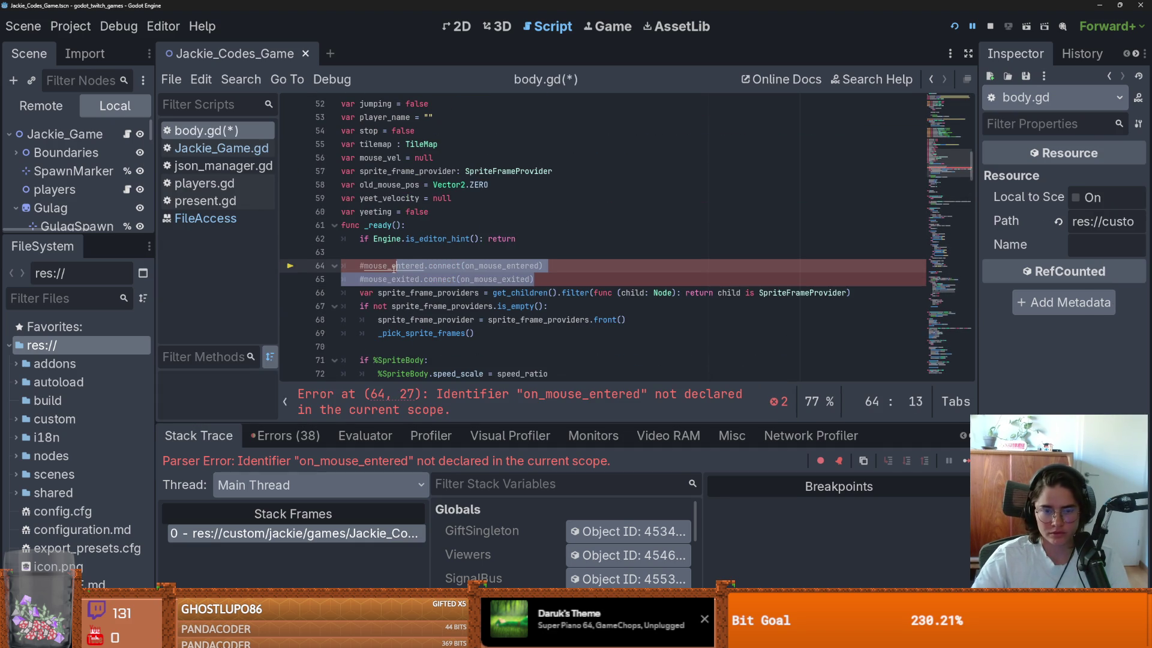
key("ctrl+s")
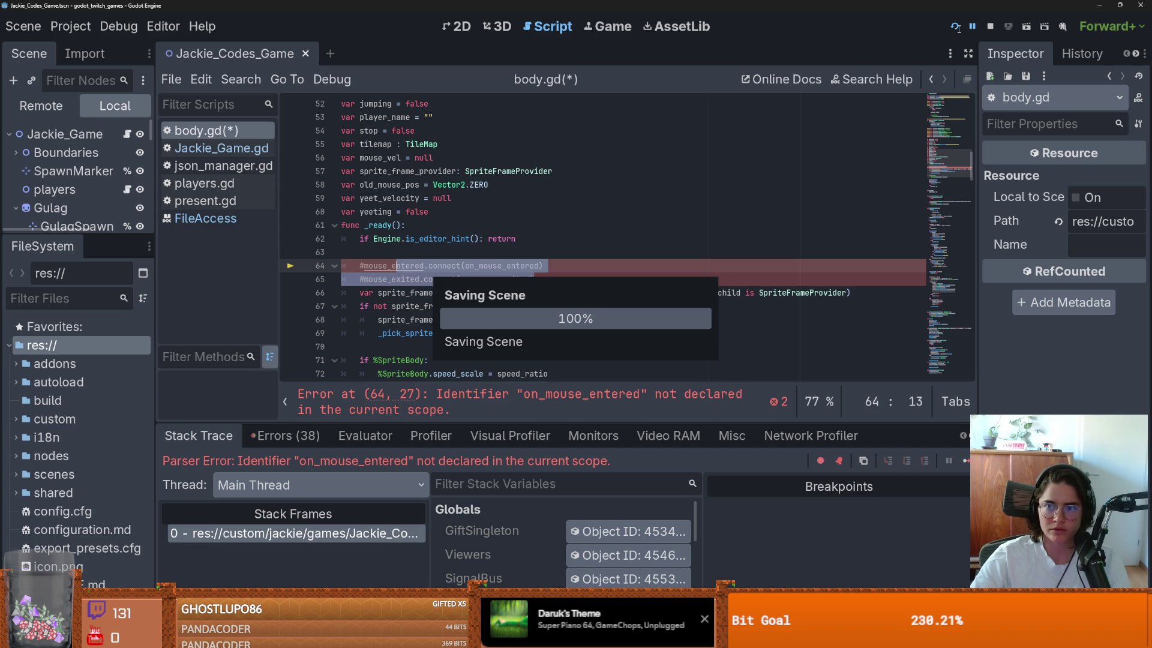
left_click(563, 457)
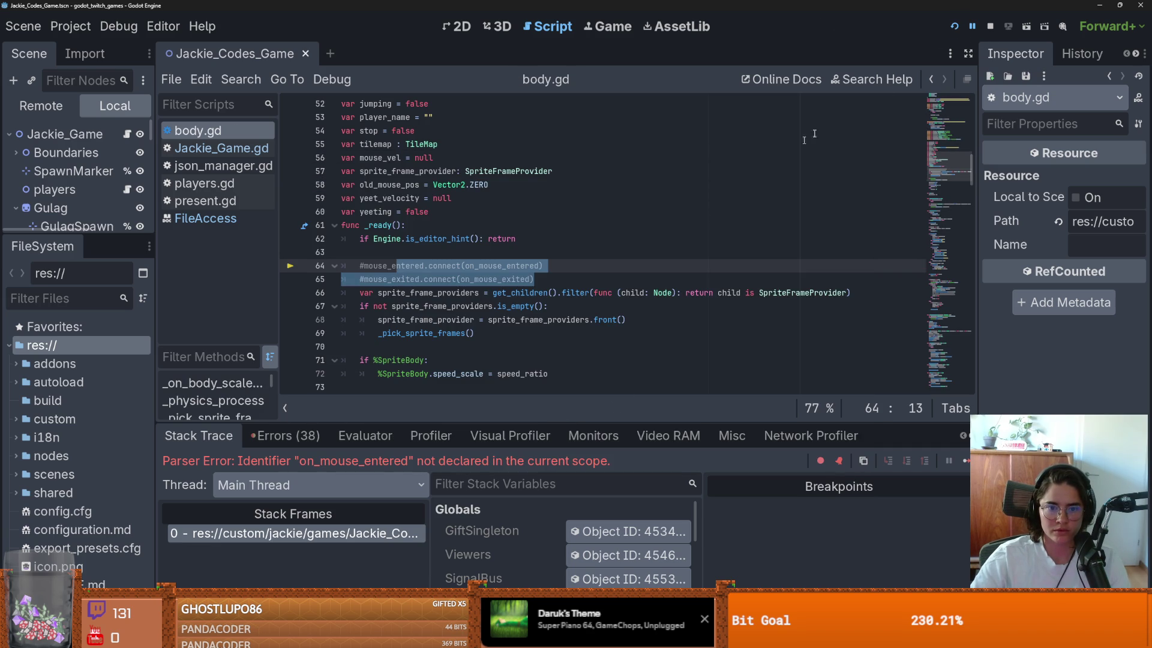
key("ctrl+s")
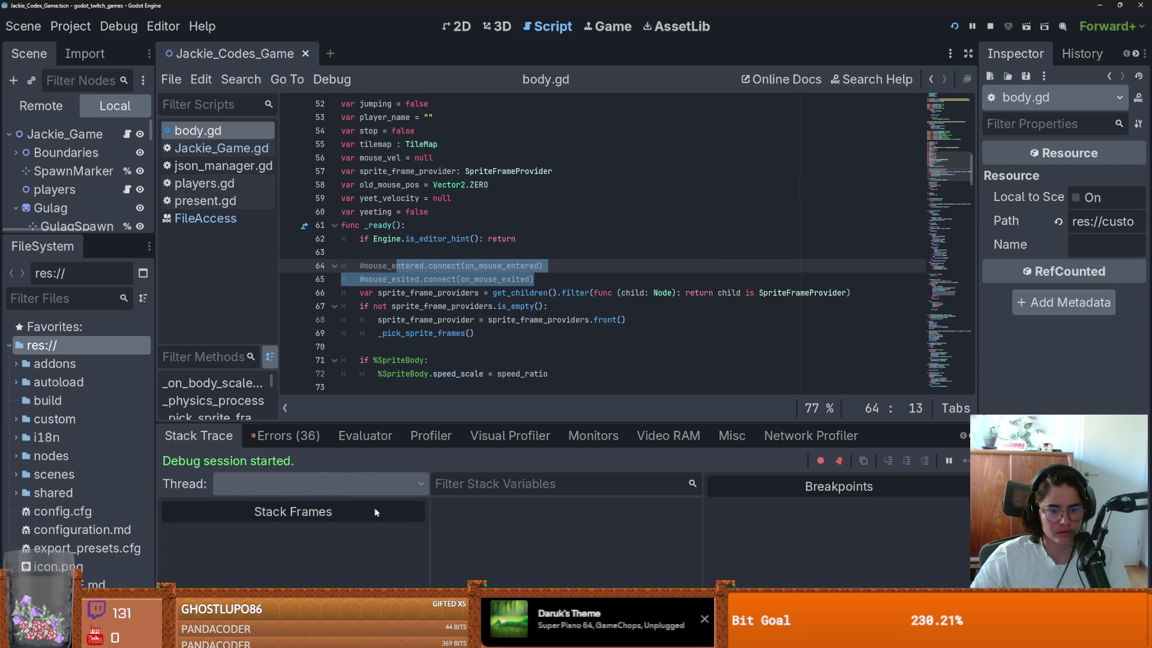
Show the enlarged debugger Errors list and jump to config_manager.gd lines 126 and 95
left_click(308, 441)
left_click_drag(480, 424, 514, 246)
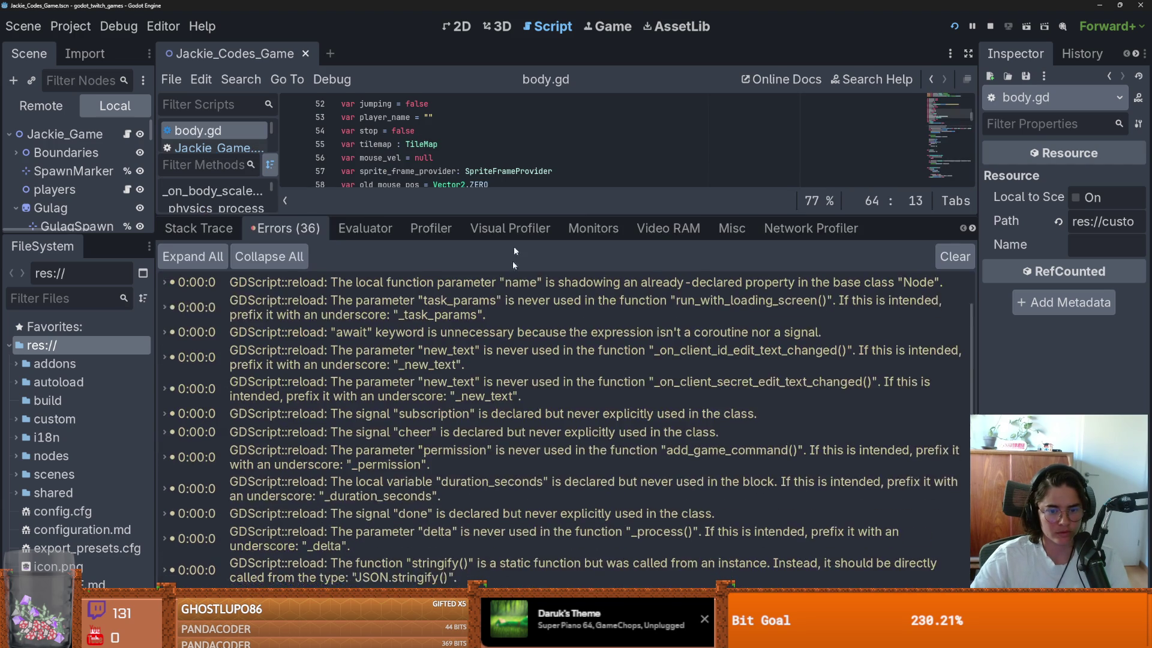
scroll(545, 511, "down", 5)
double_click(567, 497)
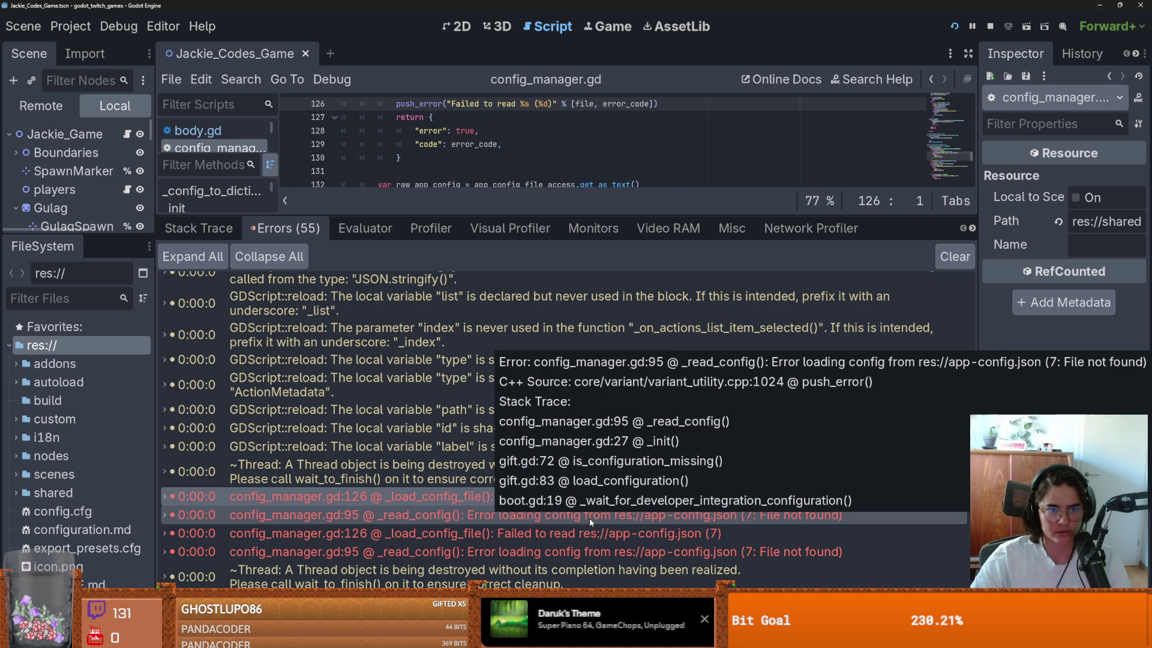
double_click(589, 533)
double_click(590, 551)
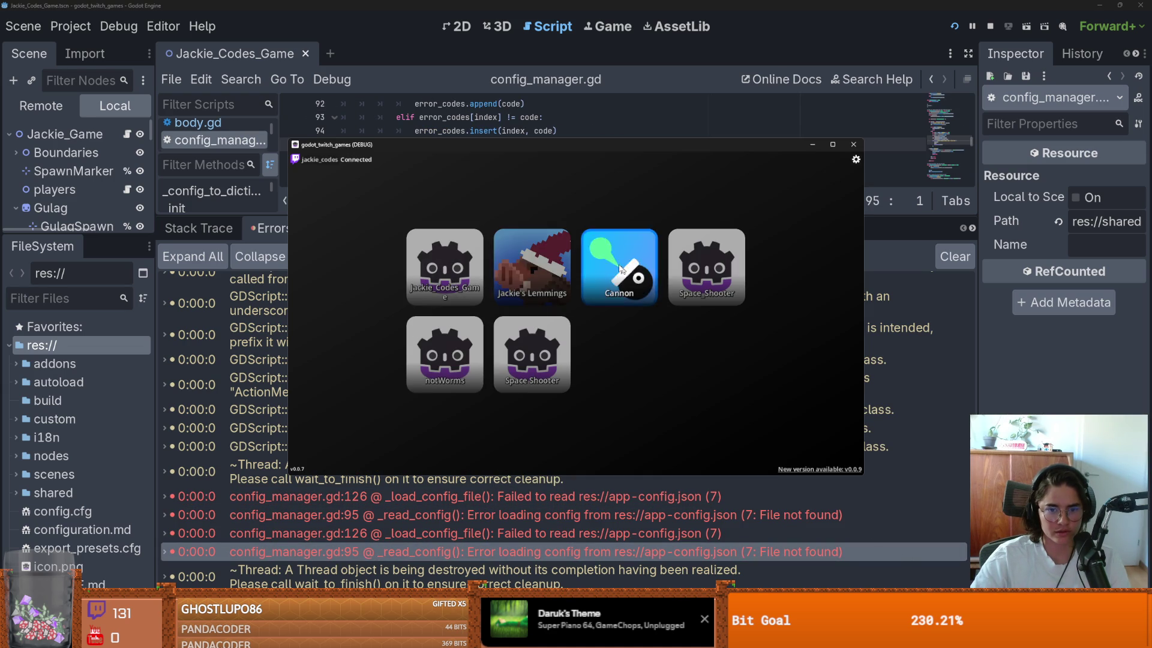
Start a game from the launcher tile and switch its window to fullscreen
left_click(564, 268)
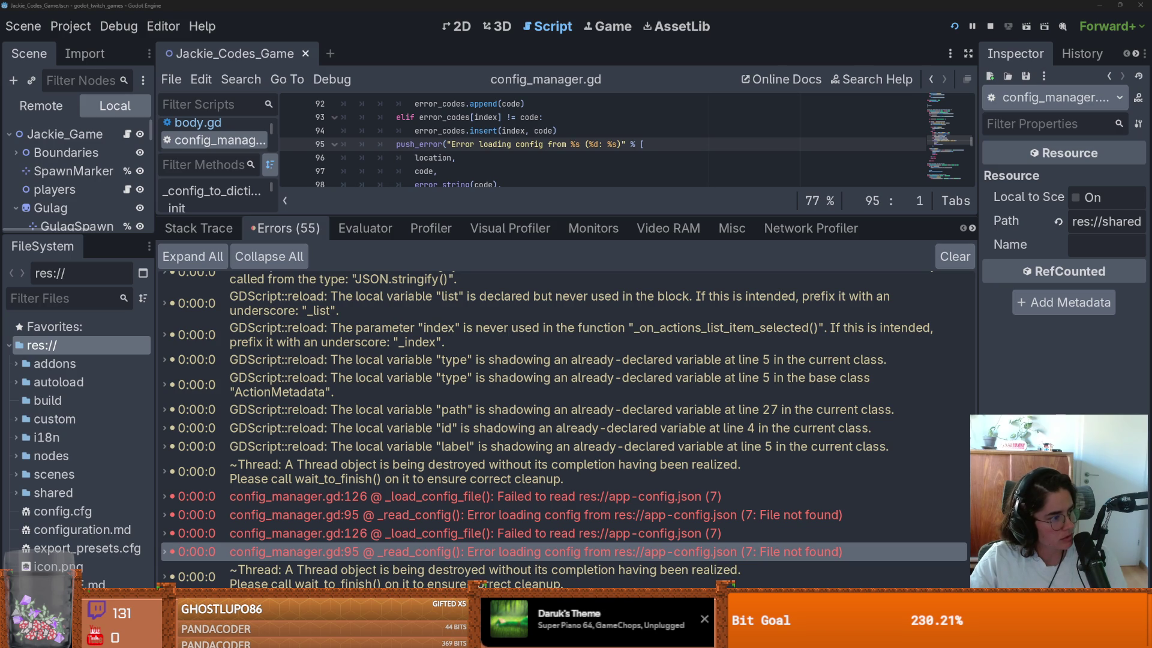
key("F5")
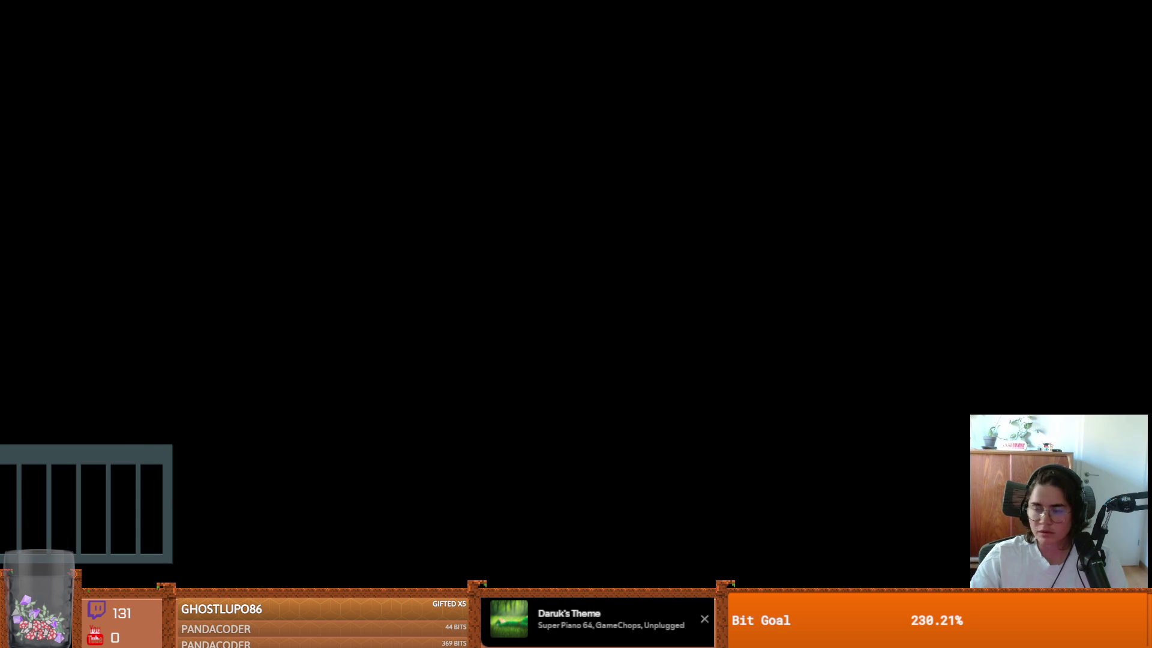
Exit the Cannon game with the top-left back arrow to the six-game selection grid
key("F8")
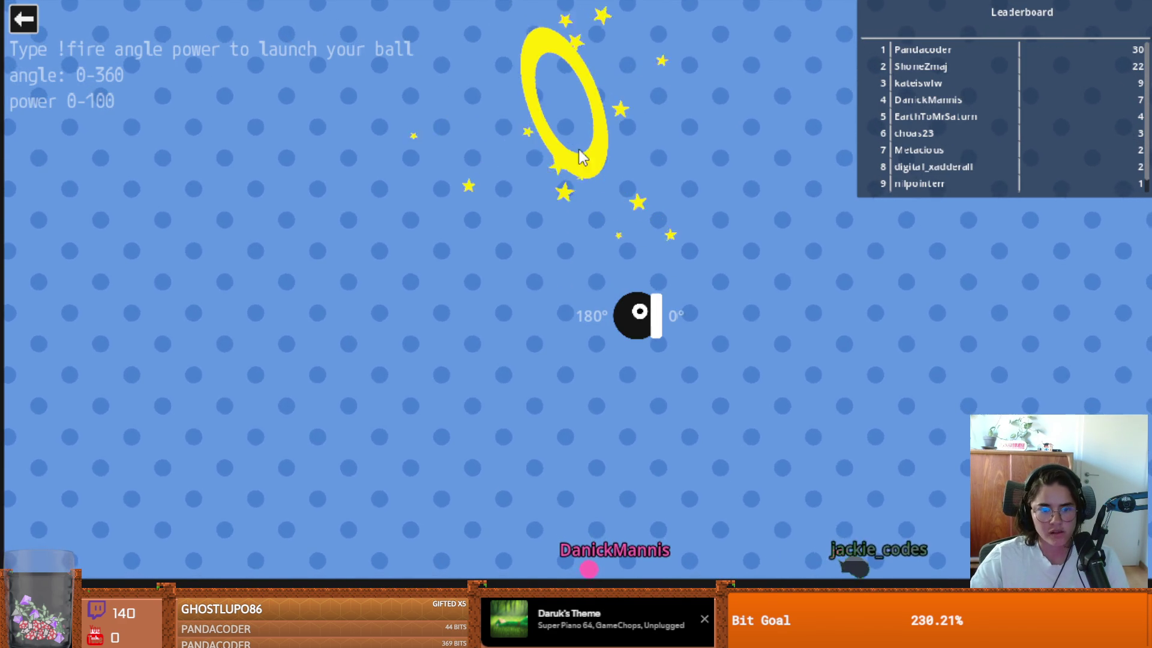
left_click(20, 24)
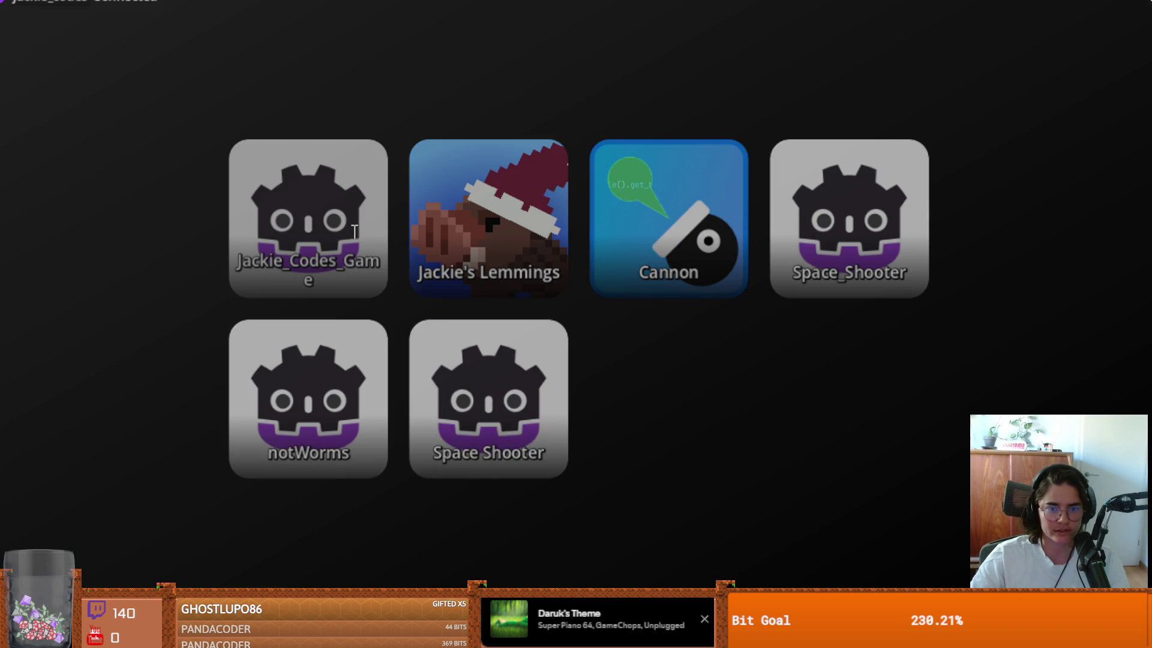
key("F5")
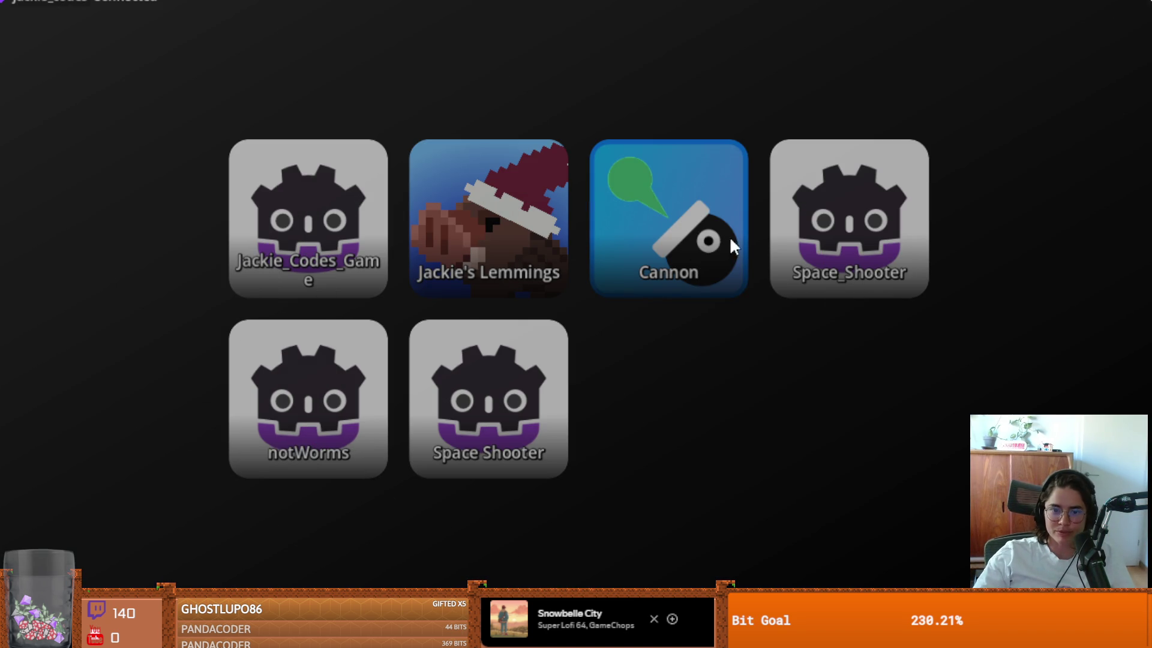
Launch the Cannon game from its tile so viewers can fire balls at the ring
left_click(730, 240)
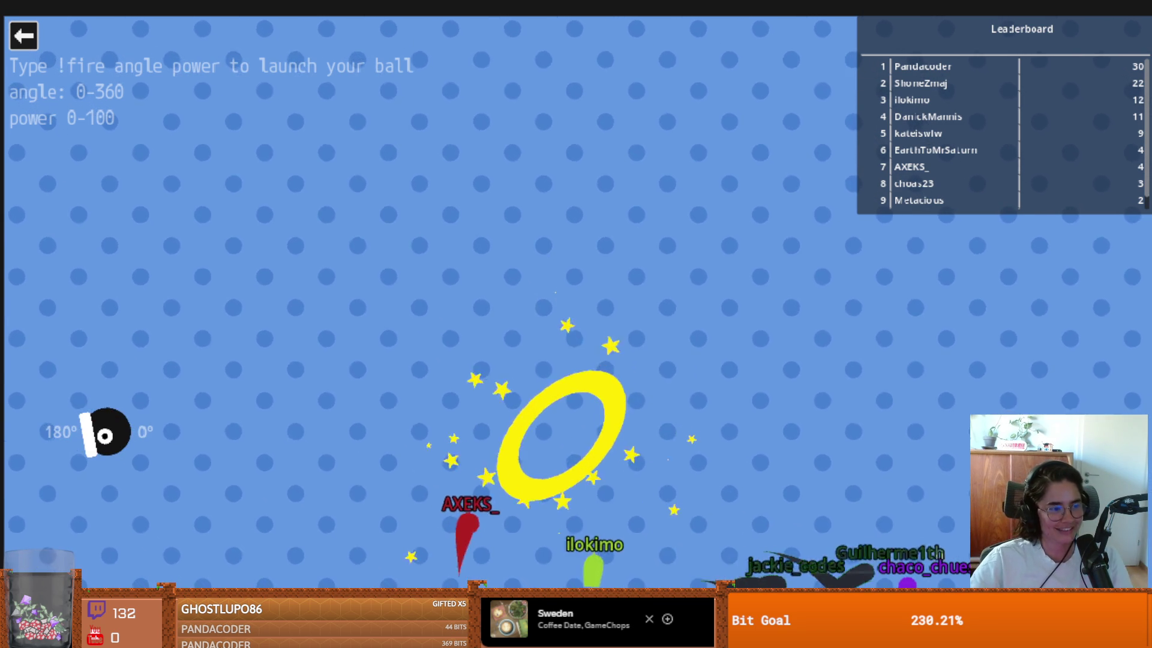
Press Escape to quit the Cannon game back to the six-game selection grid
key("Escape")
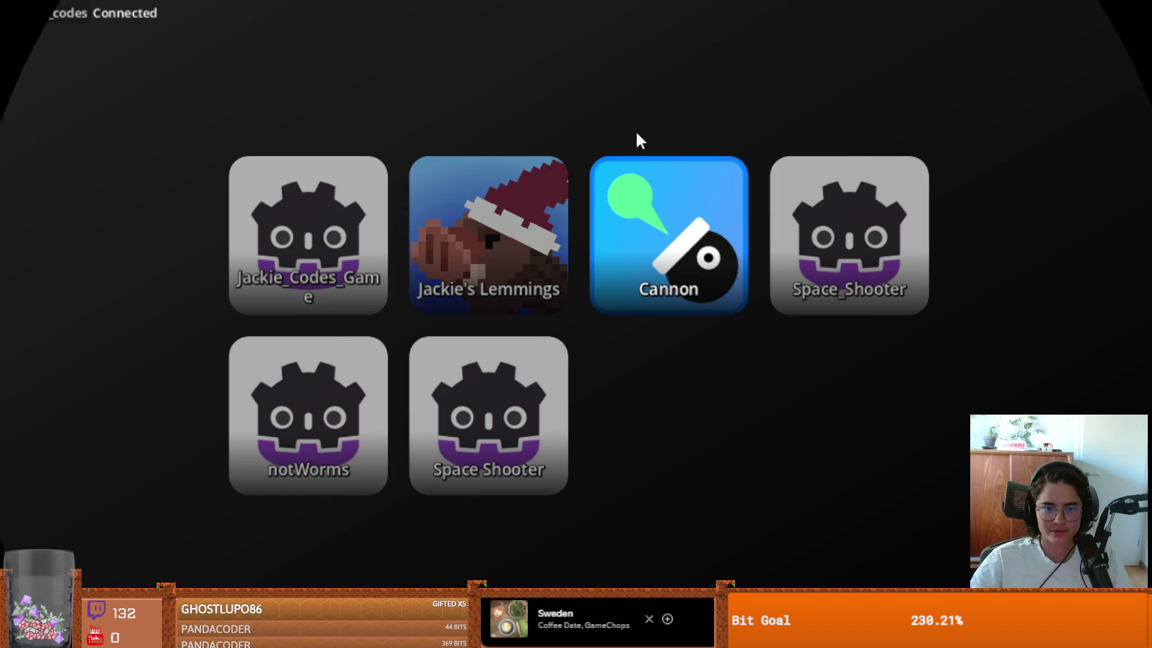
Launch the Cannon game, return to the game menu, then start Jackie's Lemmings
left_click(638, 174)
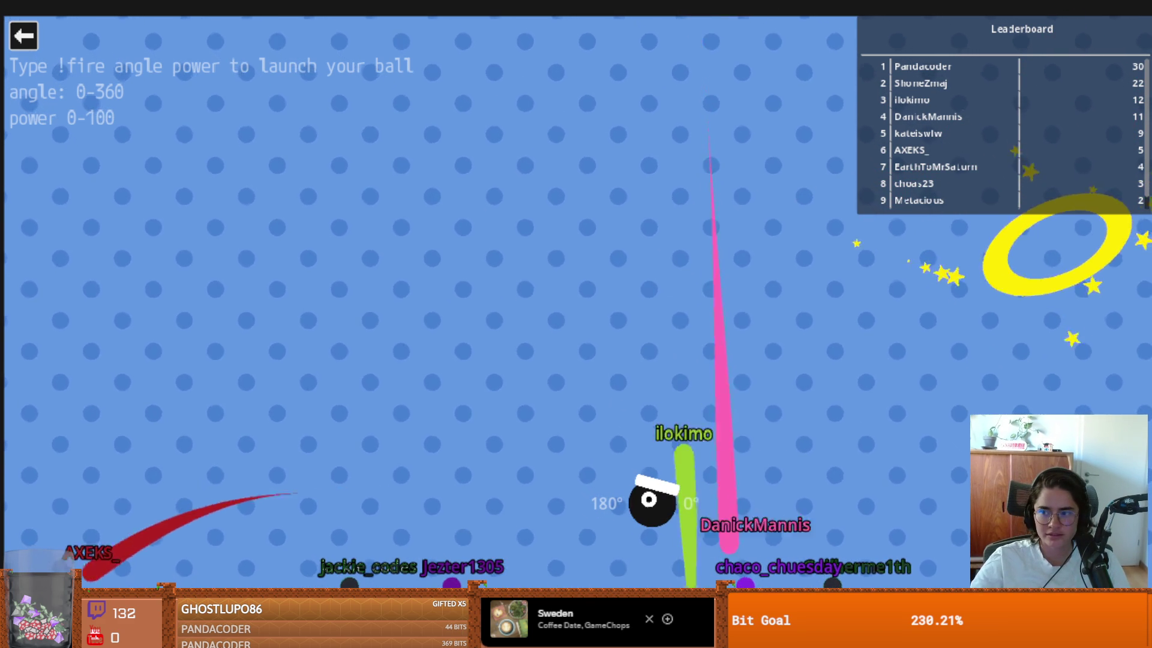
left_click(24, 35)
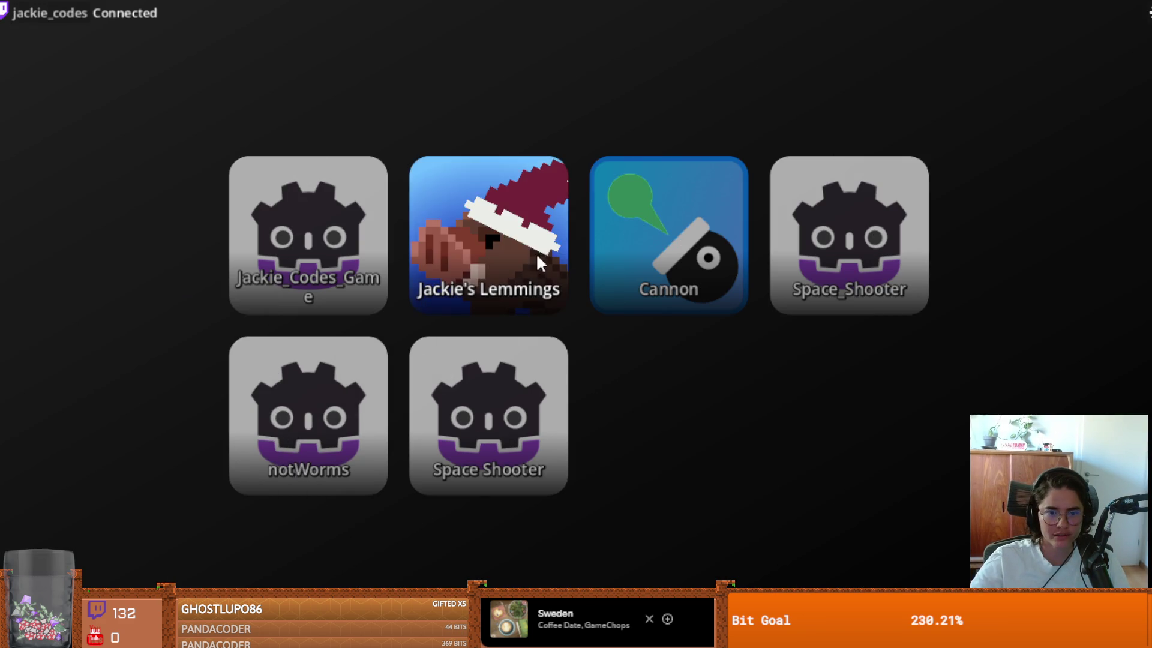
left_click(549, 247)
Leave the game, click into lines 17 and 20 of scene_switcher.gd, then switch to the Godot projects list
key("alt+Tab")
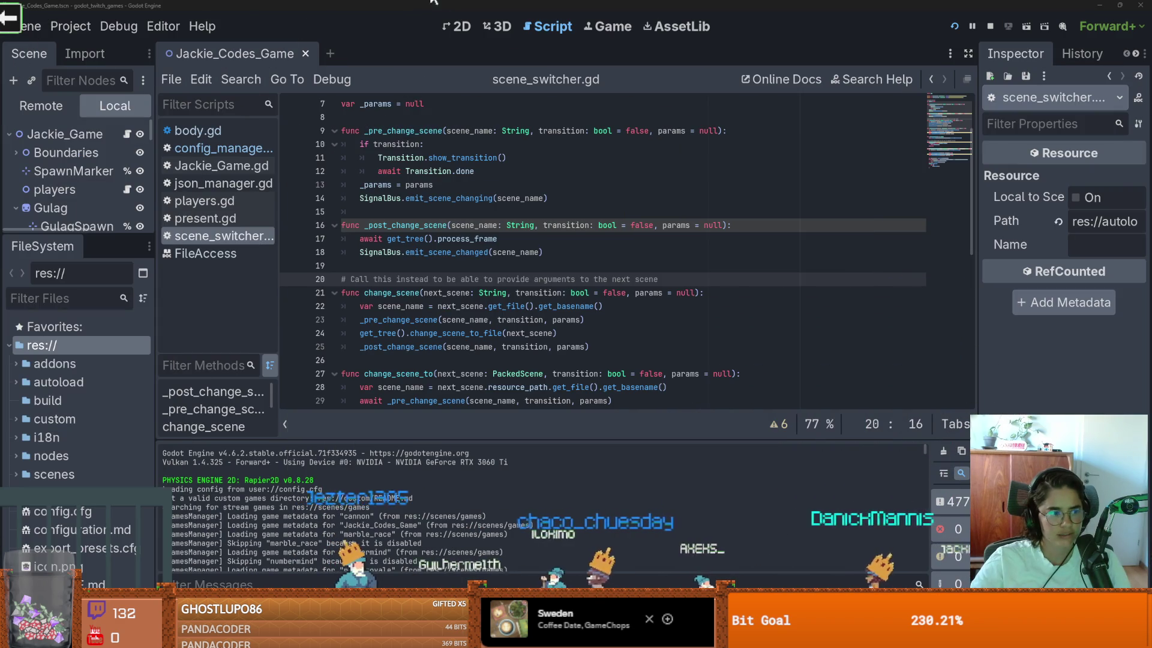
left_click(526, 237)
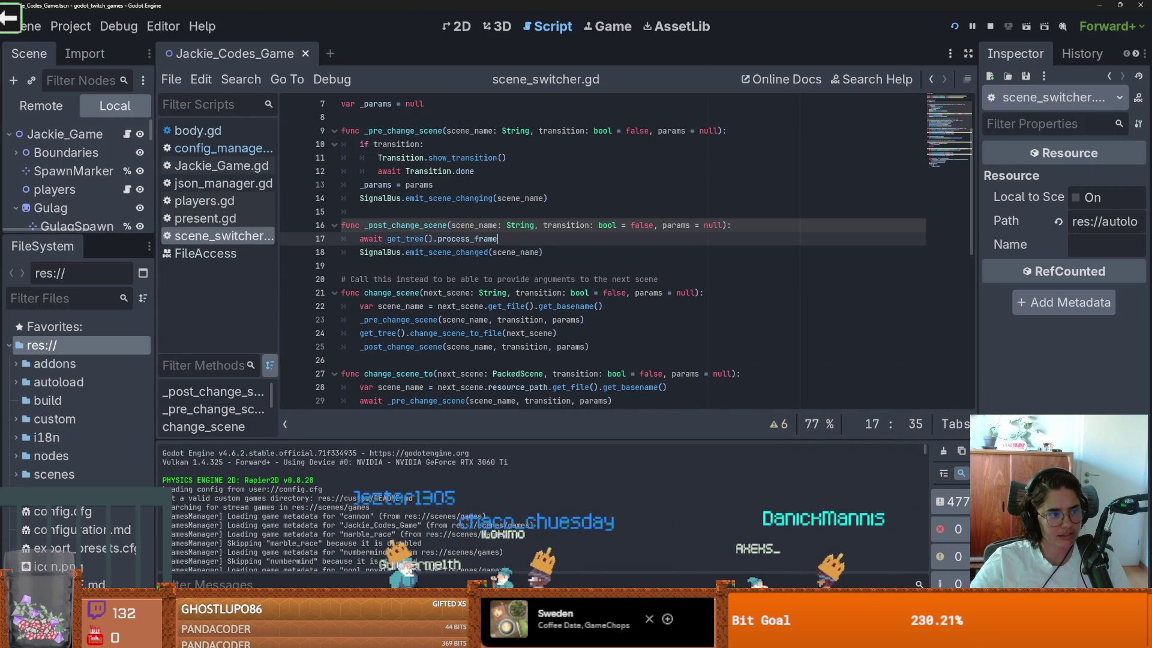
left_click(460, 279)
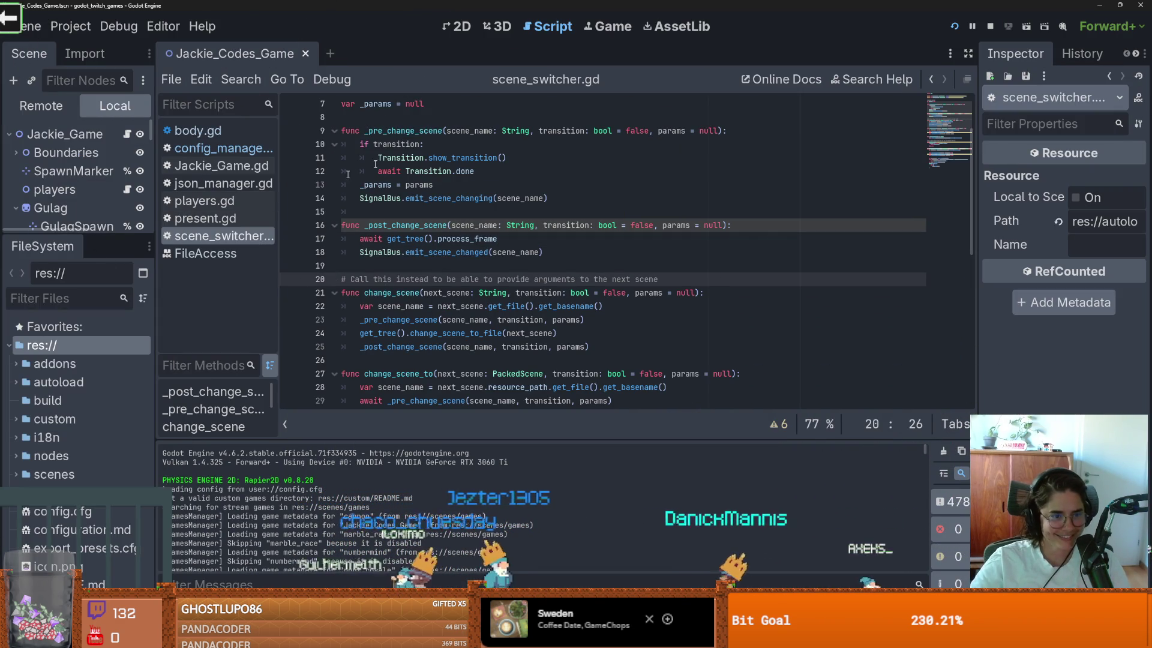
key("alt+Tab")
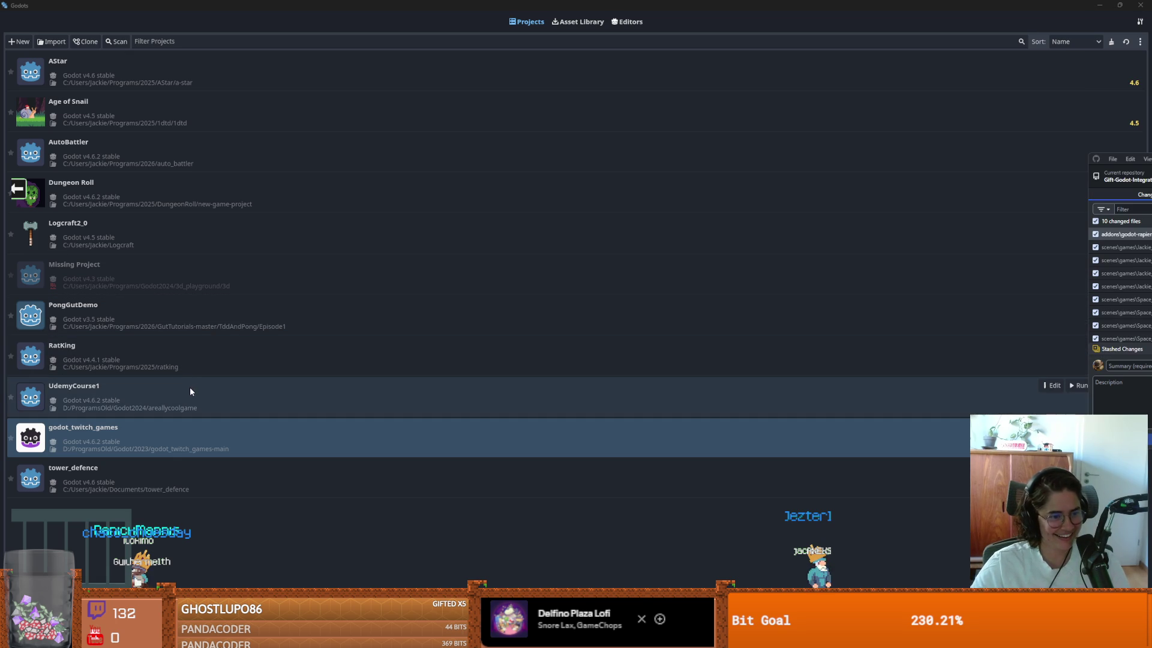
Open the Dungeon Roll project for editing and save roll_state.gd
left_click(138, 303)
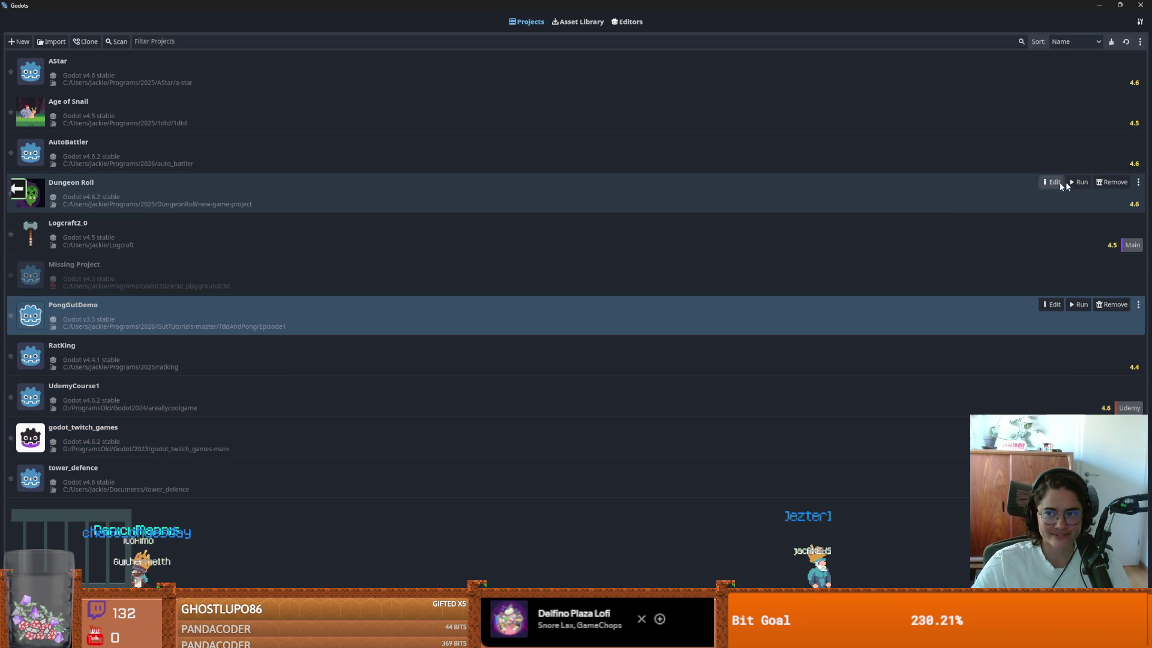
left_click(1054, 182)
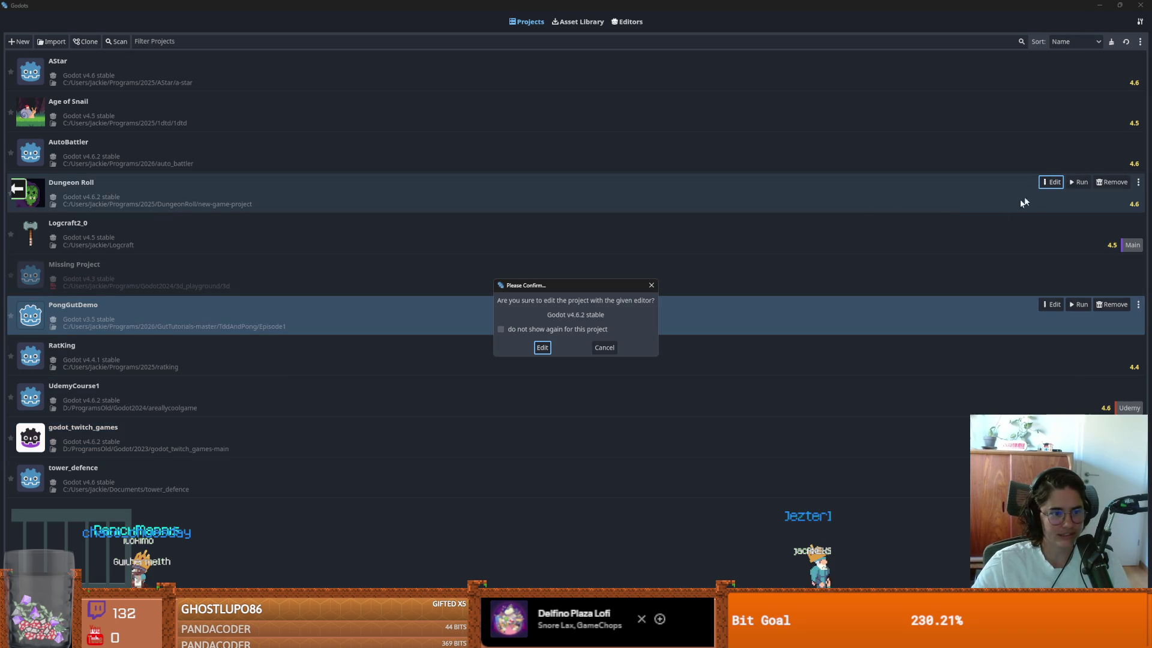
left_click(542, 347)
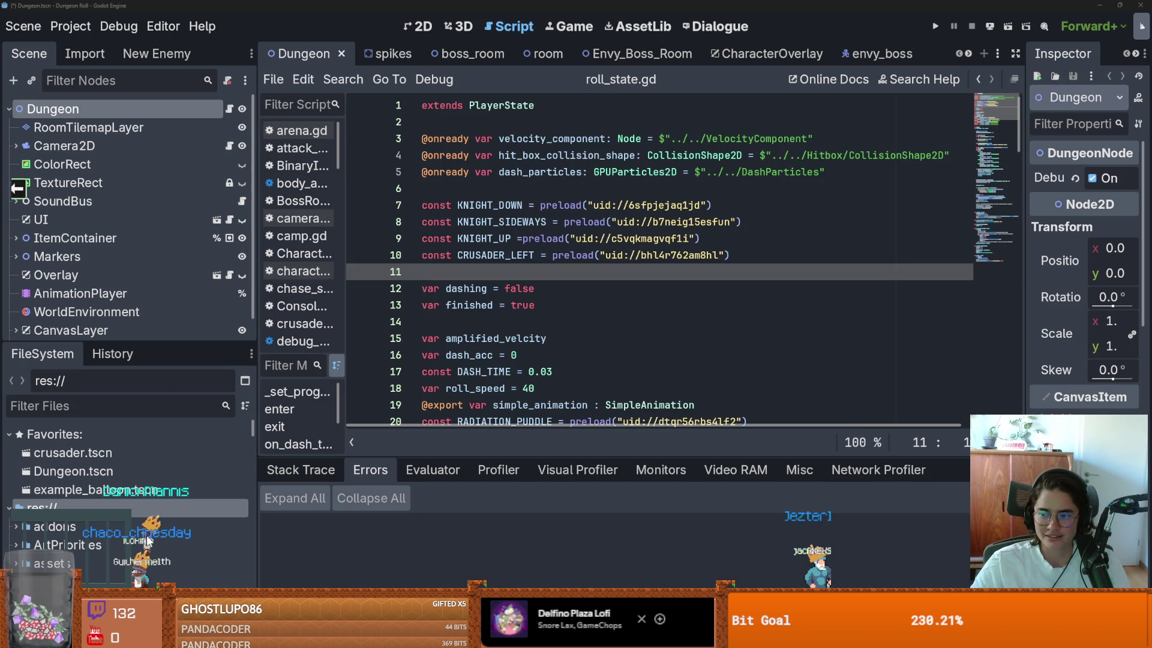
left_click(669, 316)
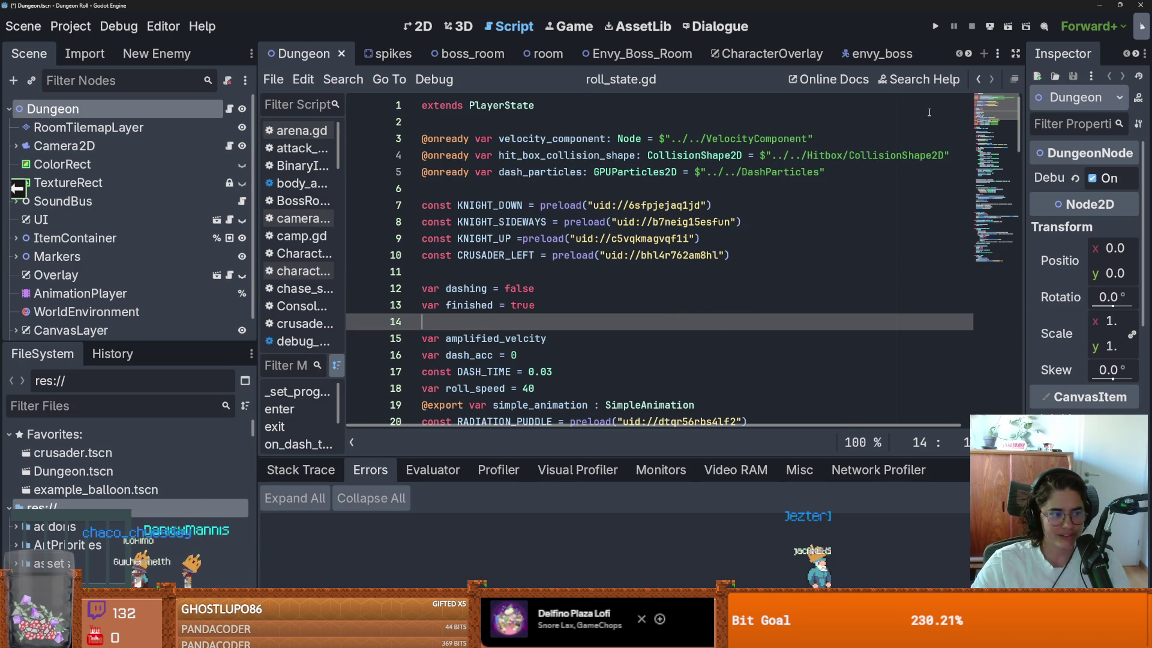
key("ctrl+s")
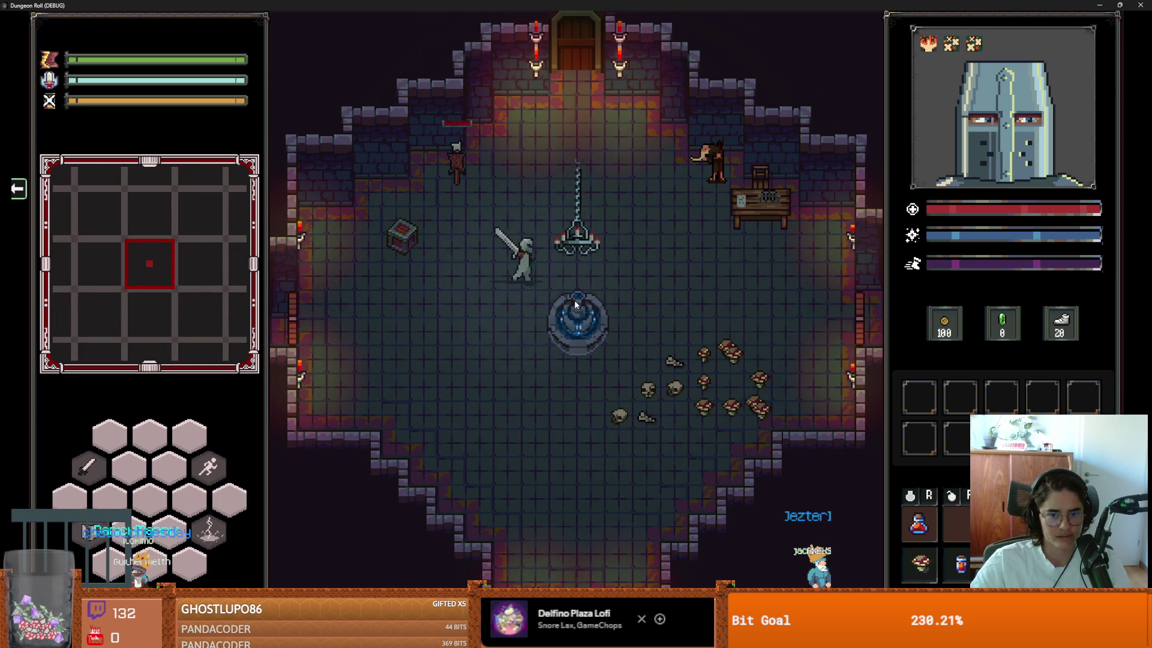
Strike the training dummy, exit north into a chosen room, hit a goblin, then restart the run
key("a")
left_click(376, 248)
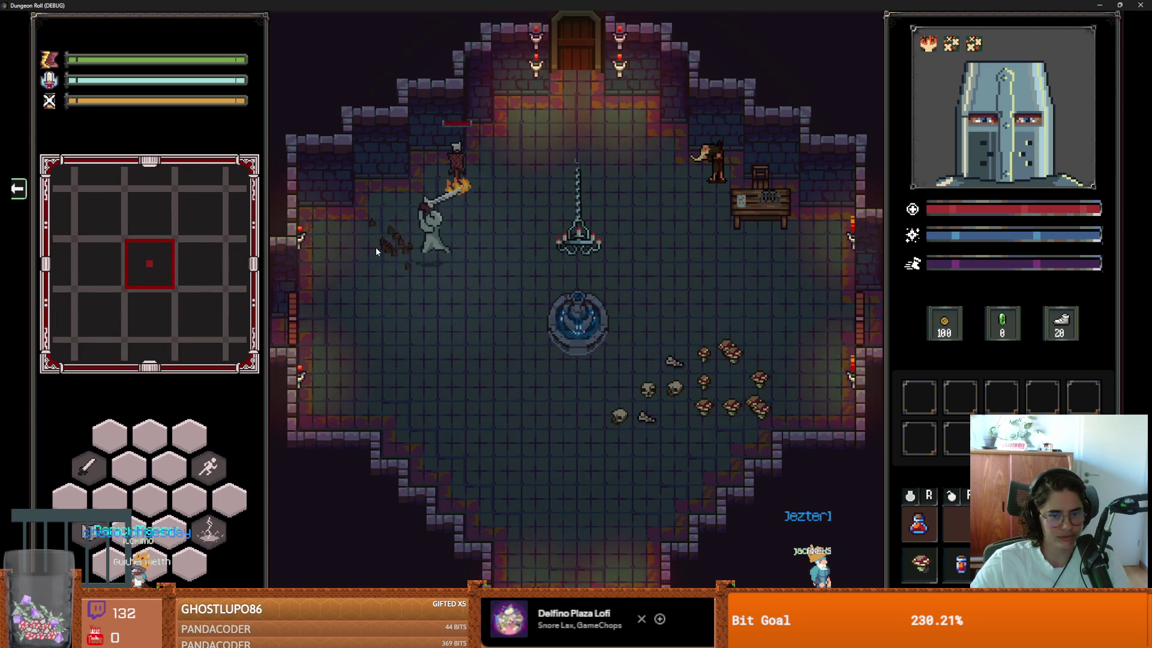
key("d")
key("space")
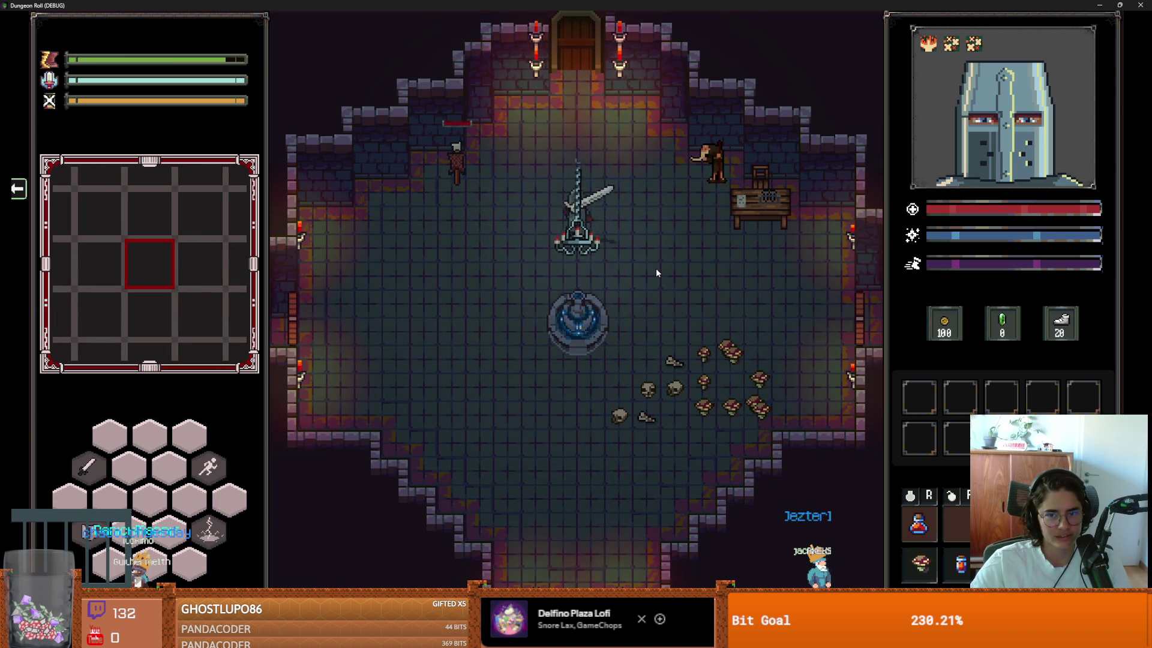
key("w")
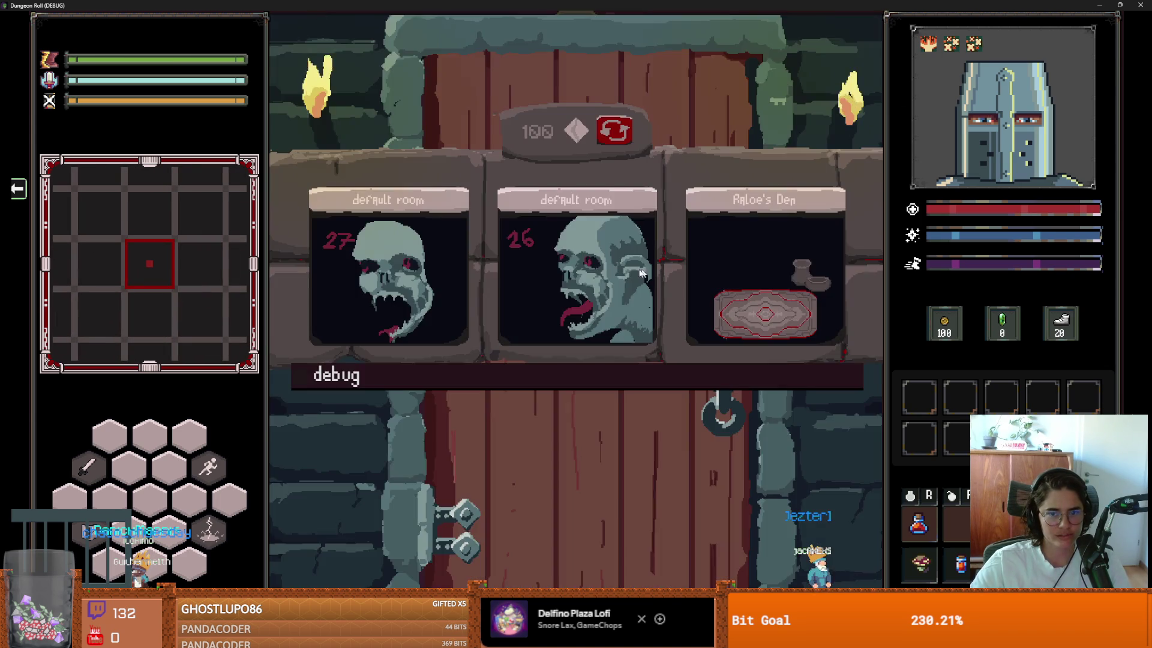
left_click(571, 296)
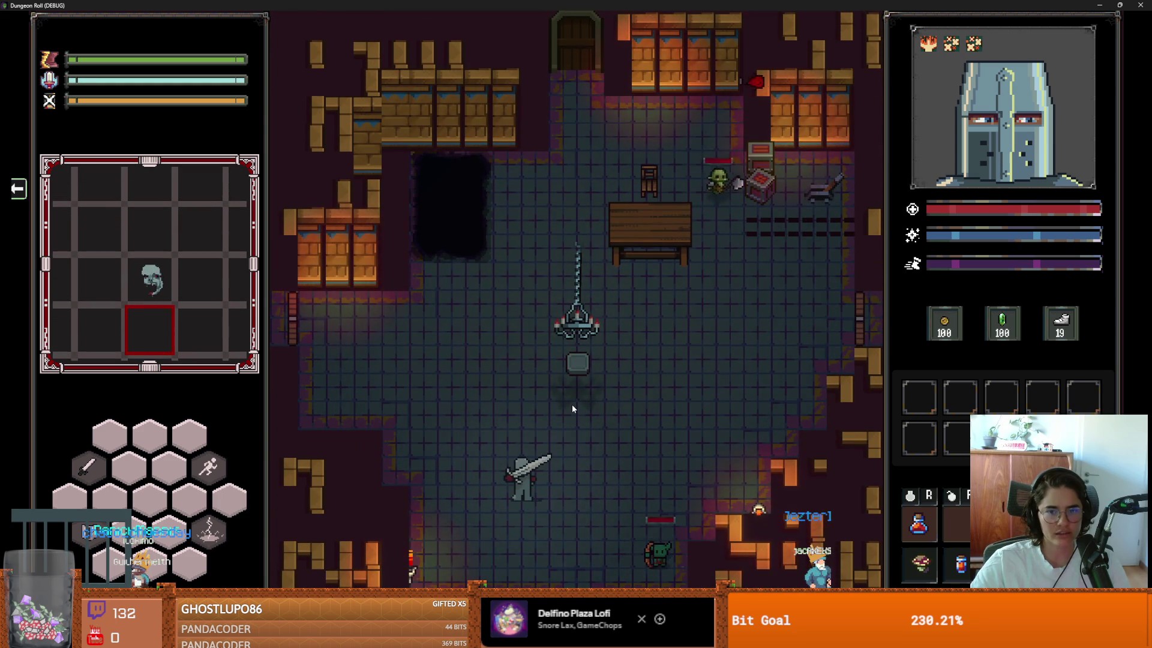
key("w")
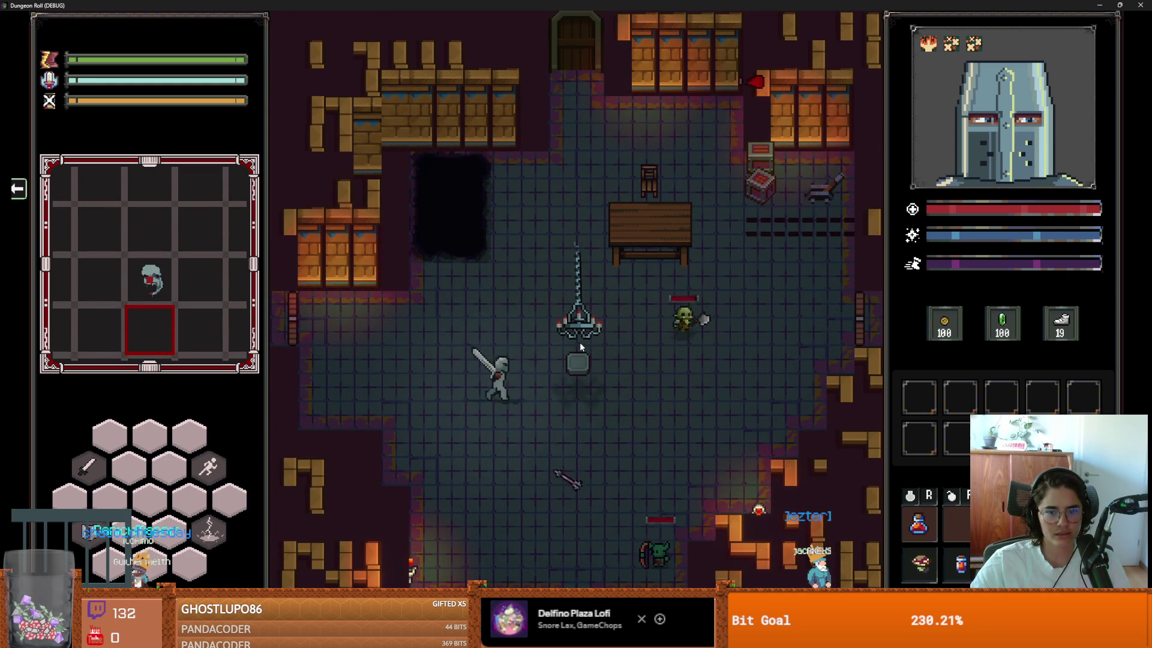
left_click(592, 364)
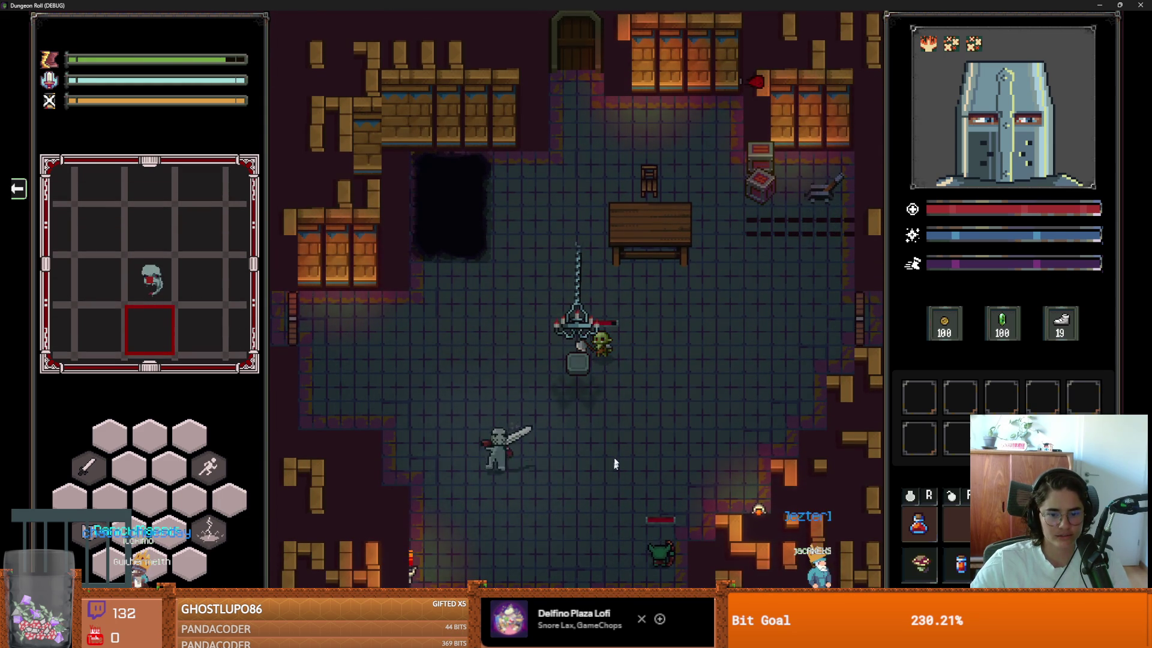
key("Escape")
left_click(552, 400)
Walk through the top door, choose the first room card, and restart the run again
key("w")
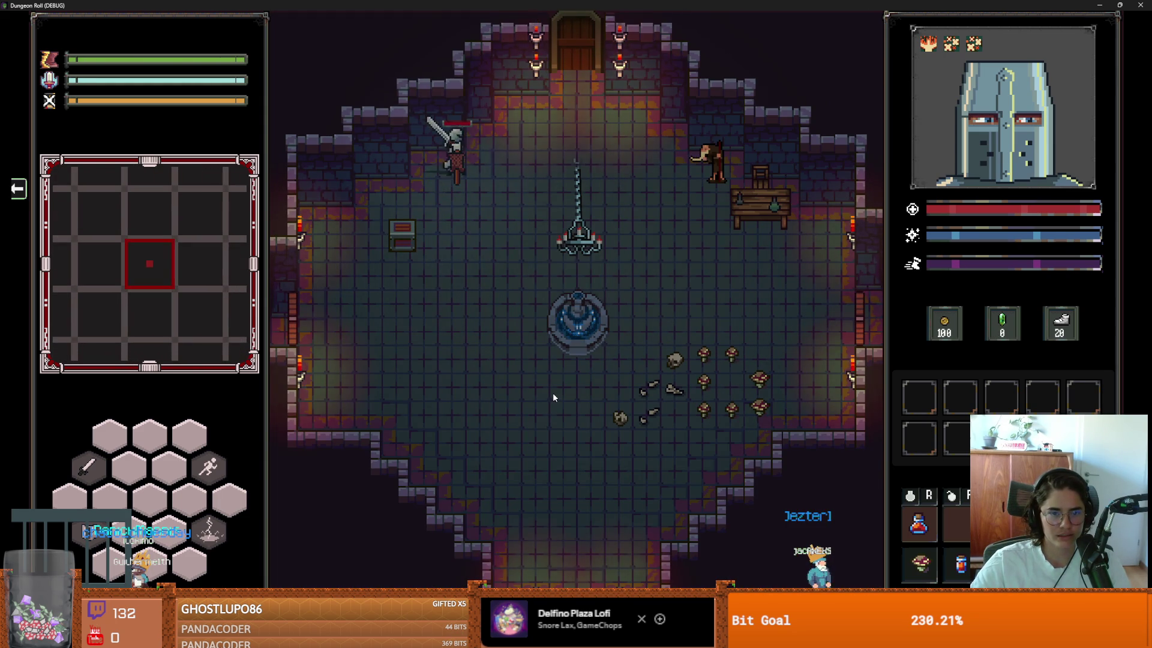
key("d")
key("a")
key("w")
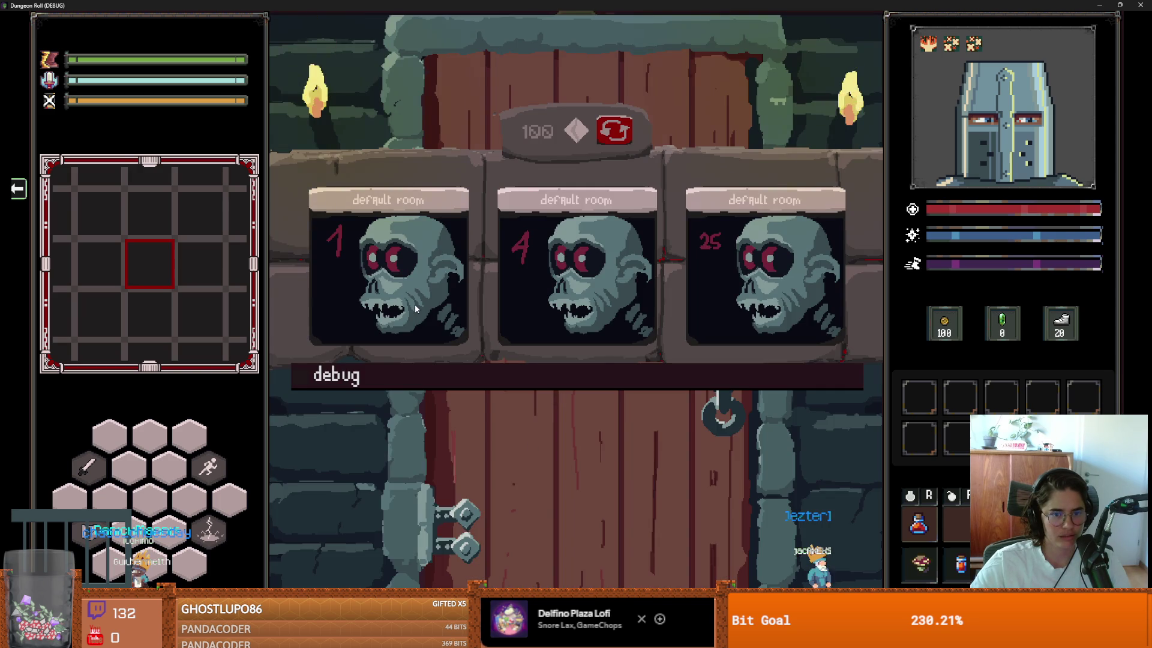
left_click(415, 304)
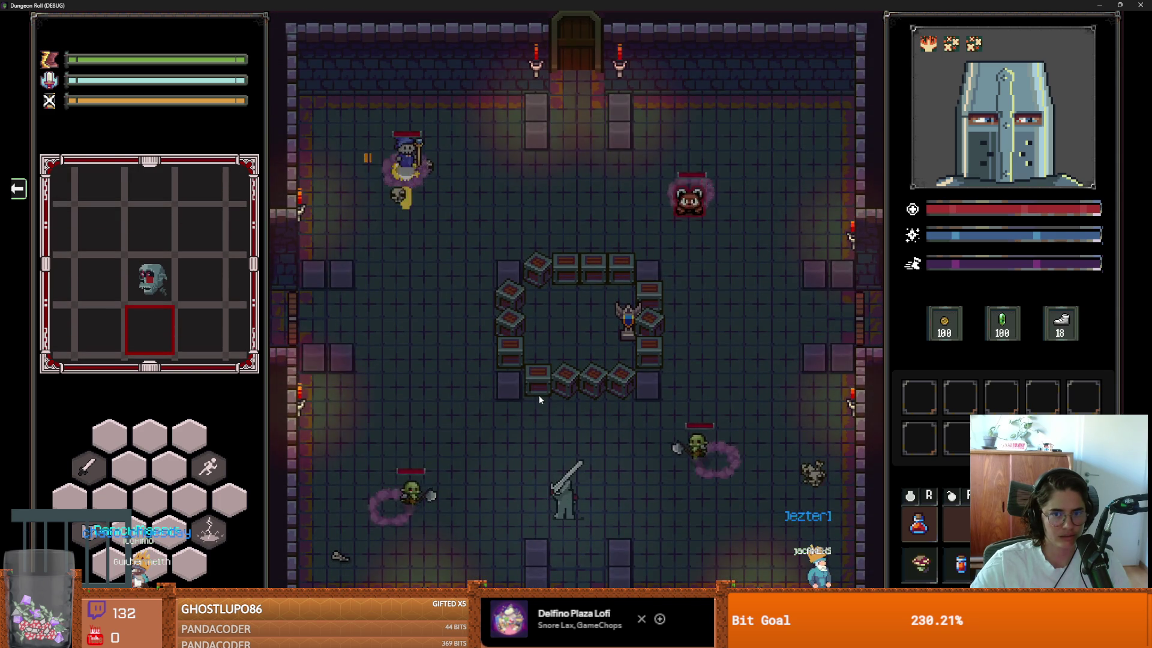
key("Escape")
left_click(551, 401)
Exit west into the next room and slash the goblins and bat with the sword
key("a")
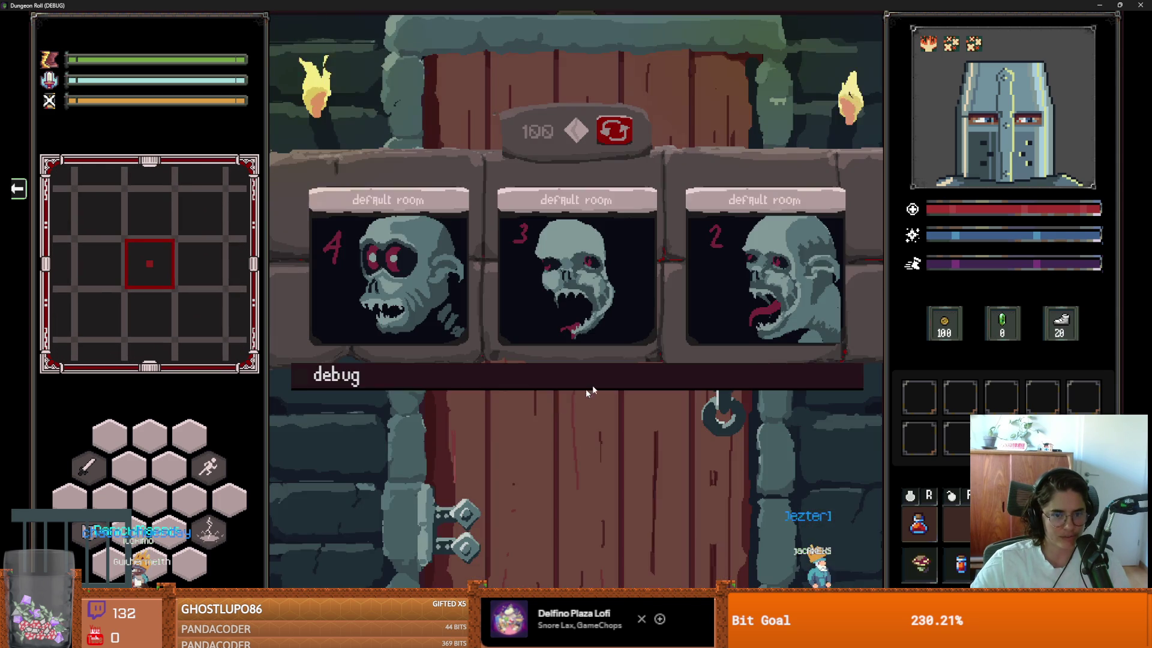
left_click(571, 318)
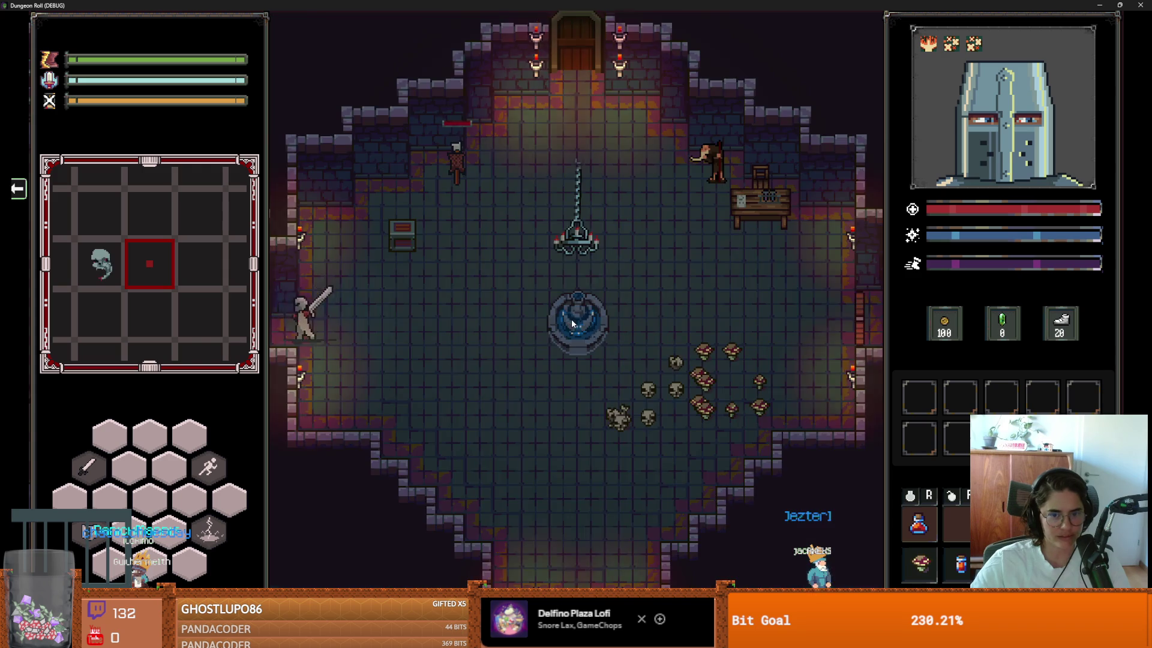
key("a")
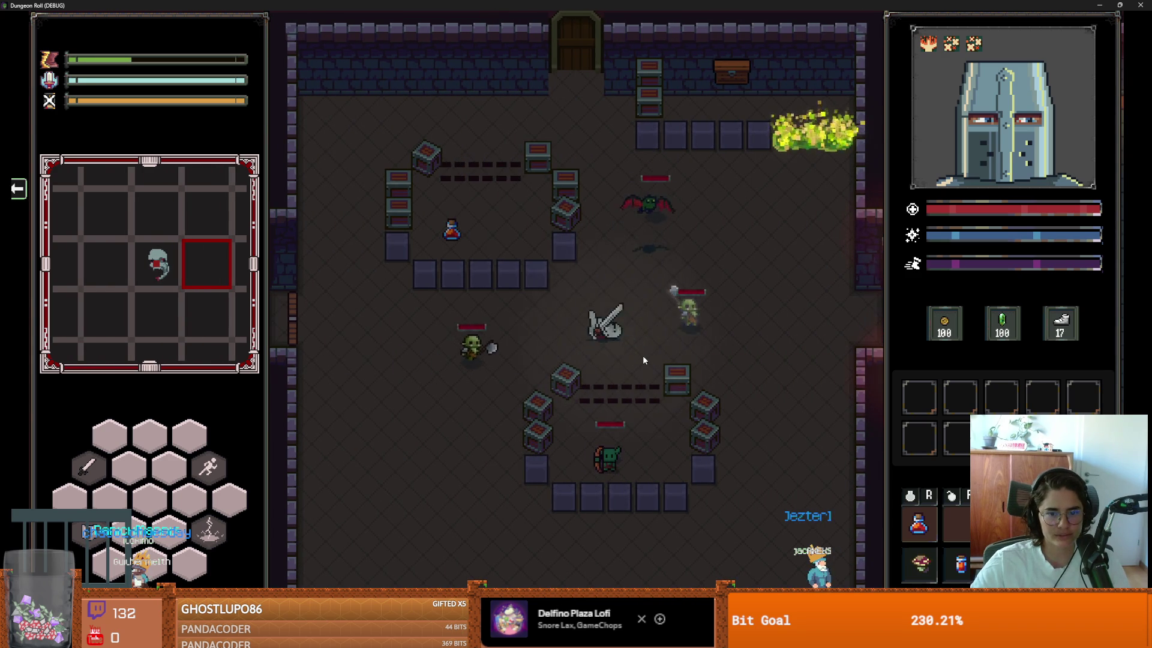
key("s")
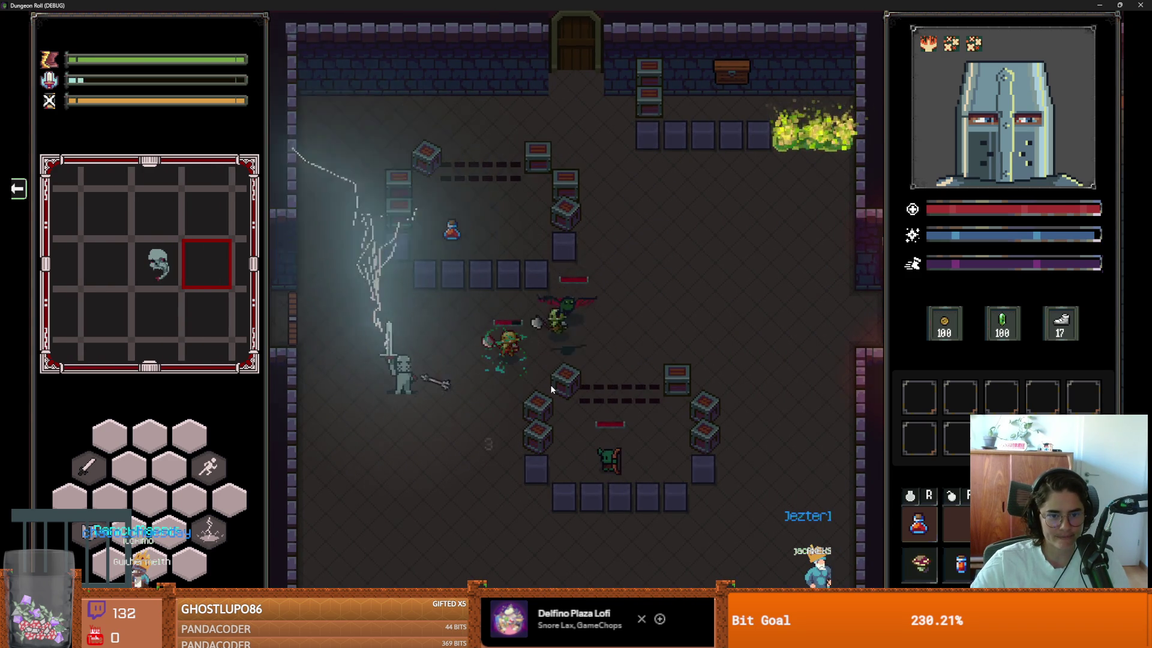
left_click(528, 364)
key("w")
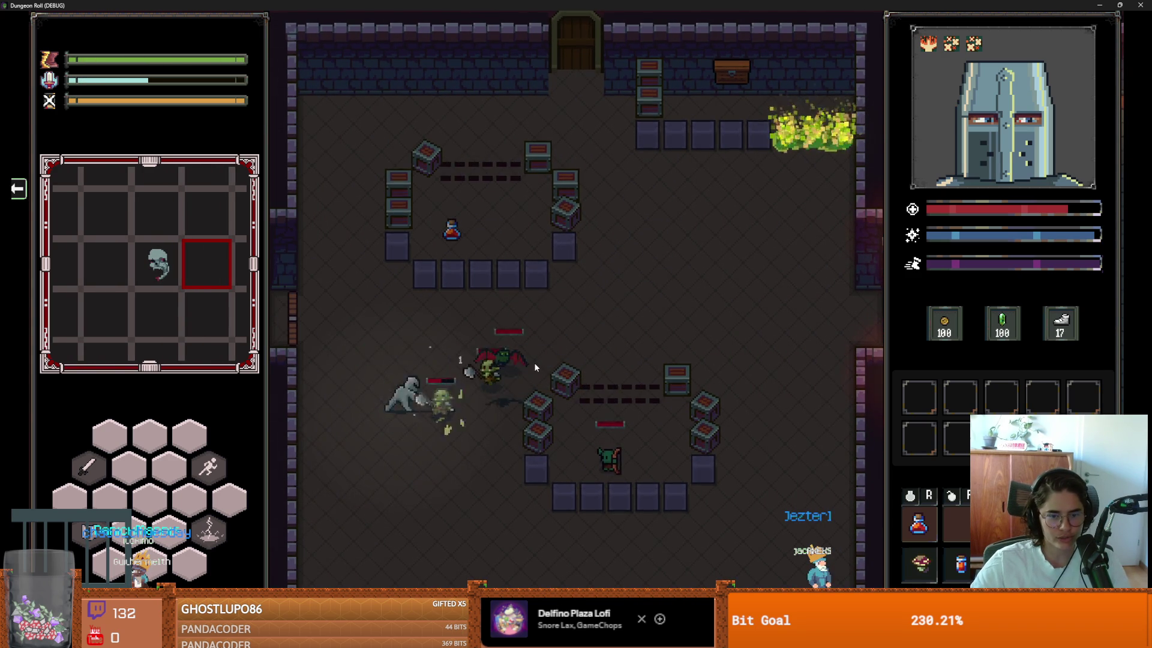
left_click(533, 363)
key("a")
key("s")
key("d")
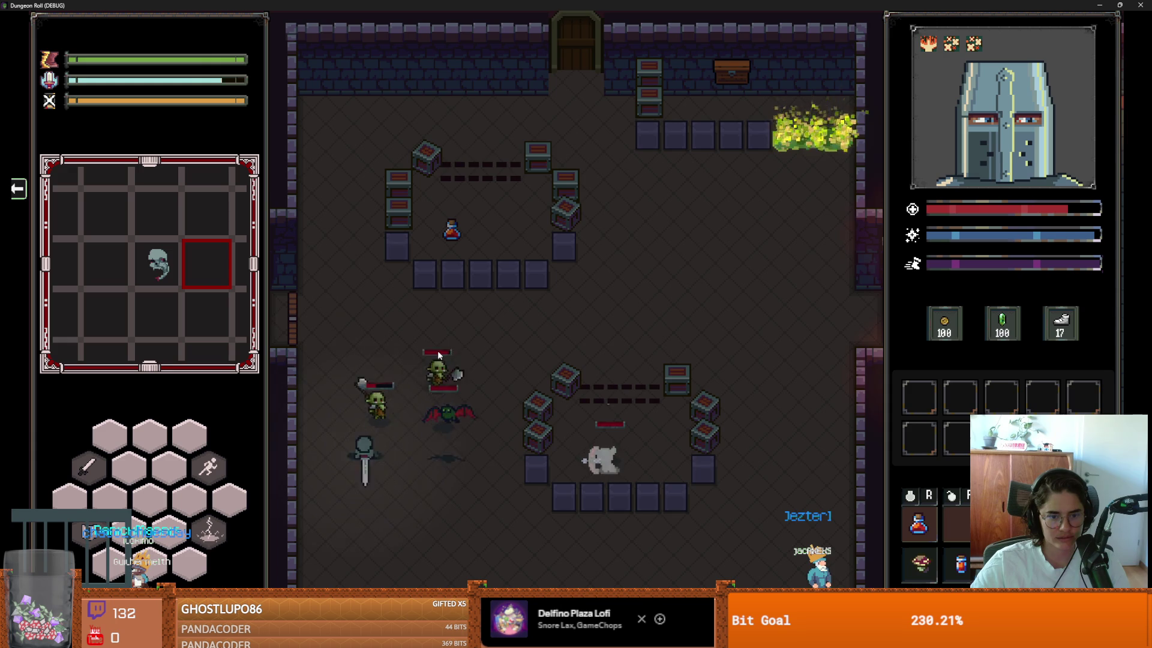
left_click(477, 380)
key("w")
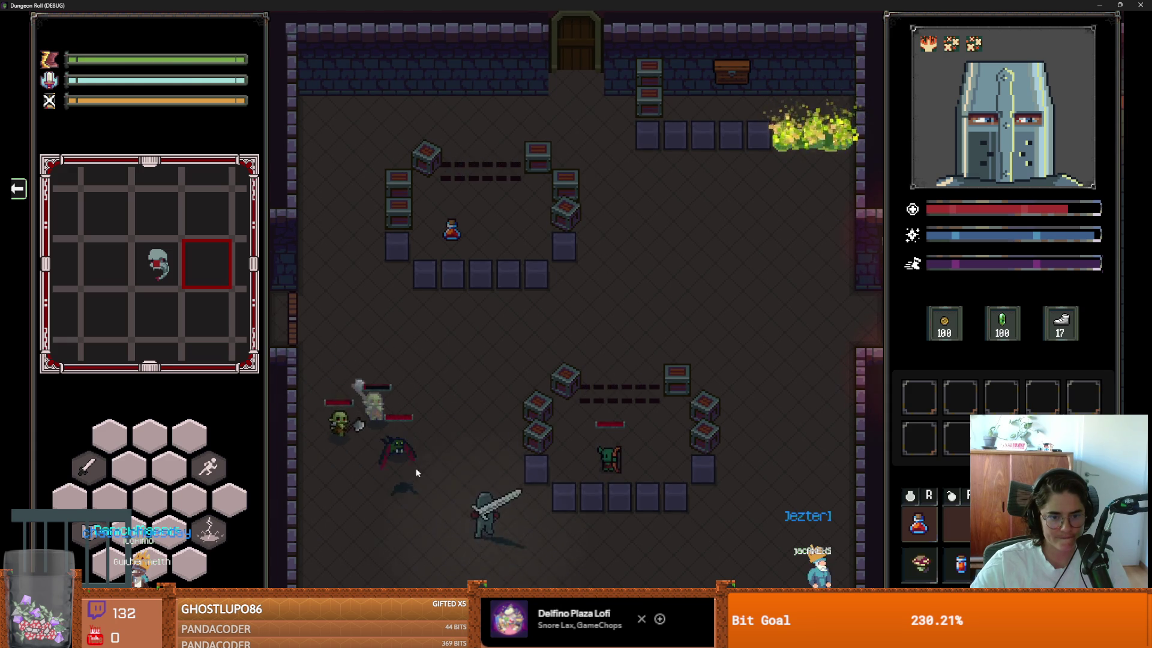
left_click(466, 432)
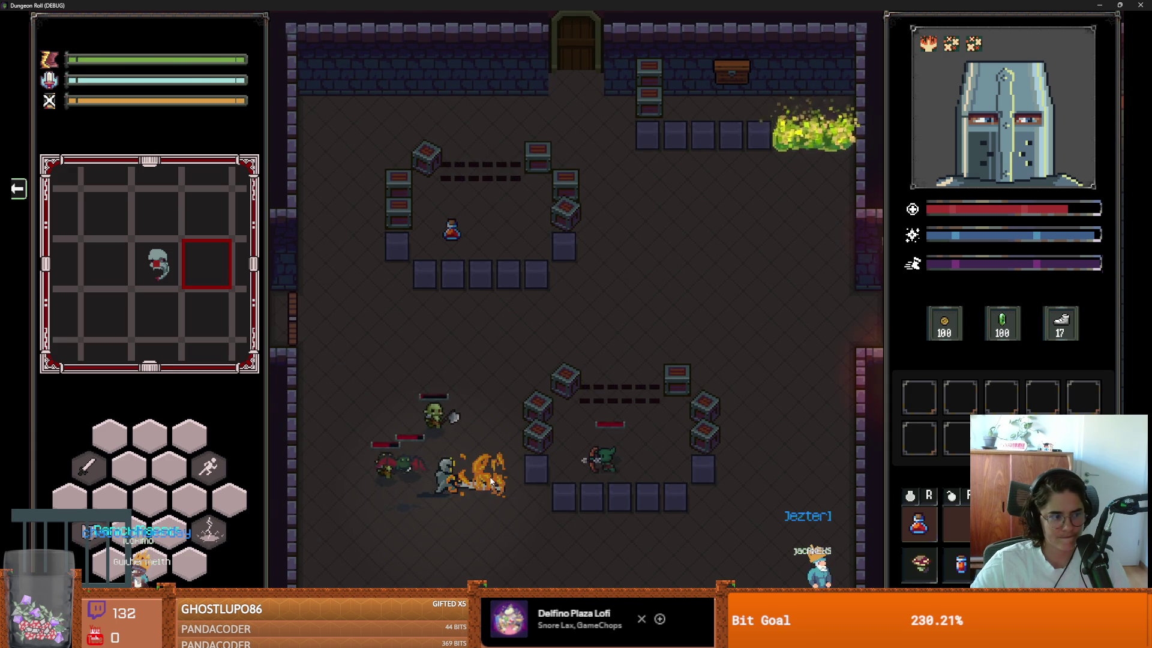
key("w")
key("d")
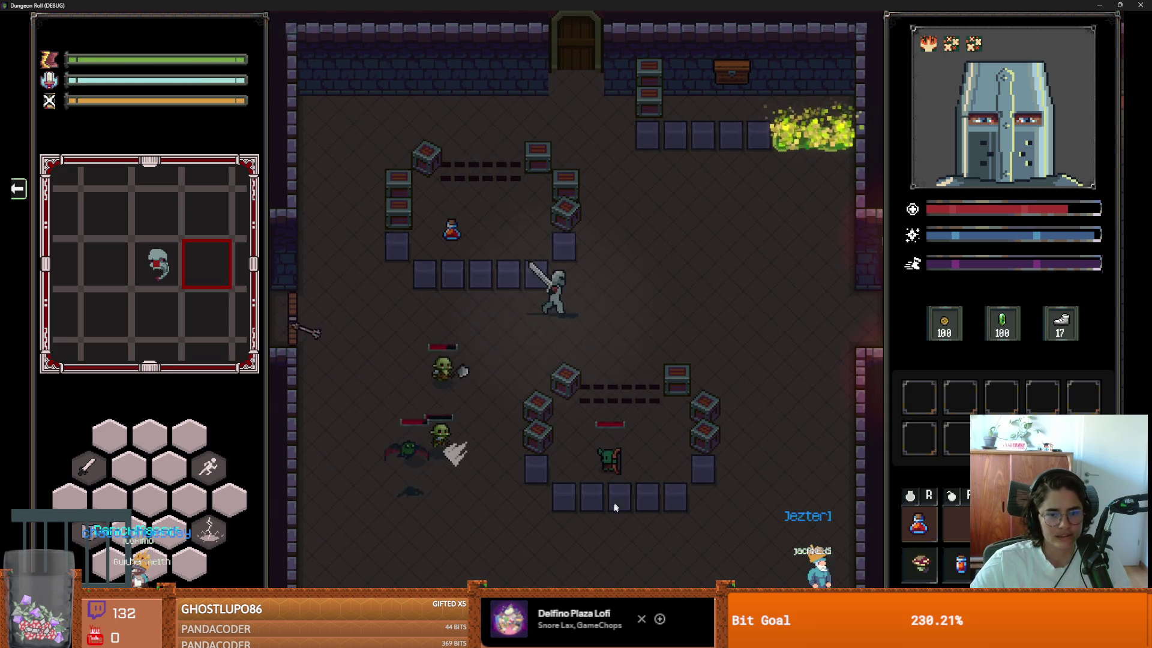
key("s")
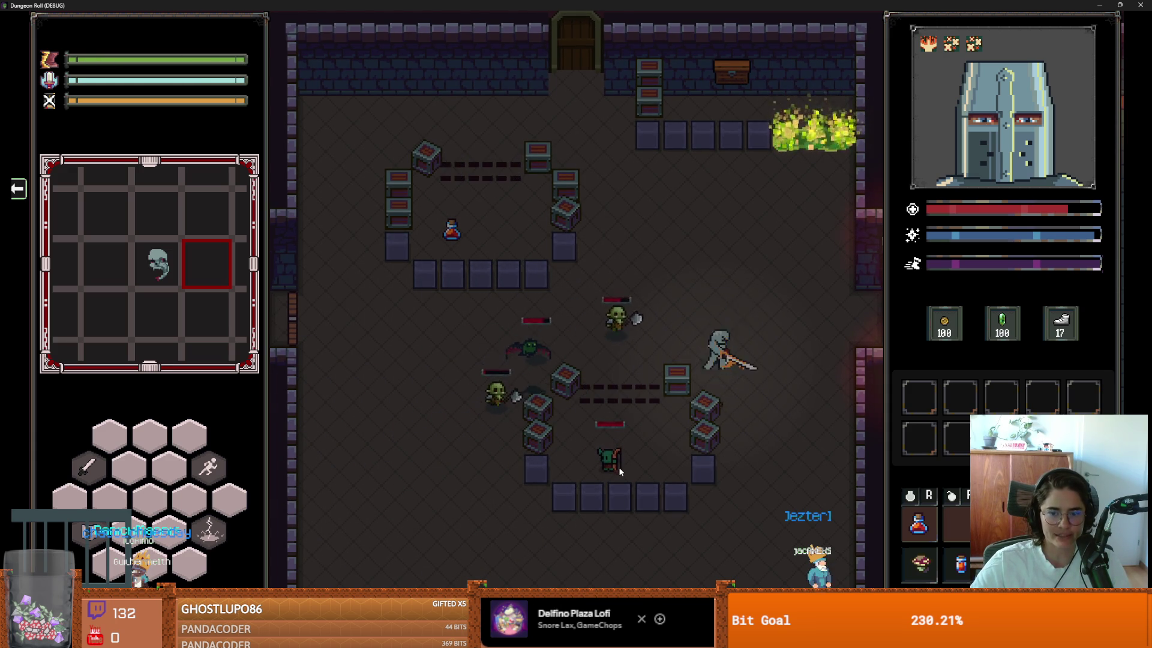
left_click(618, 467)
Dash at the goblin archer, cast lightning on the goblins, and collect coins to reach 122 gold
key("d")
key("s")
key("s")
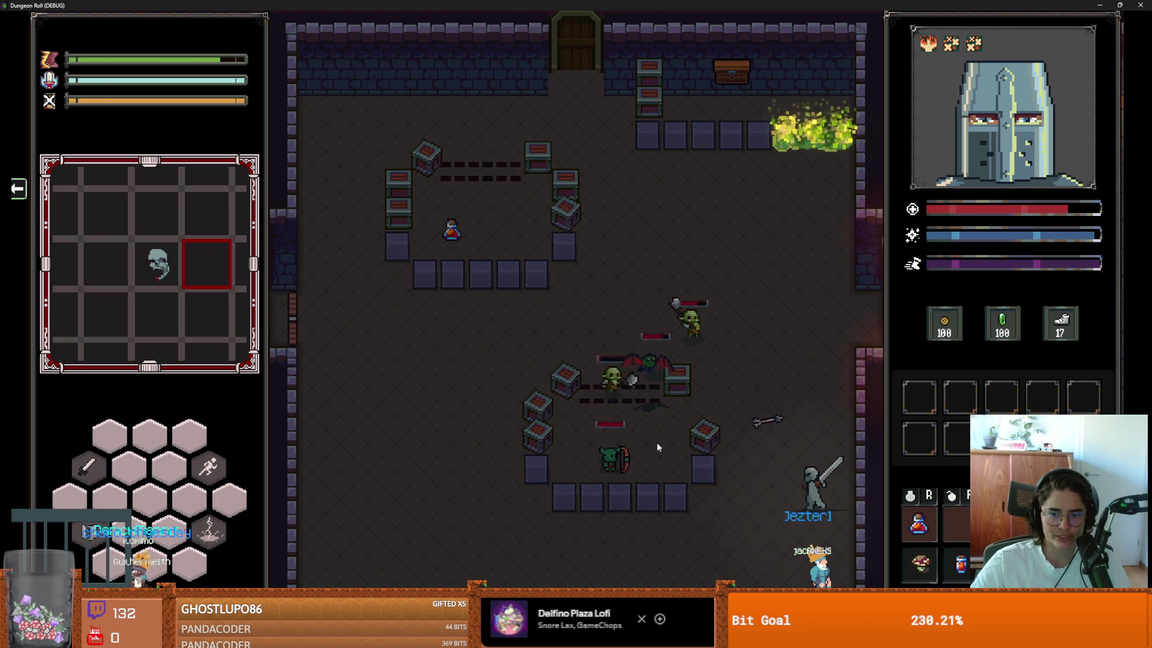
key("a")
key("s")
key("w")
key("space")
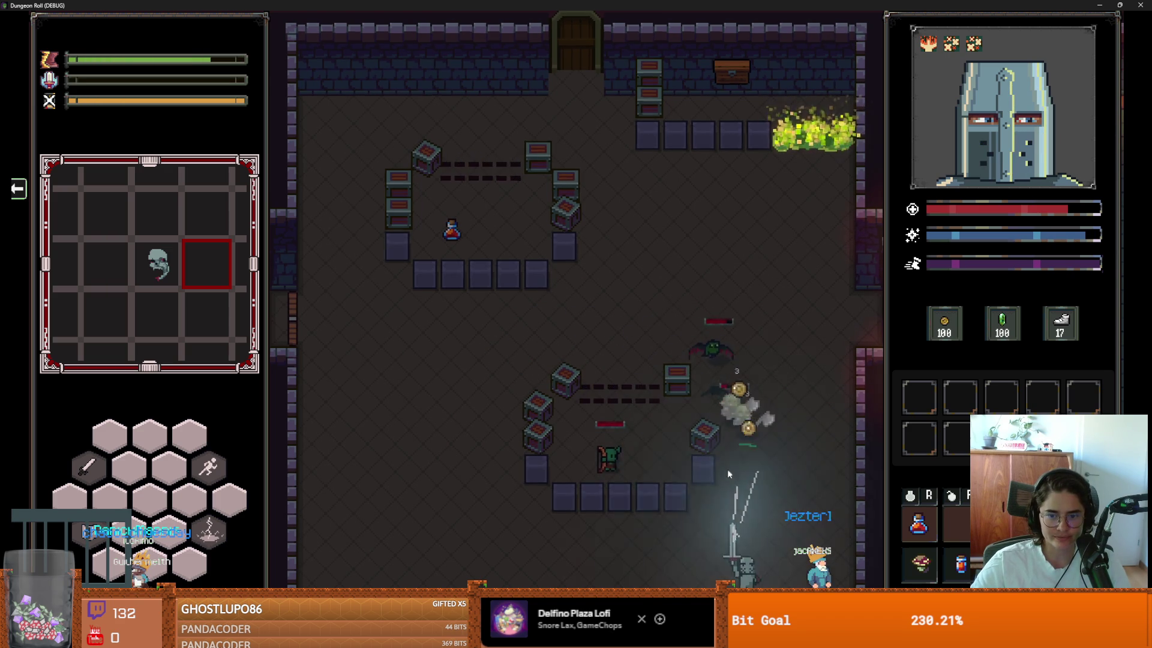
left_click(741, 487)
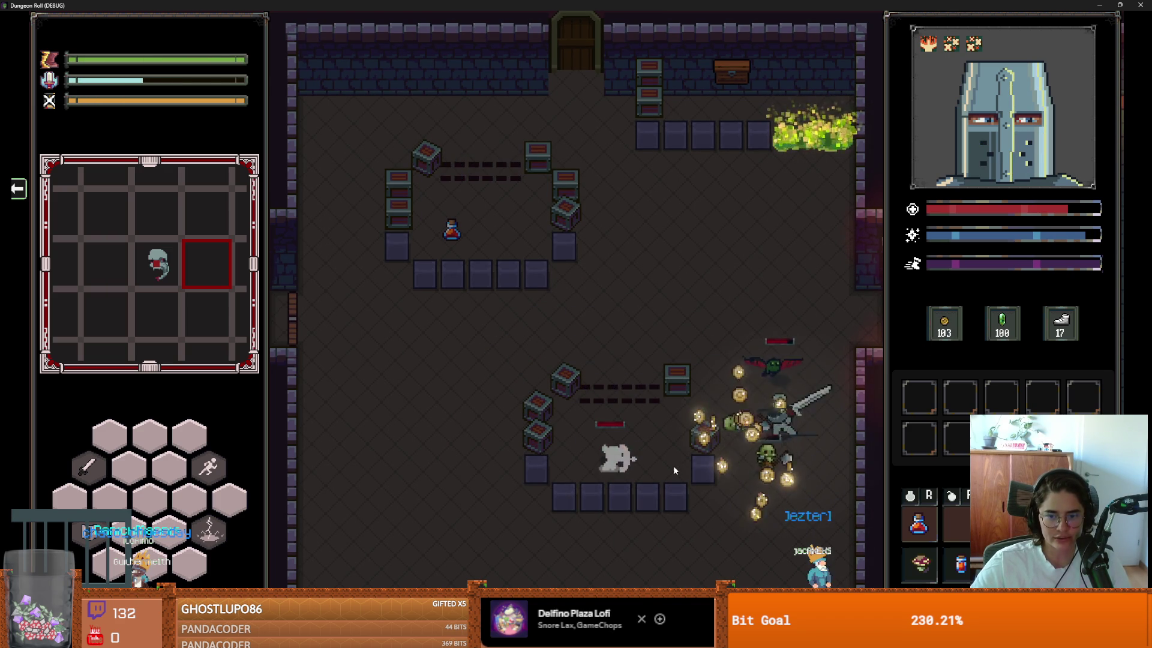
left_click(712, 477)
key("a")
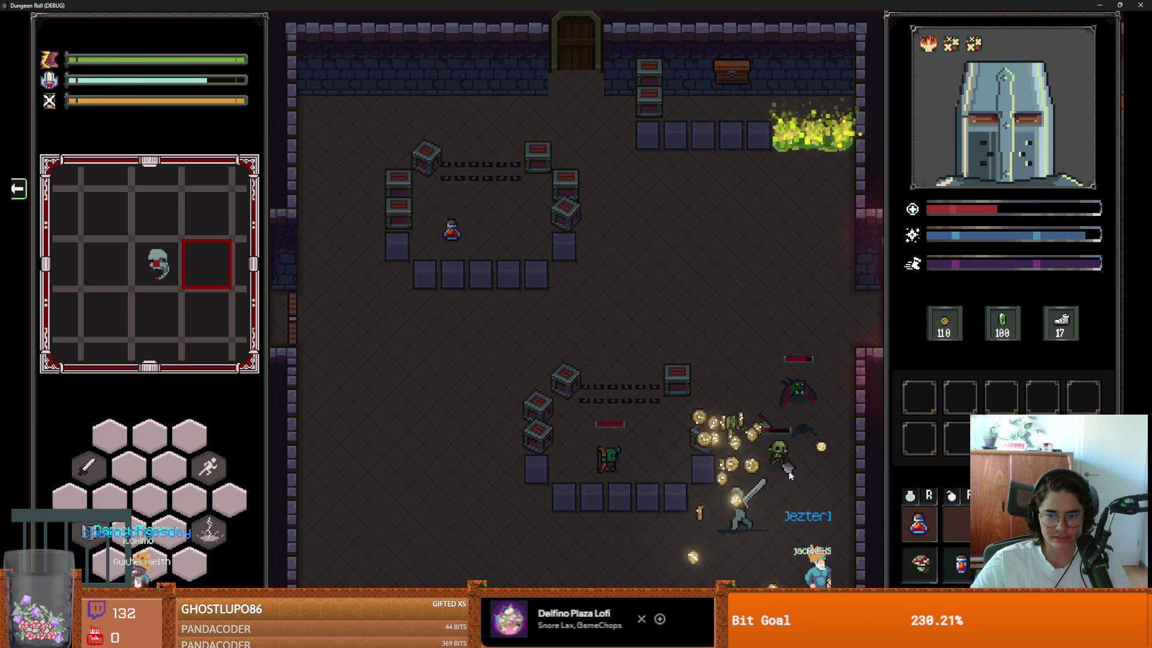
right_click(673, 491)
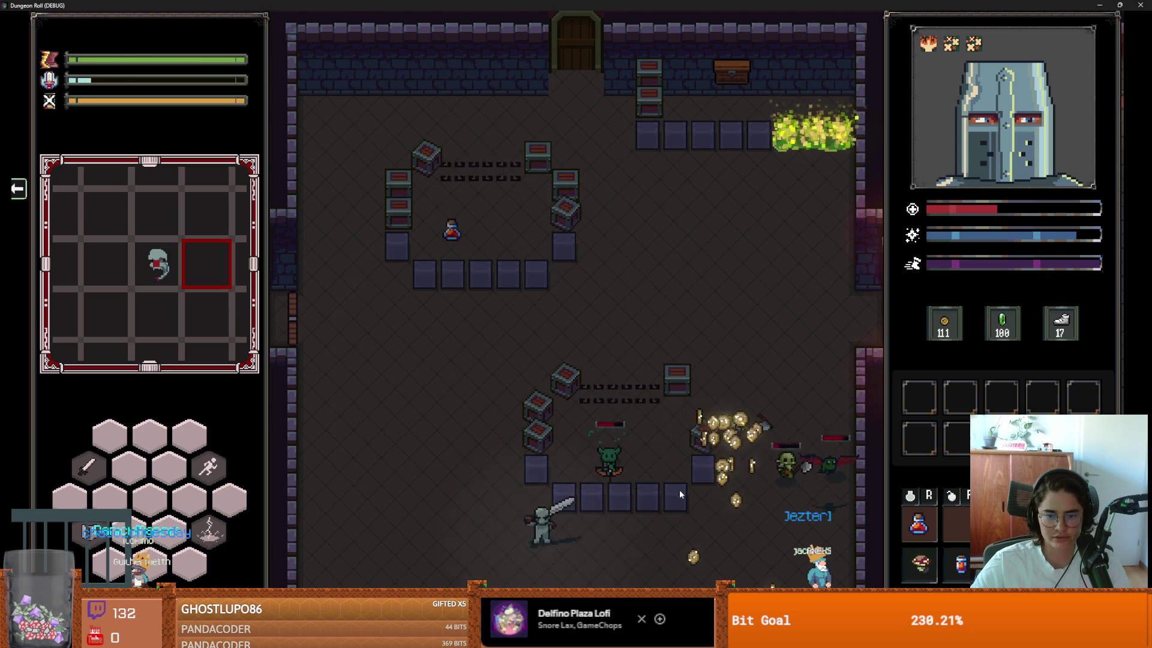
key("d")
left_click(782, 488)
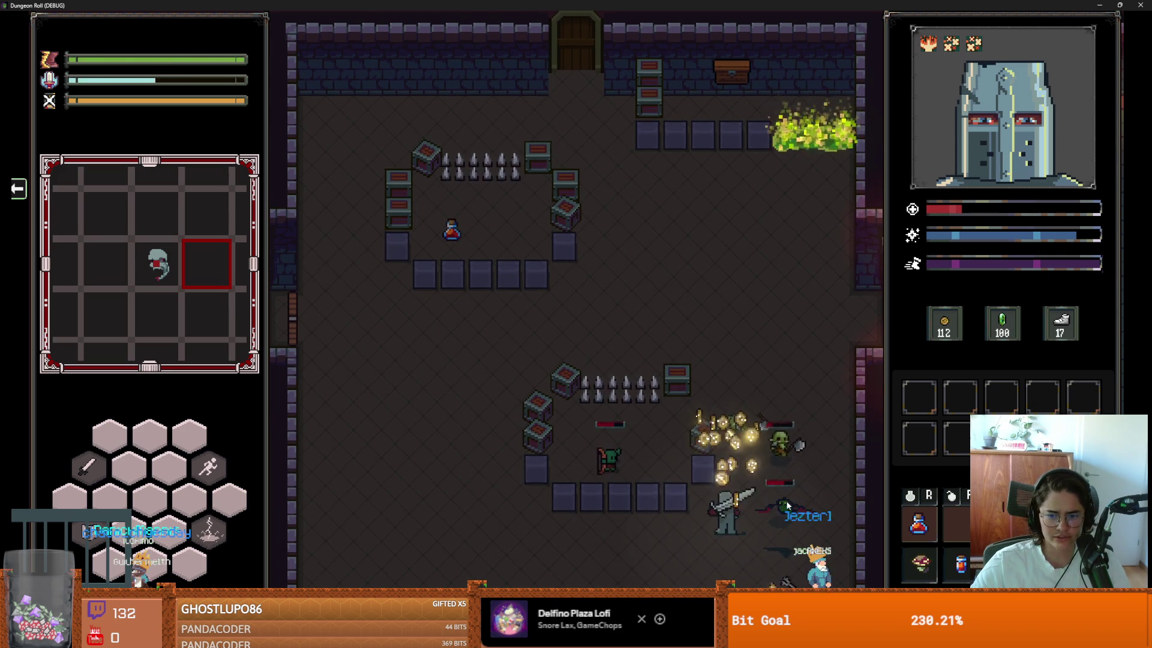
key("w")
key("a")
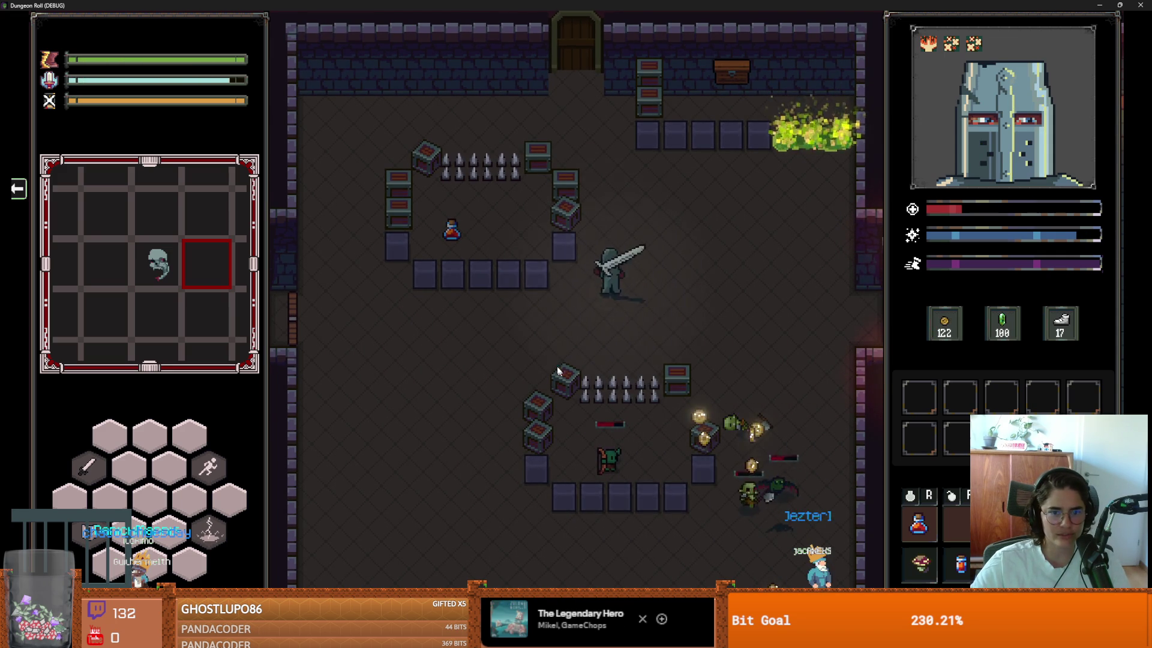
left_click(456, 300)
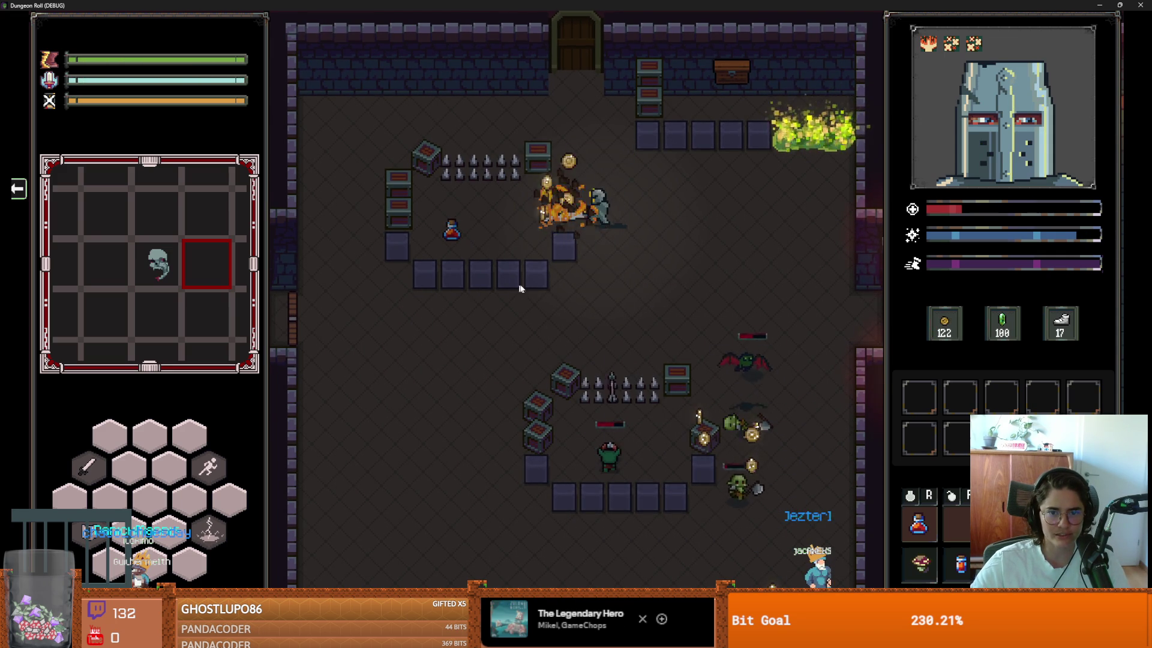
key("a")
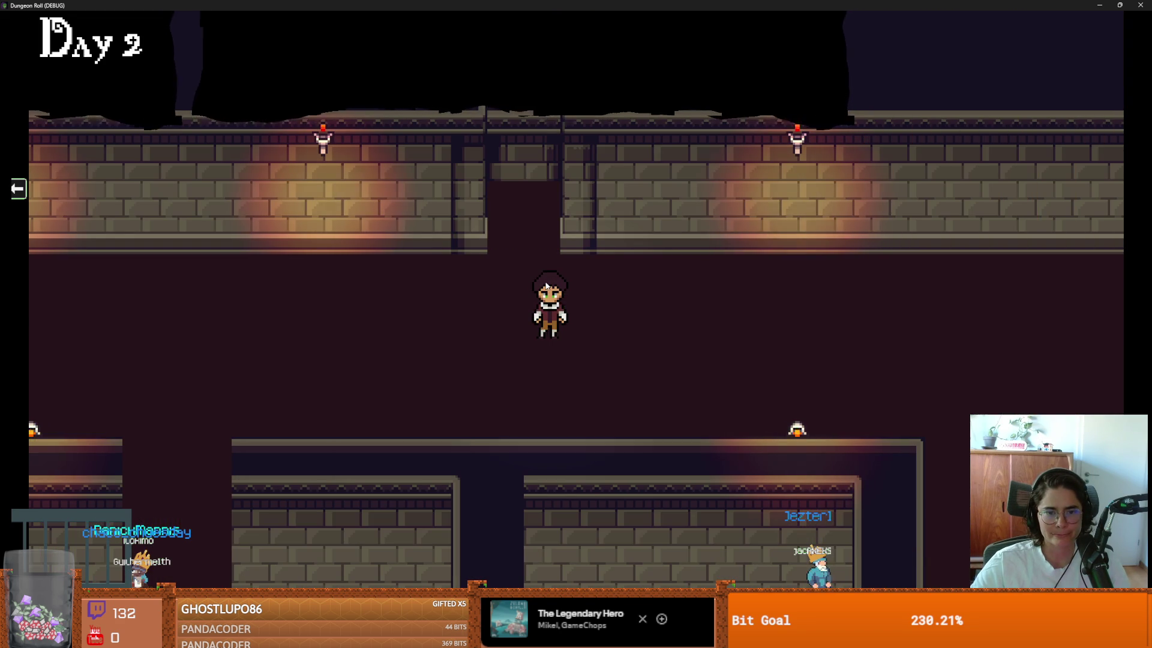
Stop the running Dungeon Roll game, save the script, and enlarge the FileSystem panel
key("super+Down")
left_click(741, 273)
left_click(640, 255)
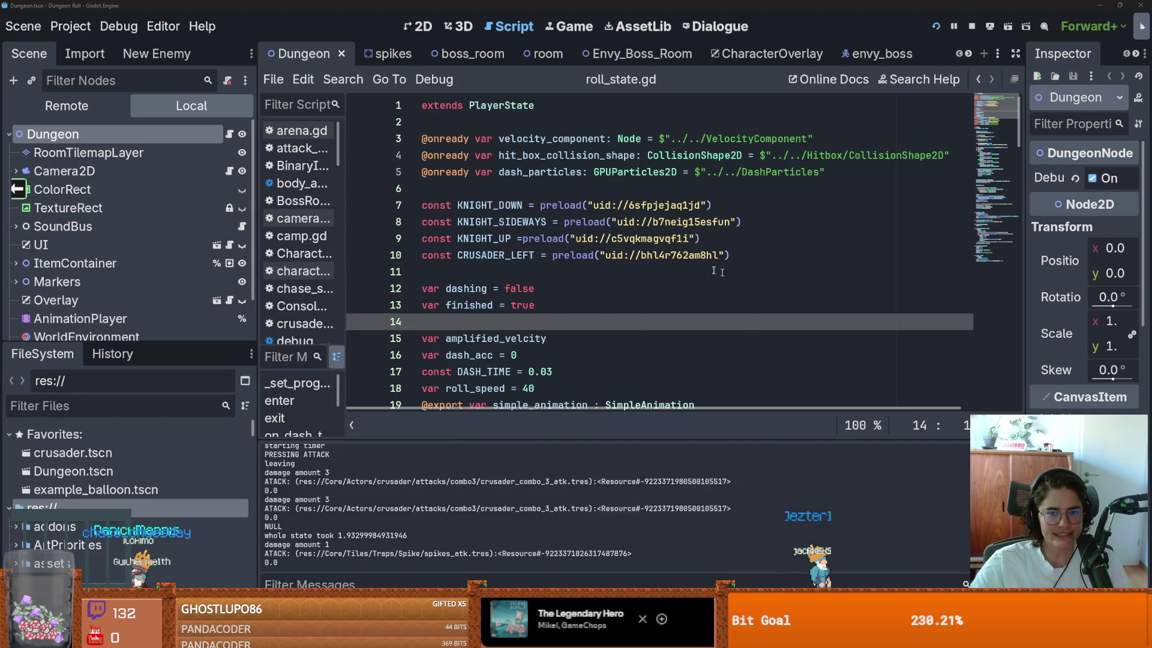
key("ctrl+s")
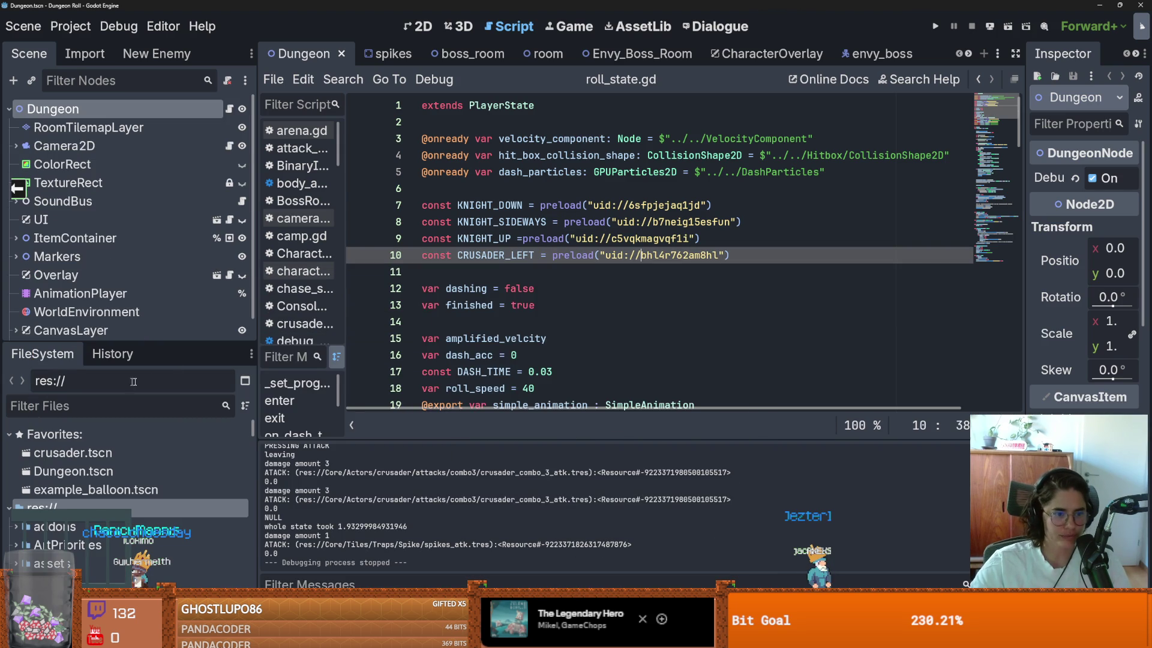
left_click_drag(176, 341, 177, 119)
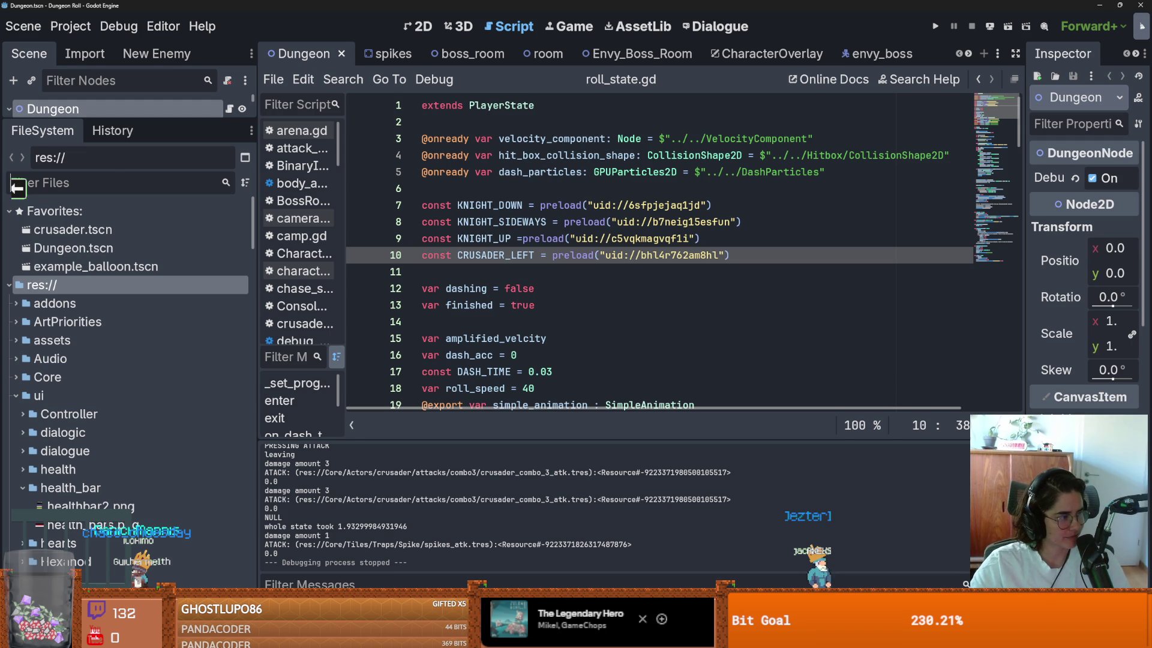
Save the script again, restore the Scene tree size, and switch to the 2D Dungeon view
left_click(728, 327)
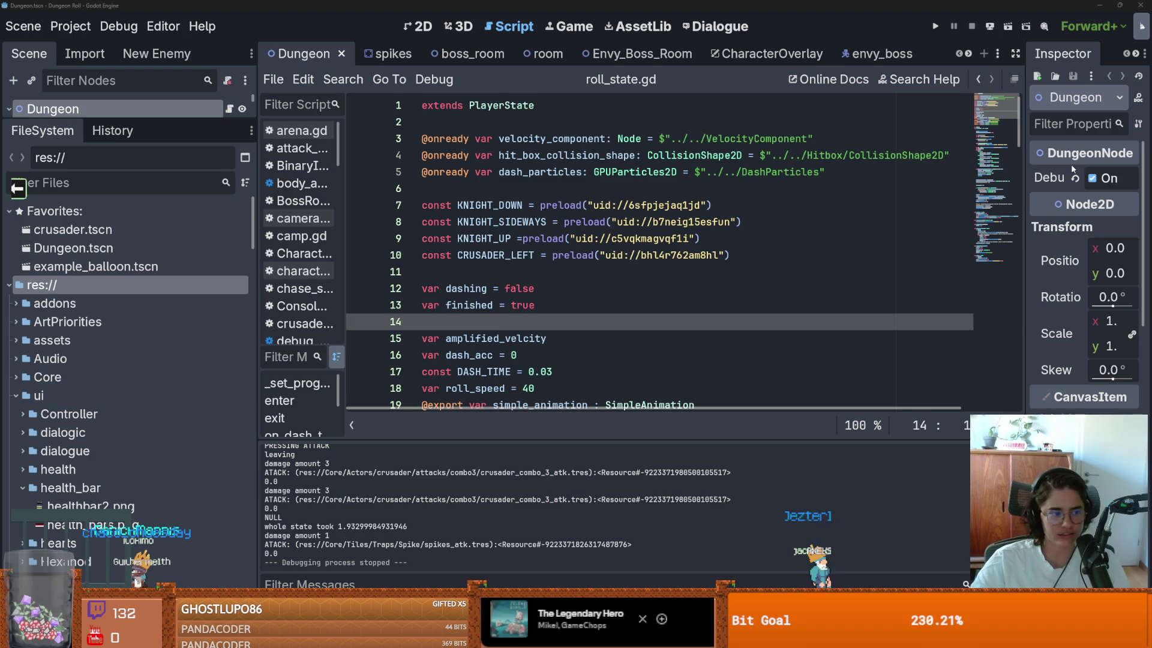
left_click(580, 241)
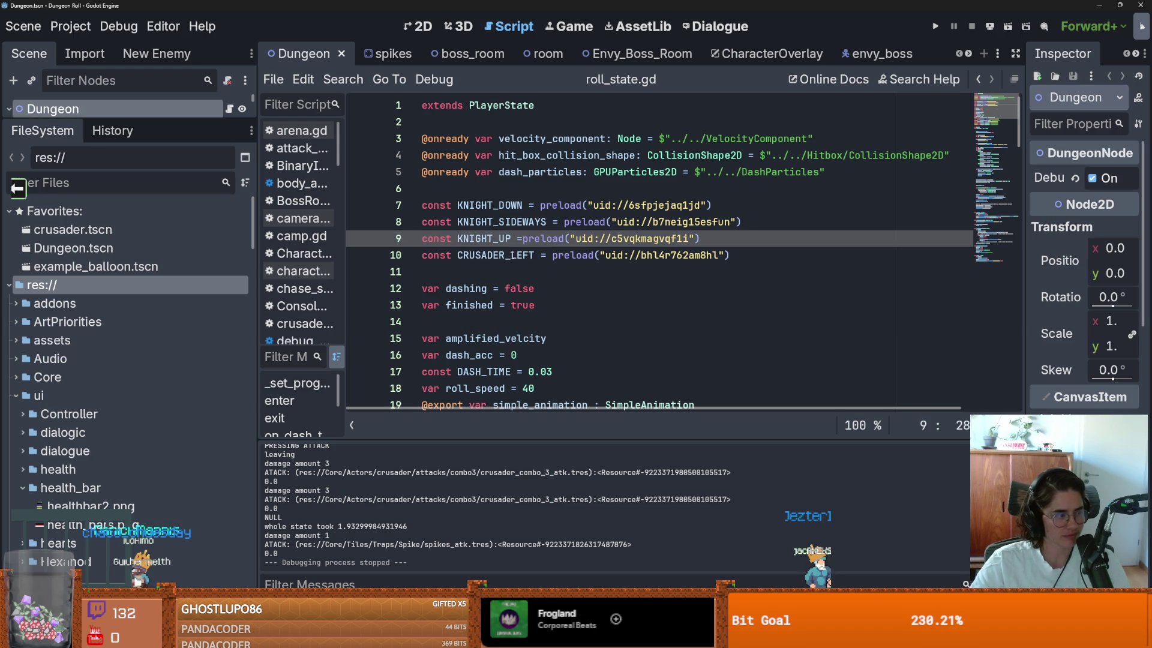
left_click(512, 256)
key("ctrl+s")
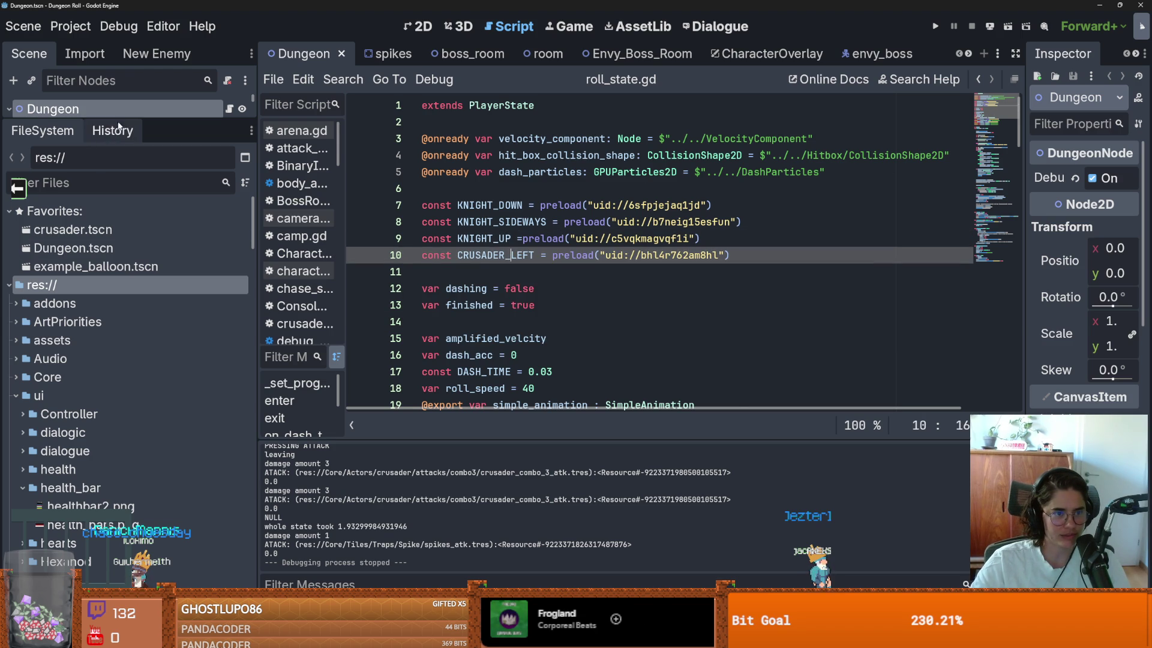
left_click_drag(119, 126, 118, 283)
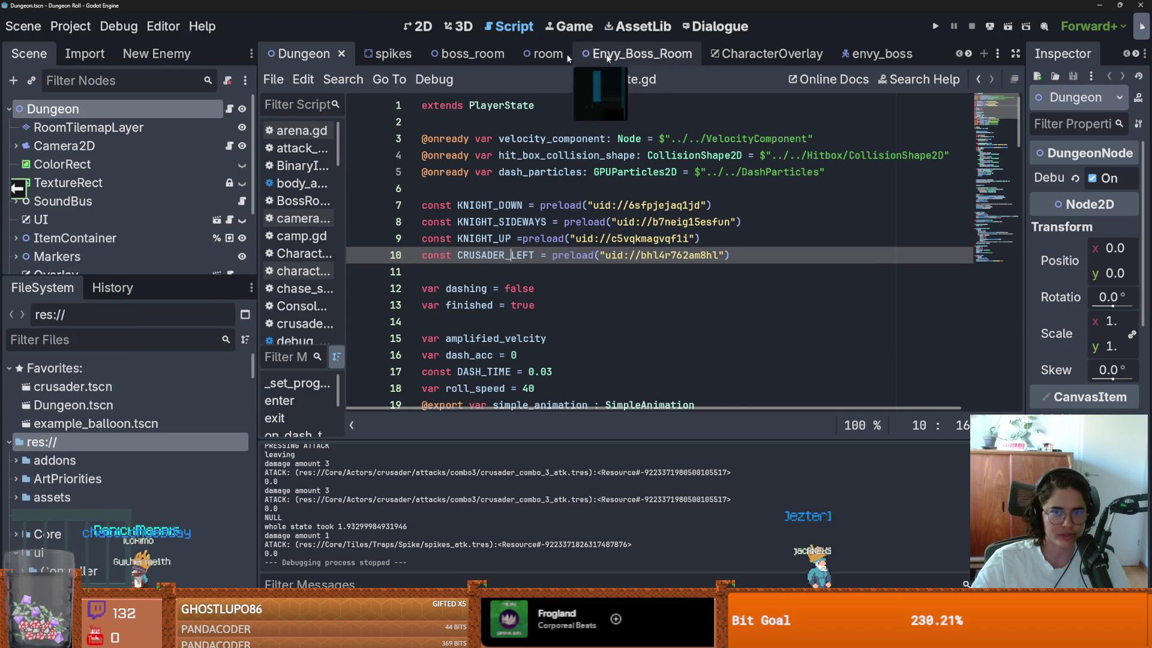
left_click(423, 26)
scroll(622, 239, "up", 10)
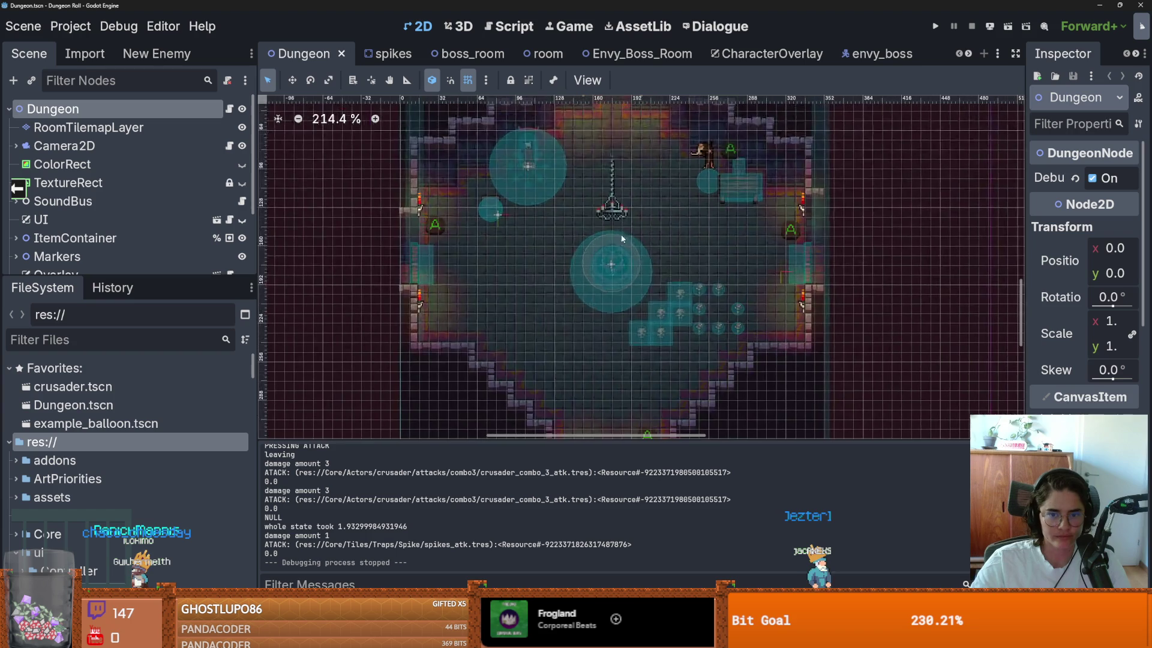
Switch to the Envy_Boss_Room scene tab, pan the room view, and save it
left_click(535, 56)
left_click(613, 56)
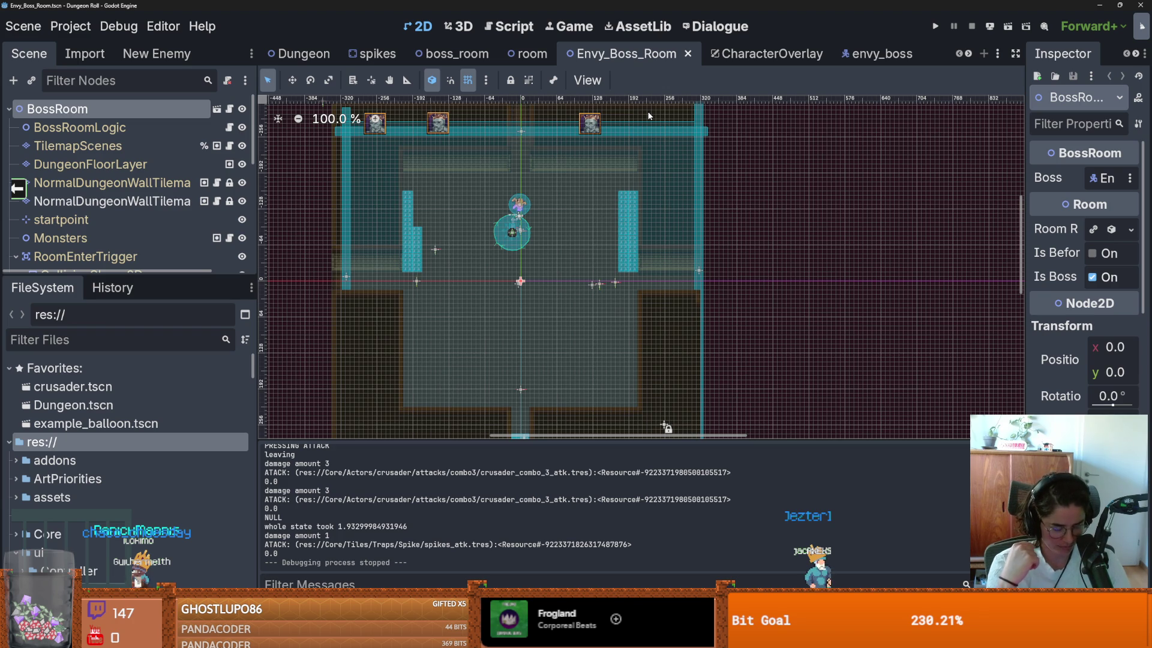
left_click_drag(589, 240, 575, 248)
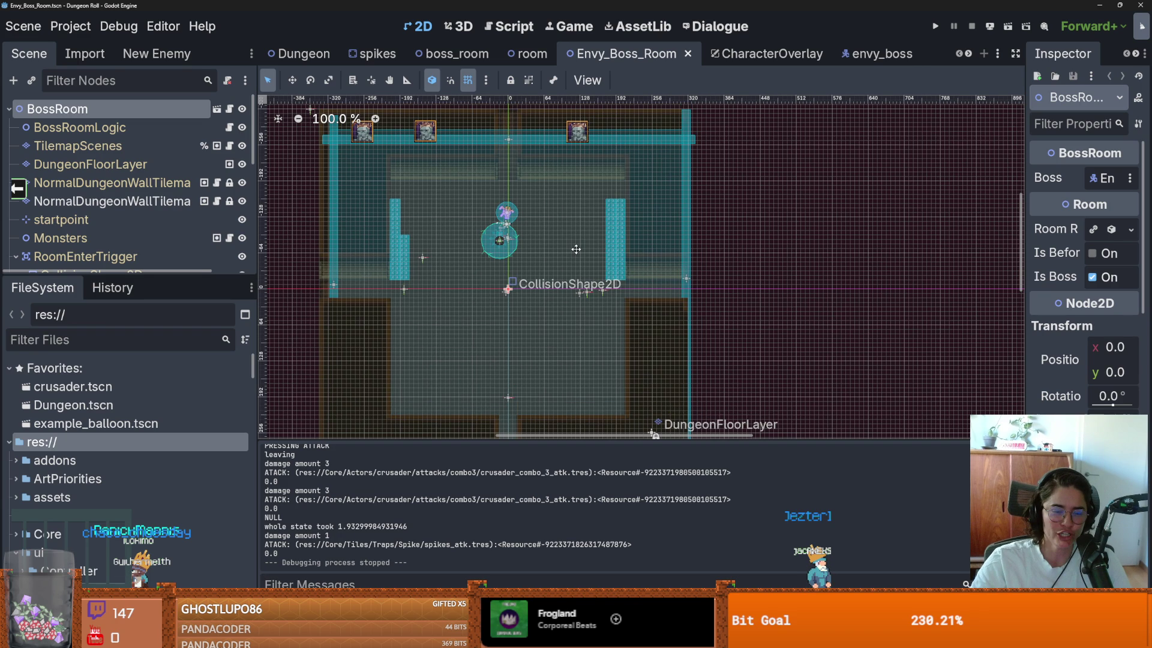
left_click_drag(564, 292, 601, 277)
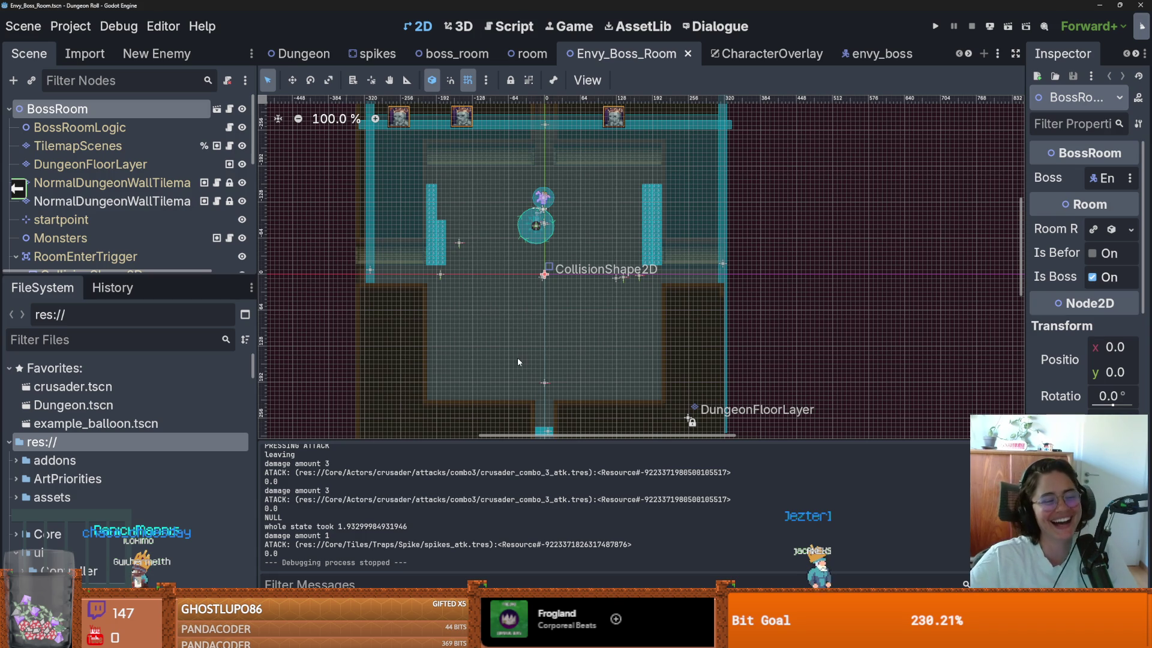
key("ctrl+s")
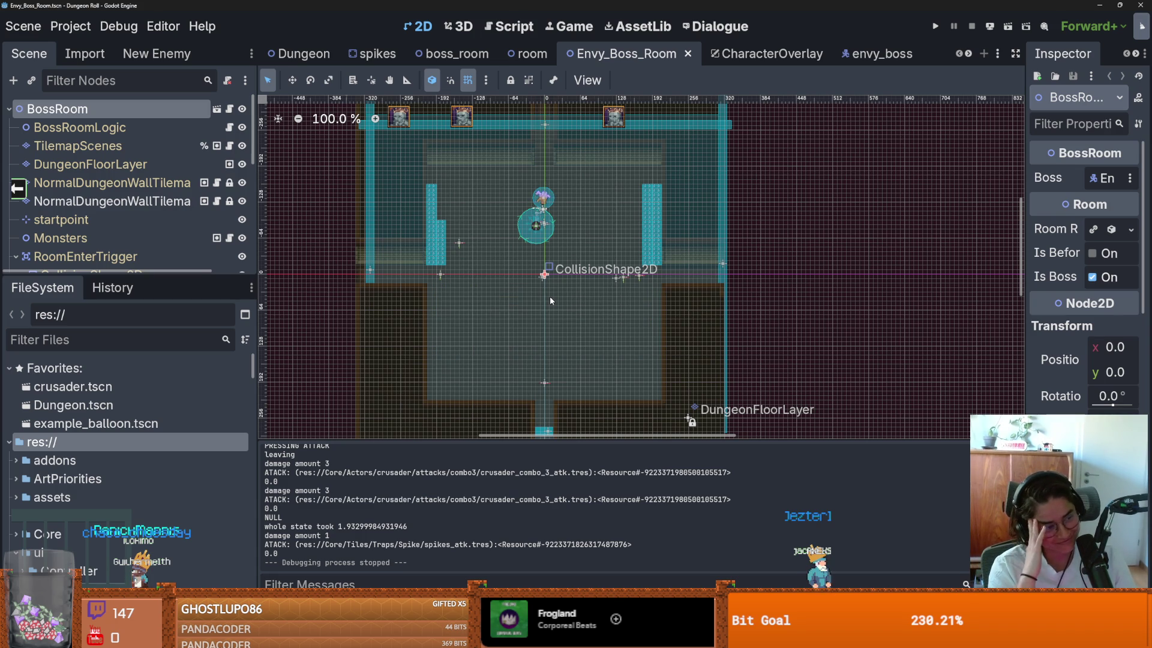
Scroll around the boss room, save it again, and enlarge the Scene tree panel
scroll(602, 287, "right", 2)
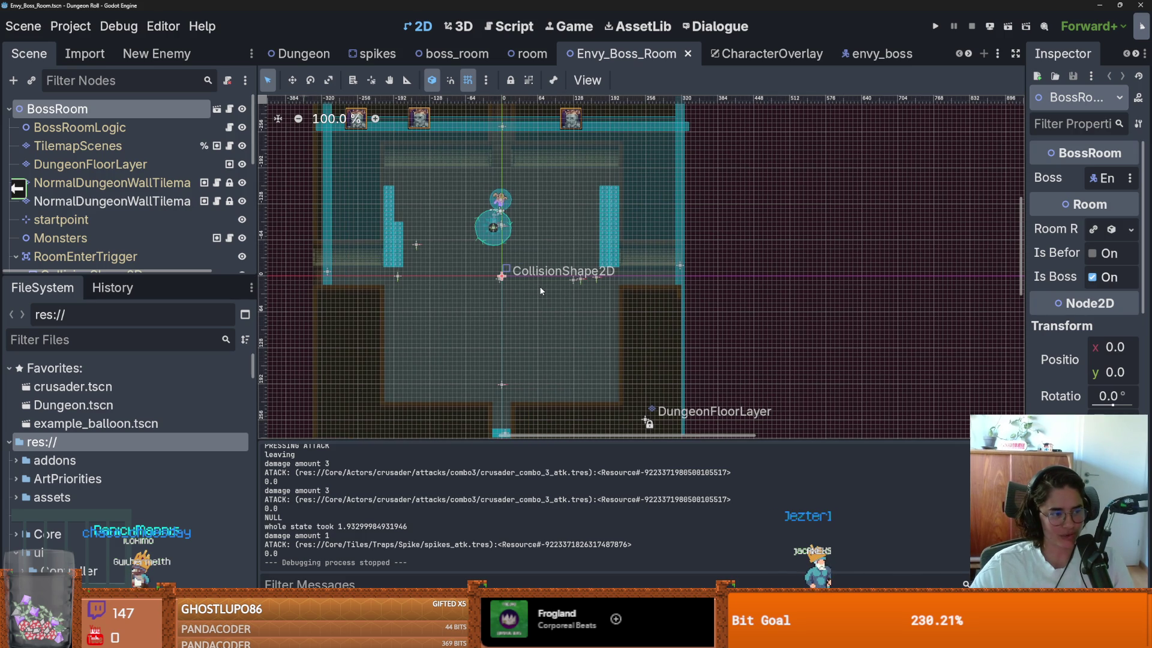
scroll(540, 291, "up", 4)
key("ctrl+s")
scroll(495, 291, "down", 2)
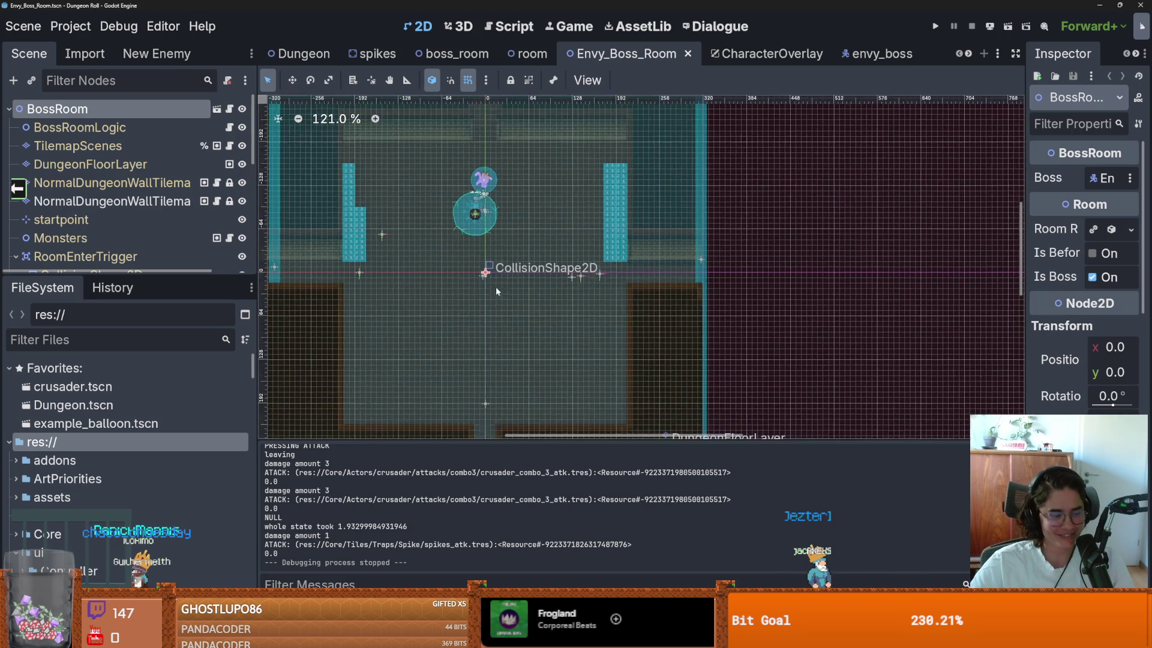
scroll(495, 287, "left", 3)
scroll(495, 287, "down", 1)
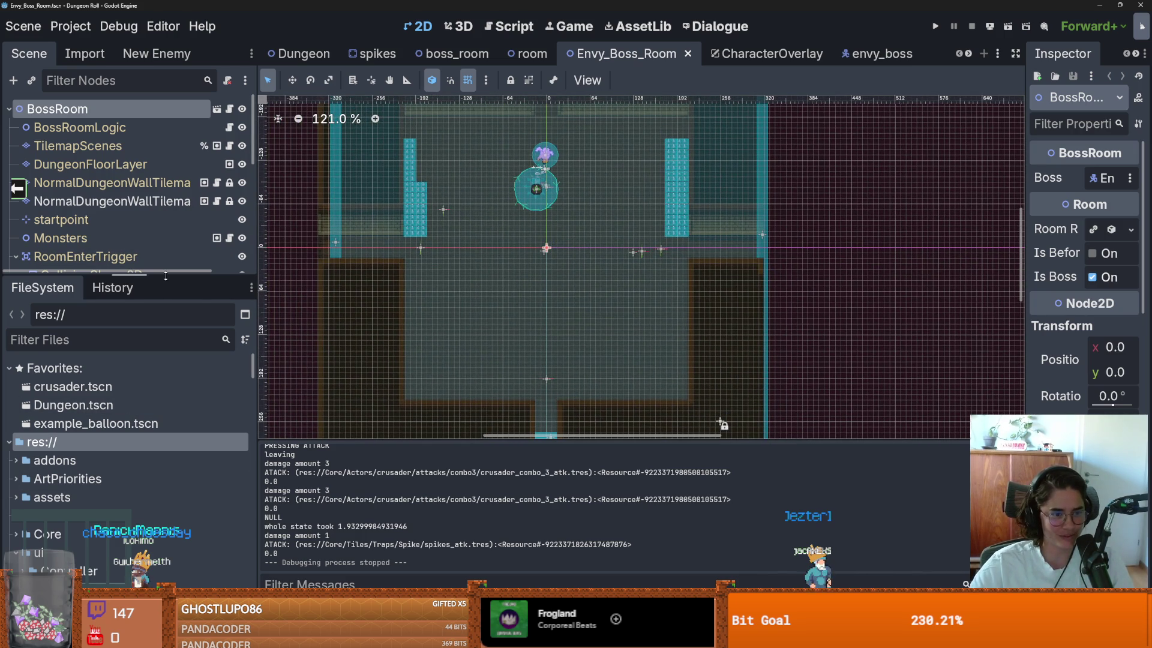
left_click_drag(165, 275, 166, 370)
Select the TilemapScenes layer to show its tile palette
left_click(78, 146)
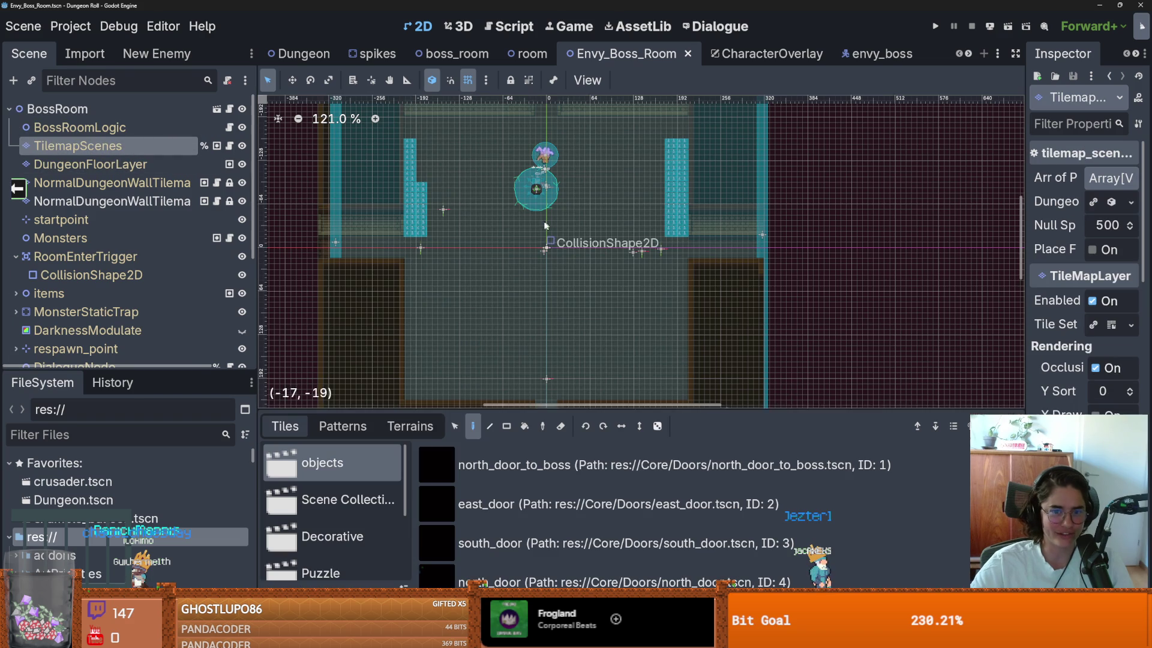
scroll(512, 213, "up", 4)
left_click(386, 220)
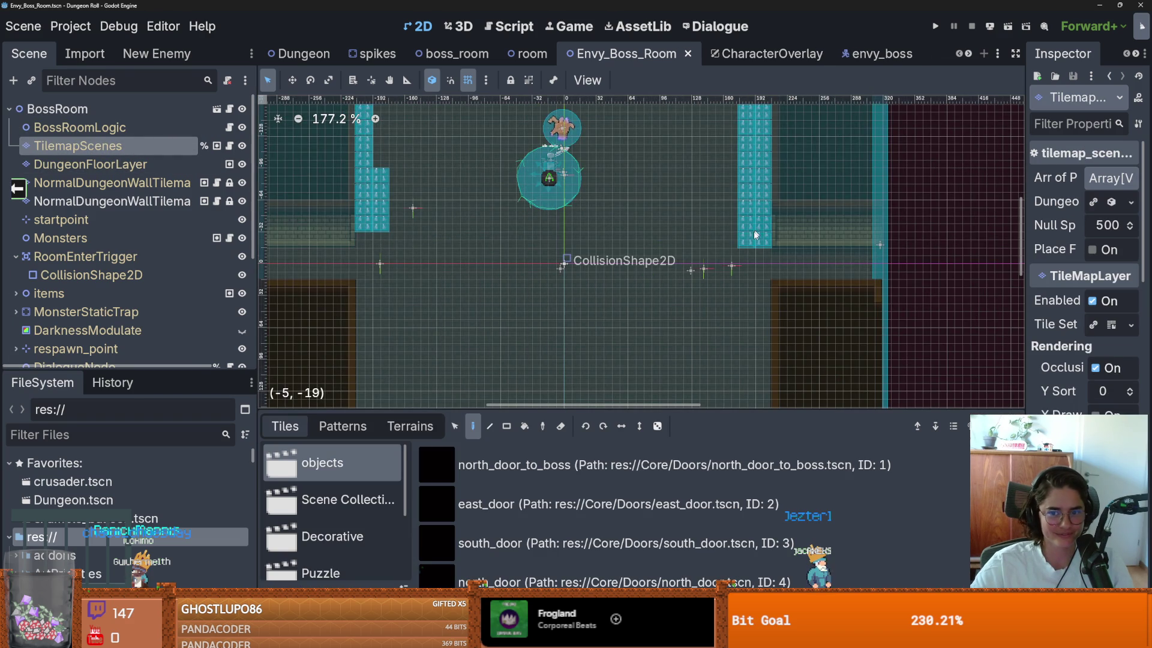
Filter the FileSystem dock for 'monster' and scroll down to the monster_room_26 files
left_click_drag(128, 370, 126, 203)
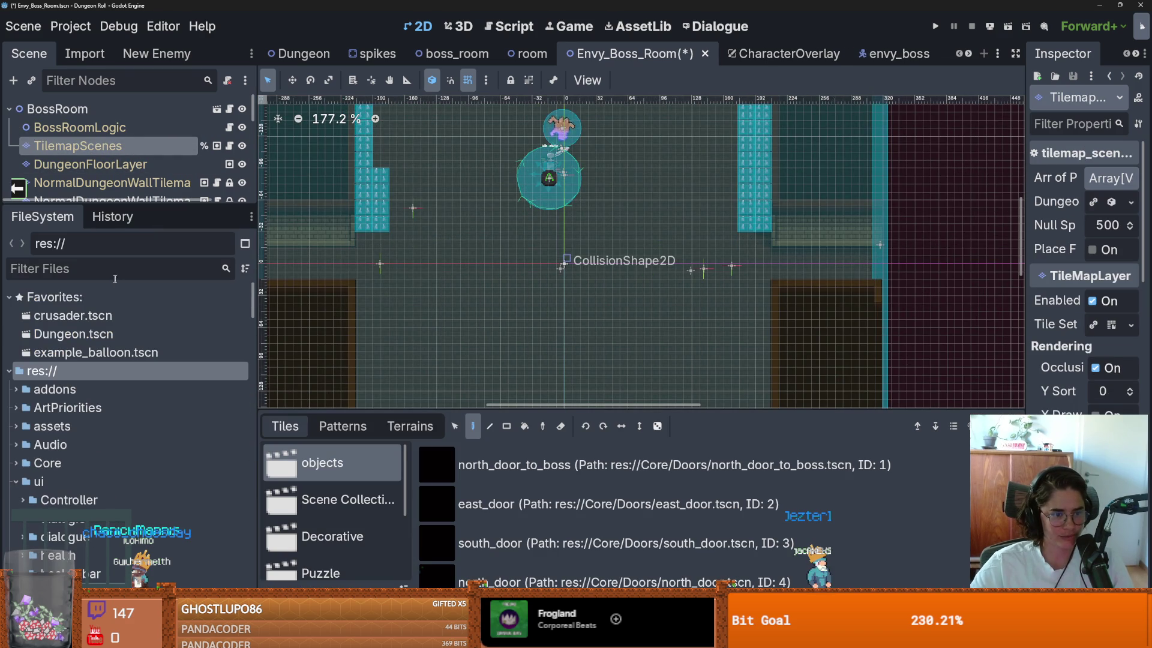
left_click(118, 268)
type("monster")
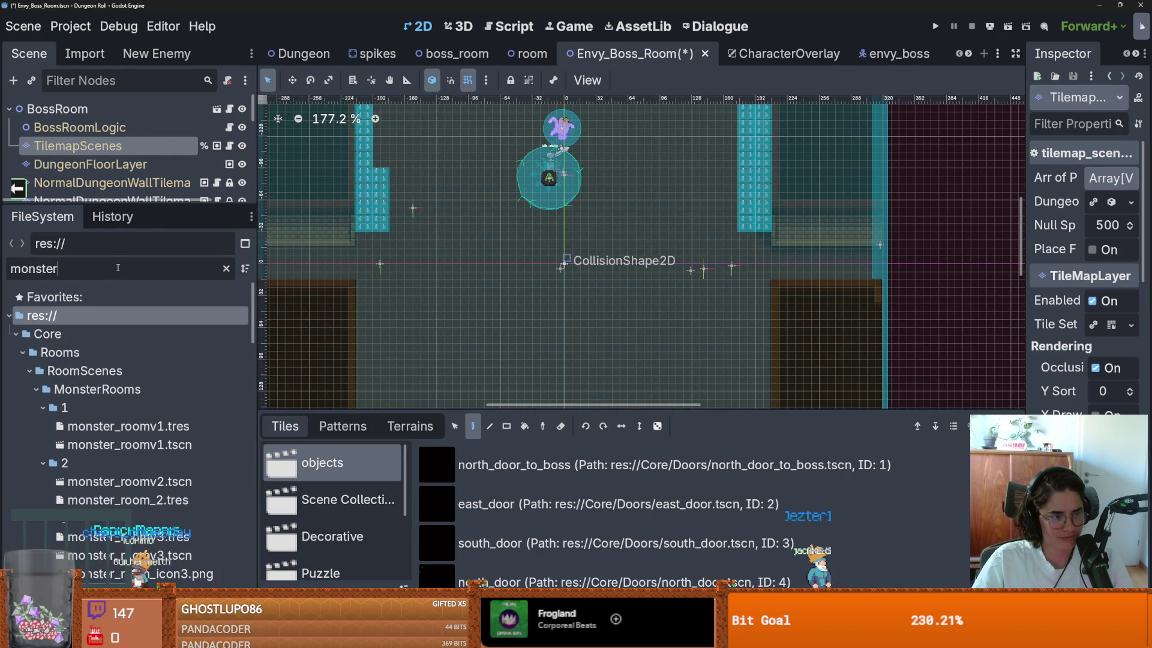
scroll(251, 445, "down", 10)
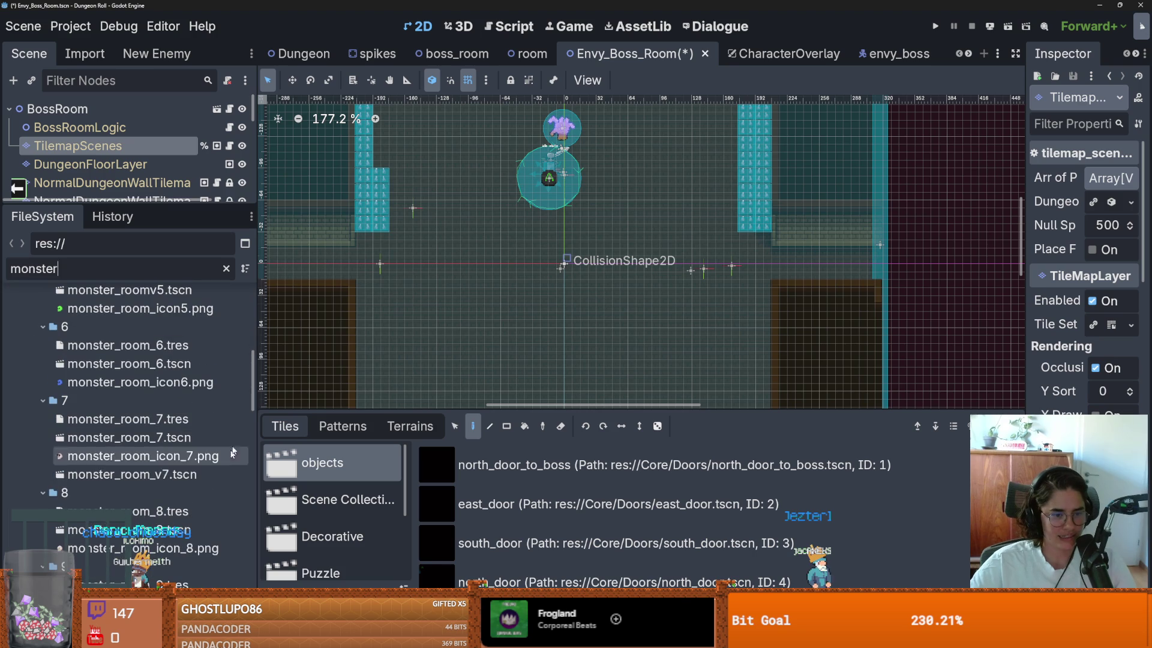
left_click_drag(251, 445, 245, 484)
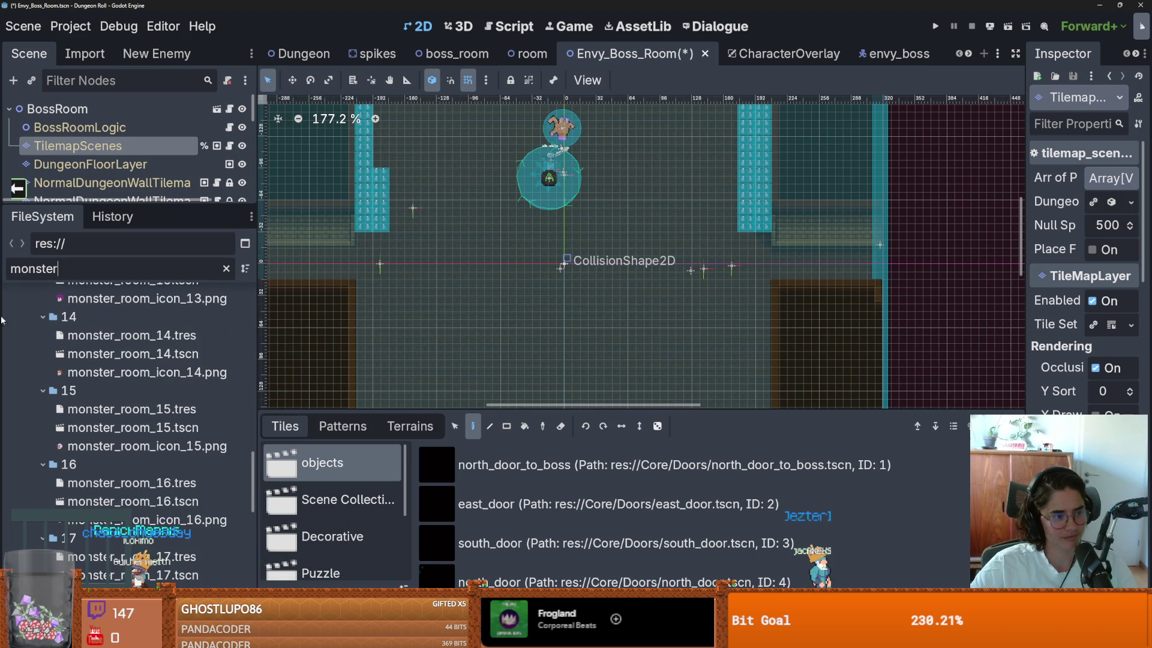
scroll(132, 476, "down", 10)
Open monster_room_26 and select its NormalDungeonWallTilemap layer
double_click(132, 494)
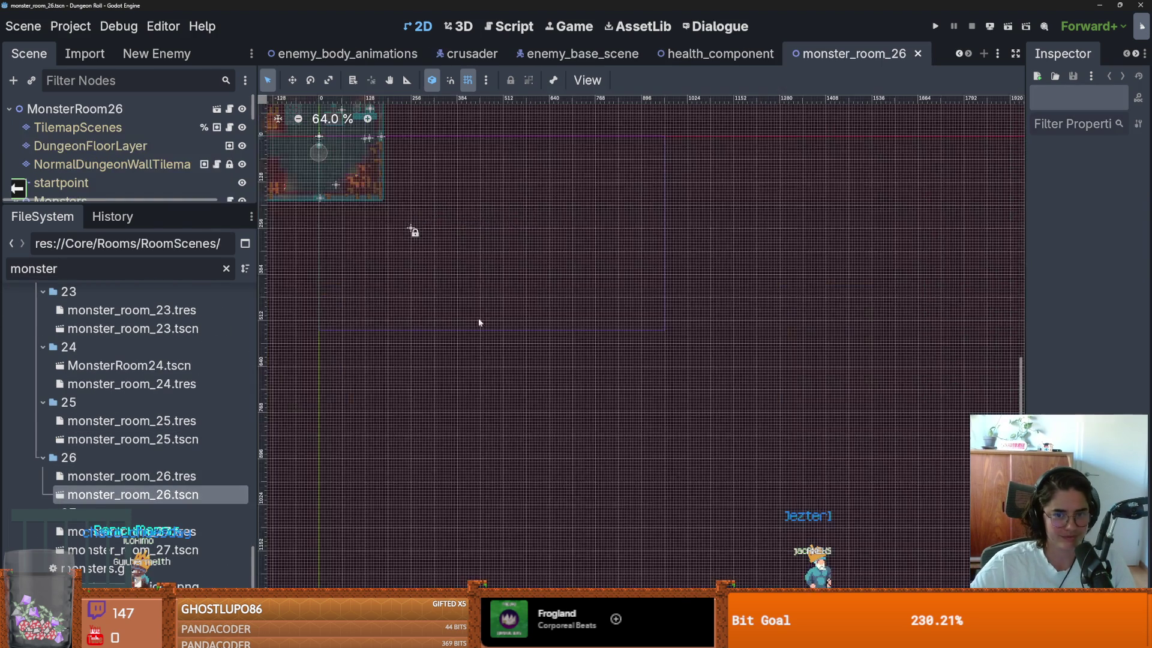
scroll(468, 336, "up", 7)
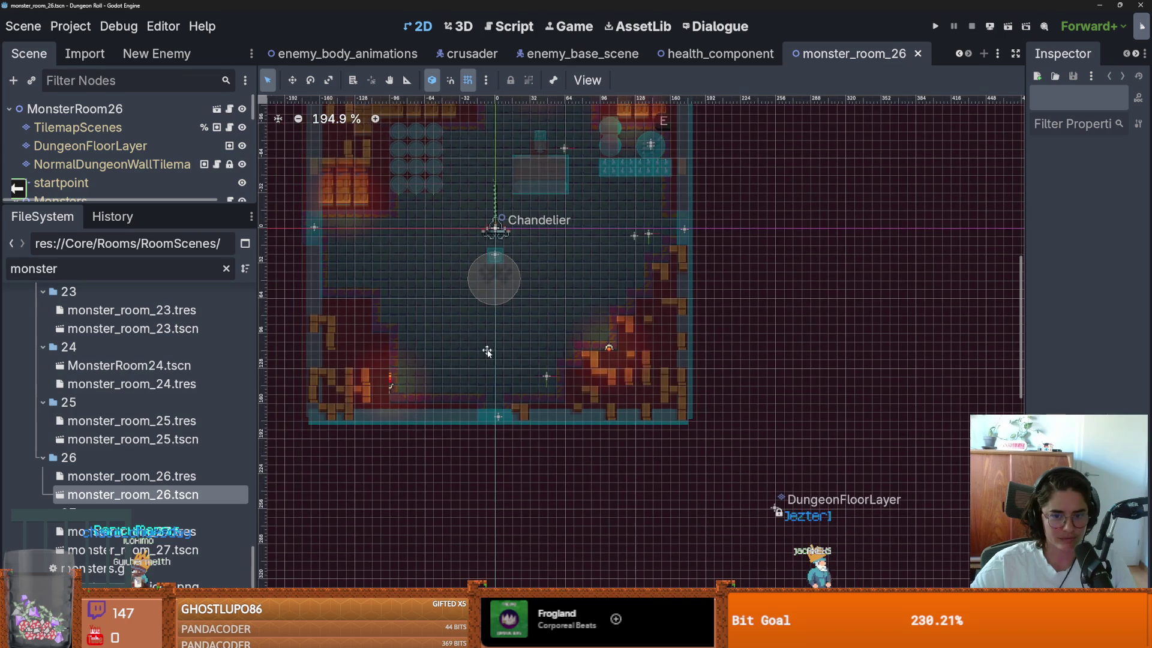
scroll(480, 360, "down", 2)
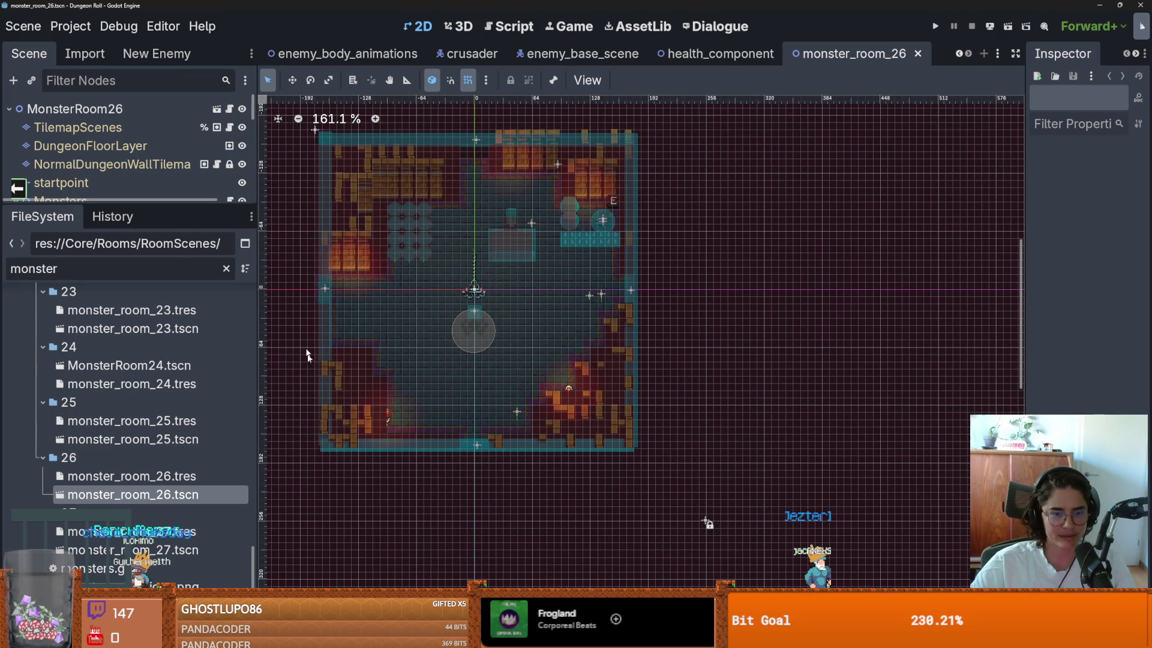
left_click_drag(163, 205, 163, 322)
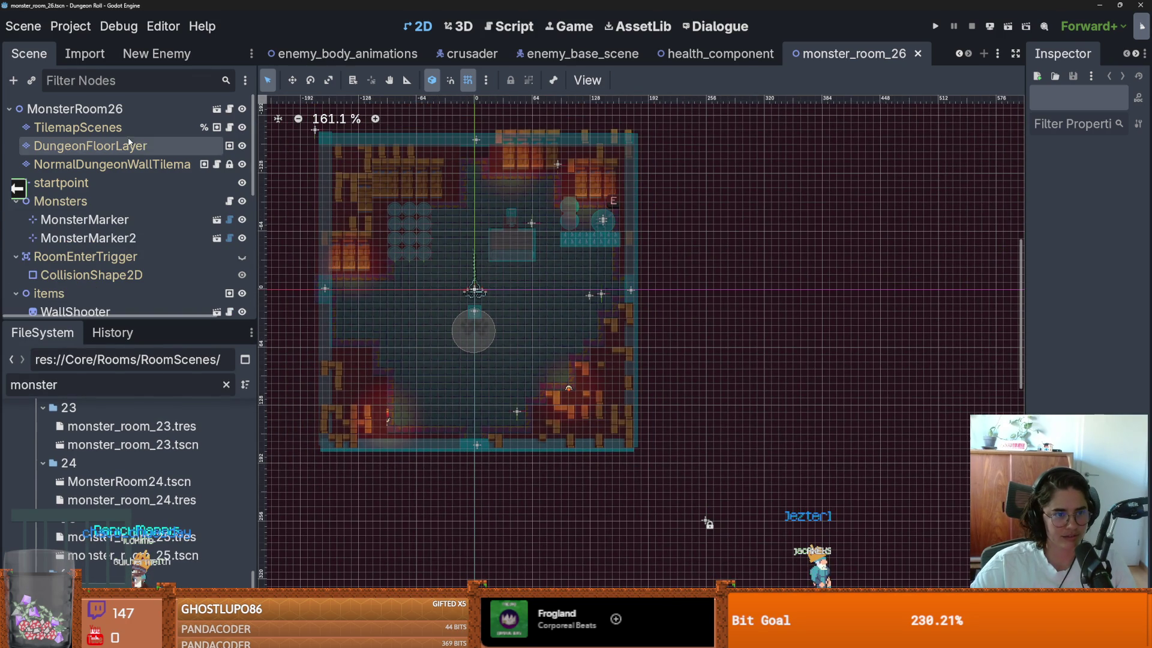
left_click(90, 146)
left_click(112, 164)
Pick the first saved tile pattern and erase a wall tile from the room
left_click(409, 425)
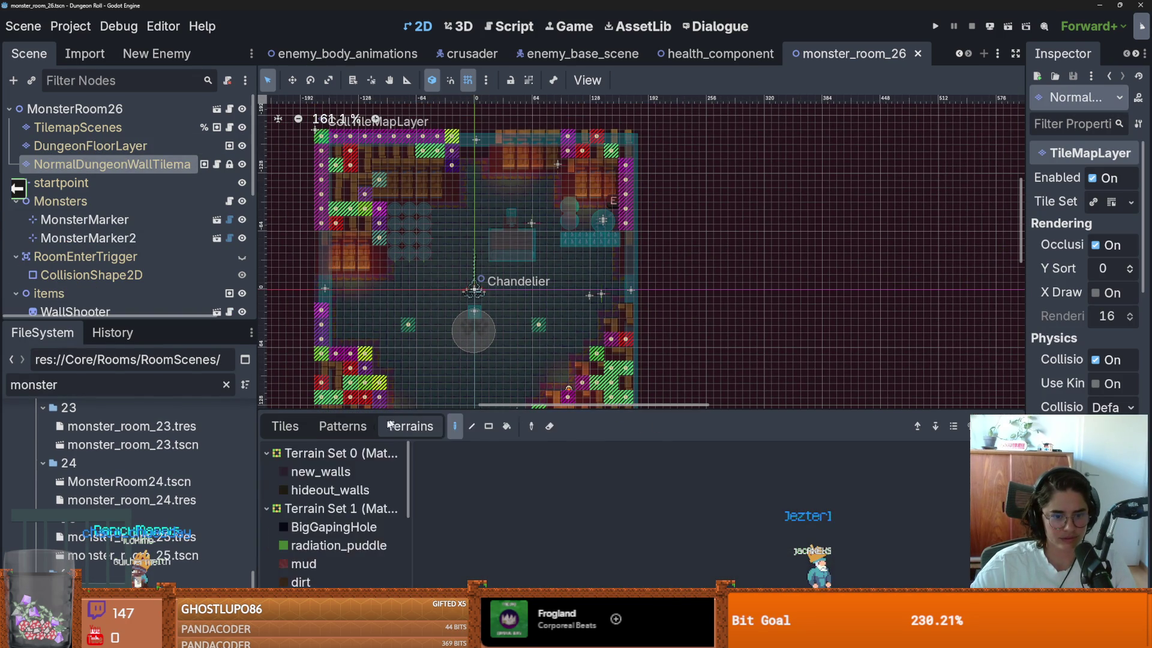
left_click(343, 426)
left_click(293, 451)
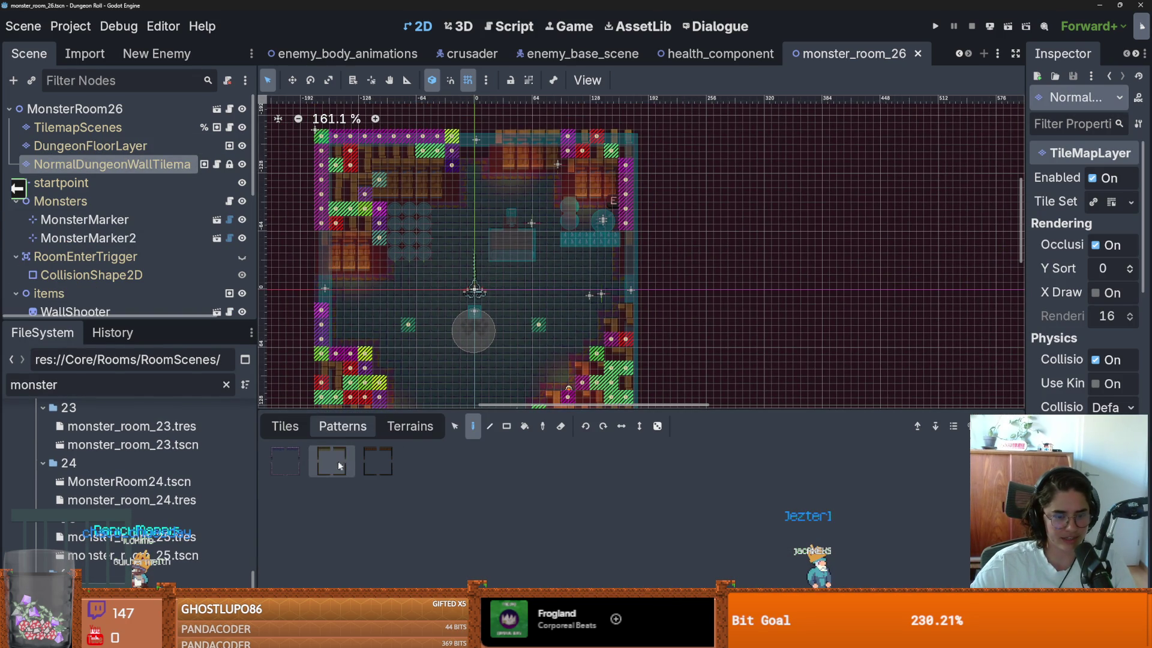
scroll(490, 298, "down", 1)
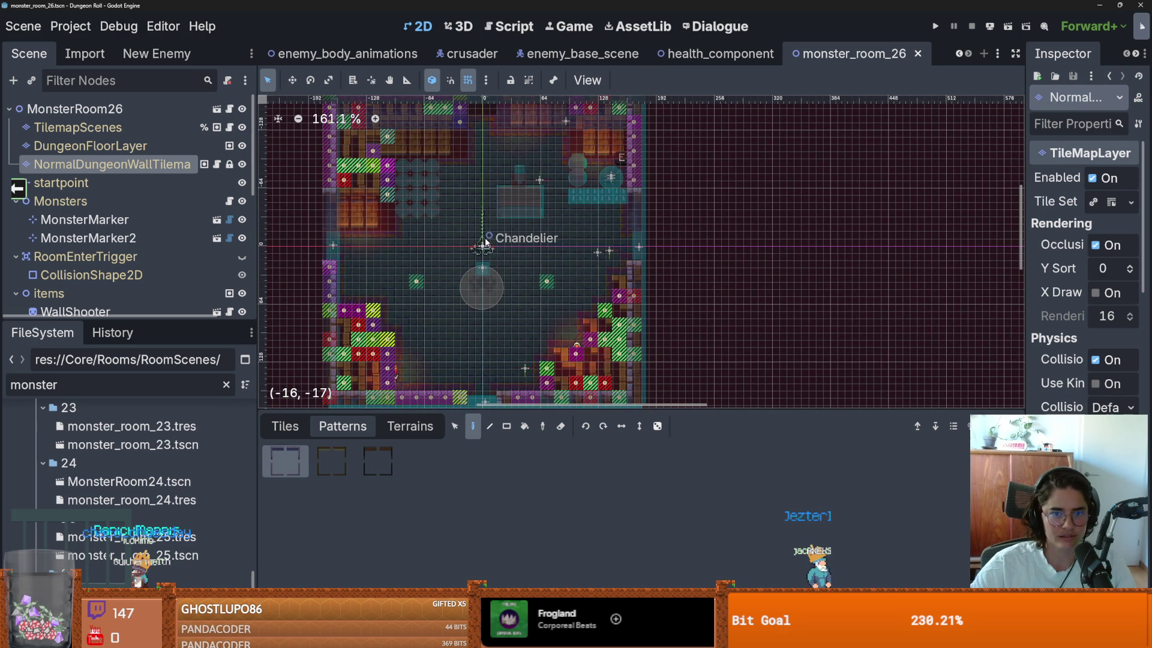
scroll(486, 243, "down", 5)
right_click(491, 207)
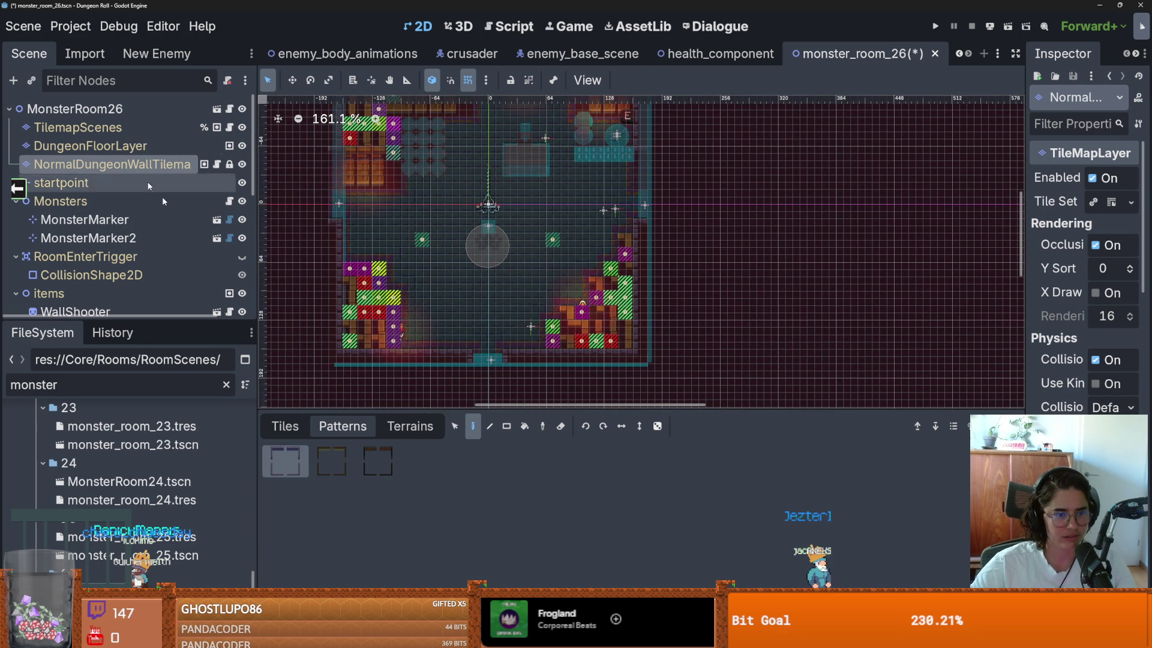
Choose the new_walls terrain with the Rectangle painting tool
left_click(286, 426)
left_click(410, 426)
scroll(336, 526, "down", 1)
left_click(330, 471)
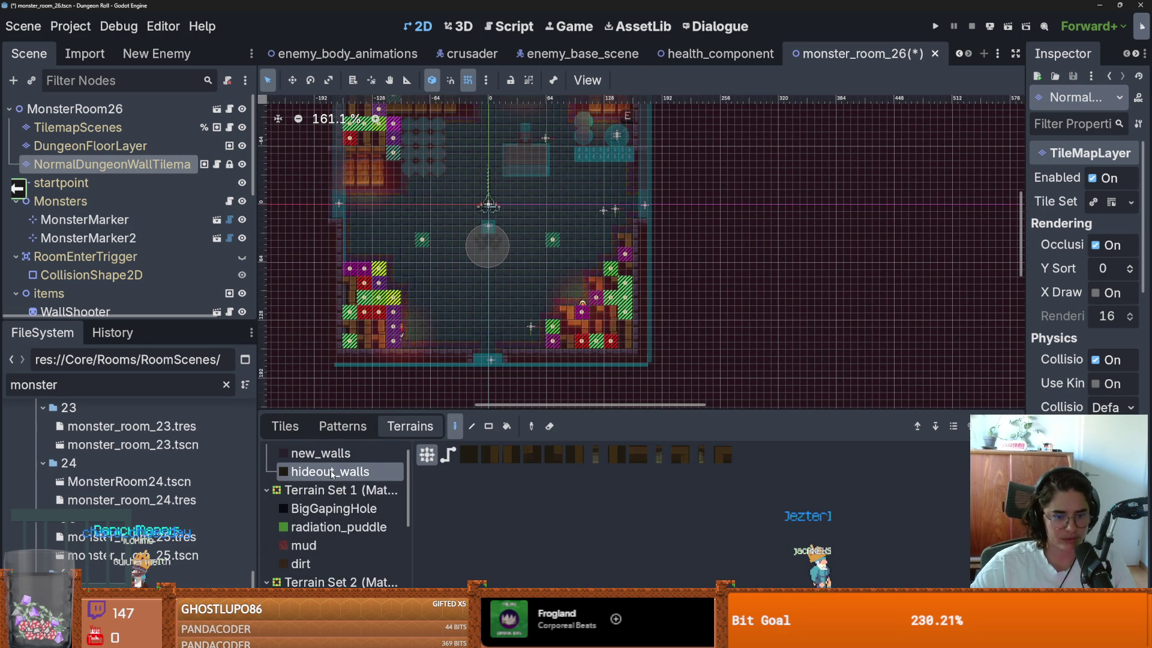
left_click(360, 454)
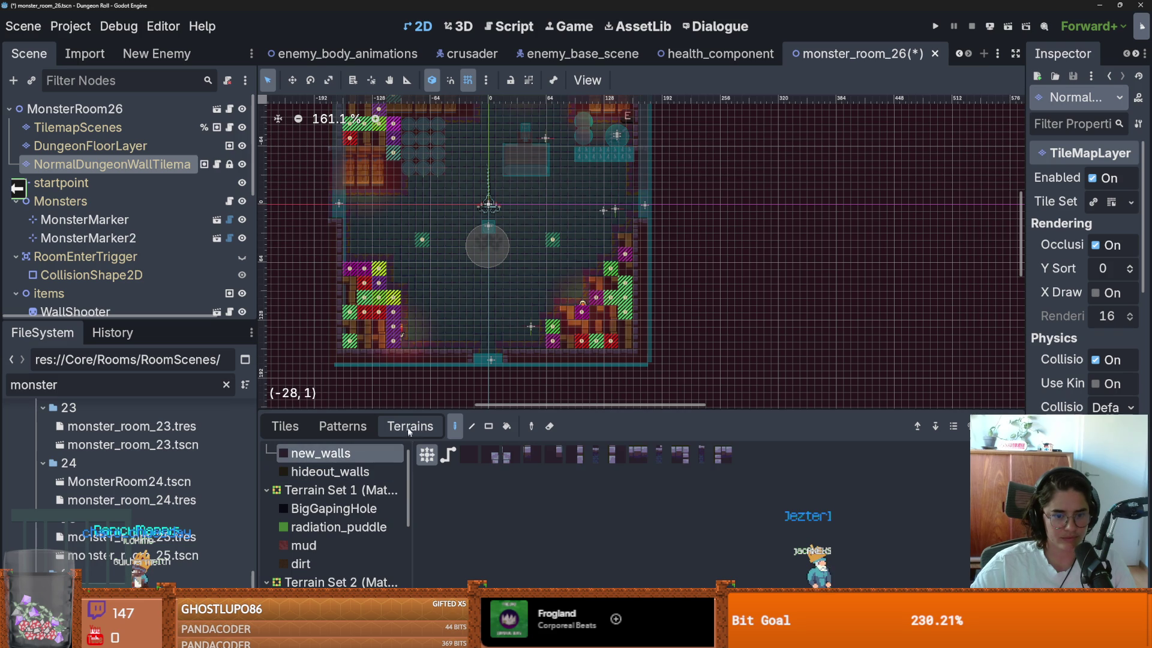
left_click(488, 426)
scroll(369, 340, "up", 4)
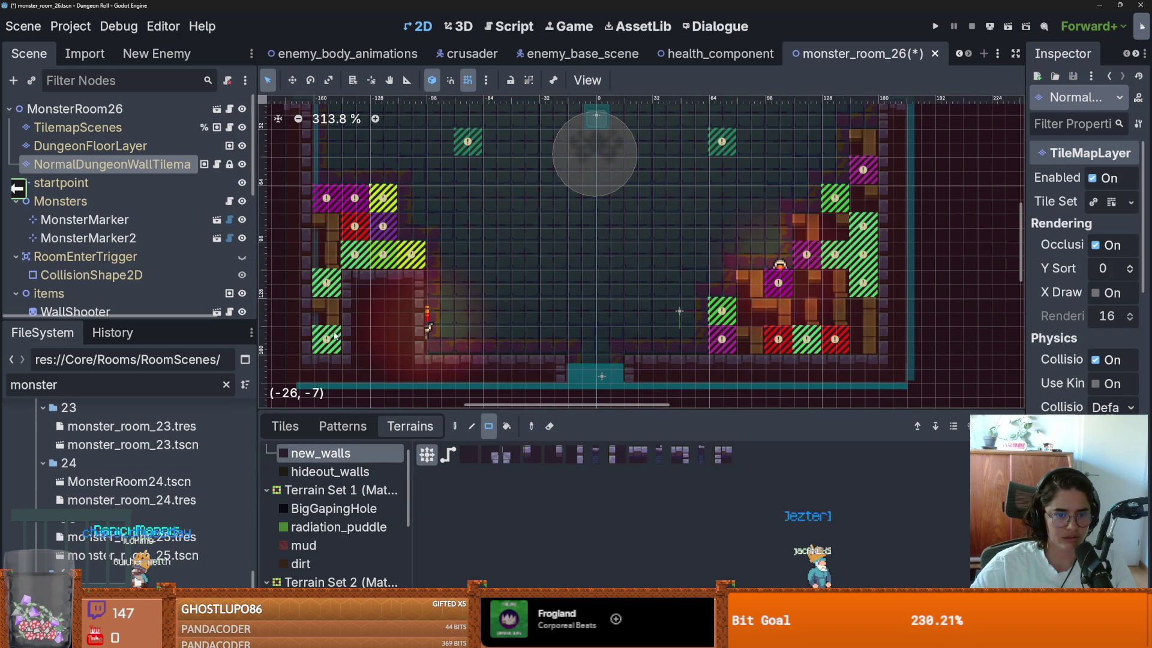
Clear and repaint wall blocks, erasing the lower-right tiles and right-hand wall column
left_click_drag(334, 335, 325, 280)
left_click_drag(324, 217, 390, 256)
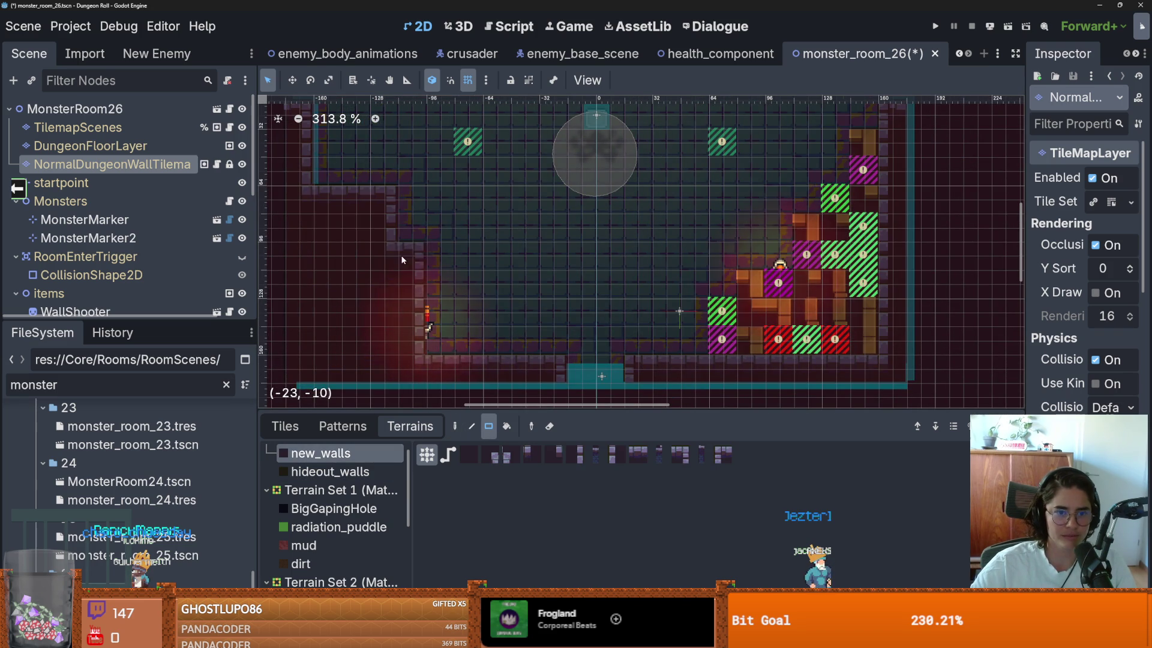
scroll(518, 340, "down", 1)
mouse_move(600, 348)
left_mouse_down()
mouse_move(498, 360)
mouse_move(600, 299)
mouse_move(570, 274)
left_mouse_up()
mouse_move(599, 249)
left_mouse_down()
mouse_move(575, 226)
mouse_move(598, 180)
left_mouse_up()
scroll(582, 207, "down", 7)
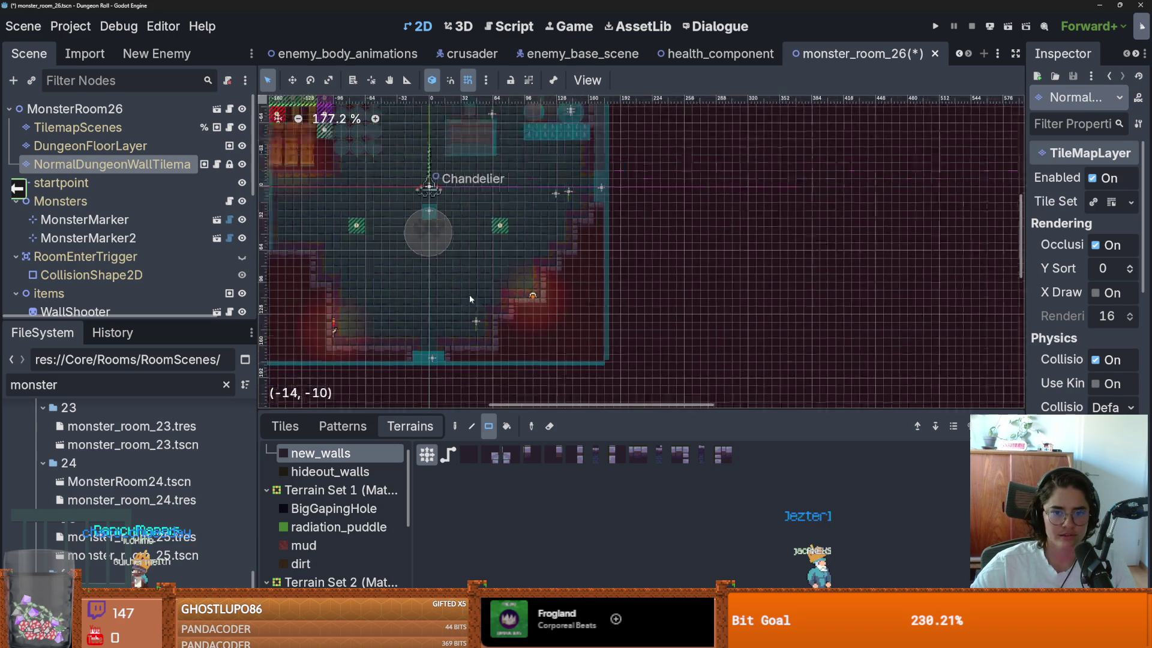
scroll(535, 322, "up", 9)
Paint rectangles and a short strip of new_walls tiles back in
left_click_drag(489, 318, 422, 233)
left_click_drag(513, 321, 437, 251)
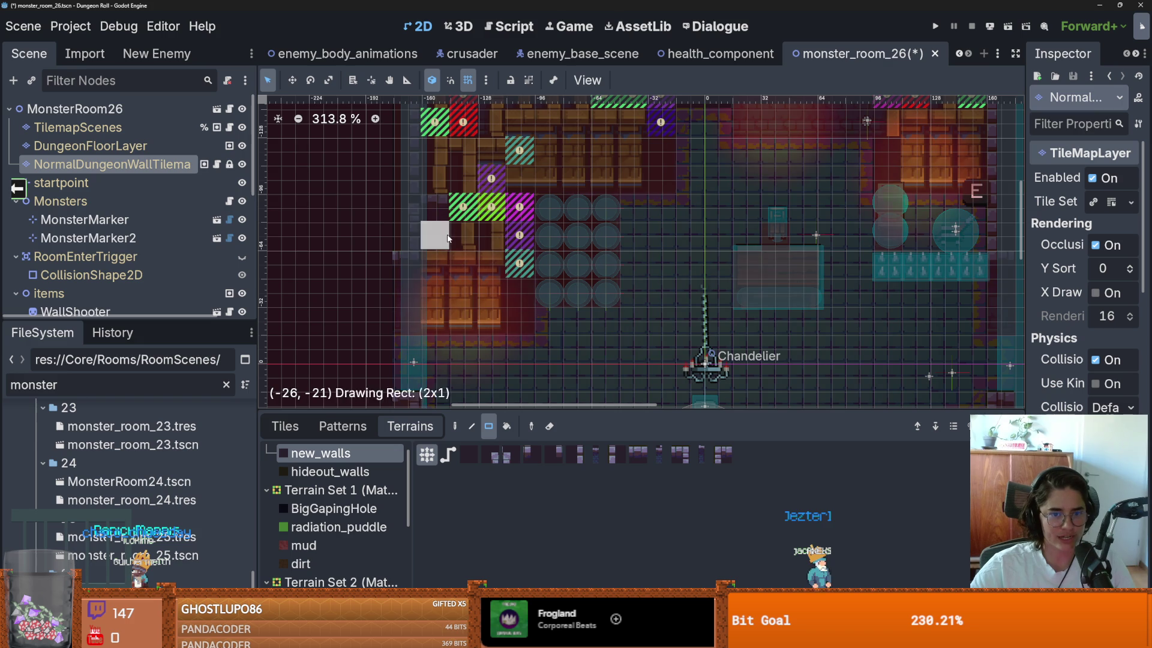
mouse_move(447, 239)
left_mouse_down()
mouse_move(476, 265)
mouse_move(469, 271)
mouse_move(519, 270)
mouse_move(520, 240)
mouse_move(478, 271)
mouse_move(453, 242)
left_mouse_up()
scroll(501, 264, "up", 2)
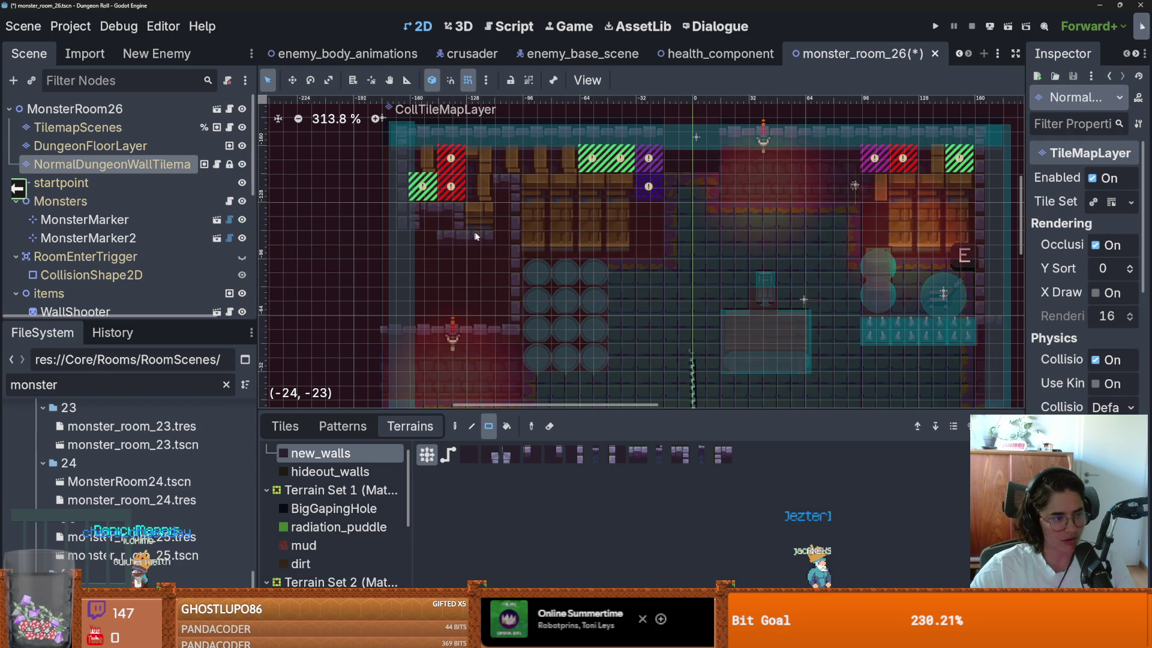
scroll(453, 238, "up", 1)
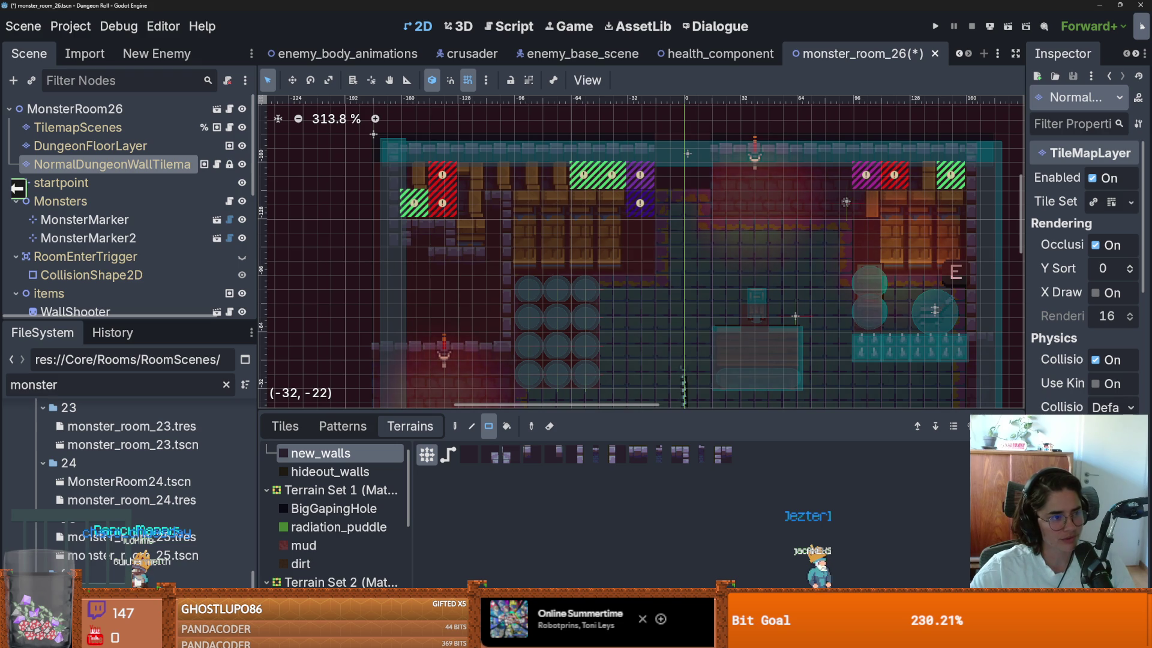
scroll(448, 257, "up", 1)
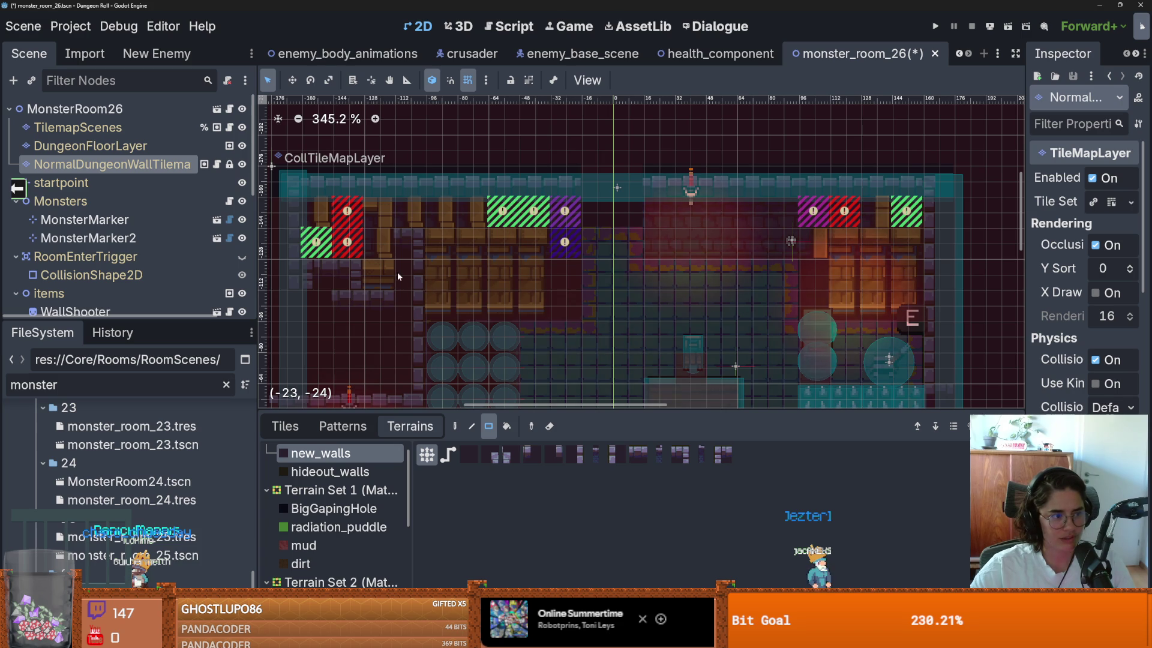
scroll(423, 264, "up", 3)
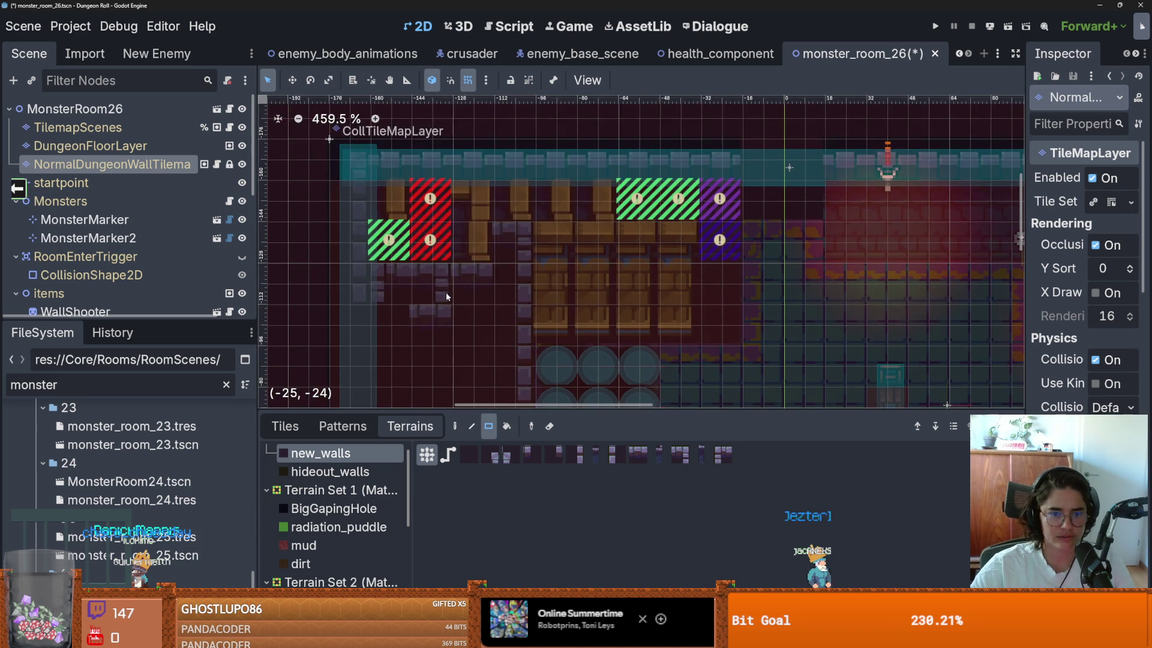
Erase the green and red marker tiles and the top wall tiles, including the teal row
left_click_drag(384, 237, 432, 240)
left_click_drag(508, 208, 509, 208)
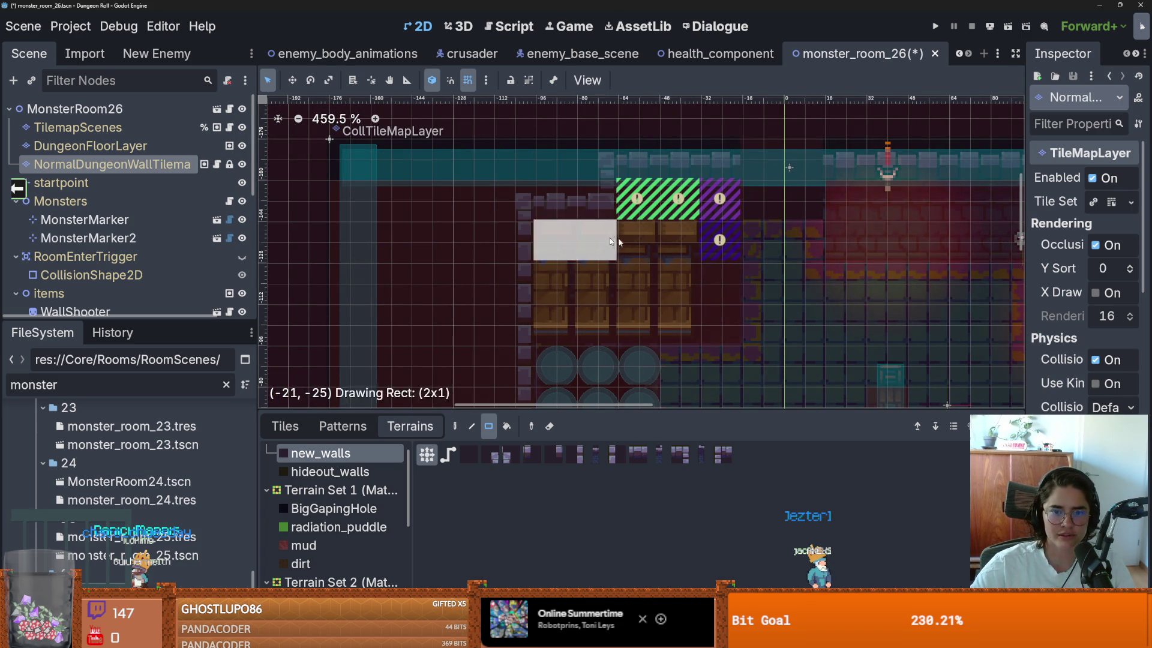
left_click_drag(618, 237, 636, 240)
left_click(678, 240)
left_click_drag(722, 209, 600, 154)
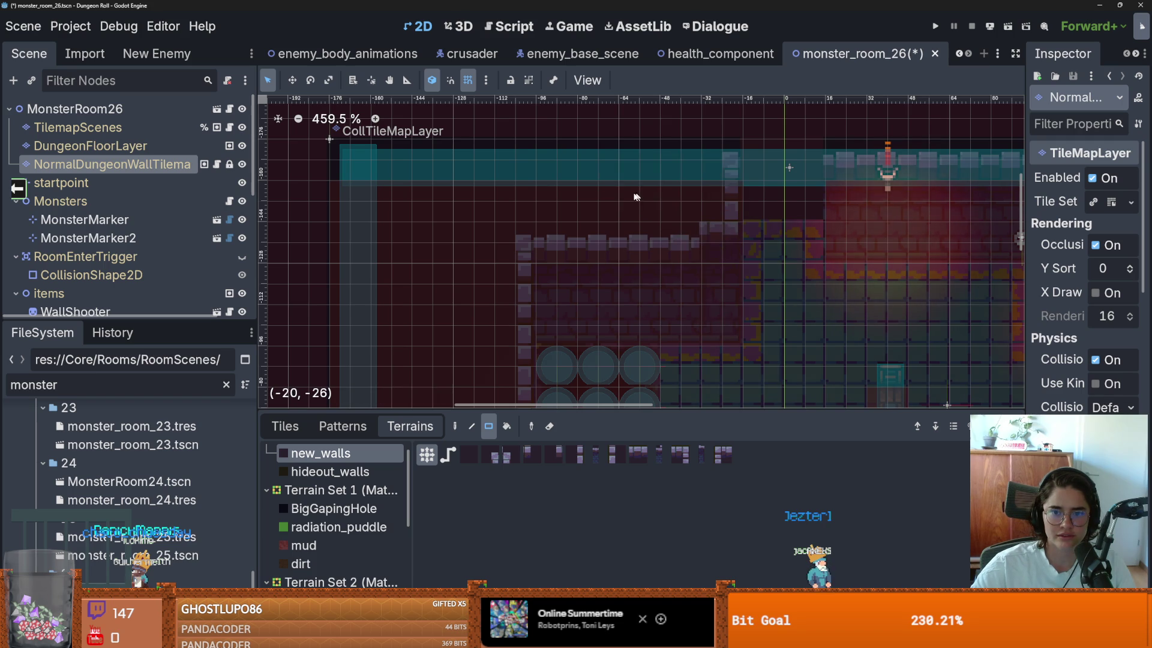
Erase the purple striped tiles along the top wall
scroll(724, 235, "down", 3)
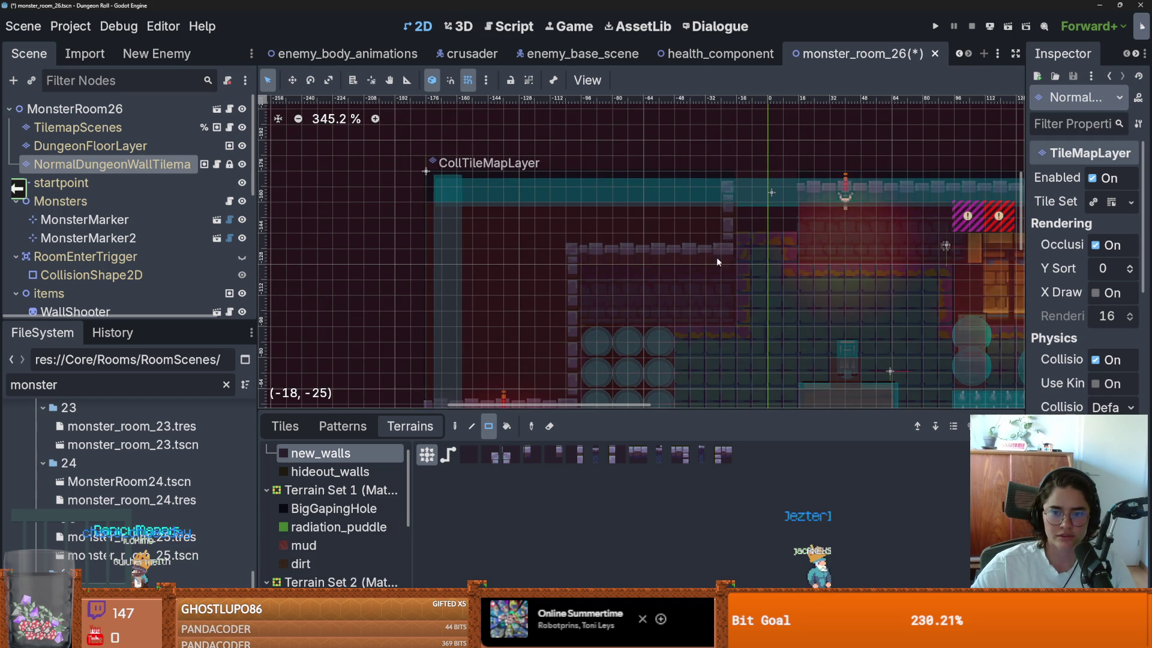
scroll(493, 216, "down", 1)
scroll(491, 233, "right", 5)
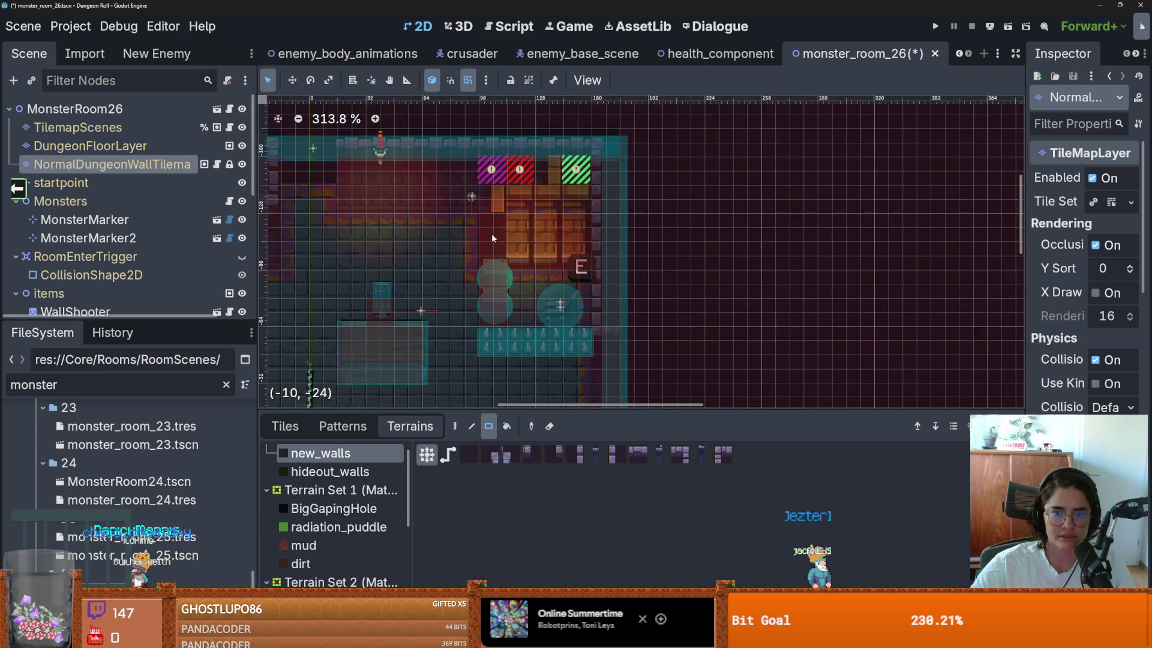
scroll(540, 216, "up", 2)
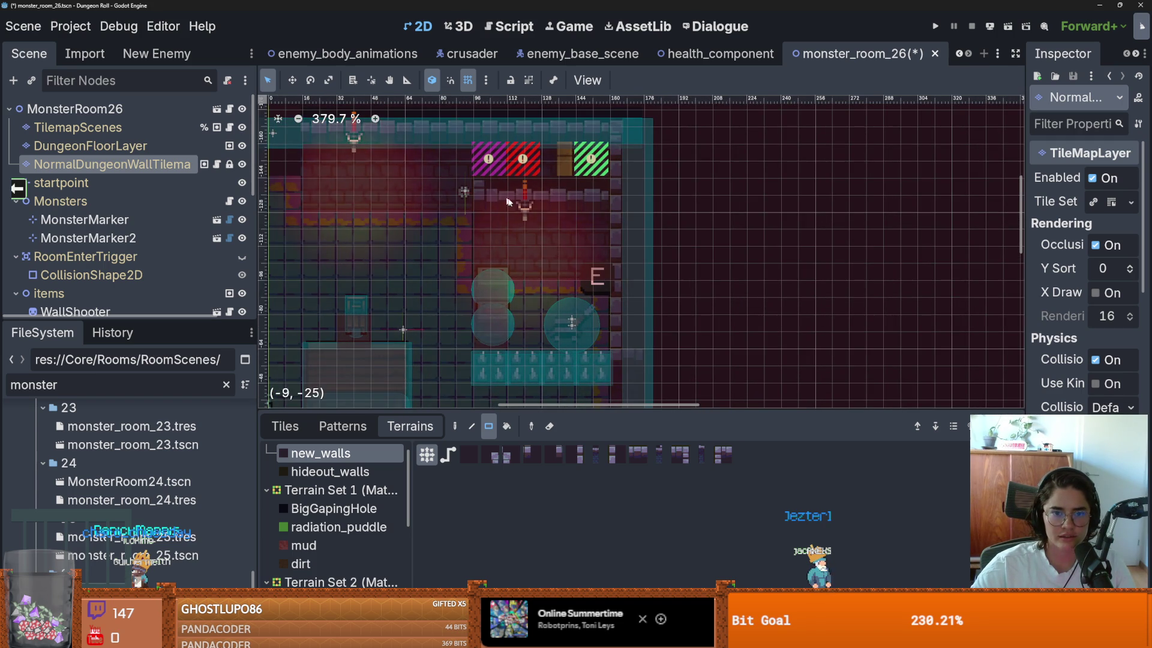
scroll(516, 190, "up", 2)
right_click(499, 187)
left_click_drag(499, 188, 568, 193)
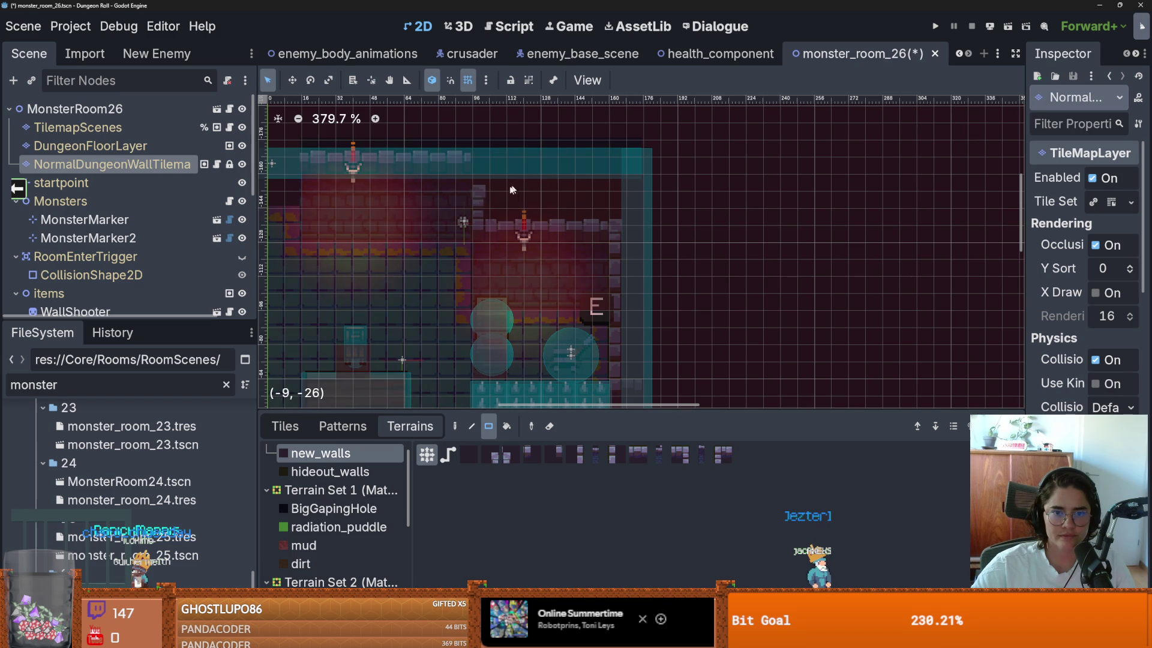
scroll(609, 170, "down", 4)
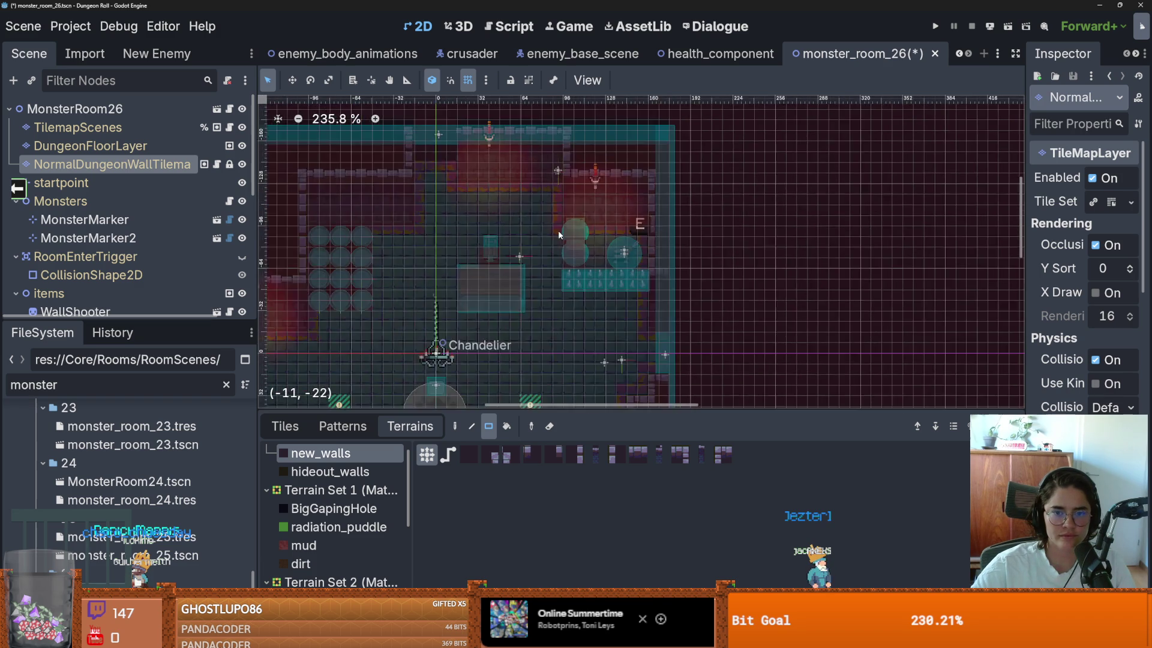
scroll(556, 232, "down", 3)
scroll(536, 289, "down", 2)
scroll(491, 259, "up", 1)
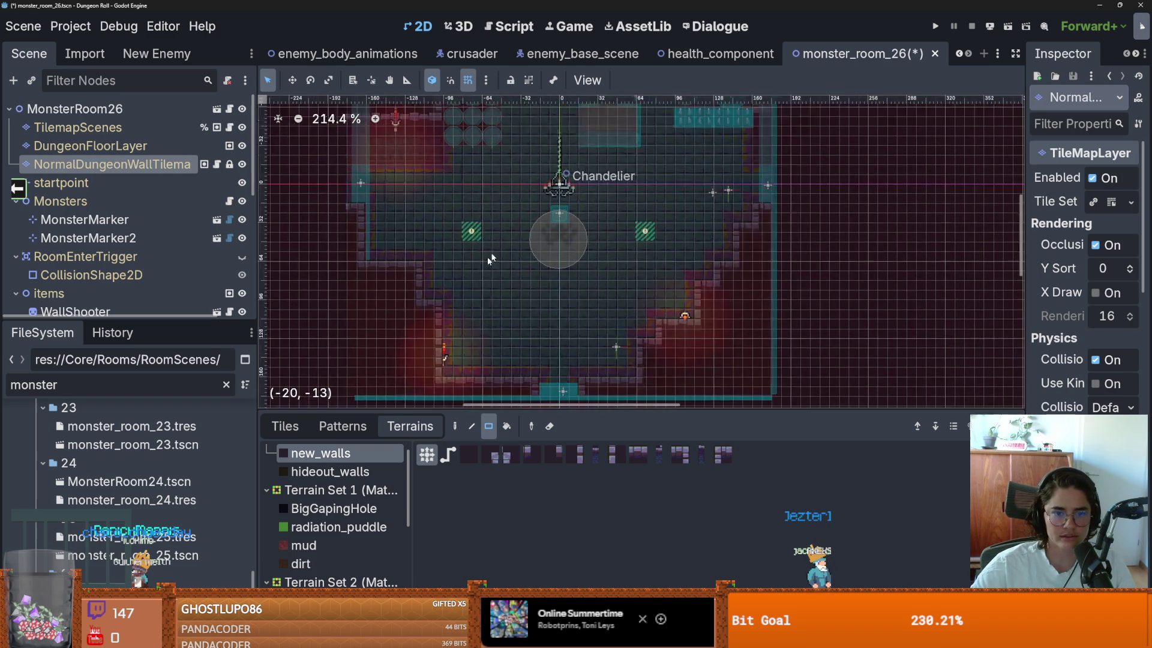
scroll(491, 259, "up", 1)
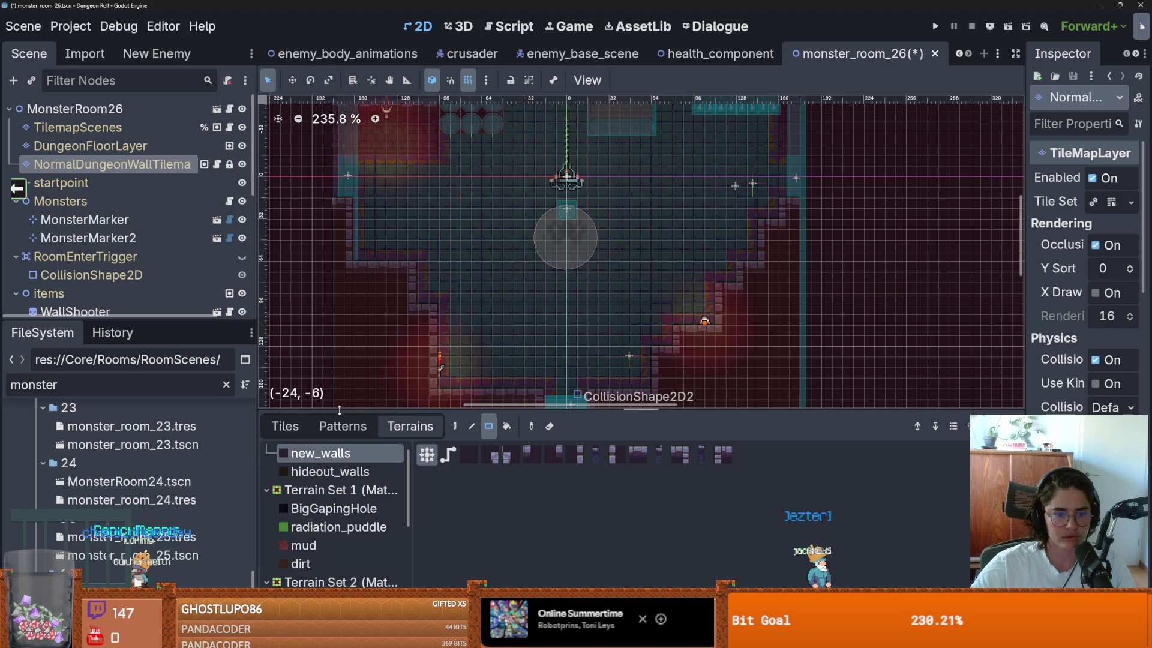
Select the floor_big_Props atlas in the wall layer's tile set
left_click(284, 426)
left_click(356, 516)
scroll(345, 517, "down", 3)
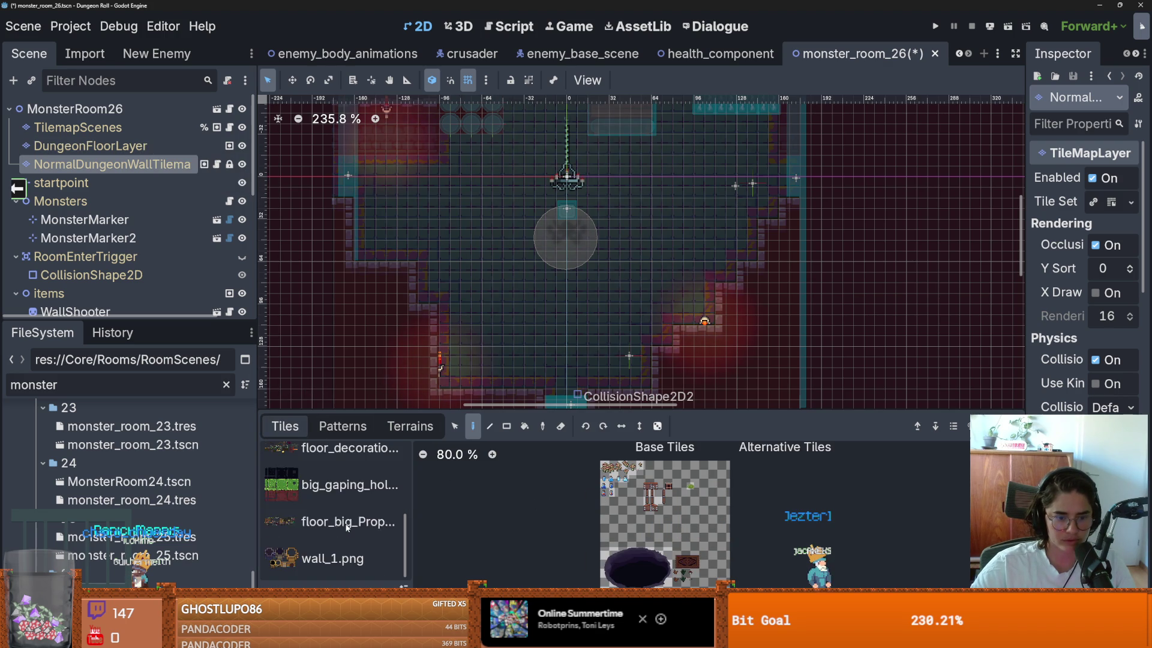
left_click(354, 530)
scroll(596, 533, "up", 1)
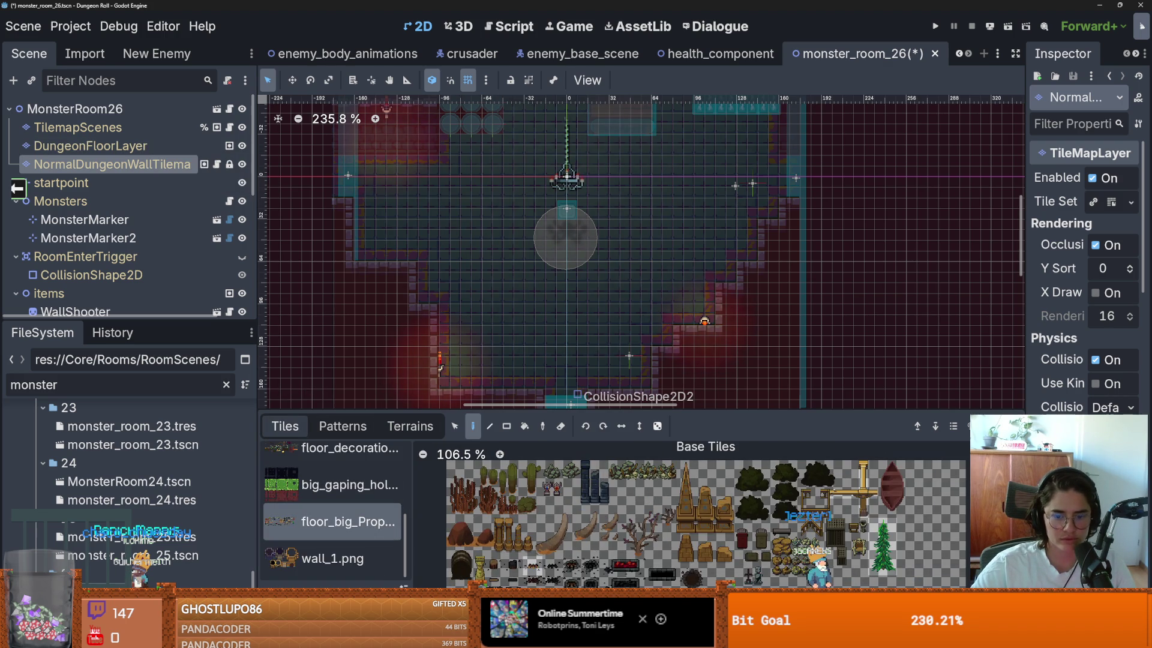
scroll(678, 327, "up", 5)
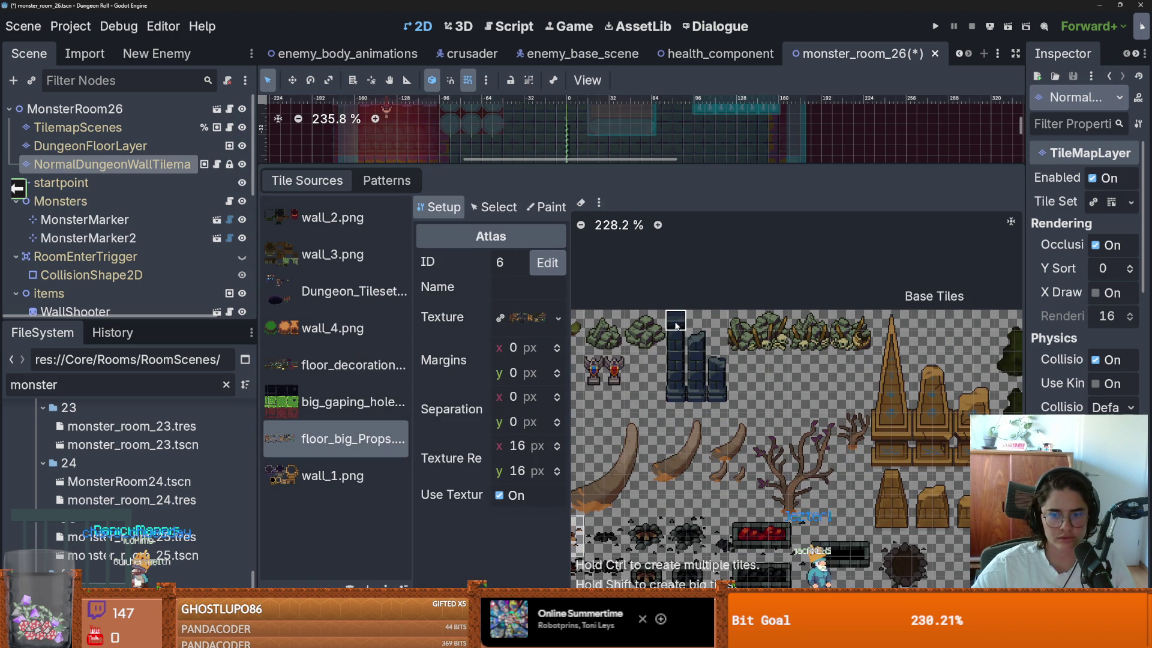
left_click(676, 326)
Stretch the tallest pillar's top tile down to cover the whole pillar
left_click(493, 206)
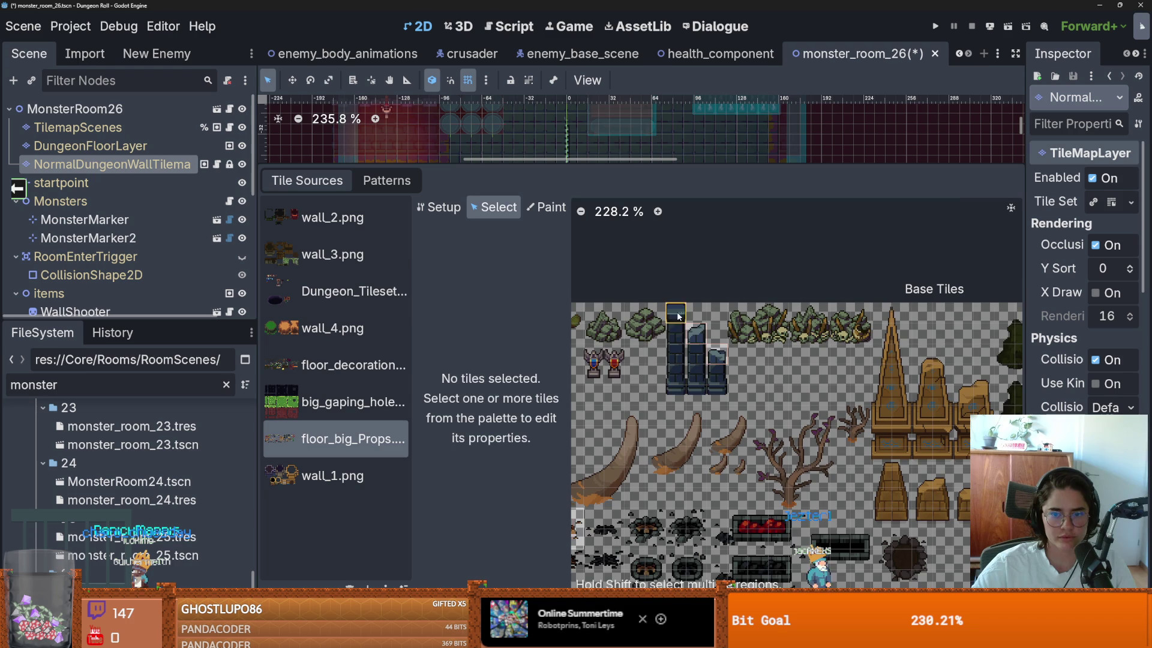
left_click(675, 317)
left_click(677, 344)
left_click(676, 316)
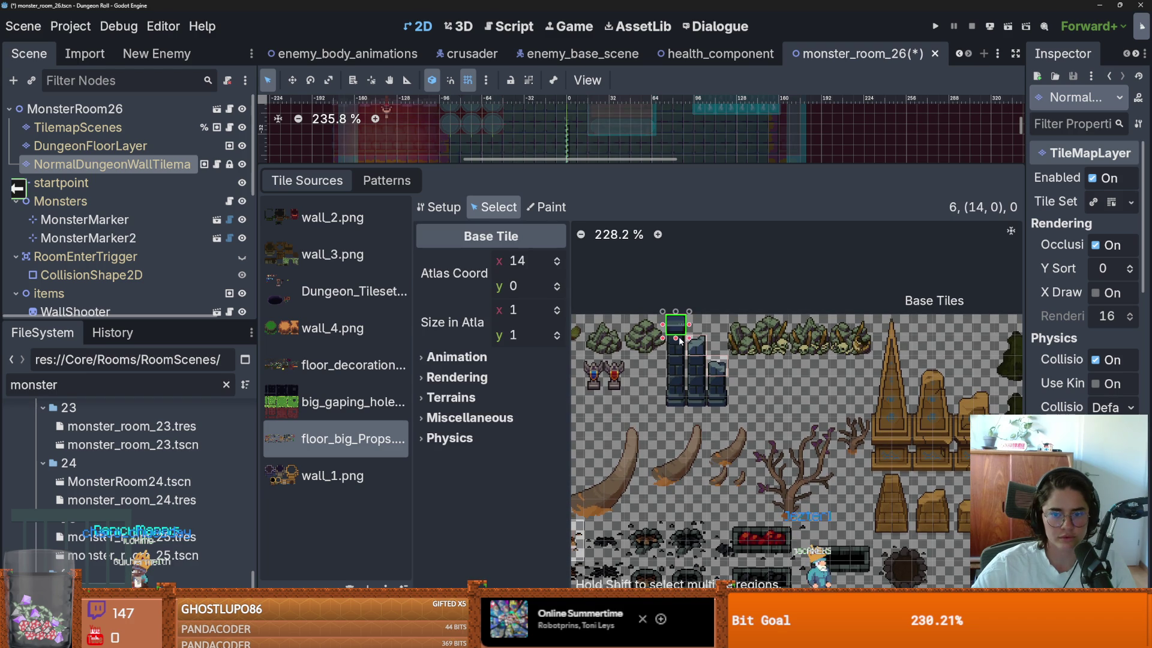
mouse_move(681, 372)
left_mouse_down()
mouse_move(682, 397)
mouse_move(678, 336)
left_mouse_up()
scroll(682, 375, "up", 6)
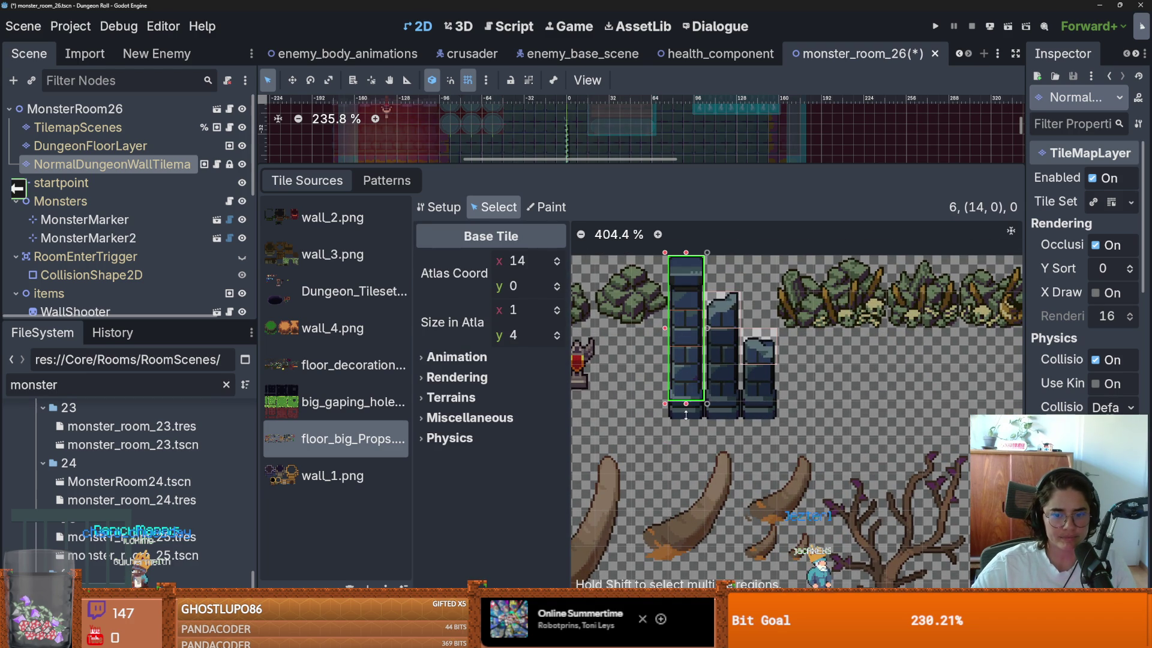
left_click_drag(686, 414, 686, 422)
Stretch the middle pillar tile to four cells and the short pillar tile to three
left_click(722, 324)
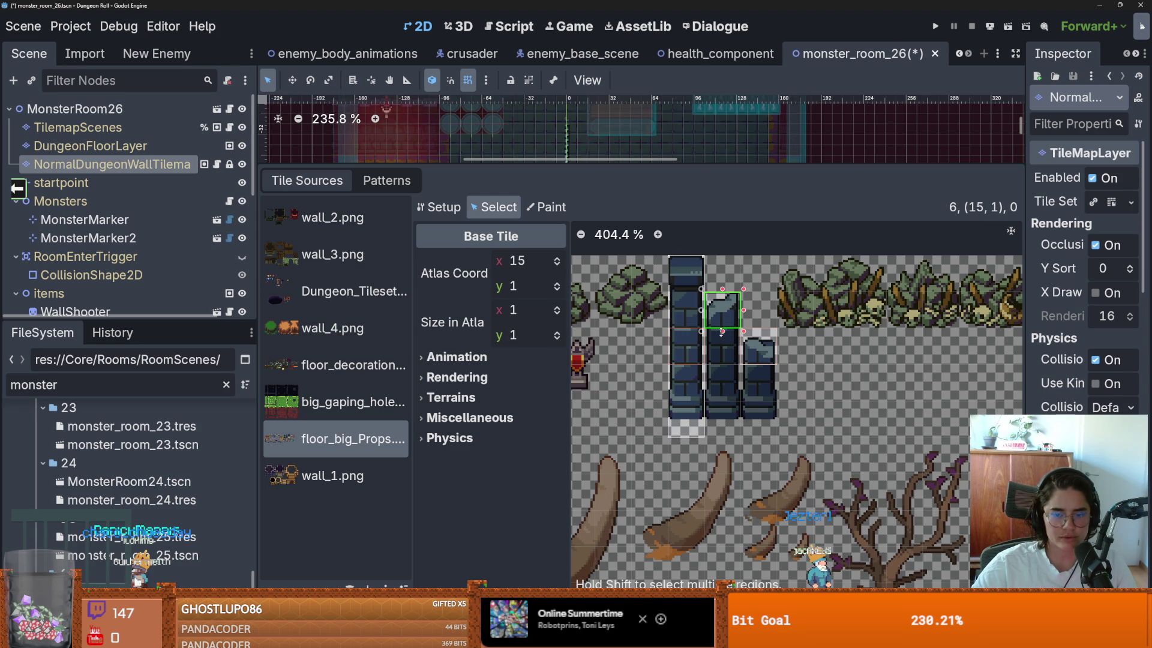
left_click_drag(721, 332, 722, 426)
left_click(770, 354)
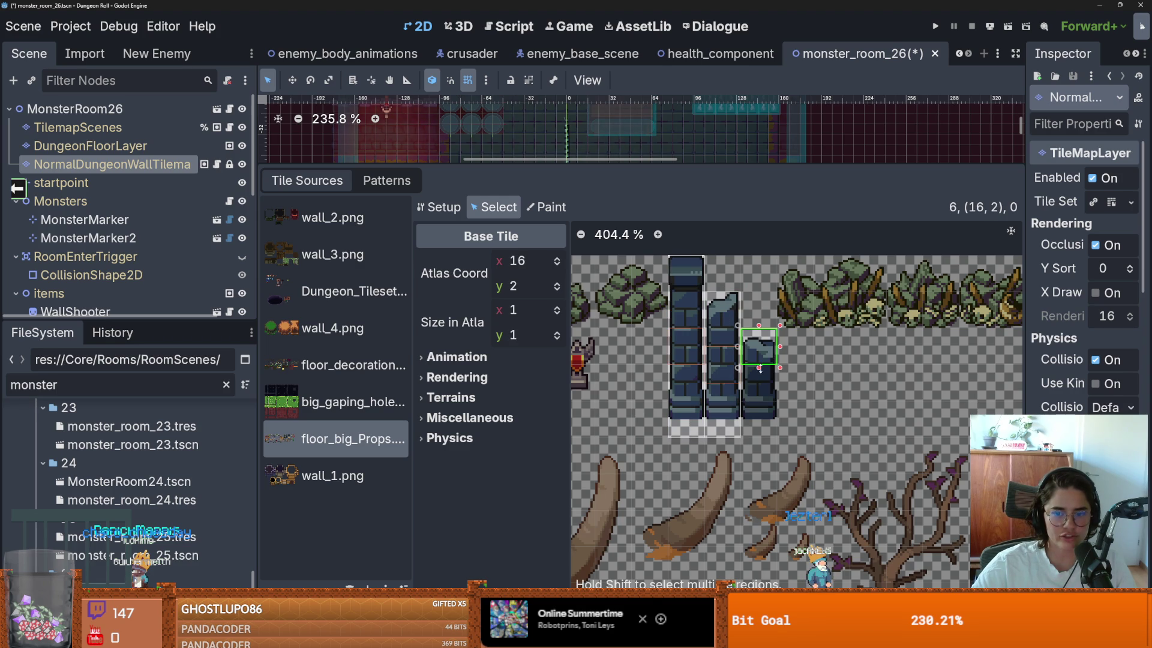
left_click_drag(759, 364, 759, 437)
scroll(702, 411, "down", 1)
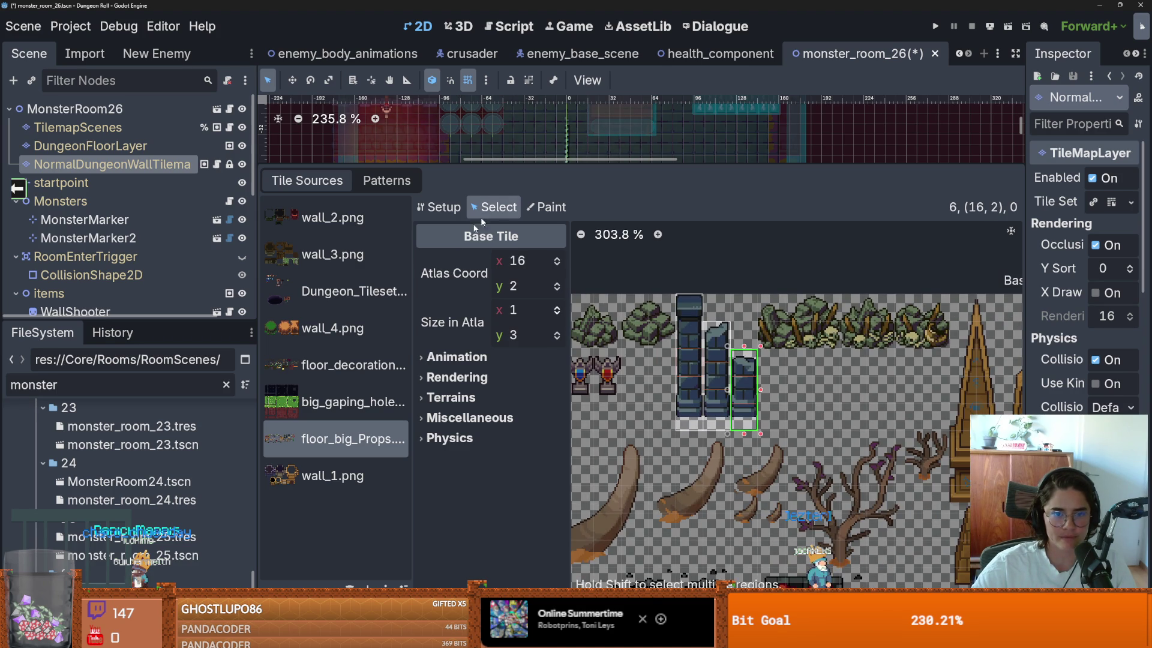
left_click(546, 207)
left_click(490, 262)
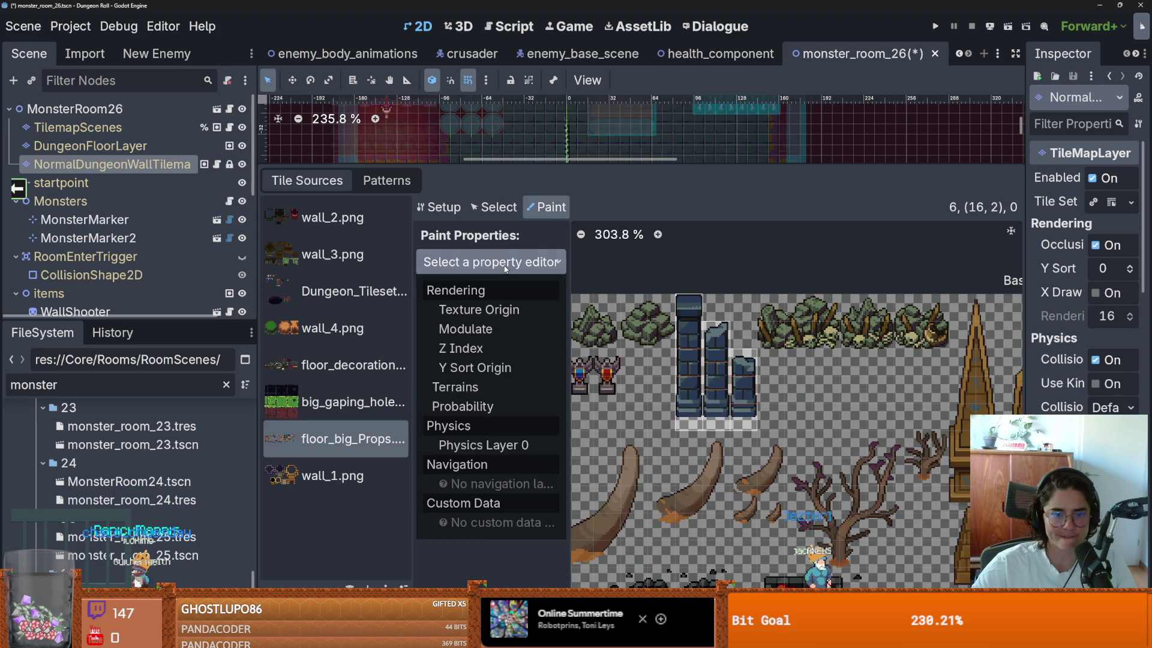
Paint a rectangular Physics Layer 0 collision shape onto the left and middle pillar tiles
left_click(488, 445)
left_click(696, 375)
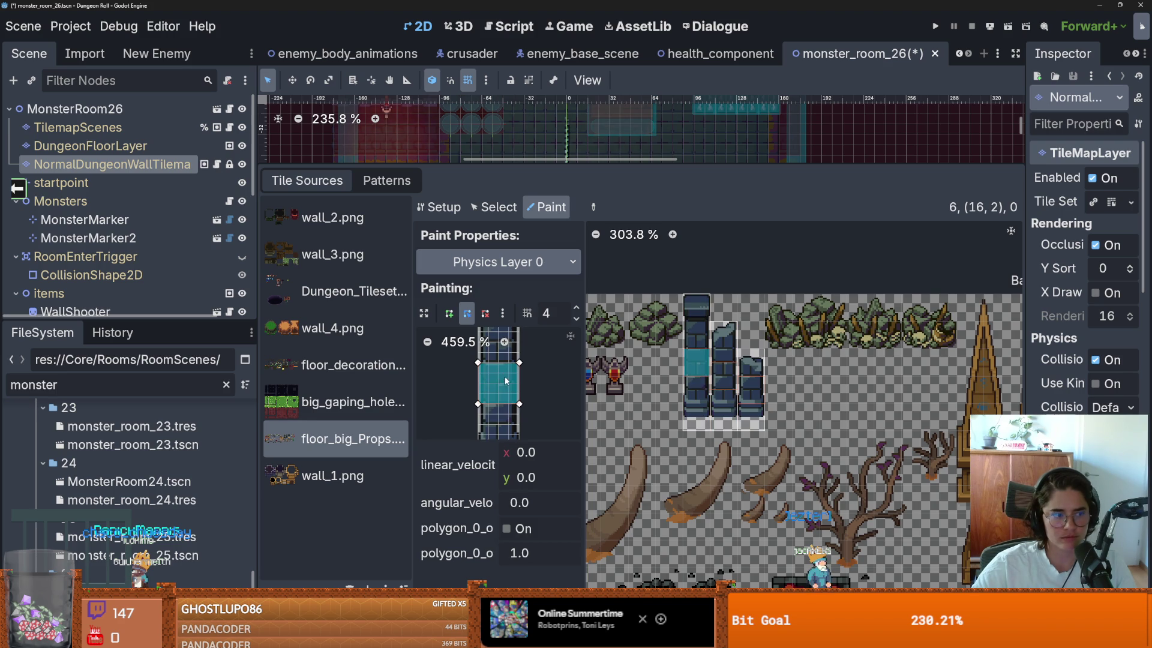
mouse_move(505, 381)
left_mouse_down()
mouse_move(485, 420)
mouse_move(467, 363)
left_mouse_up()
left_click_drag(506, 407, 509, 406)
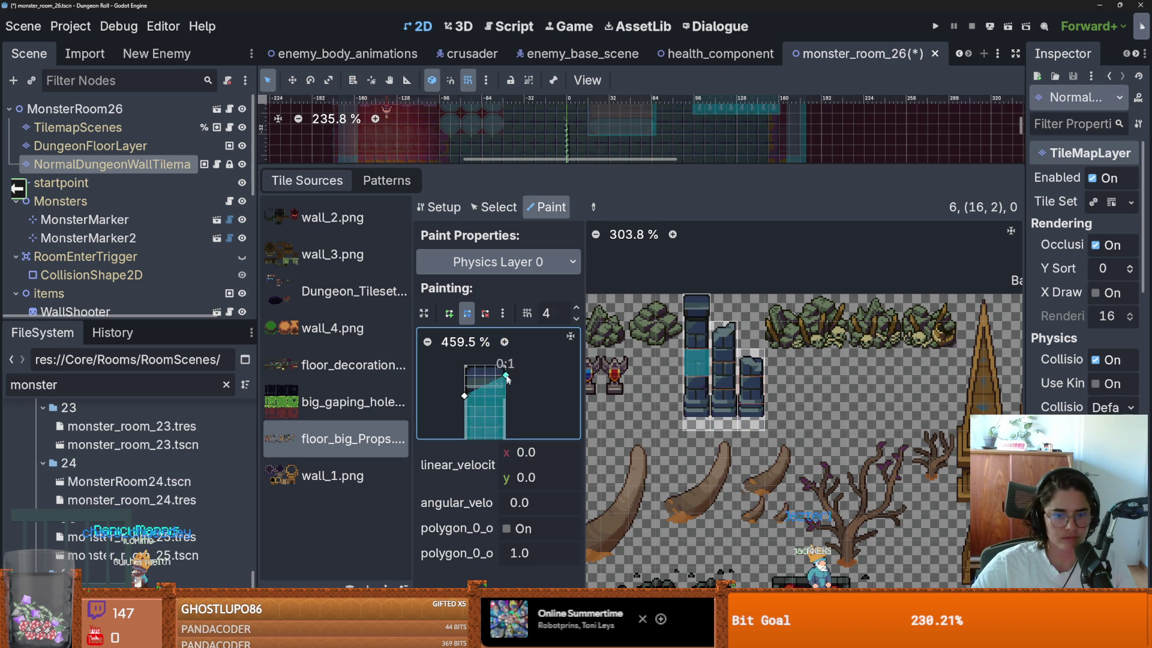
mouse_move(466, 395)
left_mouse_down()
mouse_move(484, 415)
mouse_move(488, 382)
mouse_move(473, 380)
mouse_move(471, 424)
left_mouse_up()
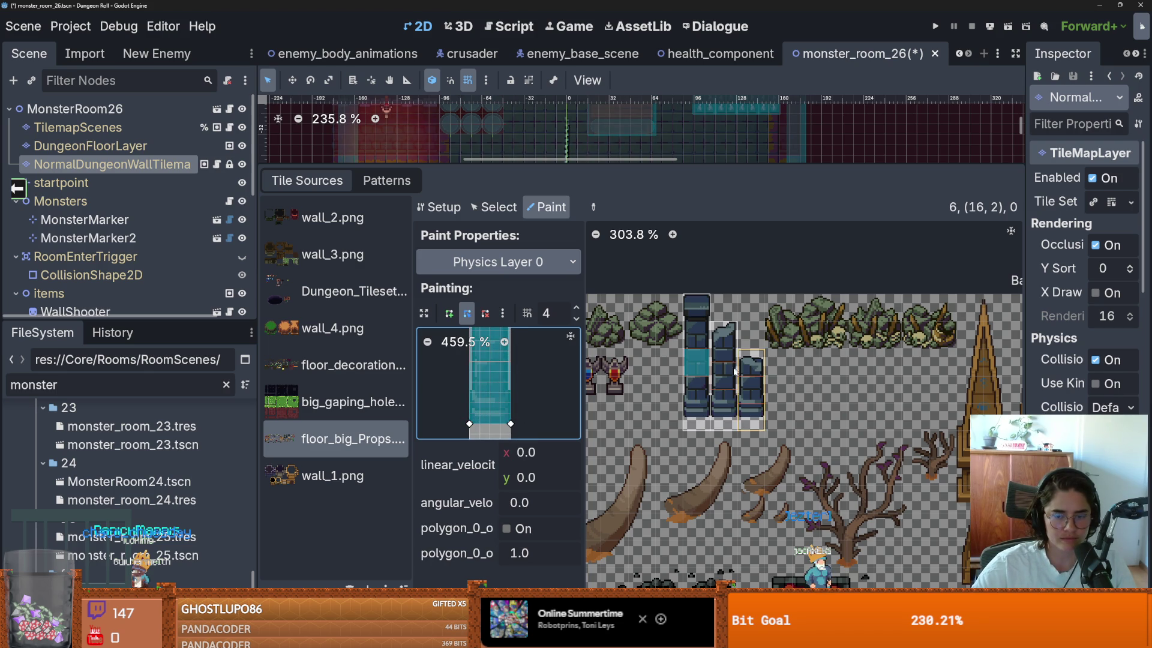
left_click(699, 362)
left_click(723, 372)
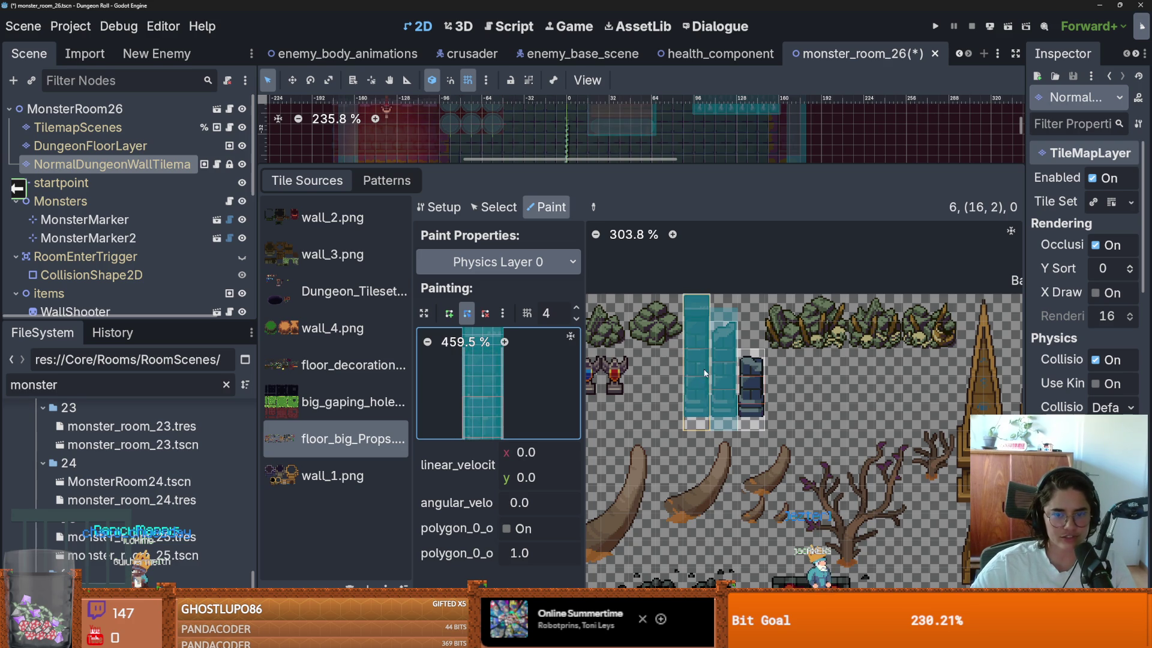
Lower the collision shape's top corners so only the pillar base collides
left_click(427, 341)
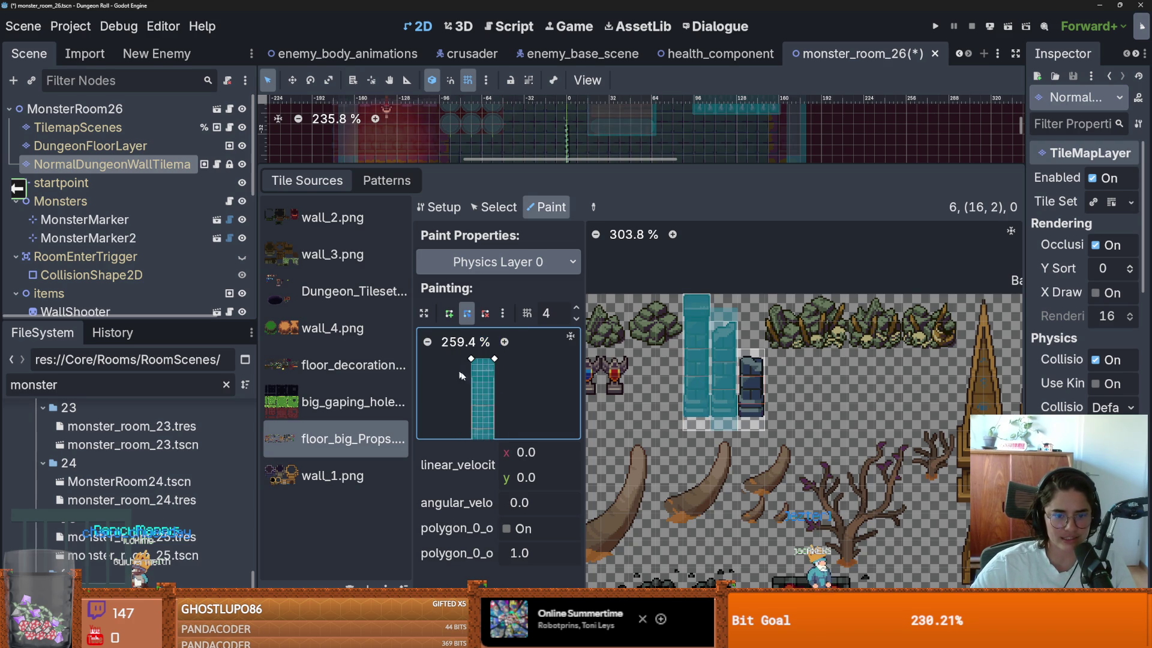
mouse_move(505, 354)
left_mouse_down()
mouse_move(494, 387)
mouse_move(469, 394)
left_mouse_up()
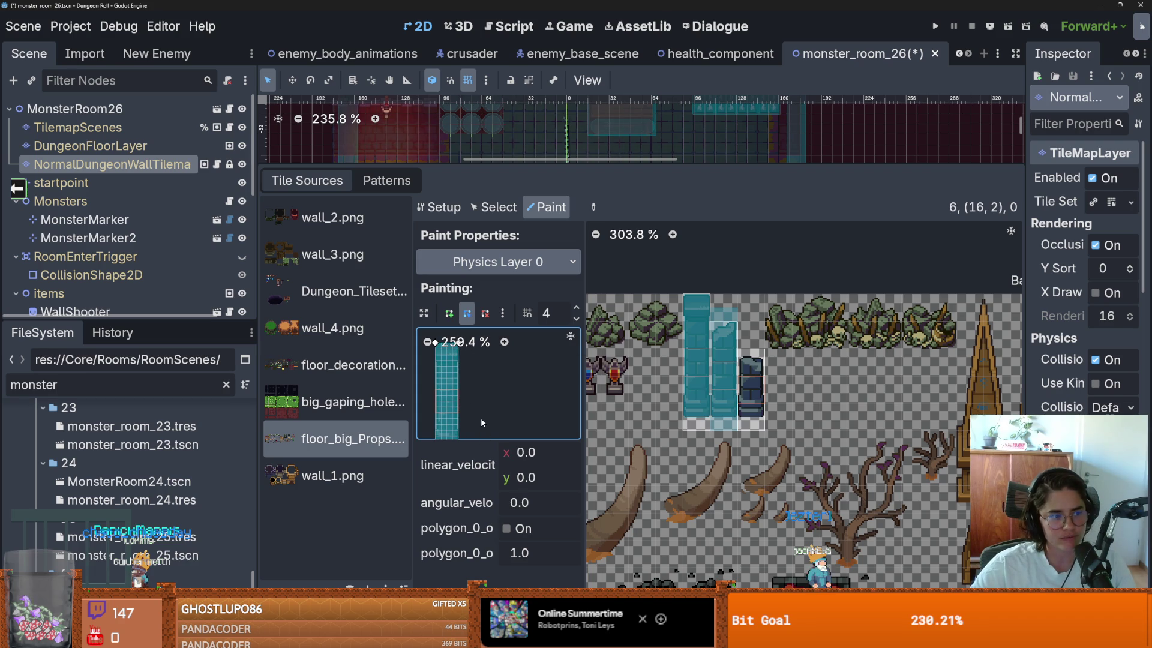
left_click(424, 313)
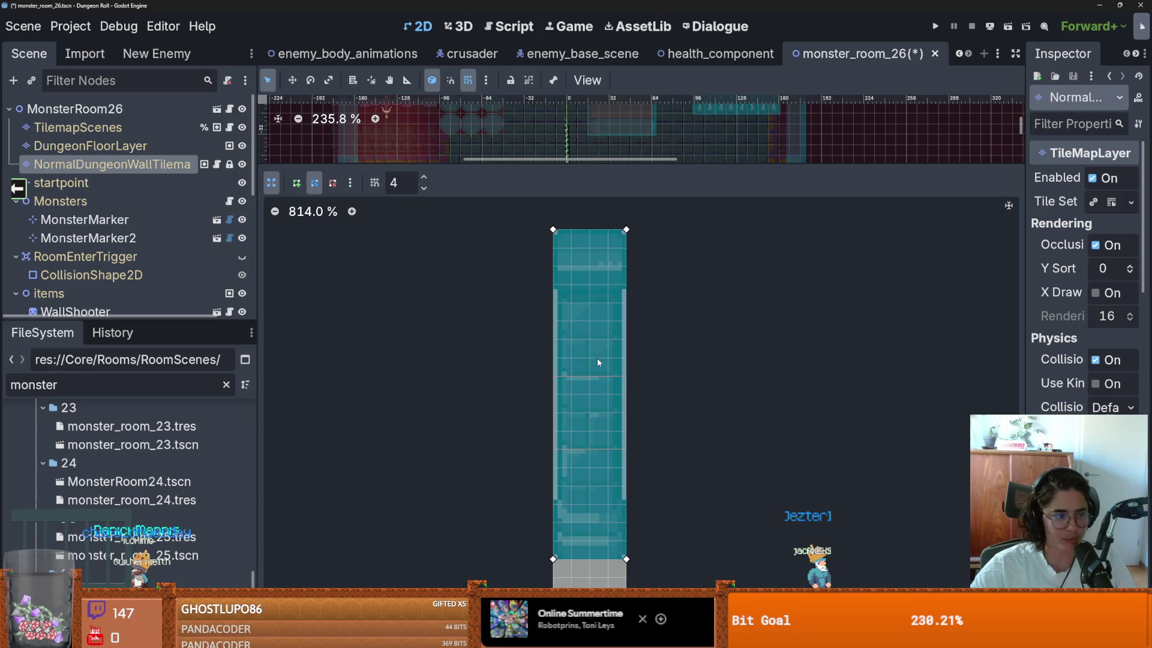
mouse_move(499, 242)
left_mouse_down()
mouse_move(499, 561)
mouse_move(502, 517)
left_mouse_up()
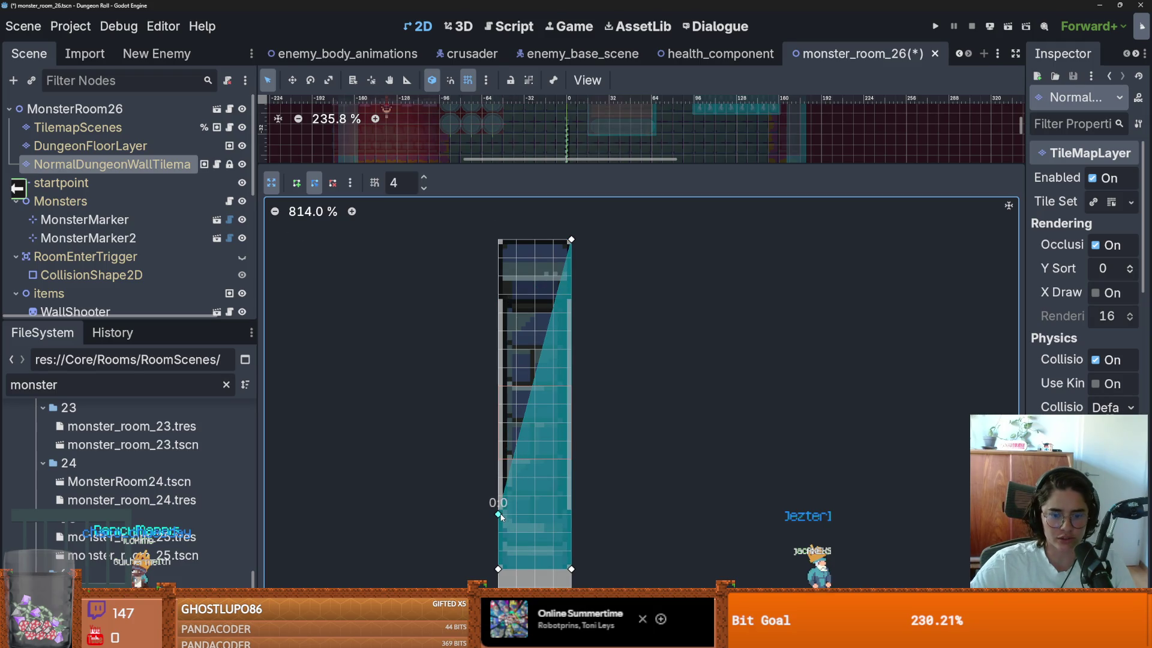
left_click_drag(570, 242, 570, 514)
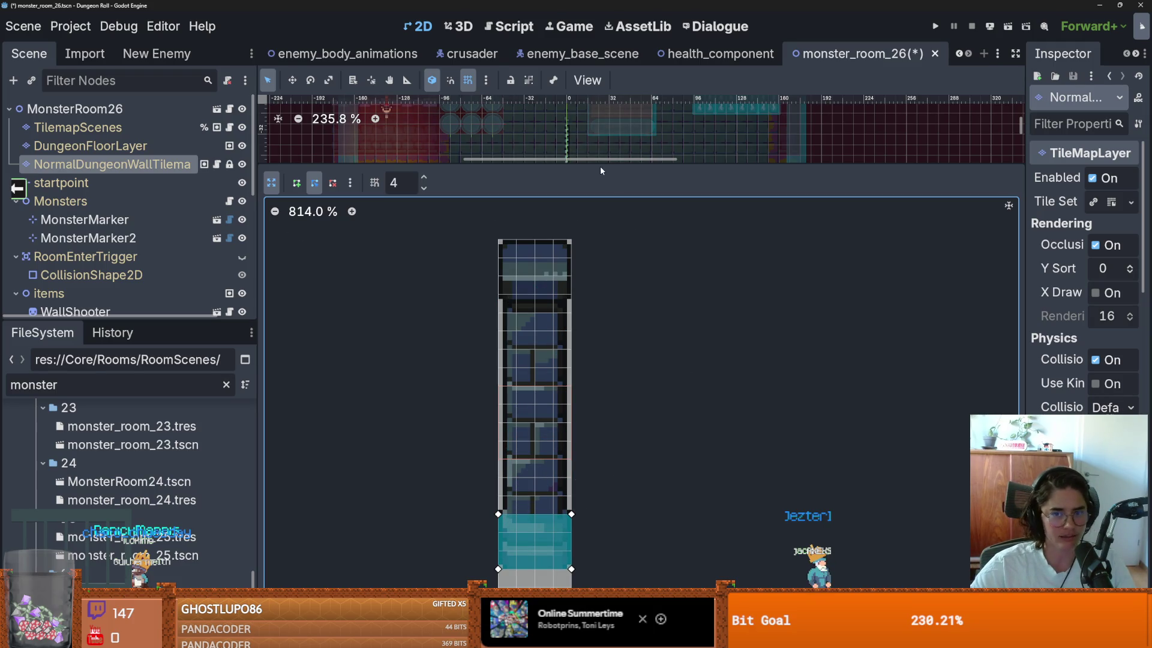
mouse_move(602, 162)
left_mouse_down()
mouse_move(605, 376)
mouse_move(575, 168)
left_mouse_up()
scroll(557, 310, "down", 1)
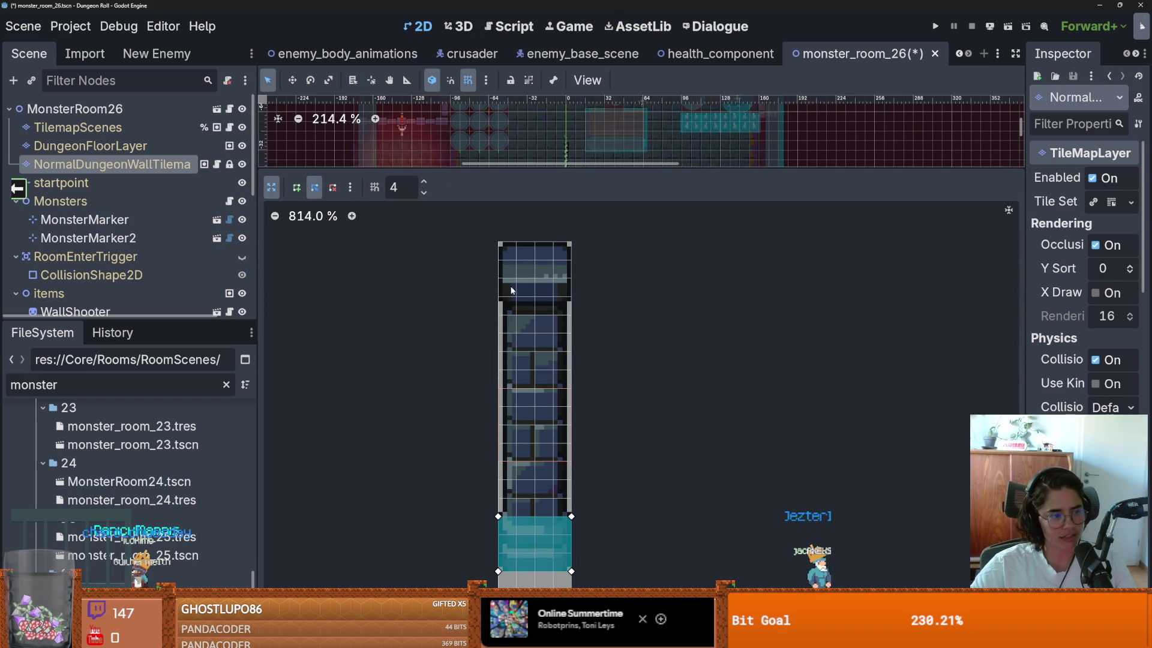
Raise the shape's bottom corners to square it and pick it up from the short pillar
left_click(297, 188)
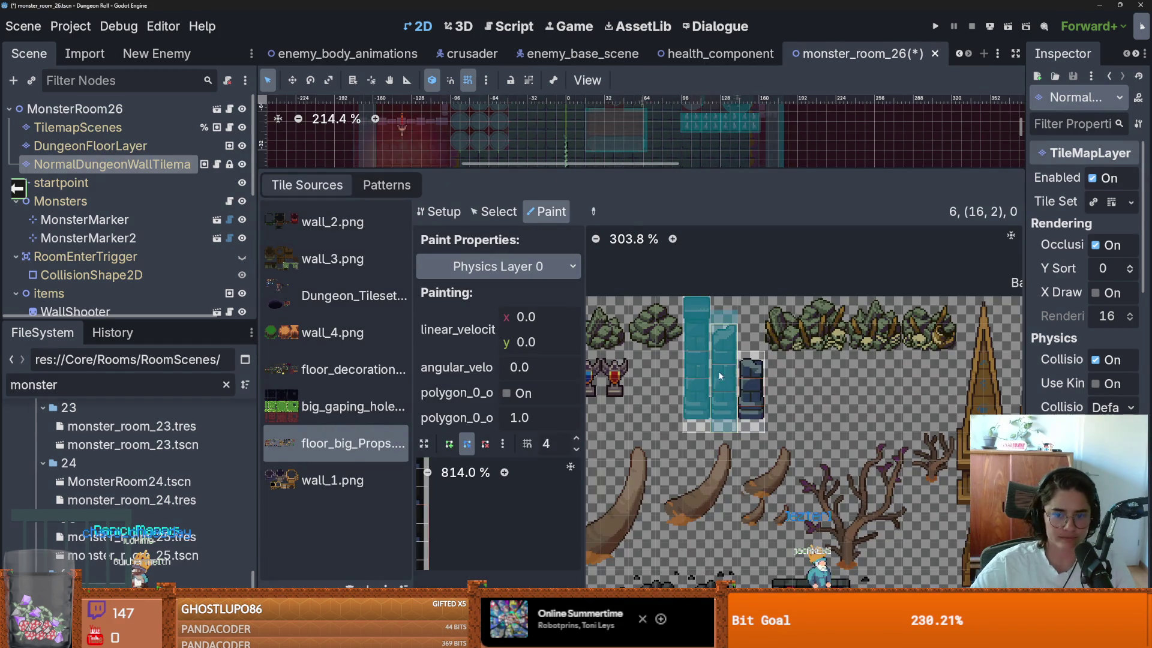
scroll(717, 396, "up", 4)
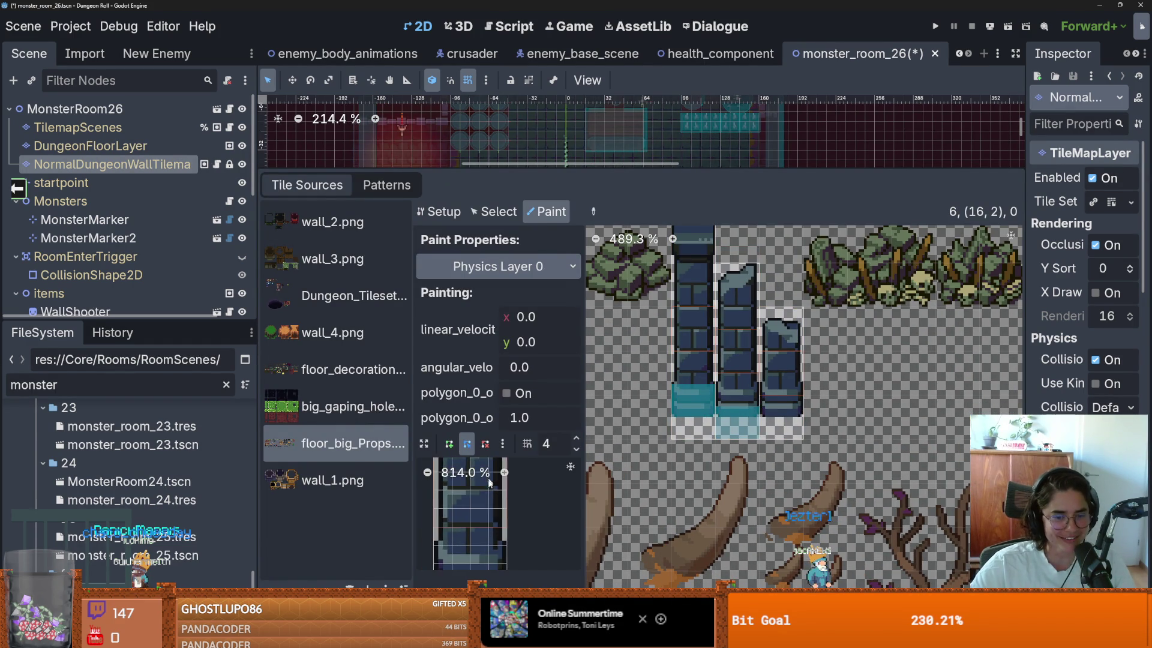
left_click_drag(435, 538, 434, 503)
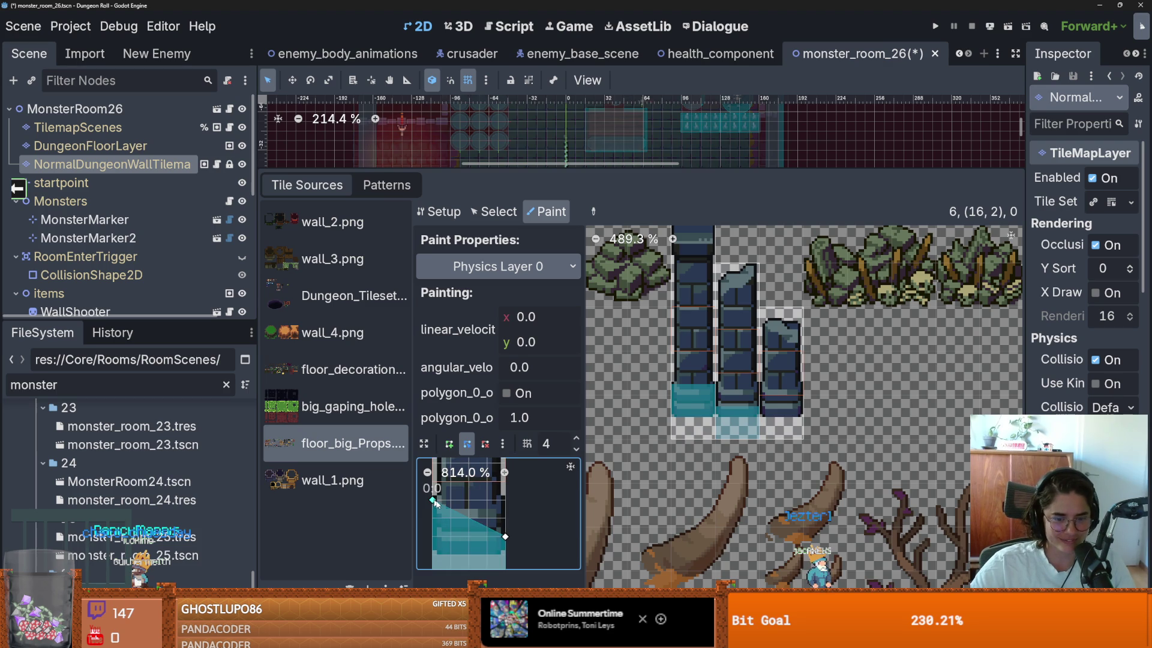
left_click_drag(504, 536, 506, 507)
scroll(446, 529, "down", 2)
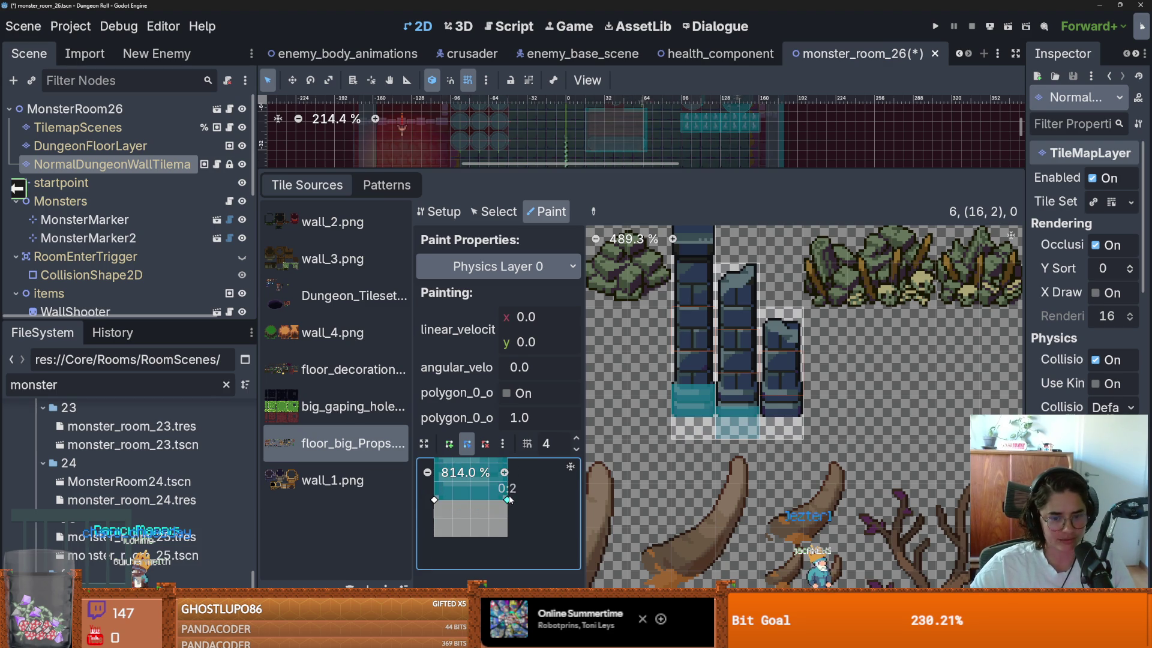
right_click(781, 372)
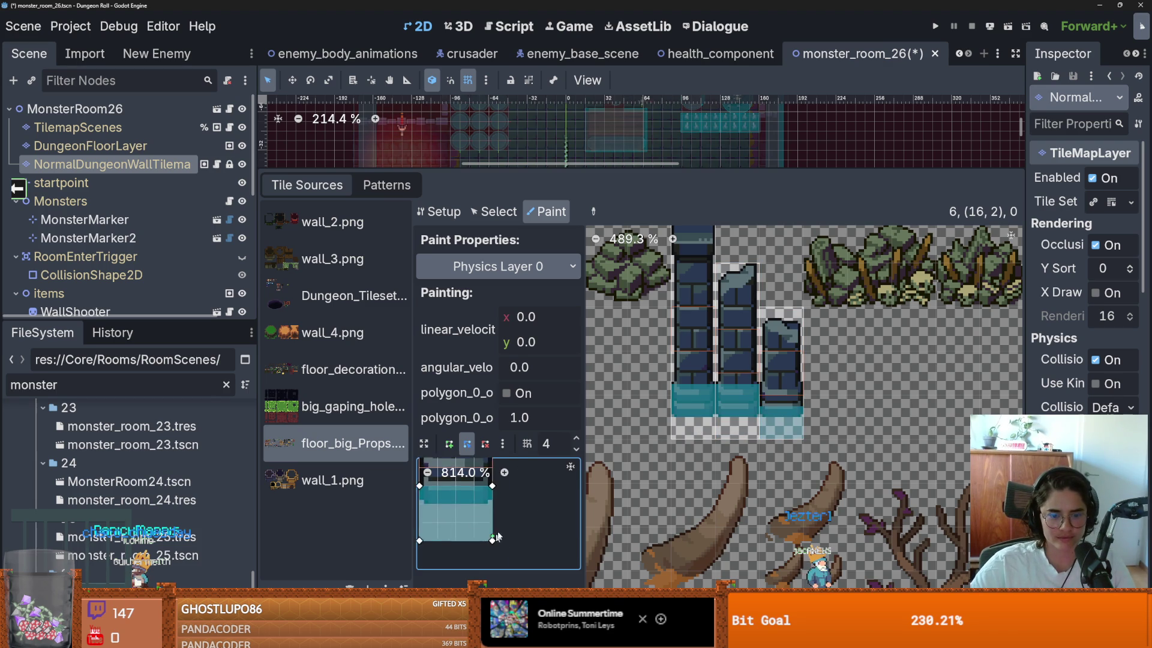
Adjust the collision shape's top-left corner
scroll(460, 521, "up", 1)
left_click_drag(450, 521, 451, 490)
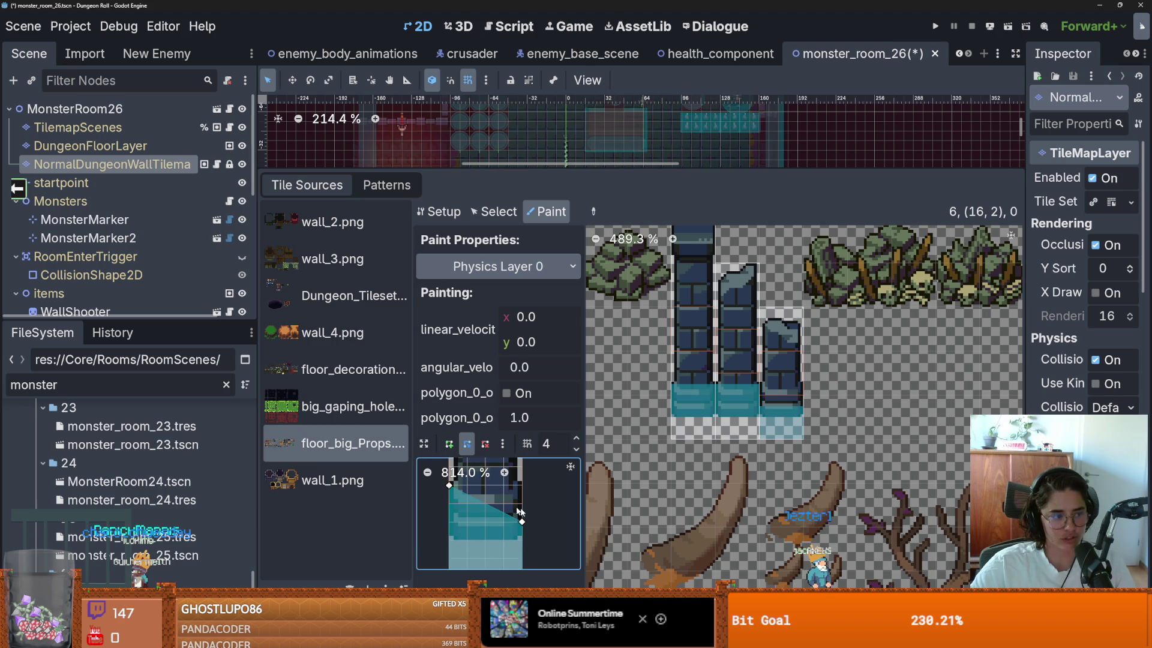
scroll(520, 511, "down", 1)
scroll(520, 504, "right", 2)
scroll(504, 514, "down", 1)
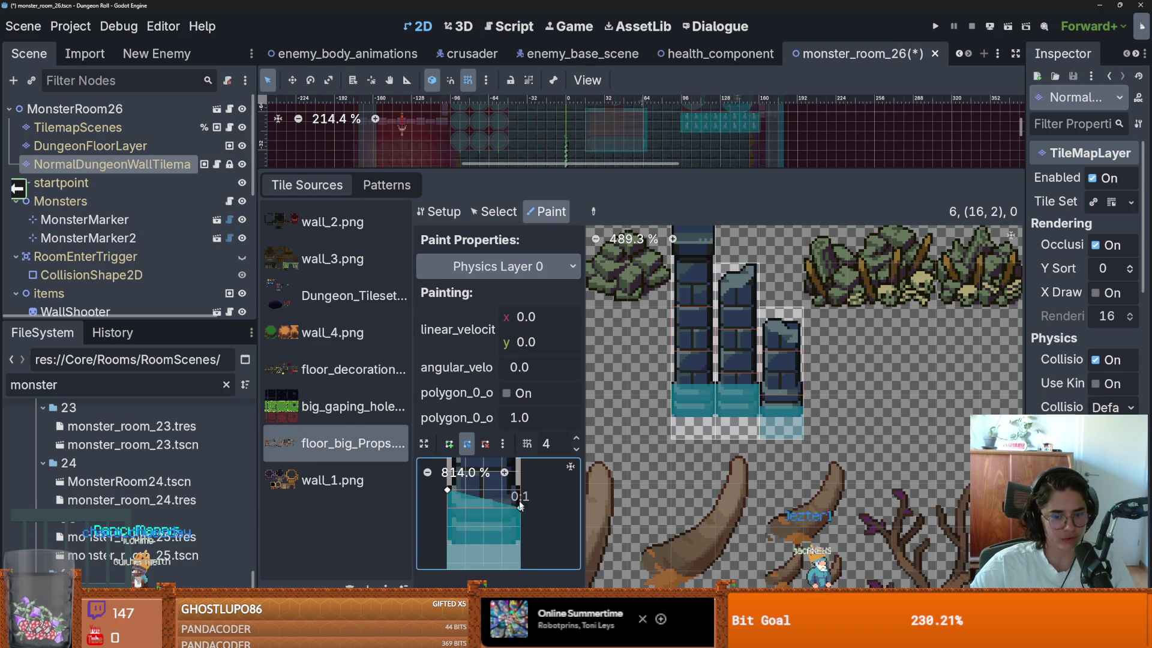
scroll(523, 528, "left", 2)
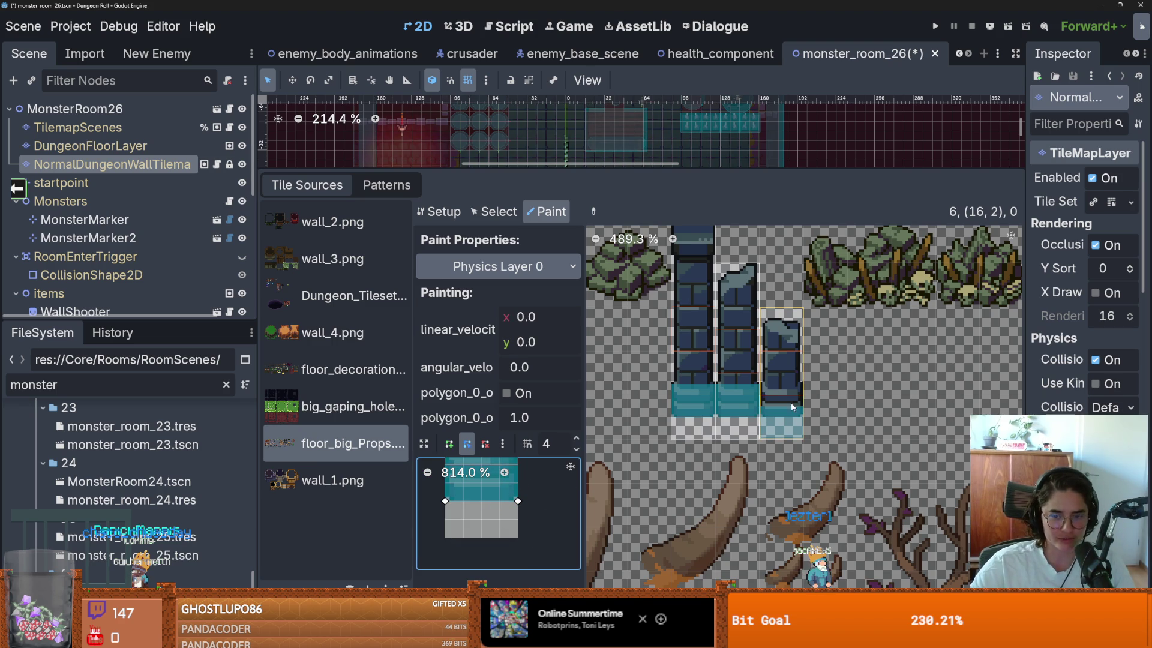
scroll(537, 492, "up", 2)
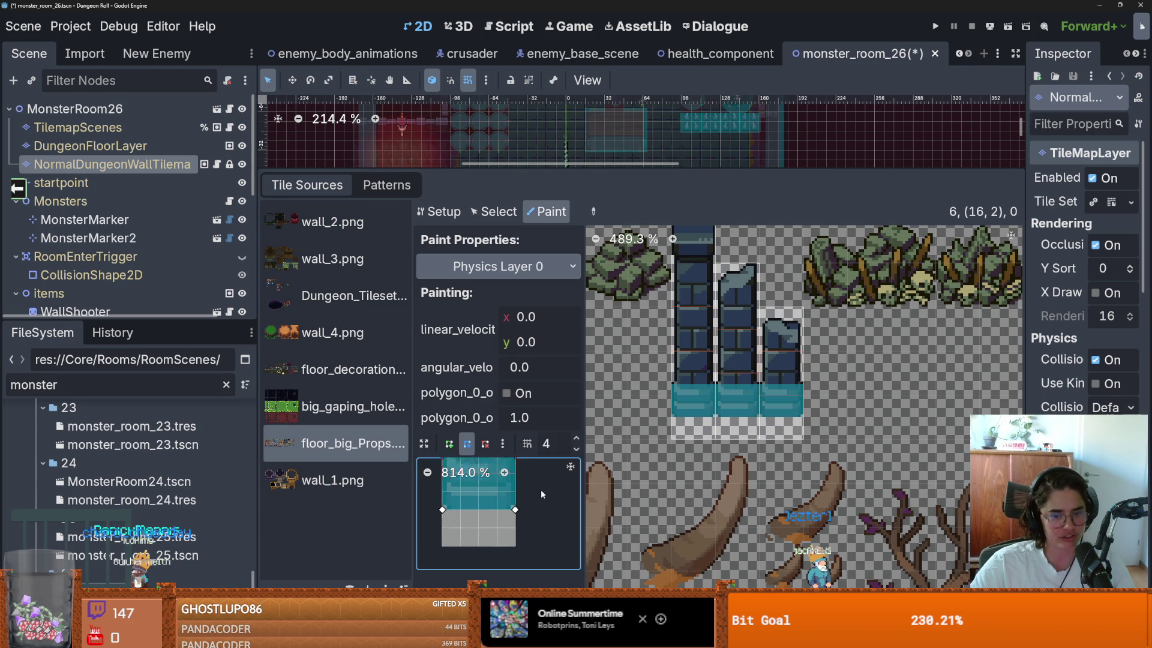
scroll(526, 523, "left", 1)
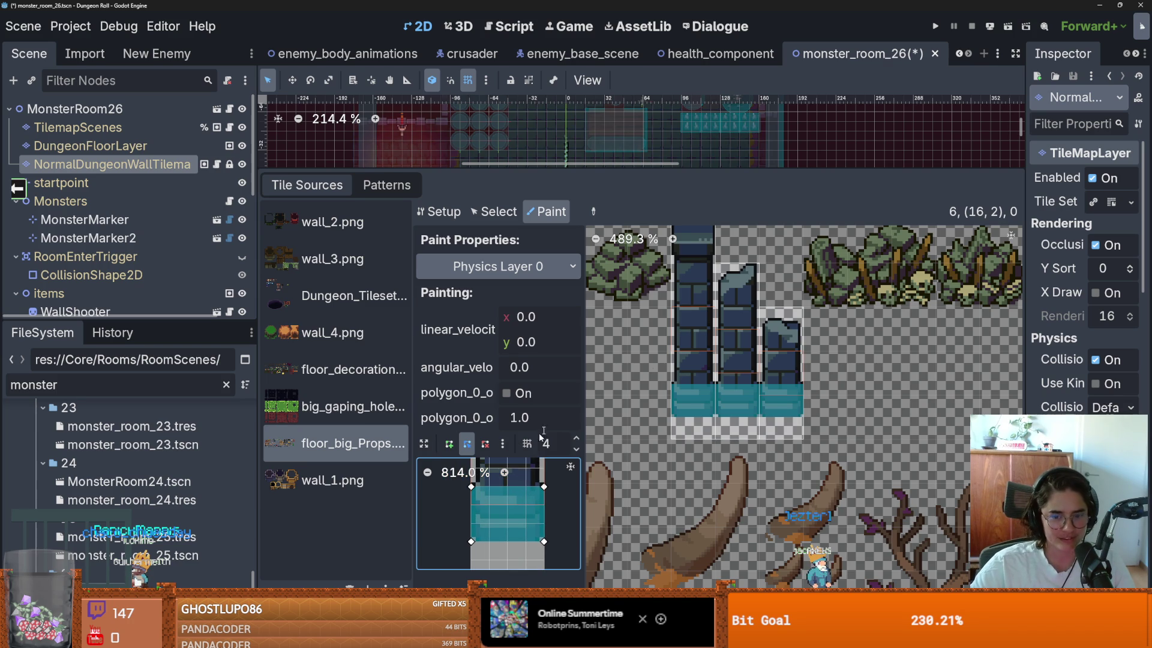
scroll(691, 354, "down", 2)
Place tall stone columns to the left and right of the chandelier
left_click(600, 639)
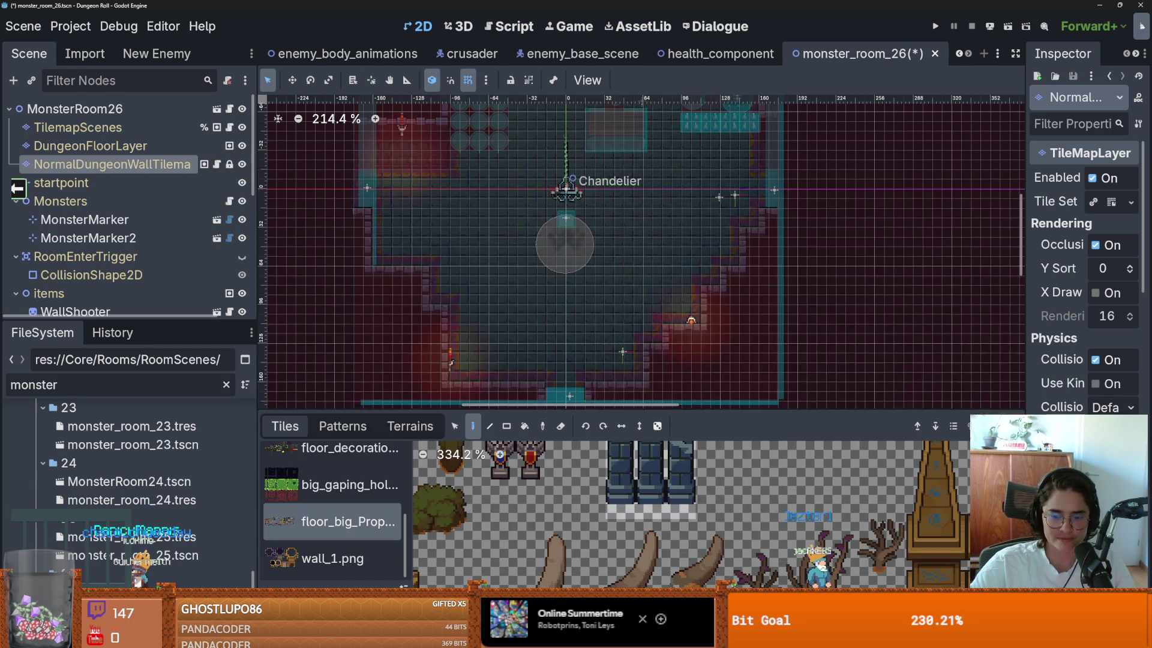
scroll(600, 252, "down", 1)
left_click(621, 480)
scroll(542, 274, "up", 1)
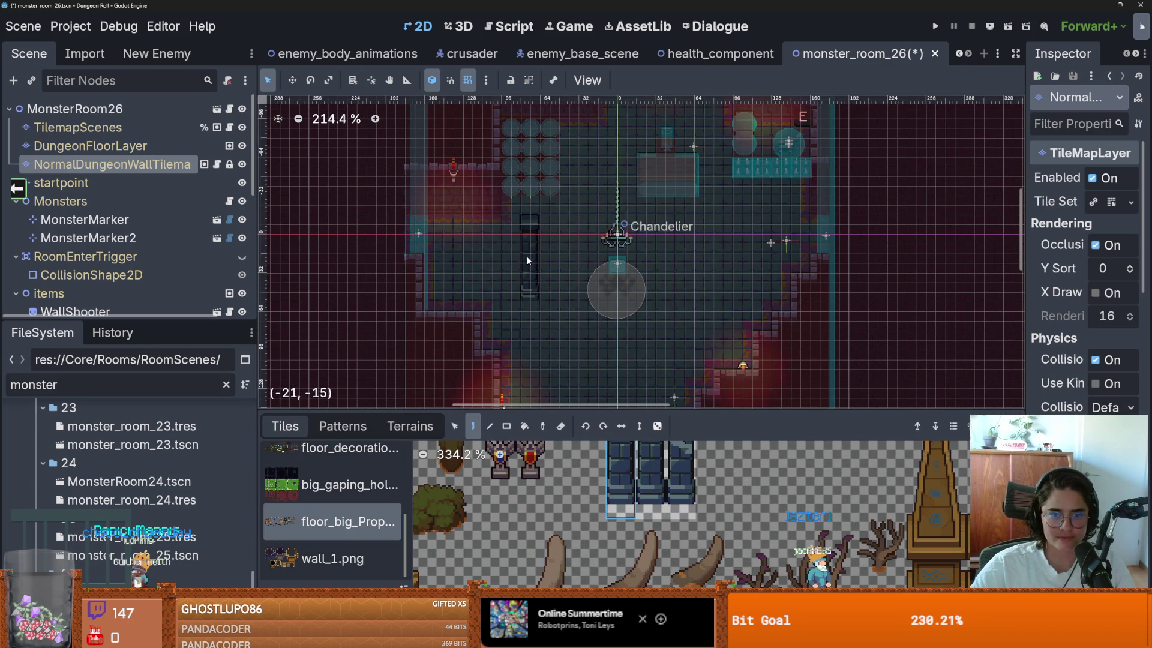
scroll(666, 294, "up", 3)
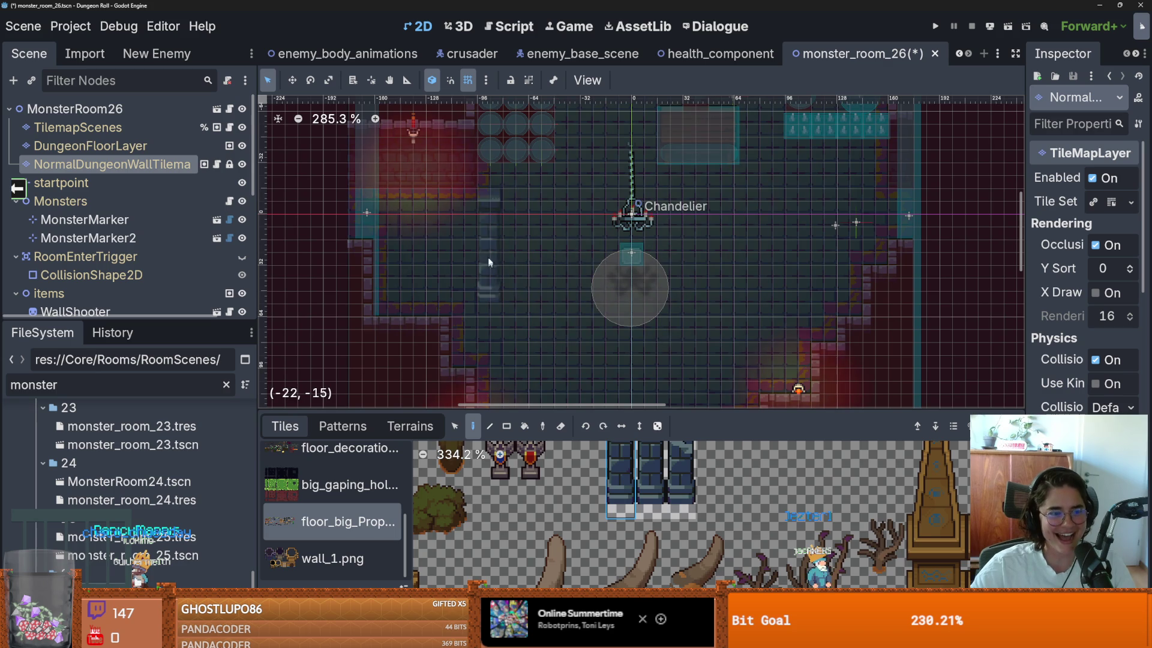
left_click(526, 253)
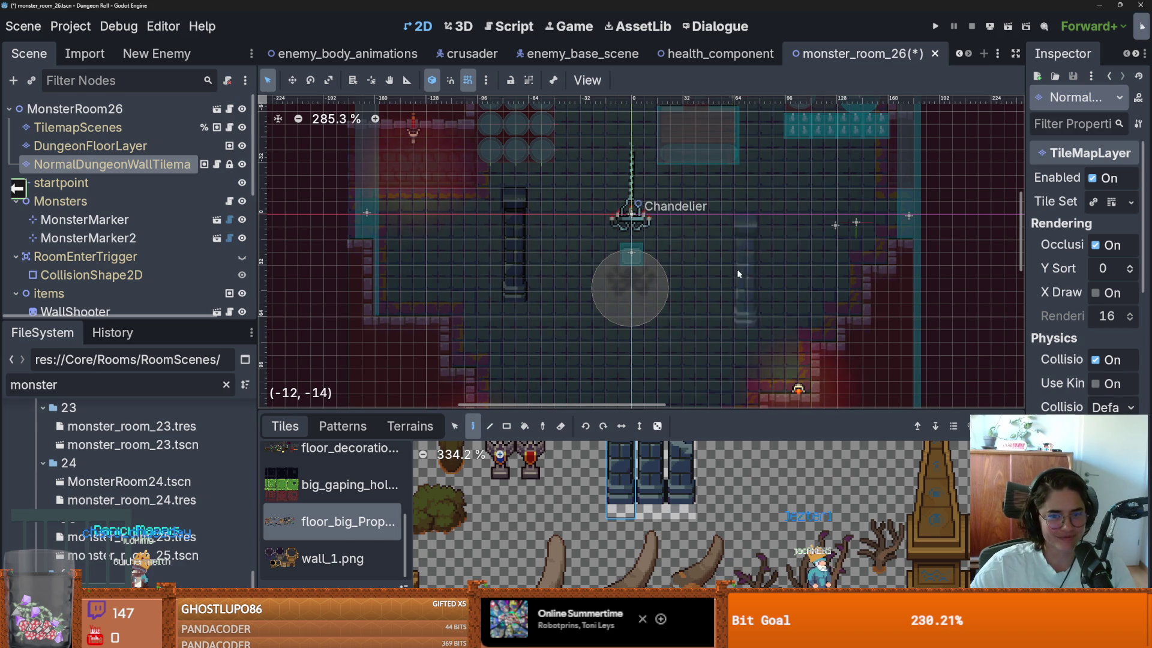
left_click(737, 247)
Save the monster_room_26 scene with Ctrl+S
scroll(708, 287, "down", 2)
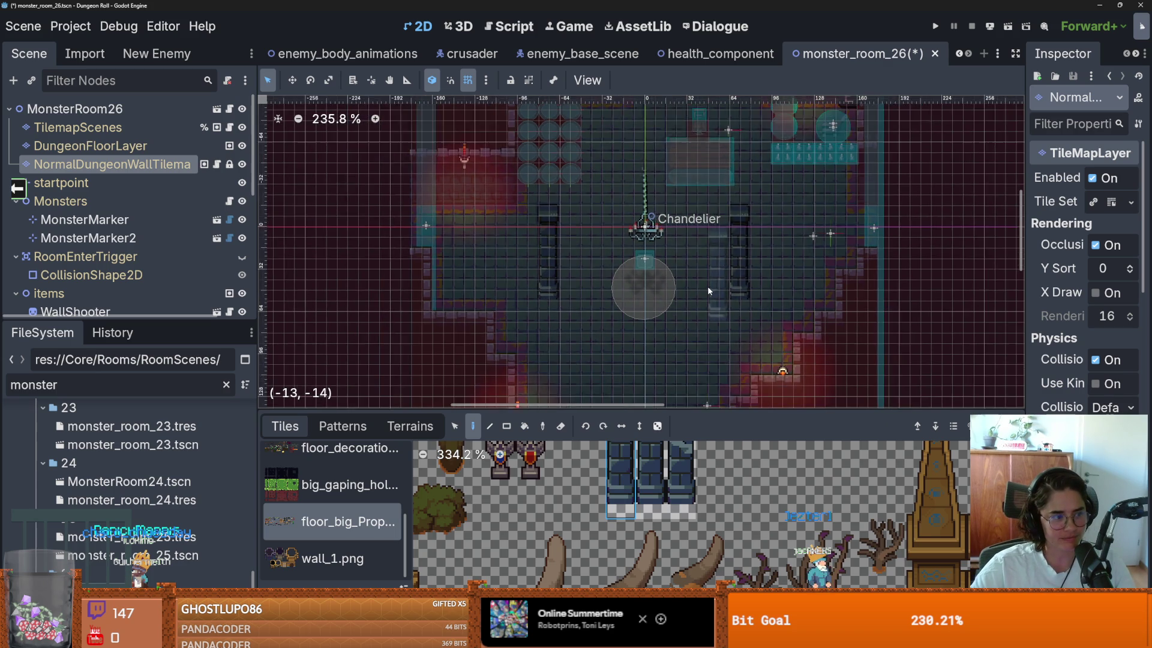
scroll(708, 286, "up", 4)
scroll(711, 286, "down", 1)
scroll(731, 282, "down", 4)
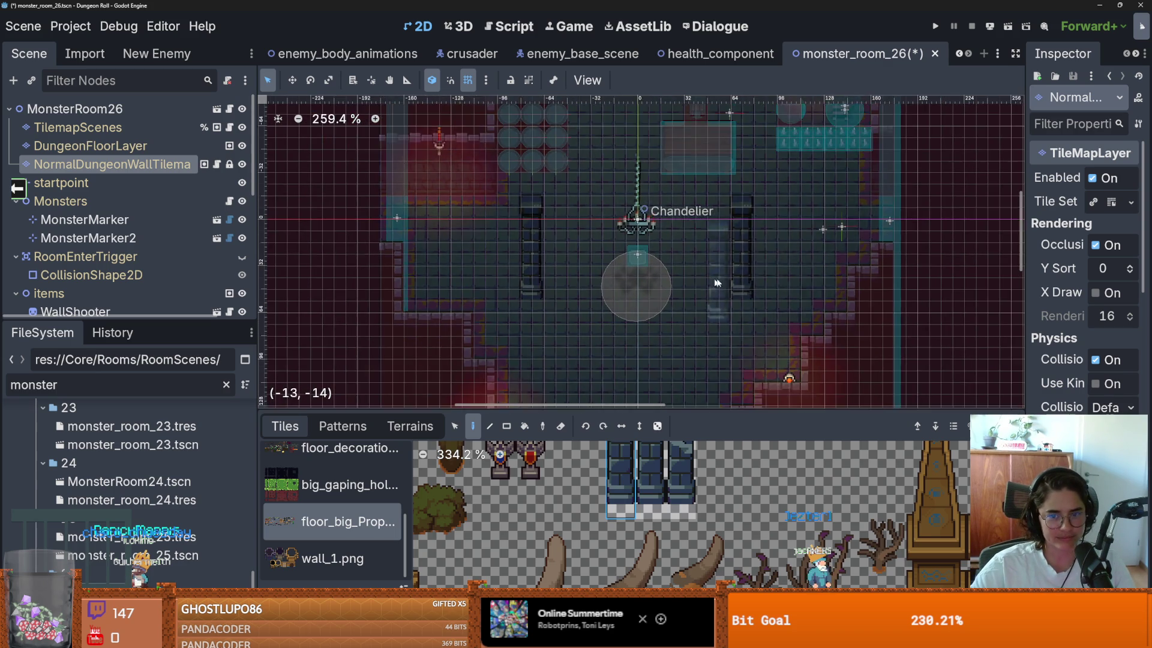
key("ctrl+s")
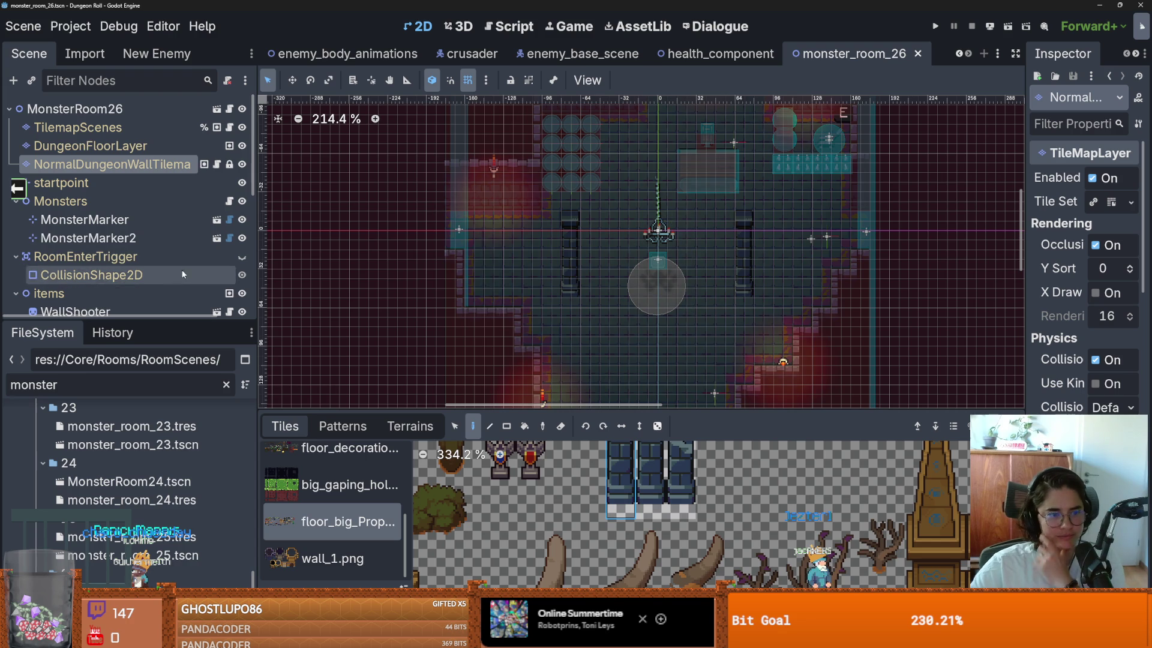
Select CollTileMapLayer, paint a collision tile beside the left column, and show its tile set
scroll(150, 282, "down", 5)
left_click(141, 297)
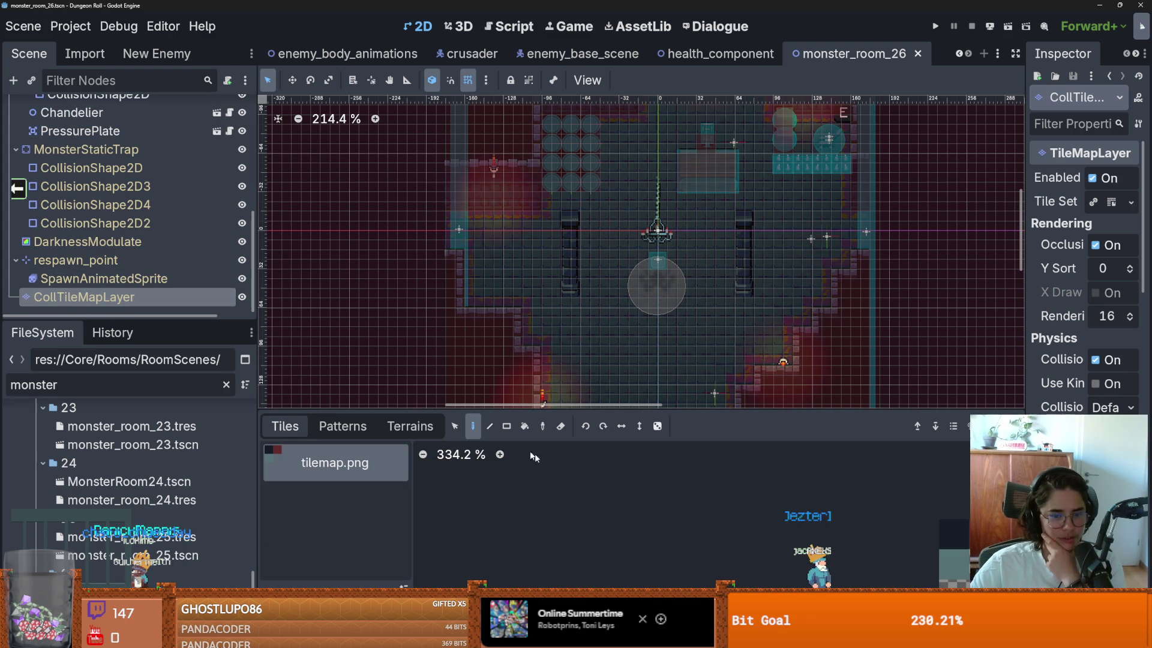
scroll(607, 232, "up", 5)
left_click(557, 327)
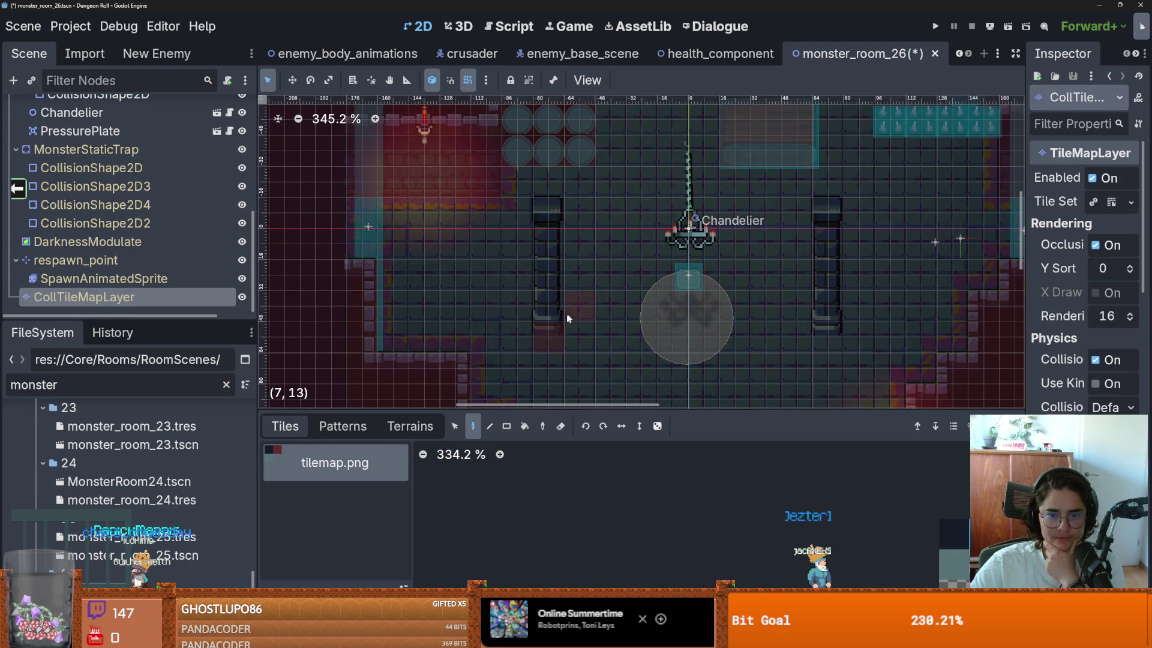
scroll(862, 332, "down", 1)
scroll(831, 336, "up", 4)
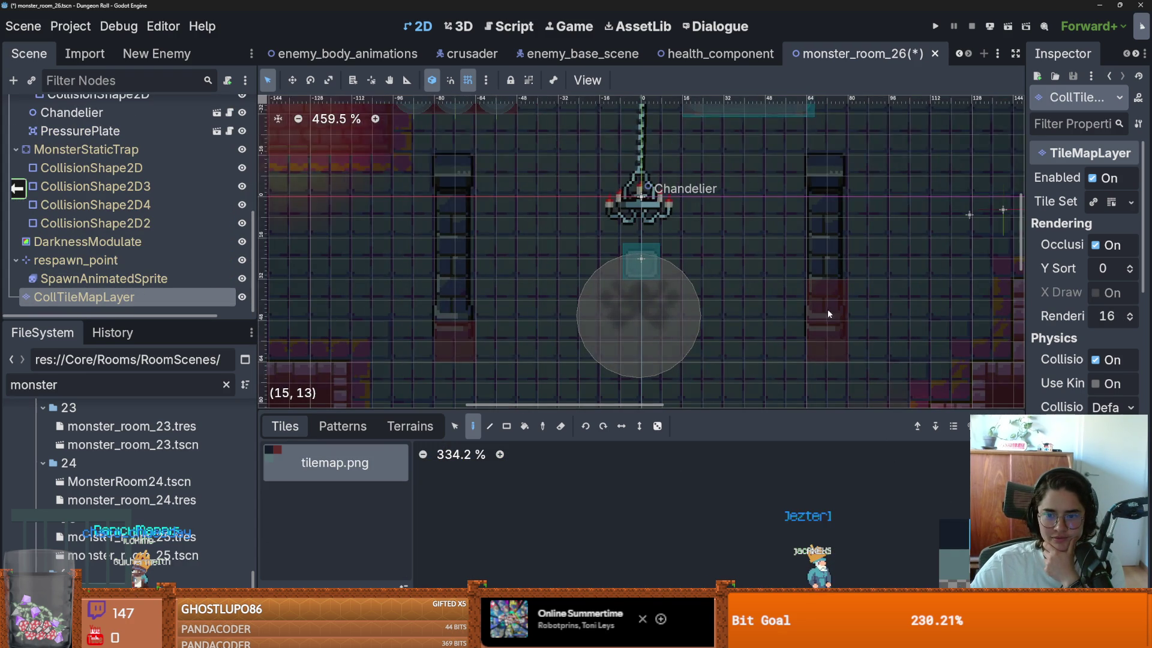
scroll(750, 334, "down", 4)
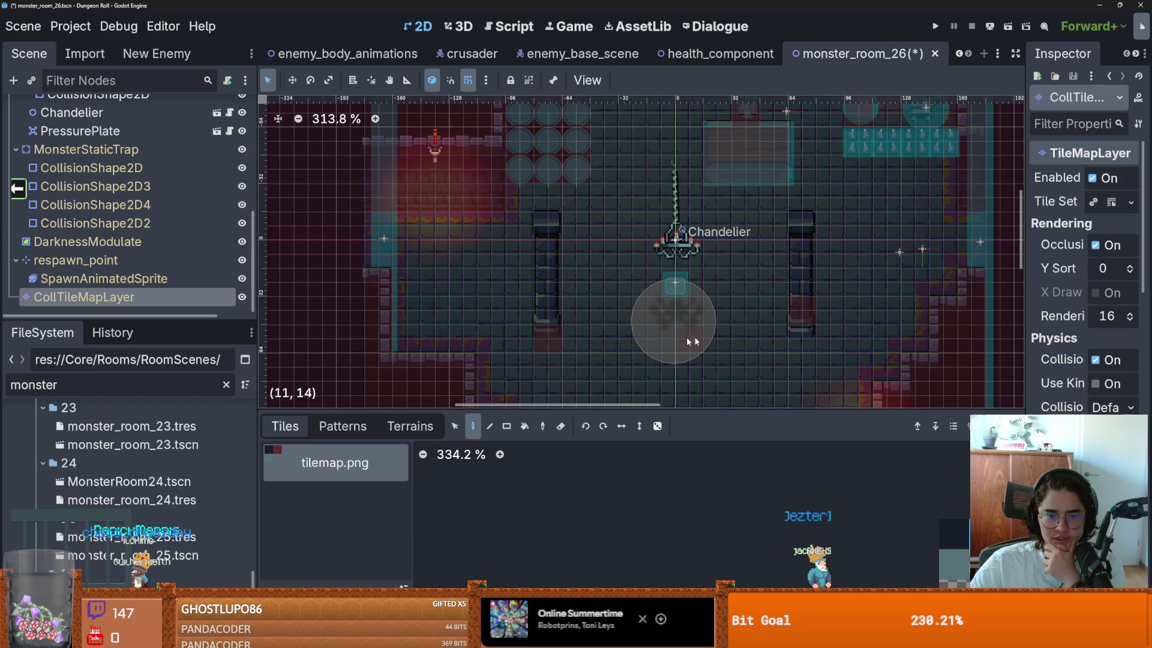
scroll(554, 337, "up", 4)
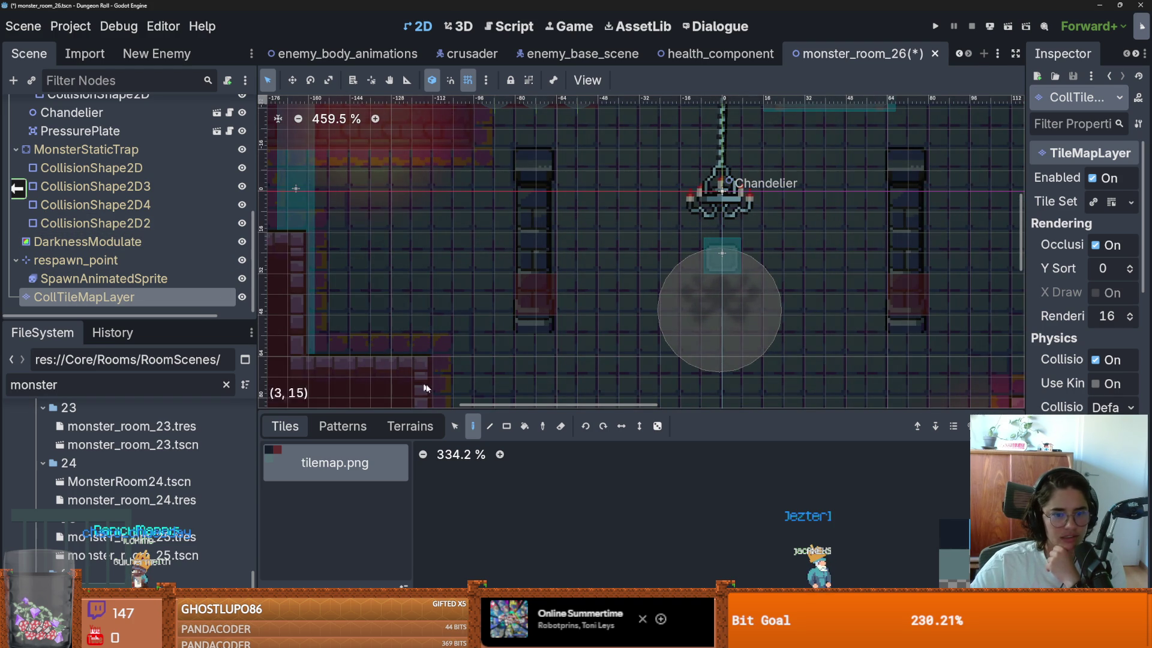
left_click(749, 594)
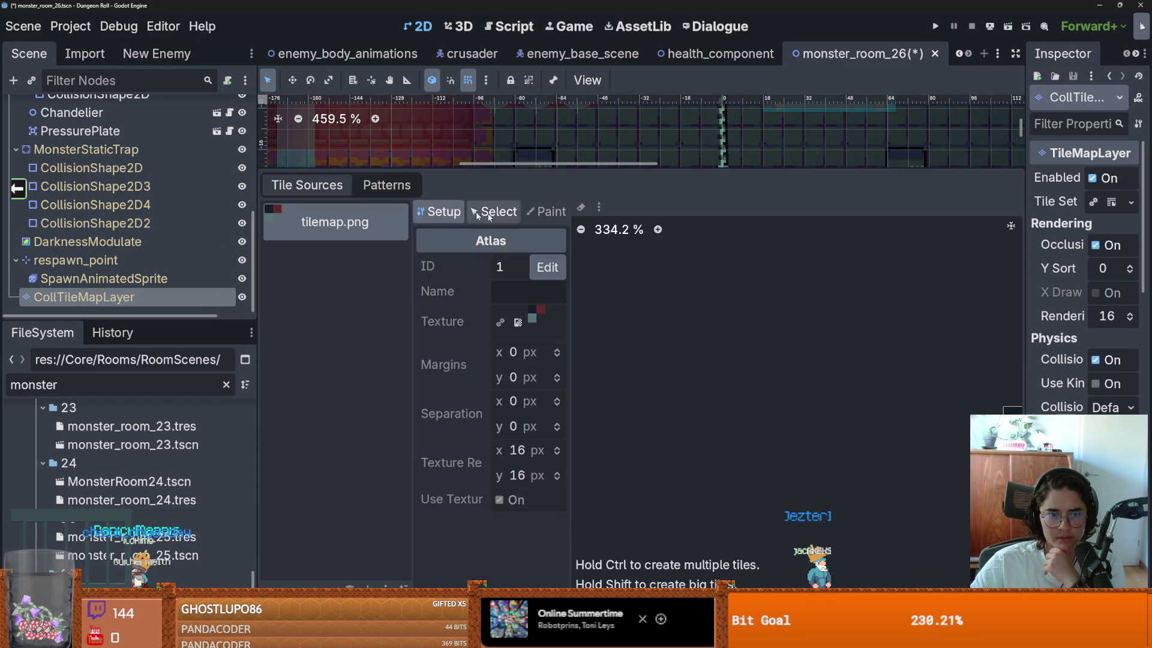
Select NormalDungeonWallTilemap and pick its floor_big_Props tile source (ID 6)
scroll(127, 195, "up", 5)
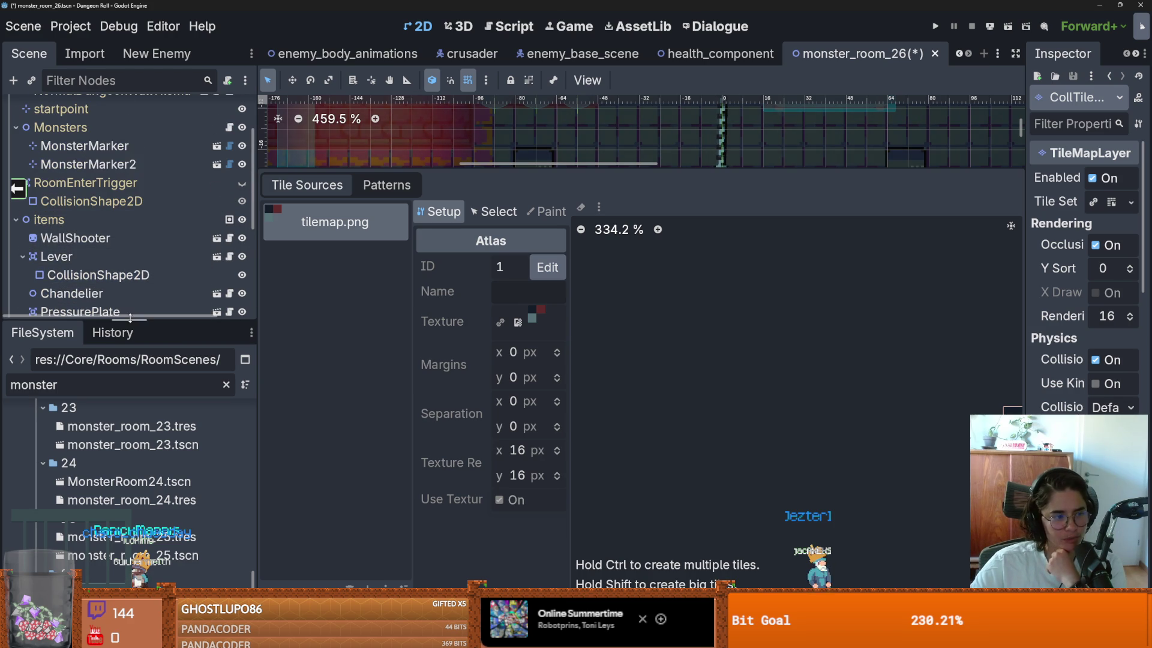
left_click_drag(129, 318, 130, 401)
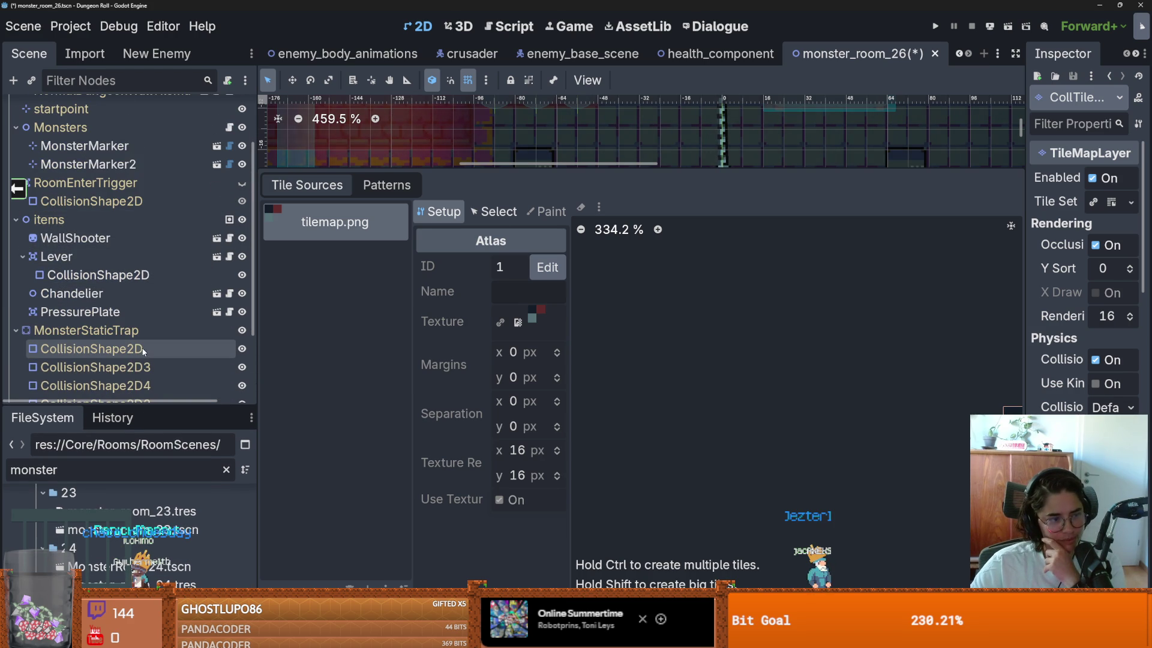
scroll(126, 324, "up", 3)
left_click(146, 164)
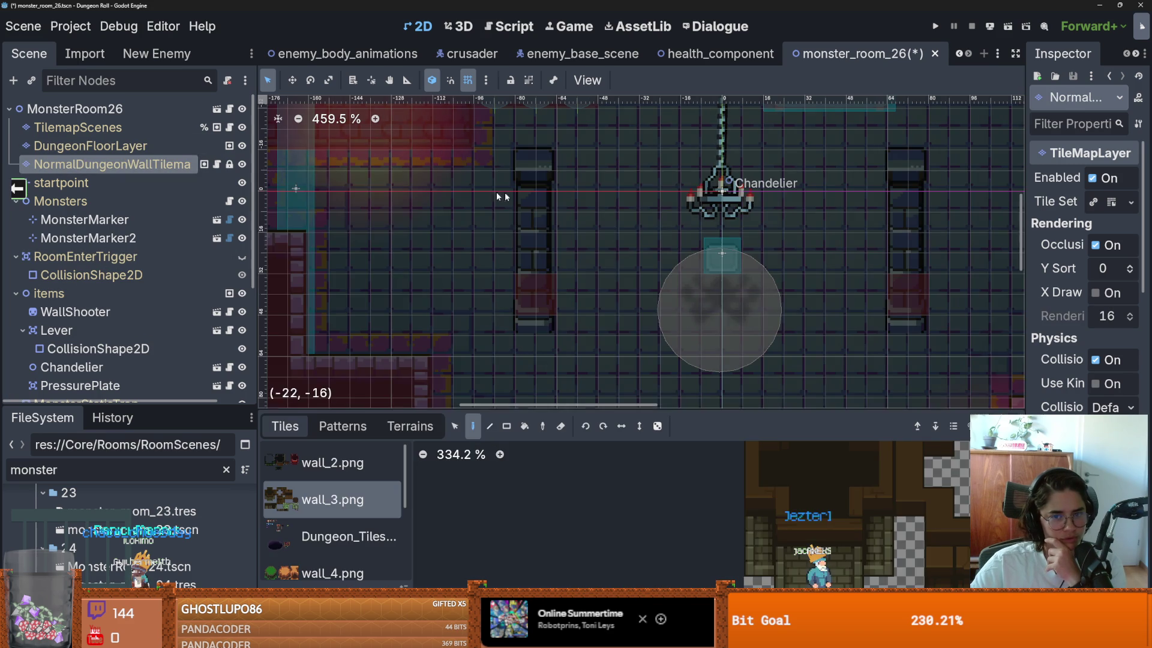
scroll(877, 499, "down", 3)
left_click(348, 537)
scroll(360, 497, "down", 3)
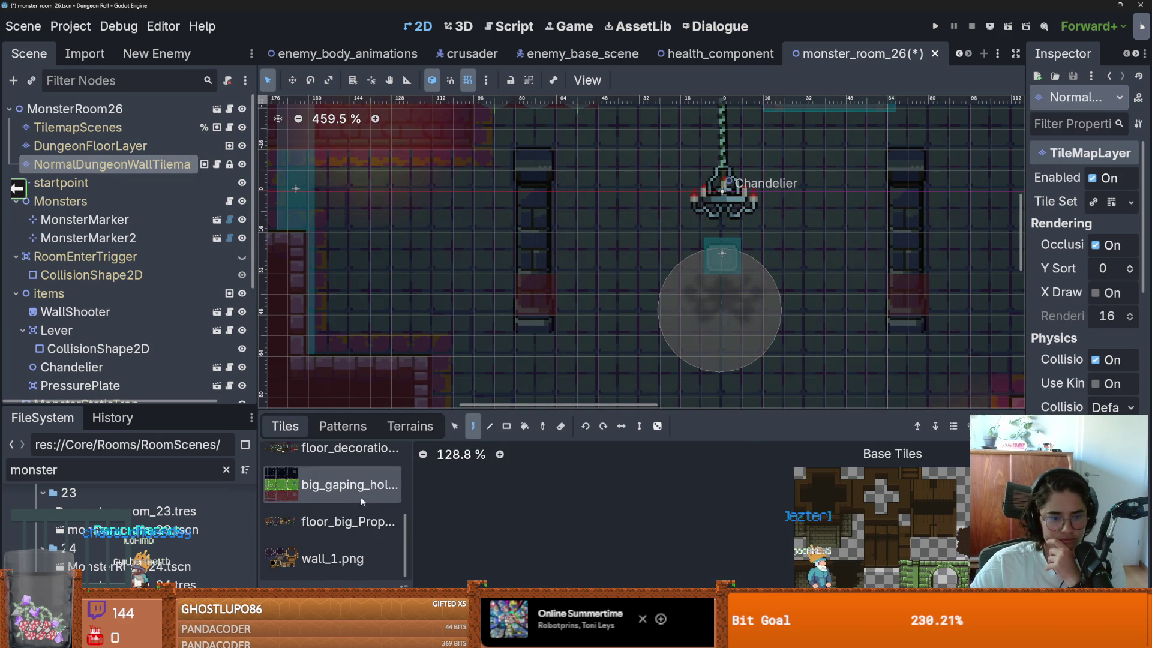
scroll(757, 516, "up", 4)
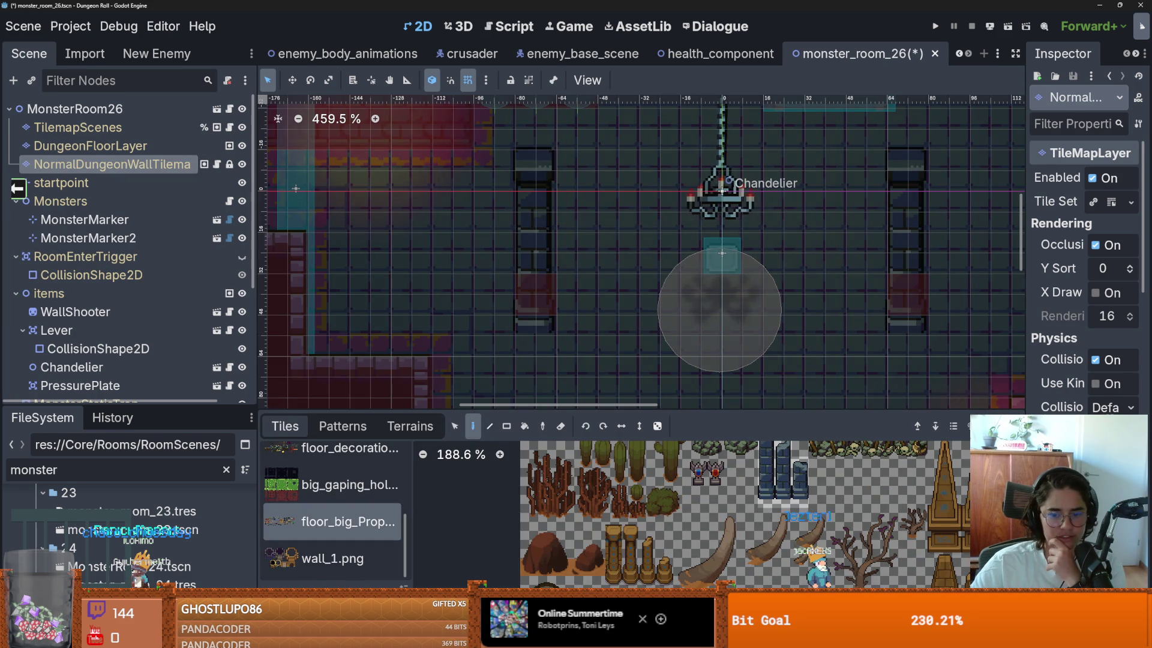
scroll(822, 510, "up", 1)
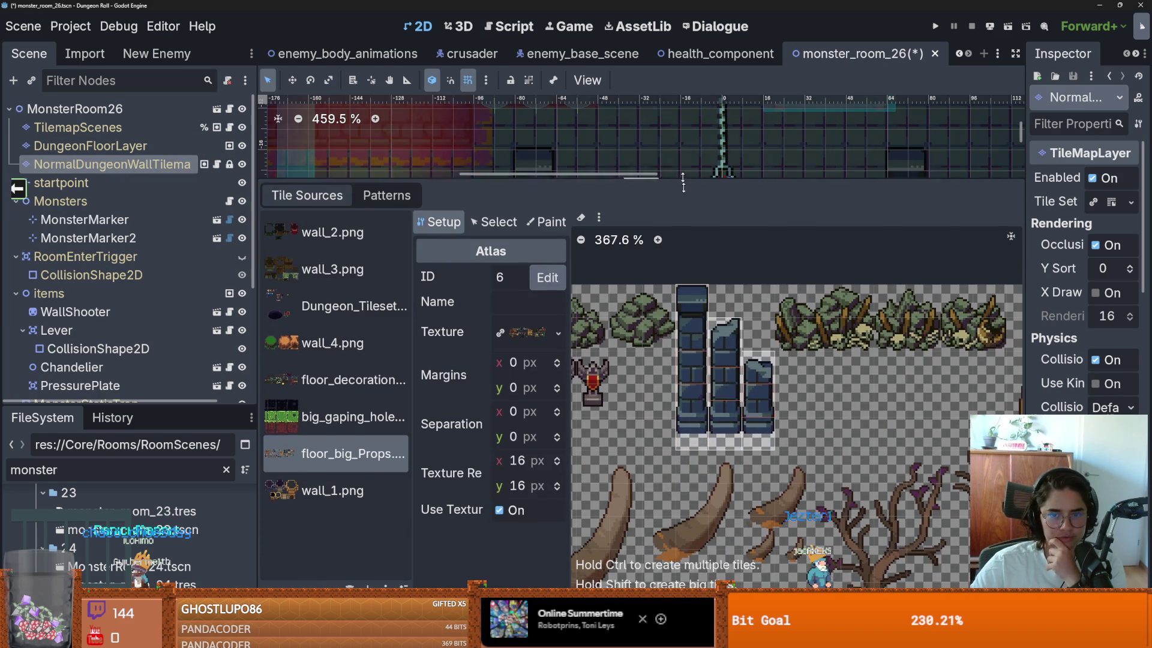
Set the tallest column tile's Rendering texture origin y to 7 px
left_click_drag(680, 173, 679, 390)
left_click(493, 384)
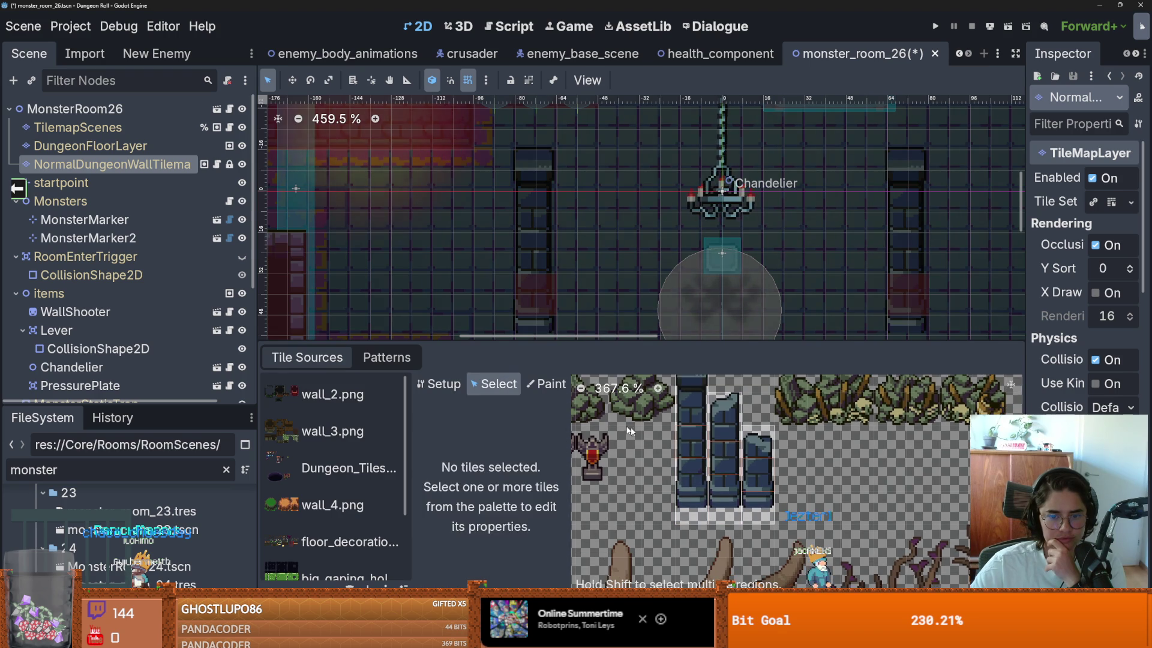
left_click(691, 468)
scroll(514, 505, "down", 1)
left_click(494, 535)
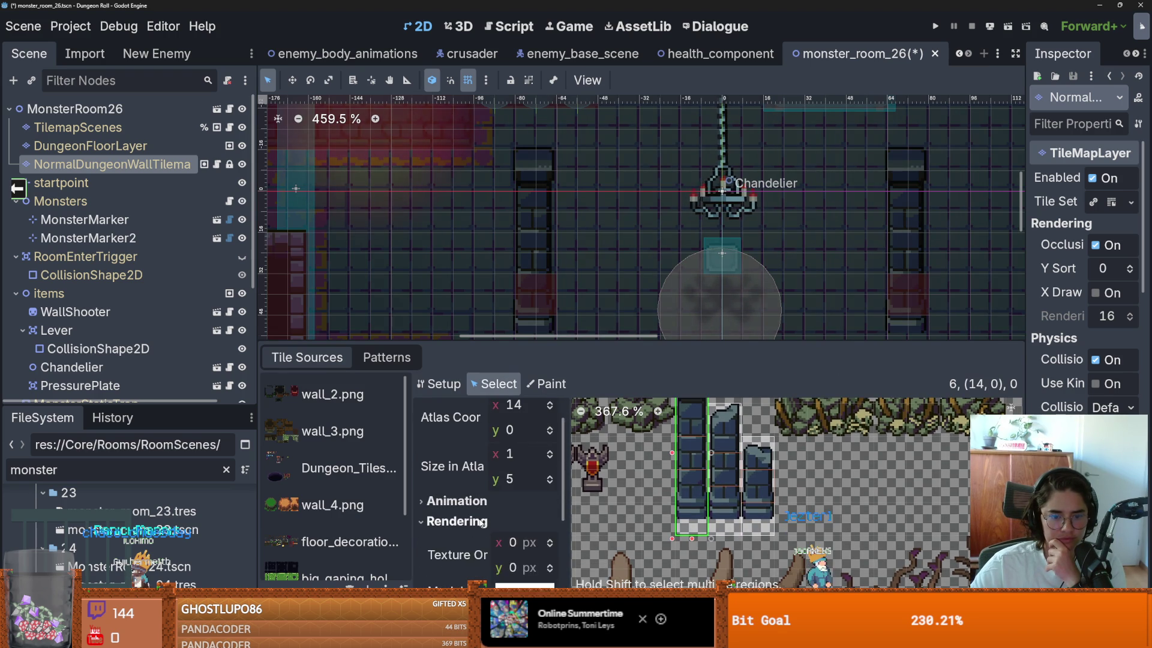
scroll(528, 522, "down", 3)
left_click(550, 498)
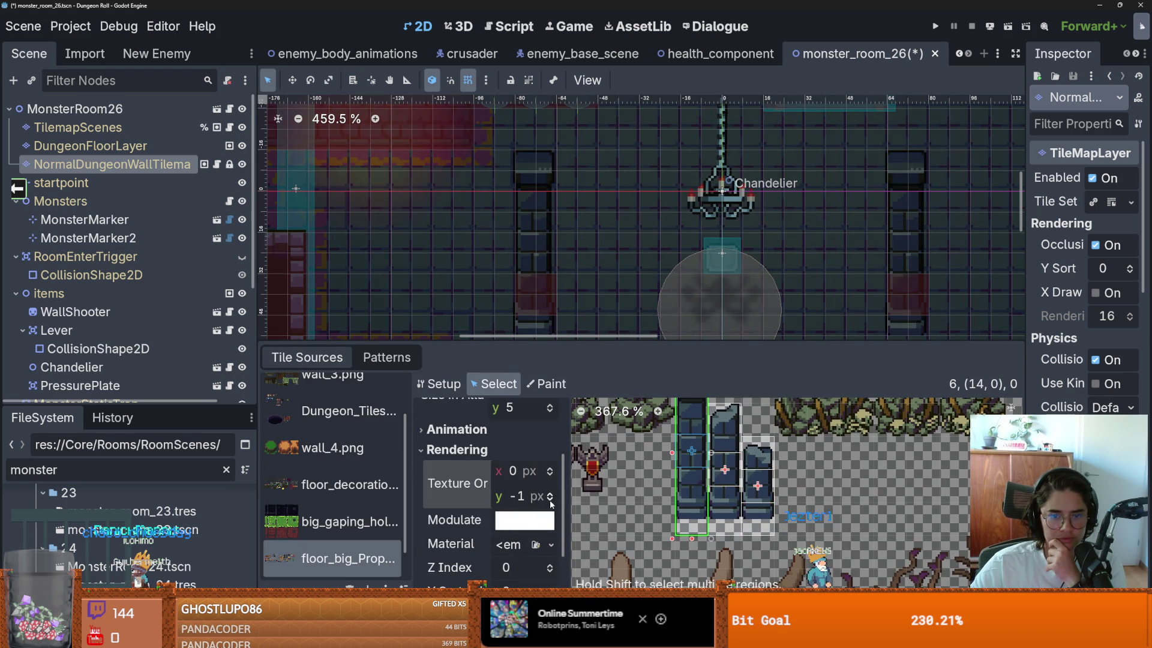
scroll(550, 497, "up", 7)
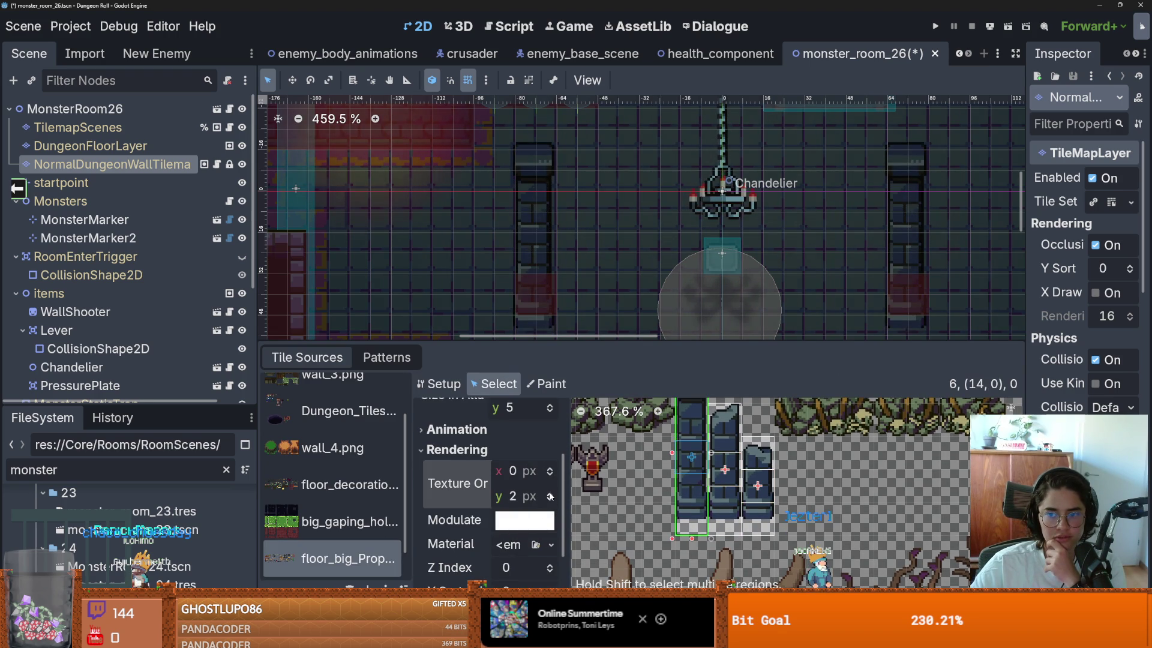
scroll(550, 496, "up", 1)
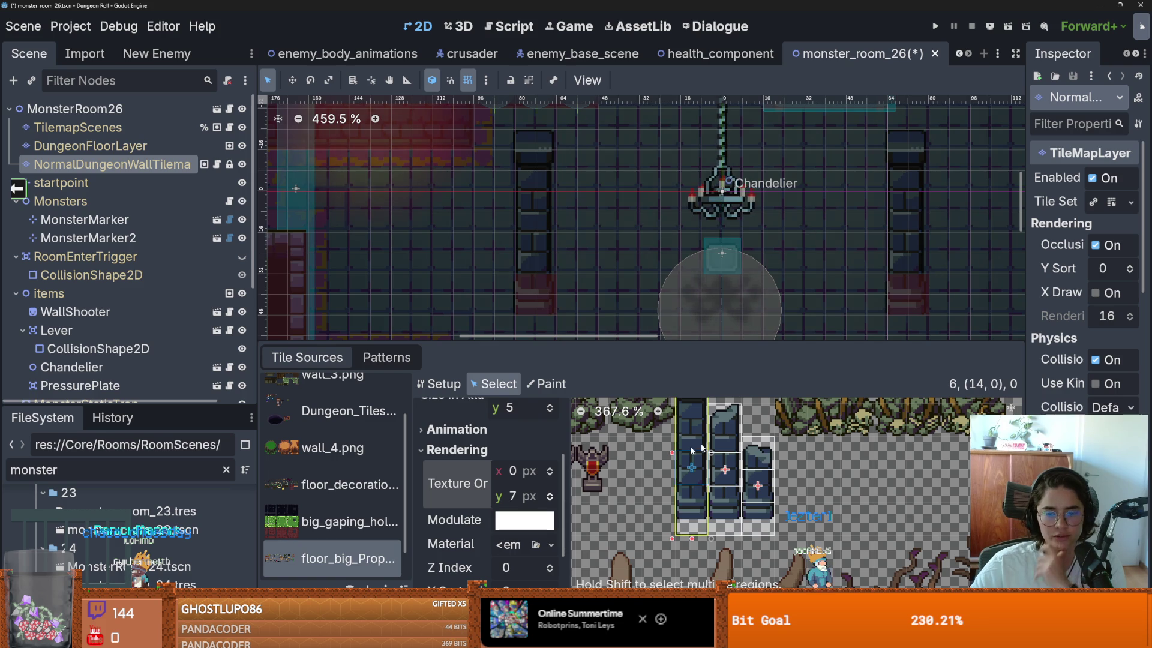
Check the middle and shortest column tiles, save monster_room_26, and run the game
left_click(733, 461)
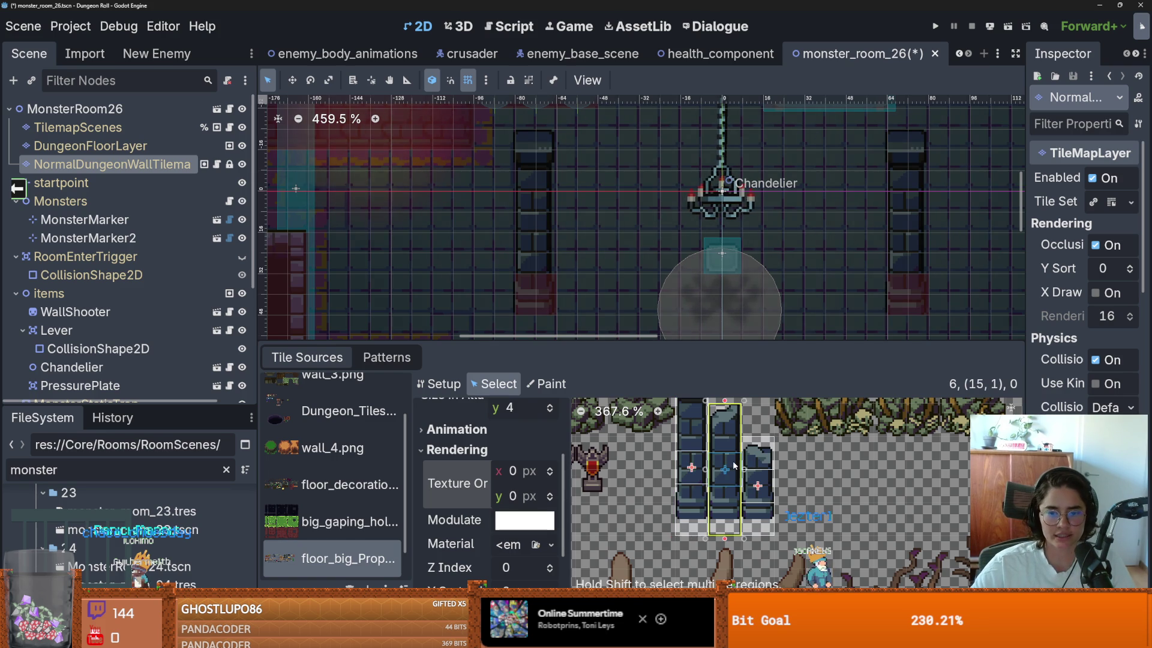
left_click(772, 474)
key("ctrl+s")
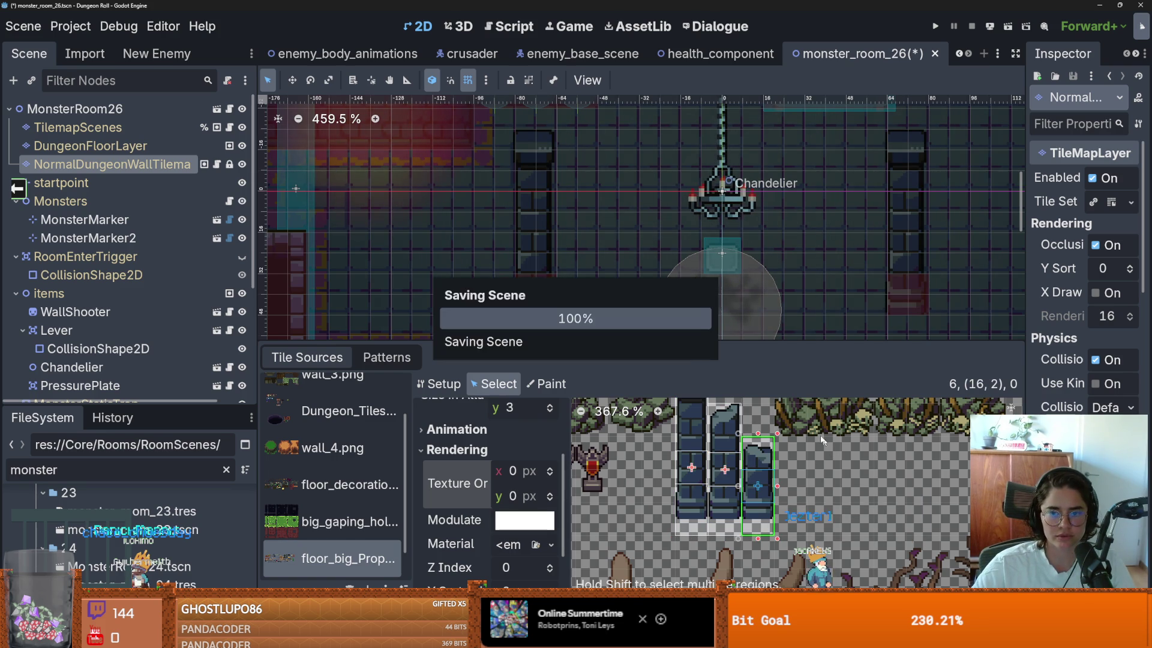
left_click_drag(684, 347, 666, 483)
scroll(644, 361, "down", 5)
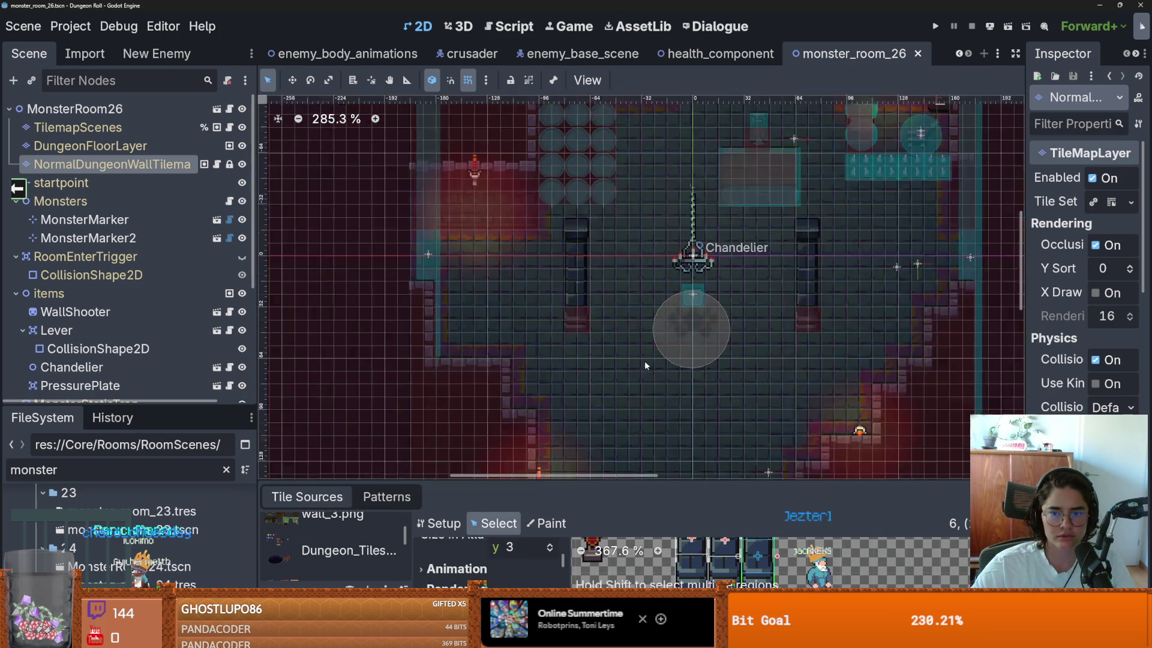
scroll(663, 354, "up", 1)
scroll(663, 353, "up", 2)
key("ctrl+s")
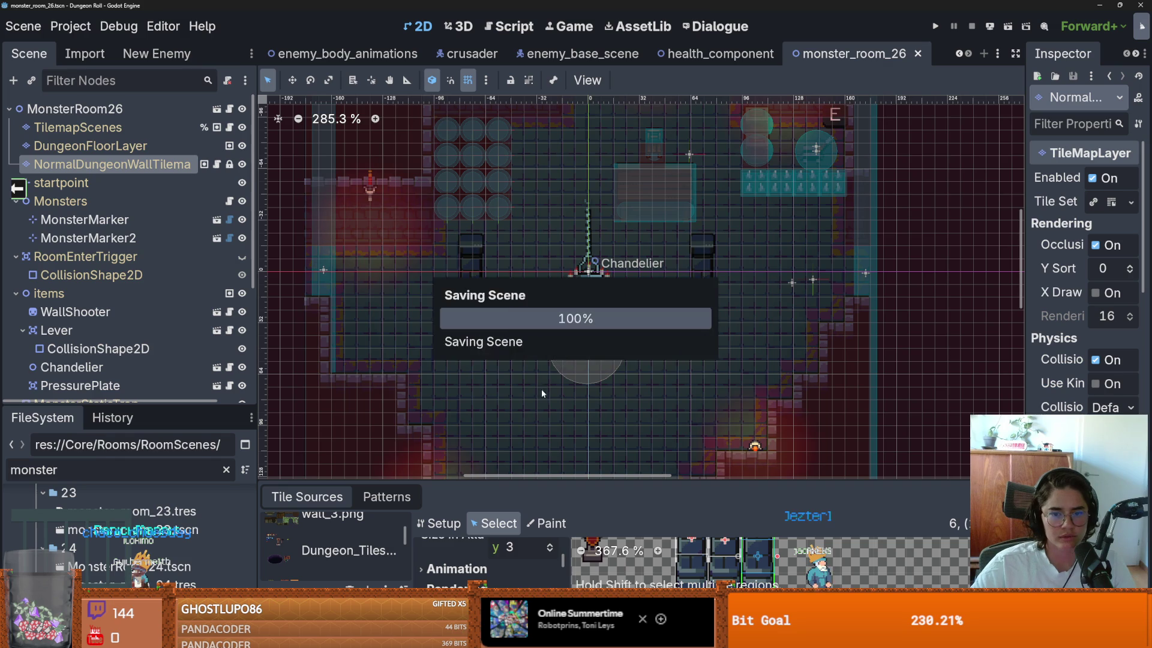
left_click(937, 30)
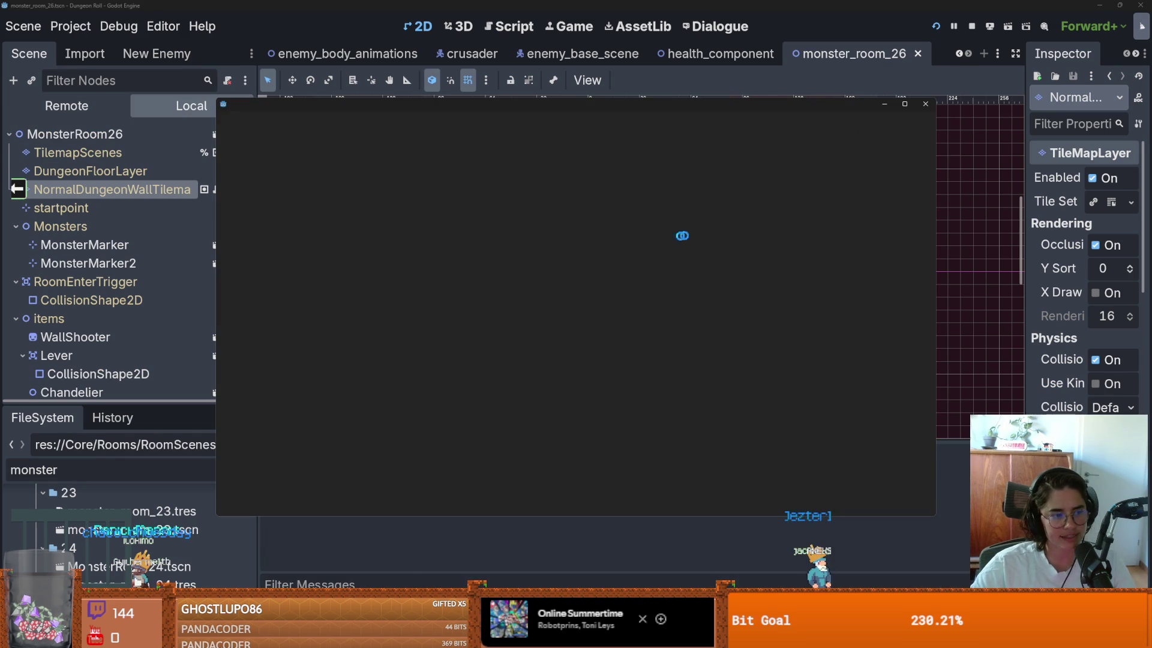
Maximize the game, enter a room, then end the run and enable debug to pick another room
left_click(905, 106)
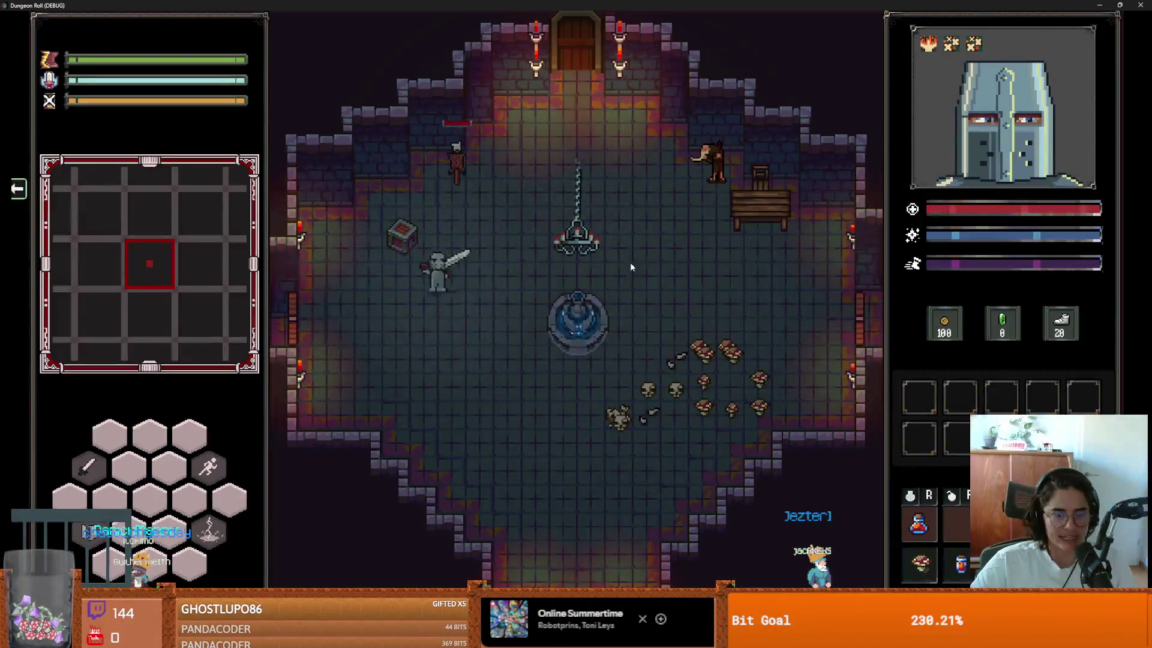
key("Tab")
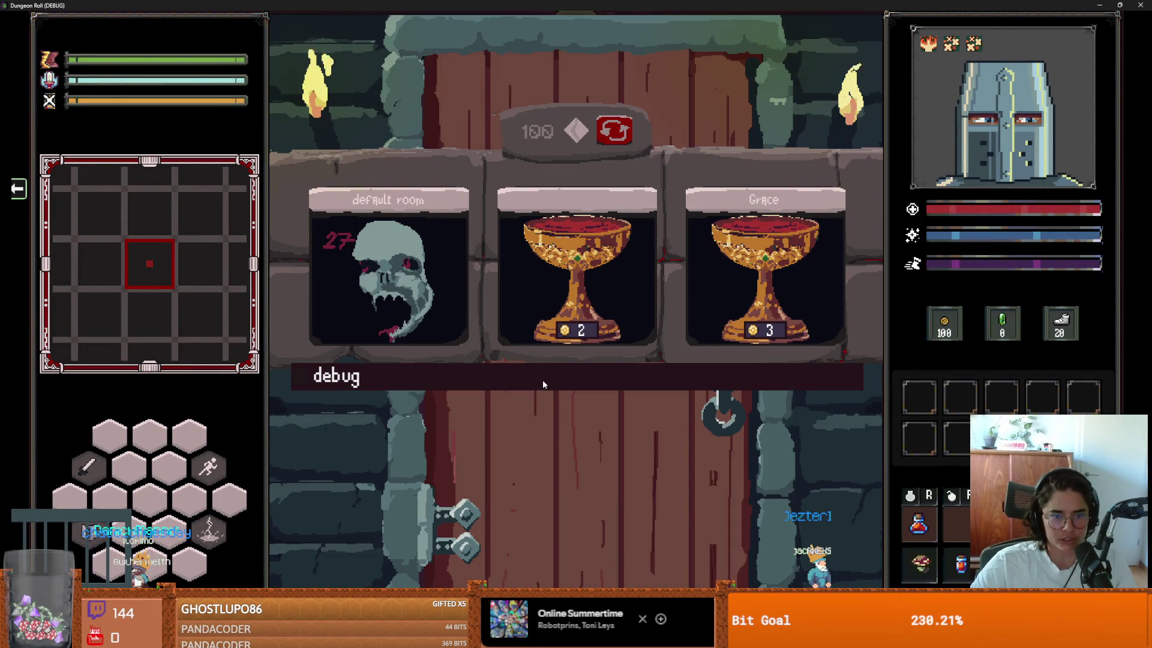
scroll(542, 380, "down", 10)
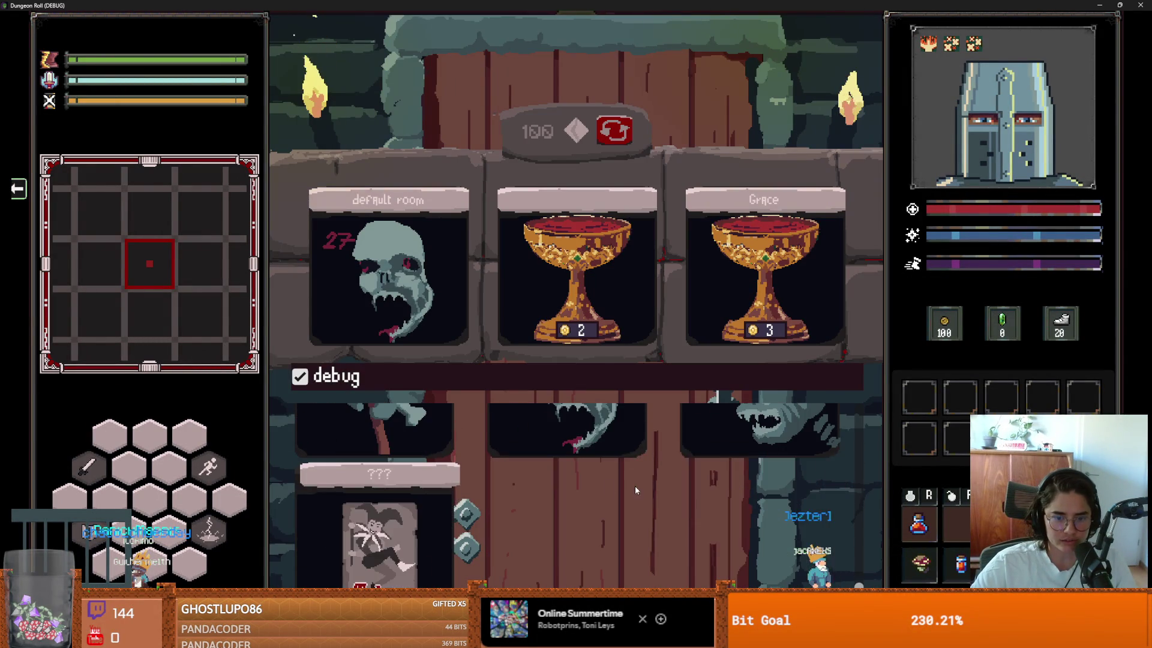
scroll(687, 528, "up", 5)
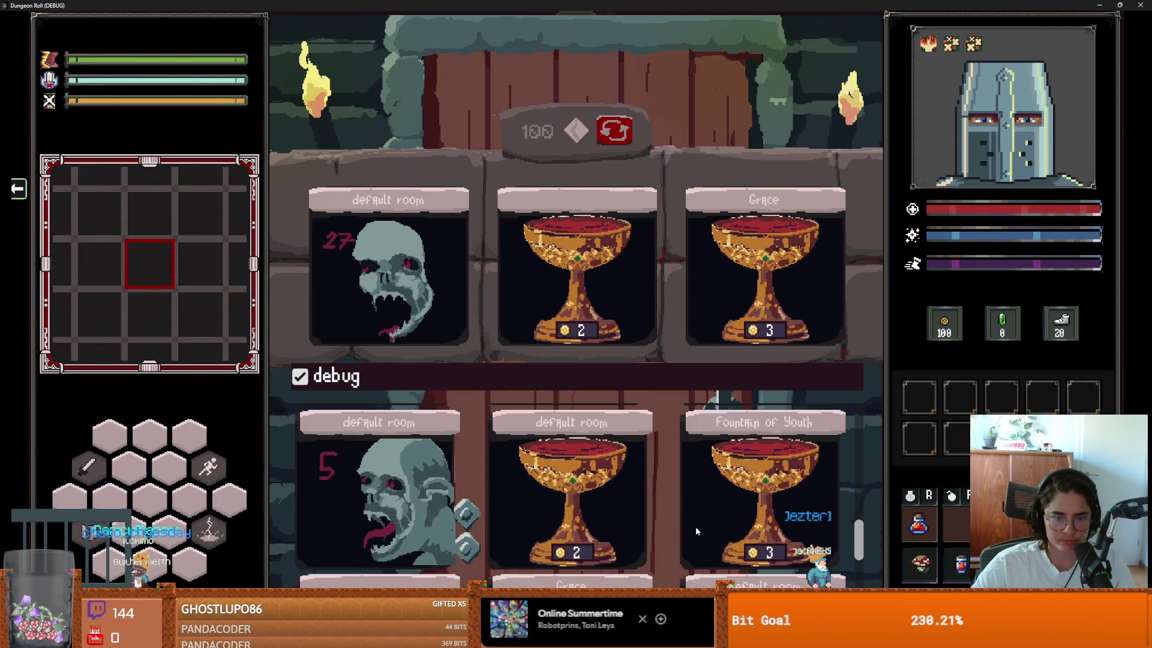
scroll(689, 528, "up", 2)
left_click(574, 517)
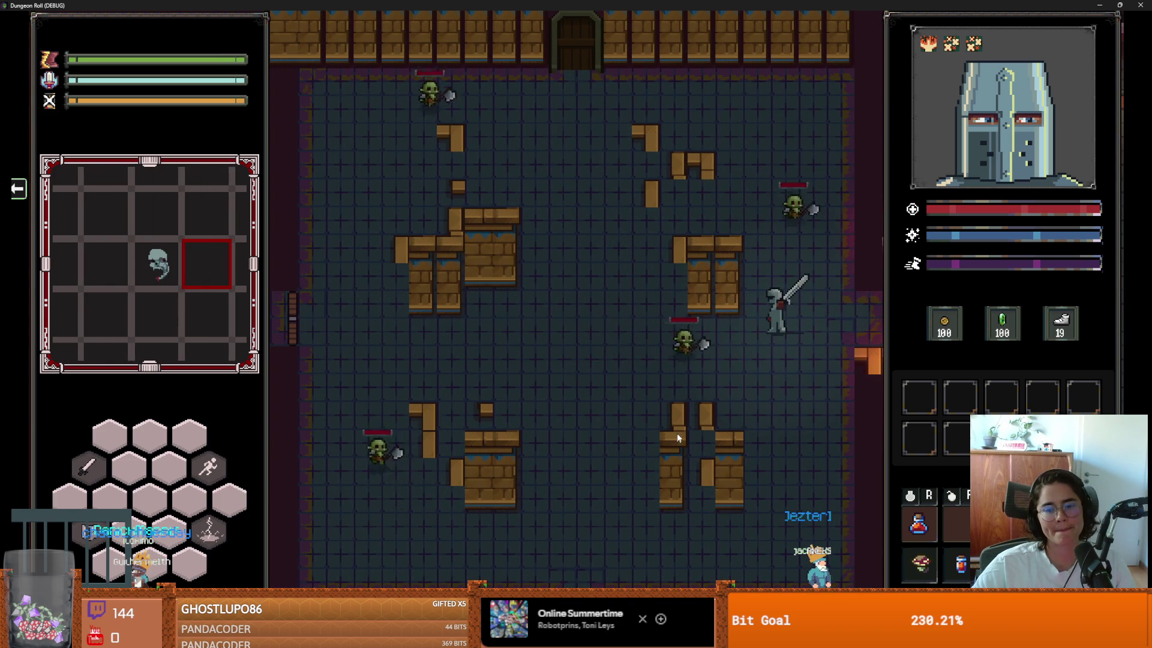
key("Escape")
left_click(583, 397)
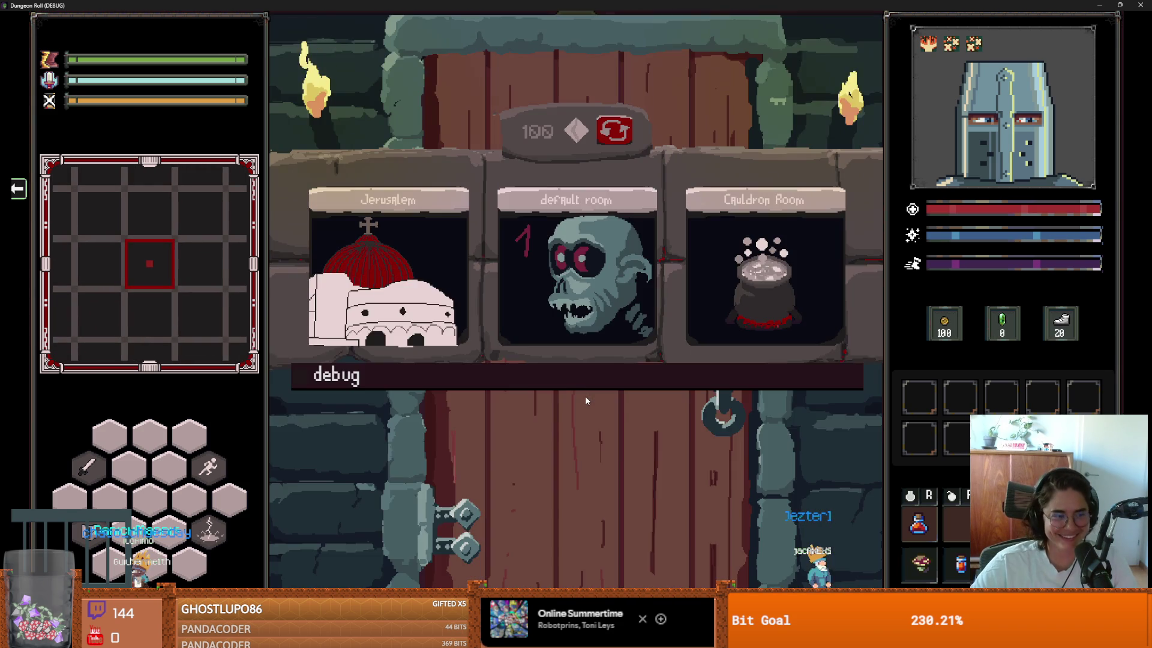
left_click(573, 384)
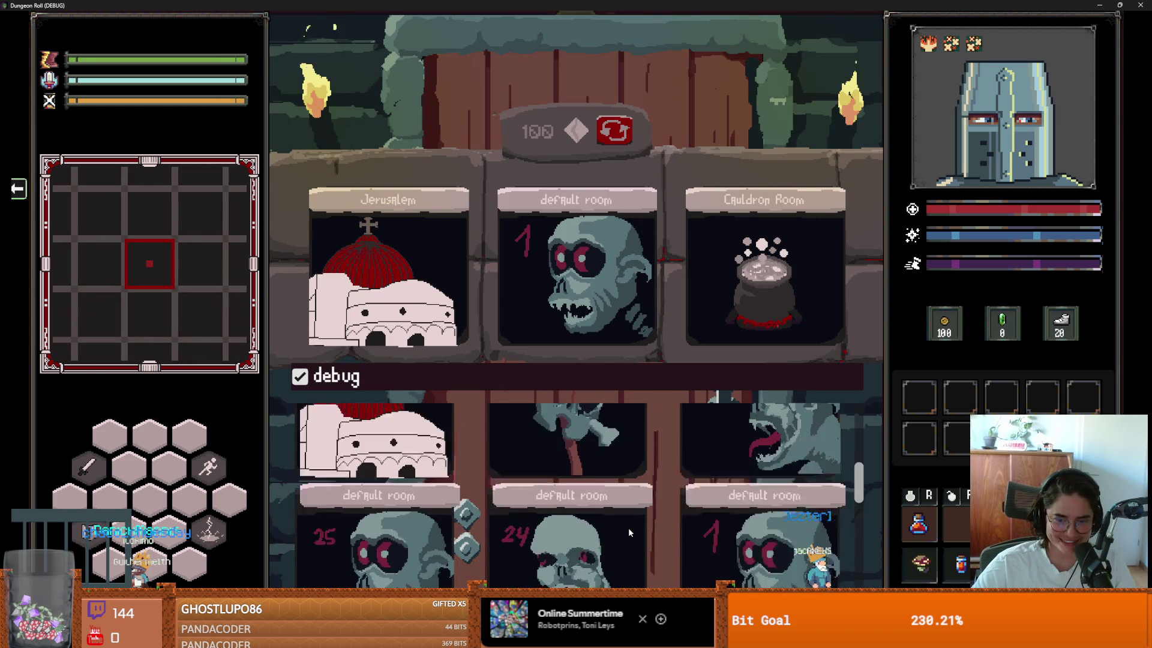
left_click(763, 483)
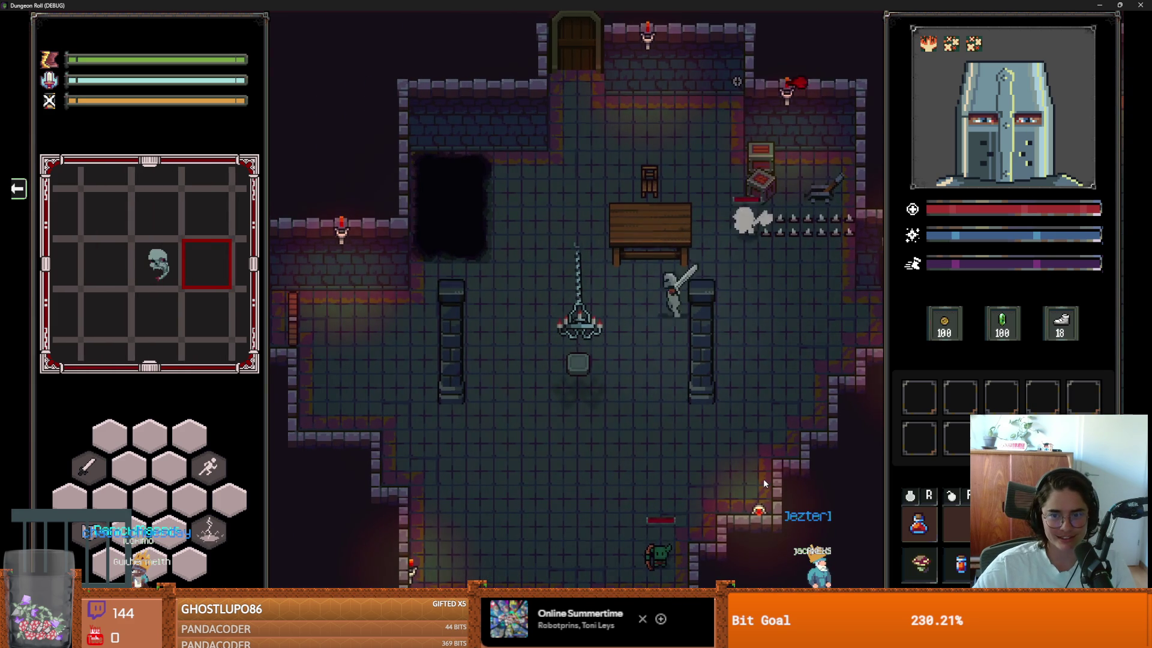
Walk the knight around, load the middle room through debug, then end the run
key("a")
key("s")
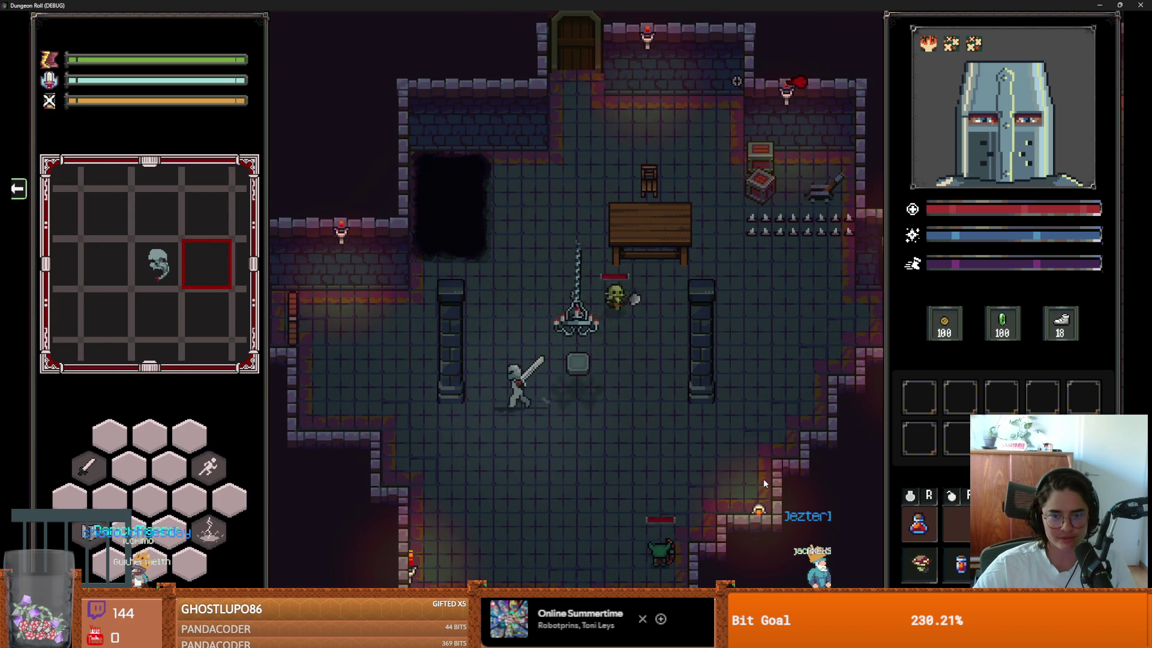
key("d")
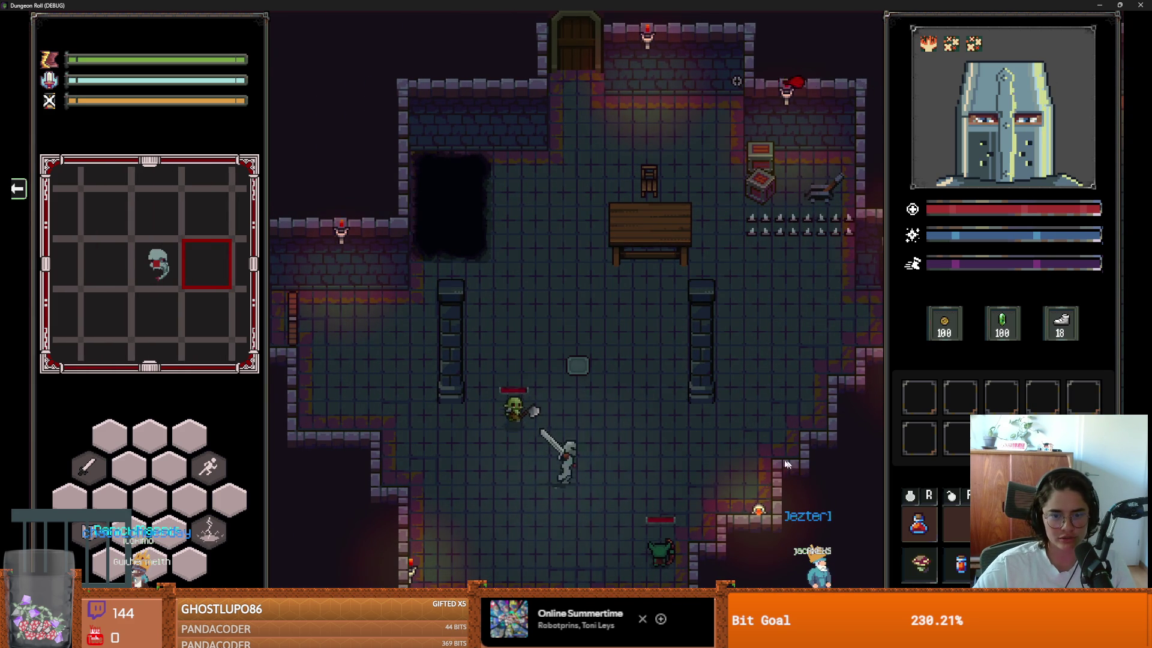
key("w")
key("Escape")
key("Escape")
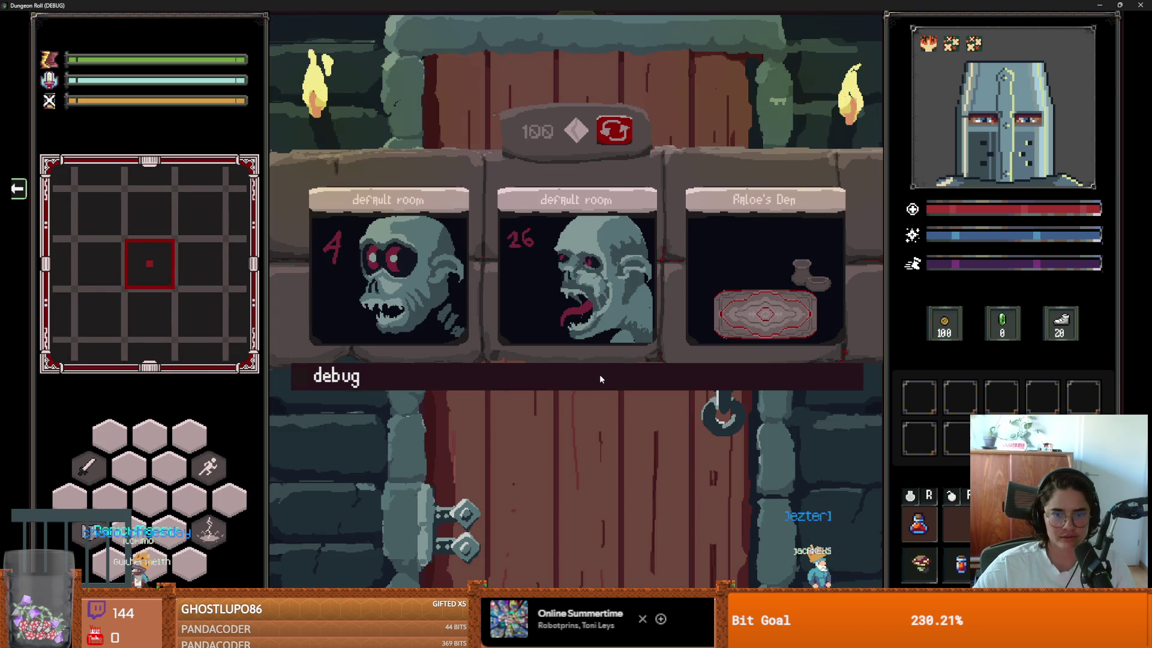
left_click(599, 378)
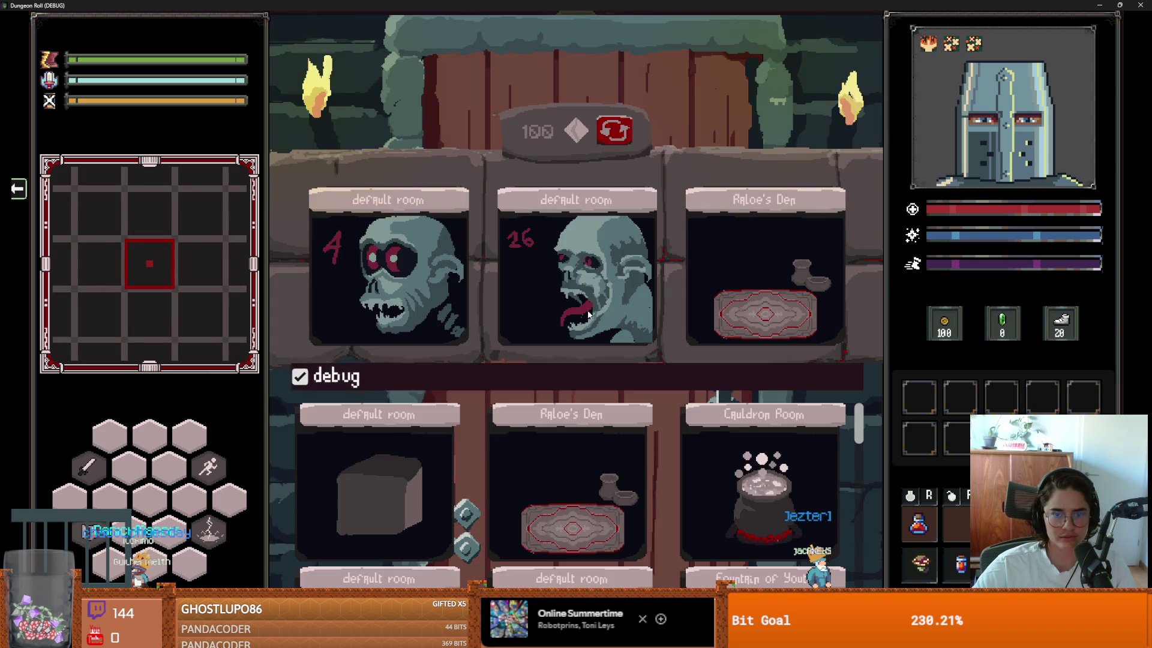
left_click(570, 342)
key("a")
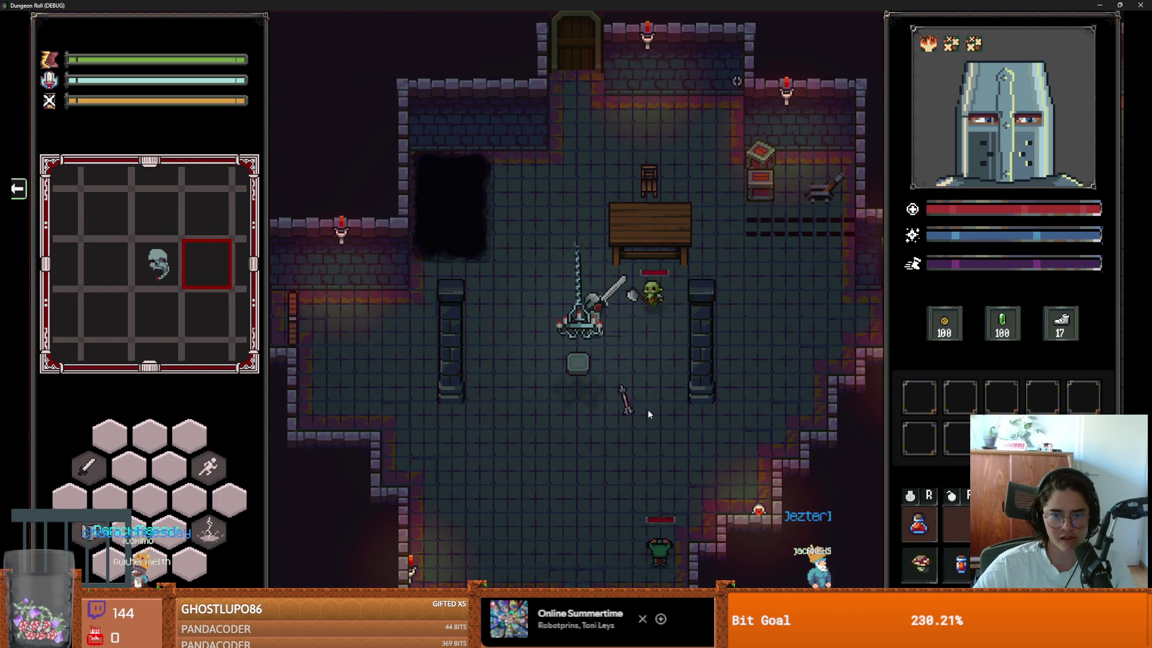
key("s")
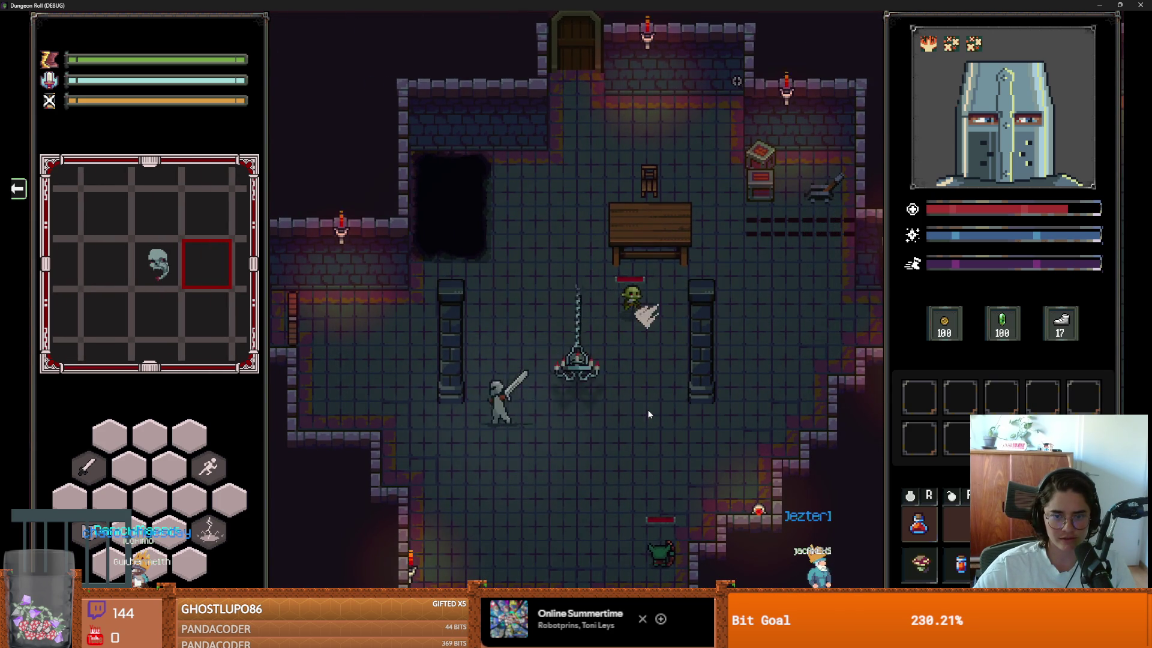
key("Escape")
left_click(552, 400)
Walk the knight to the west door and choose the next room
key("d")
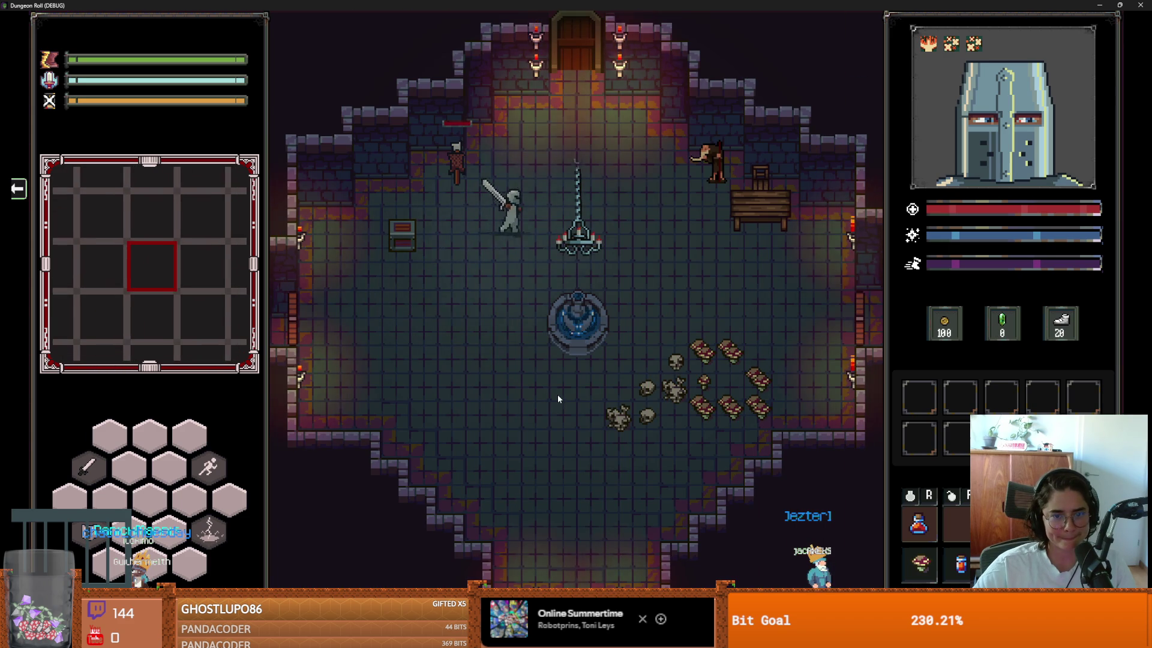
key("a")
key("s")
key("e")
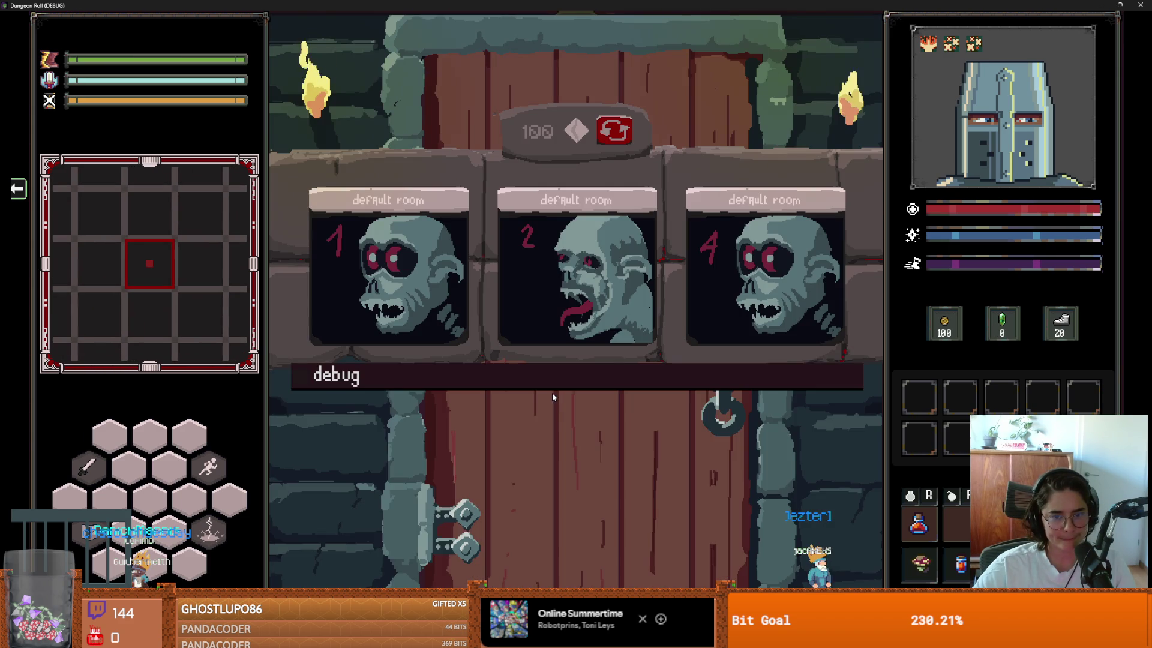
left_click(724, 494)
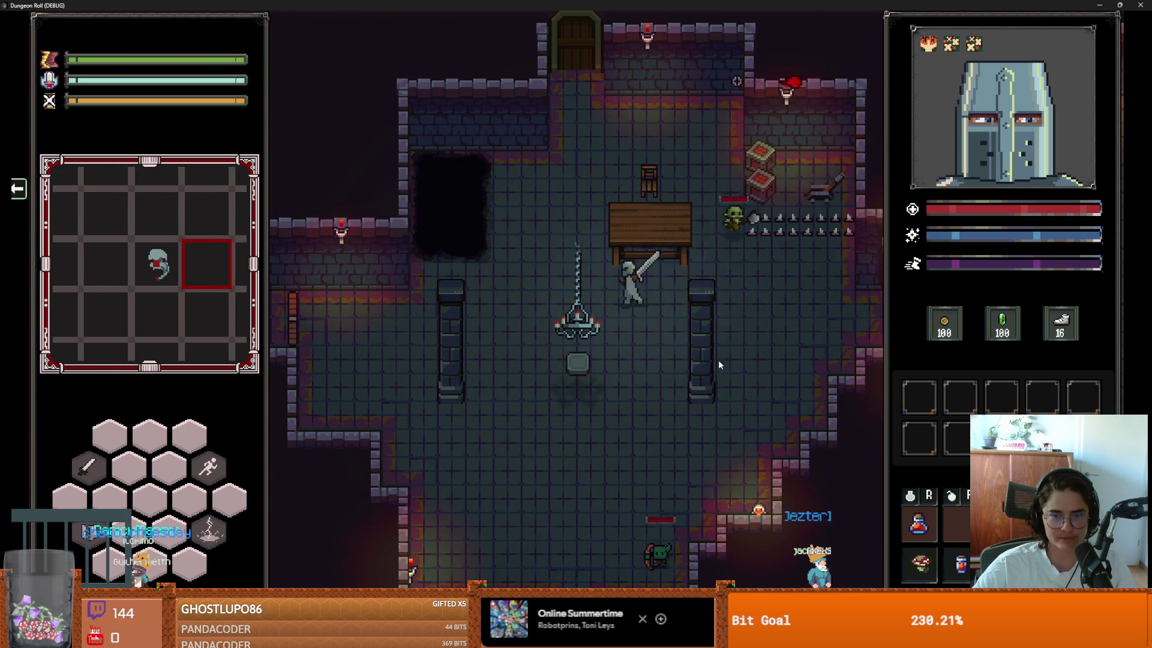
Maneuver the knight around the goblin and dodge-roll up-left out of reach
key("a")
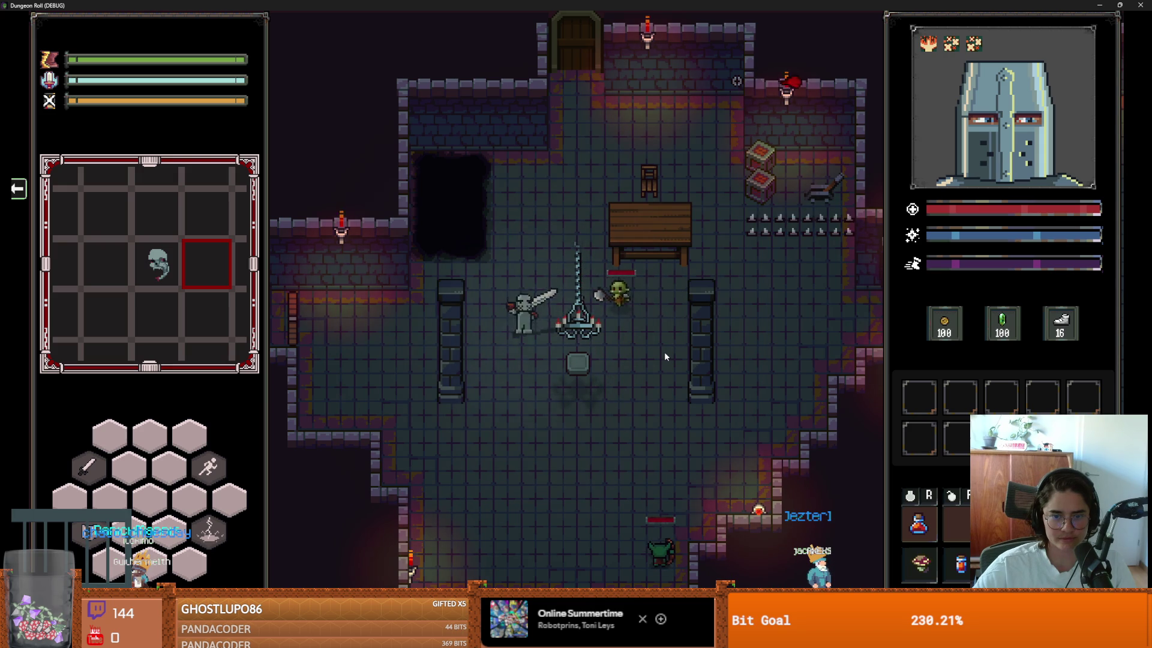
key("s")
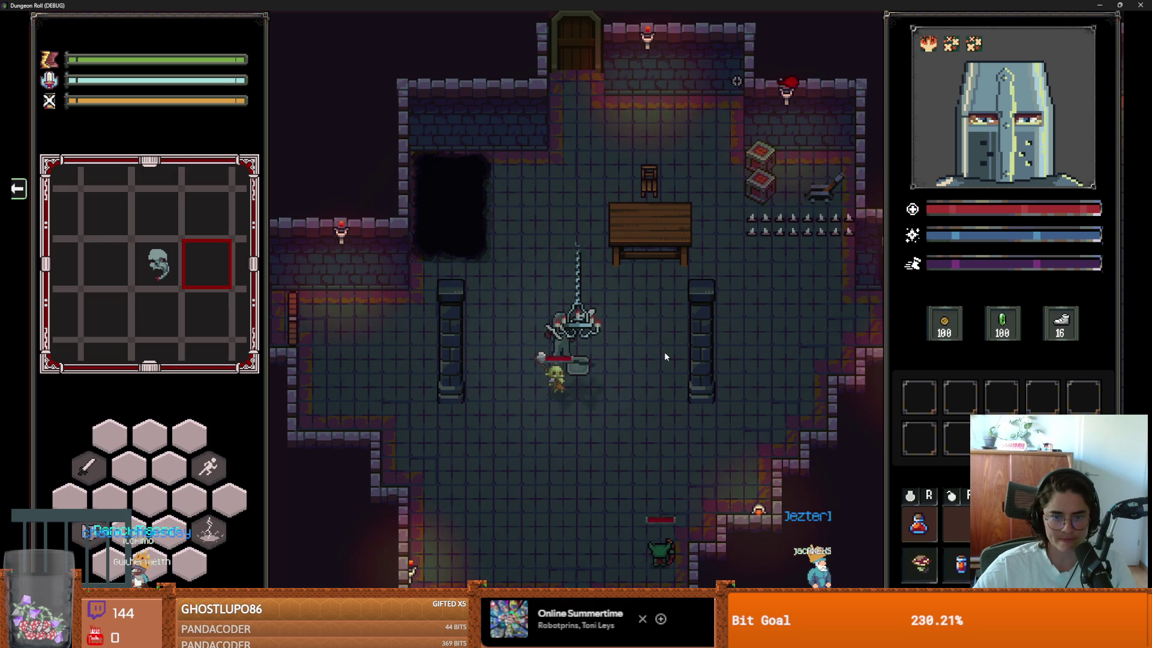
key("w")
key("s")
key("a")
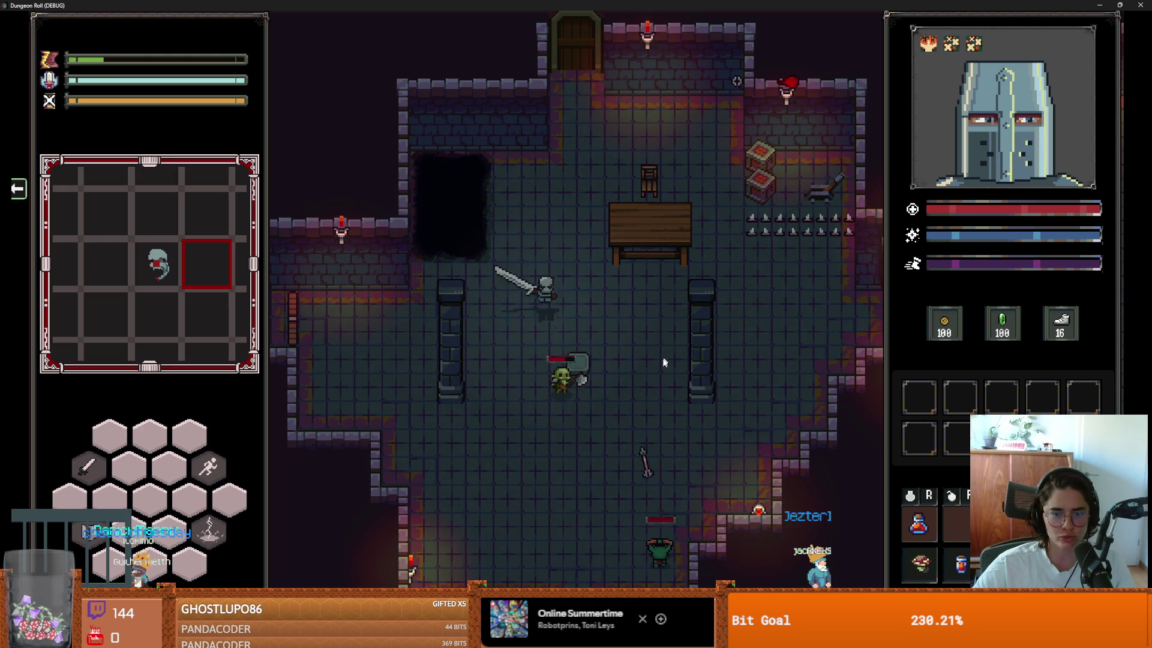
key("e")
key("s")
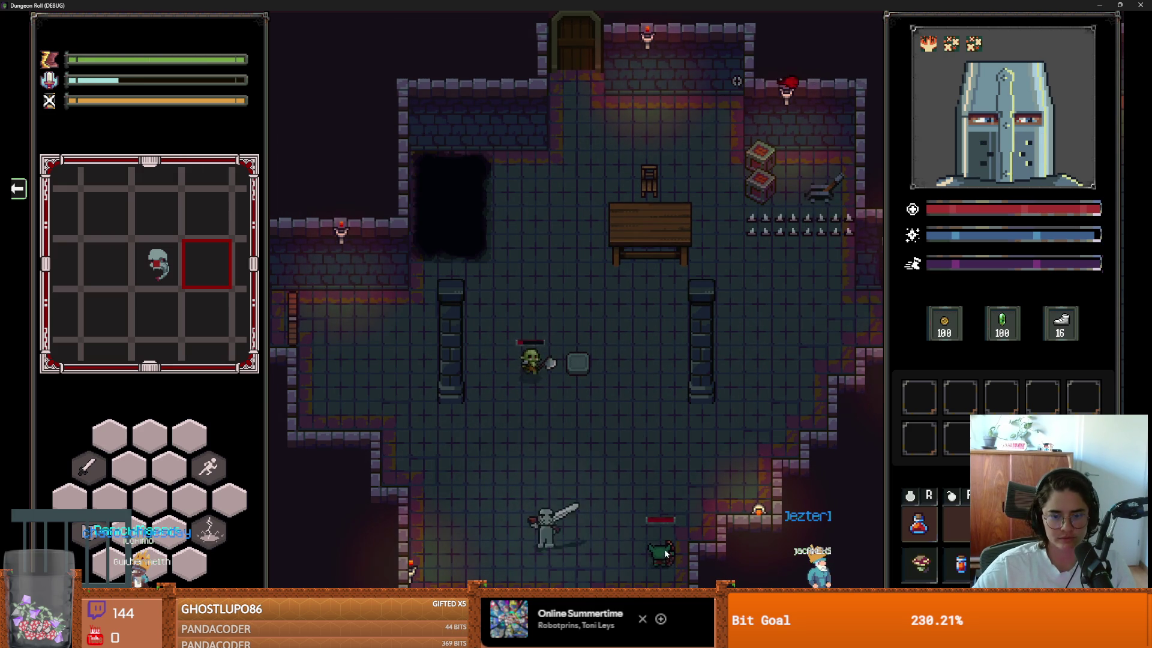
key("space")
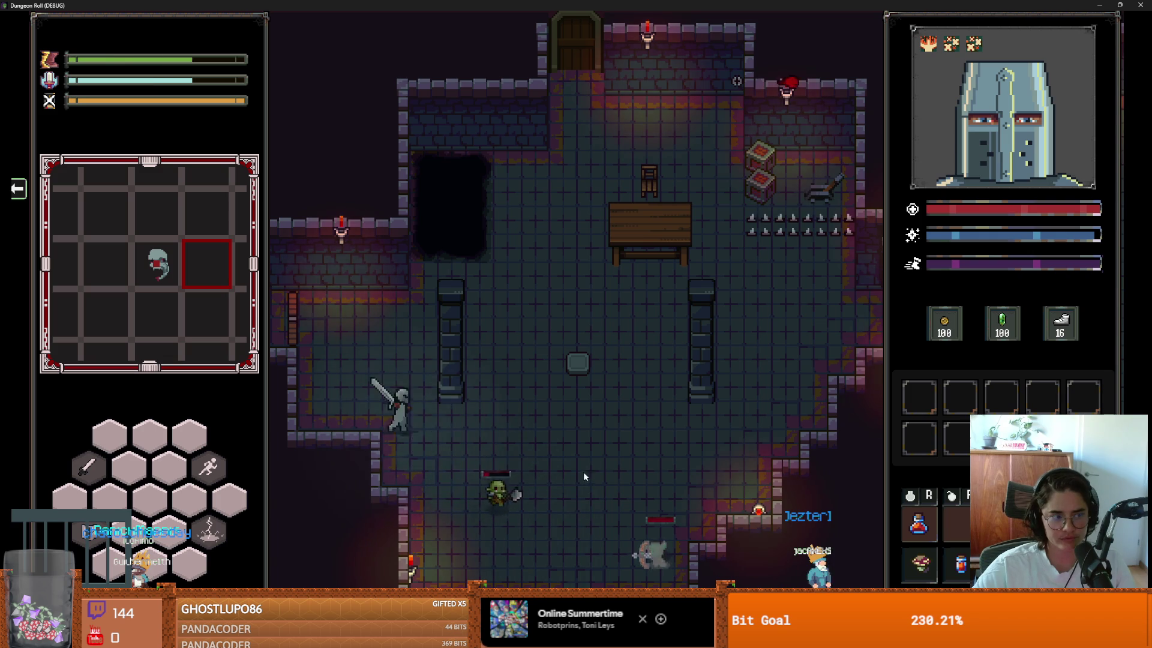
Attack the goblin and the red enemy with sword strikes
key("d")
left_click(519, 498)
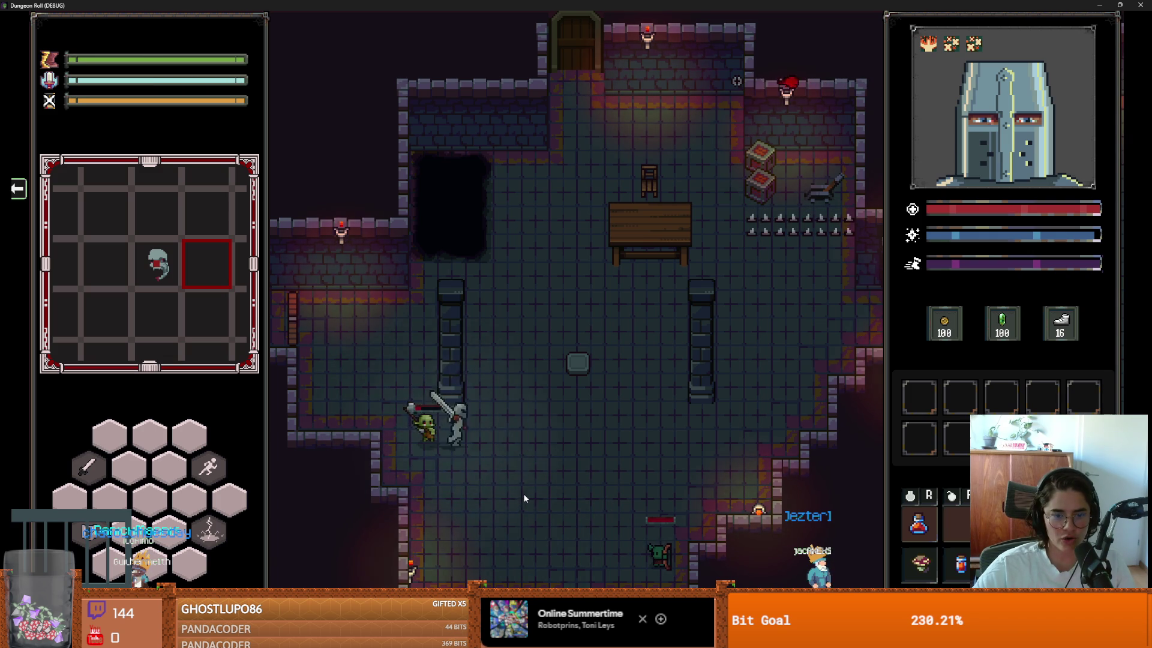
key("s+d")
key("d")
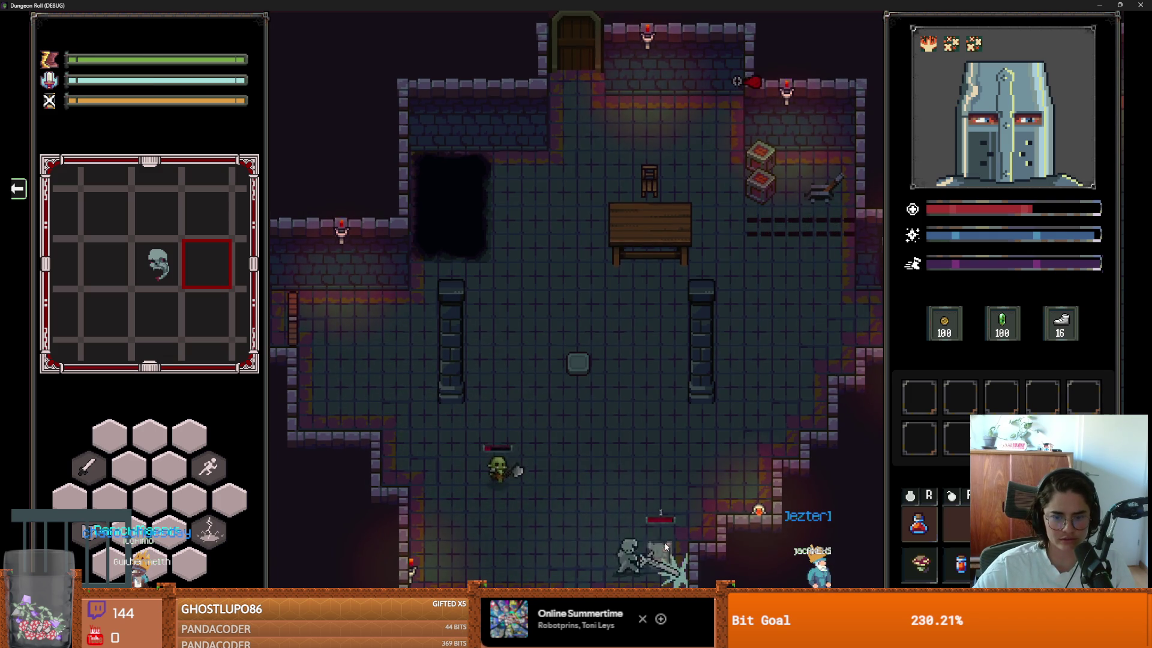
left_click(665, 544)
left_click(666, 548)
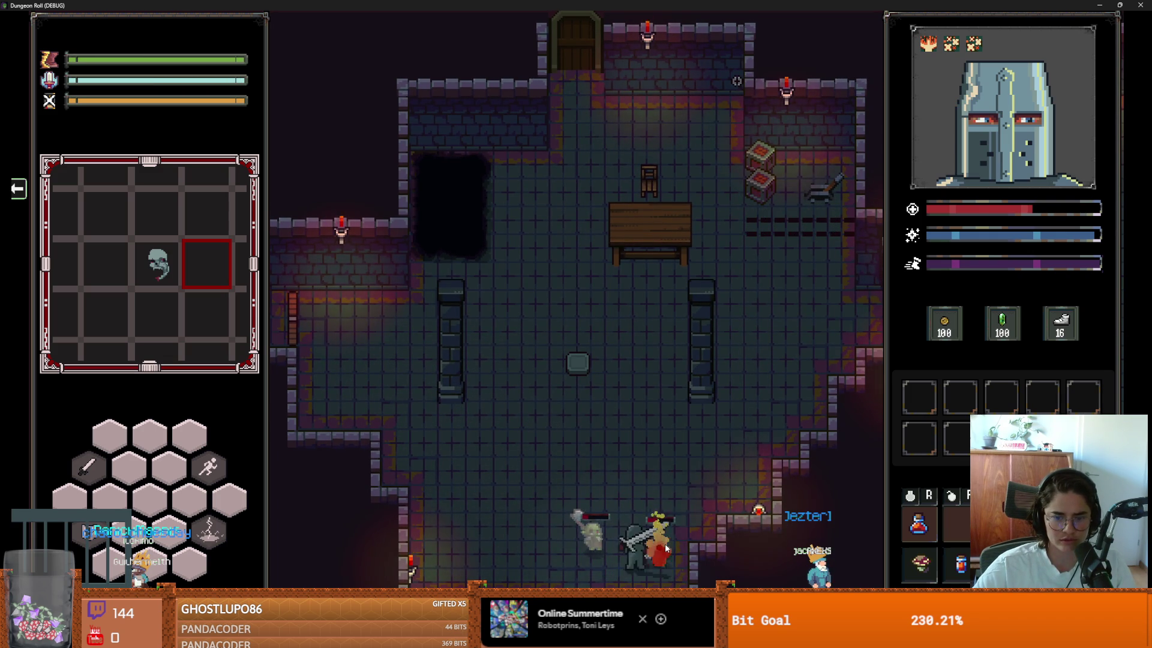
Move the knight up-left through the dark doorway to reach Day 2
key("w")
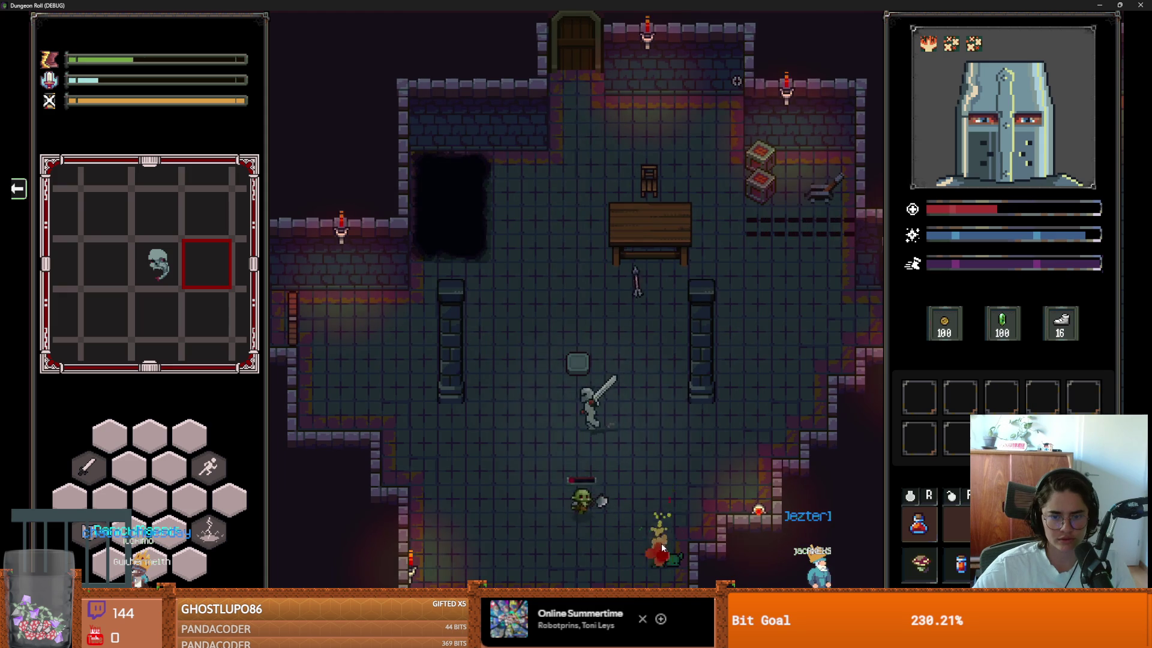
key("a")
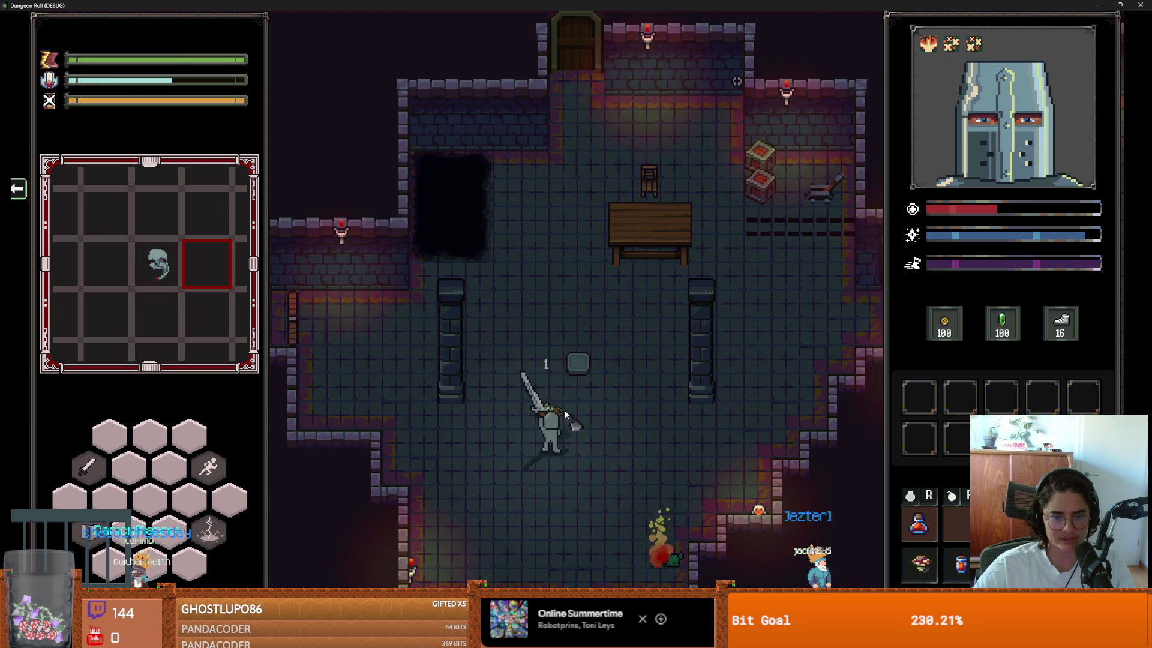
key("d")
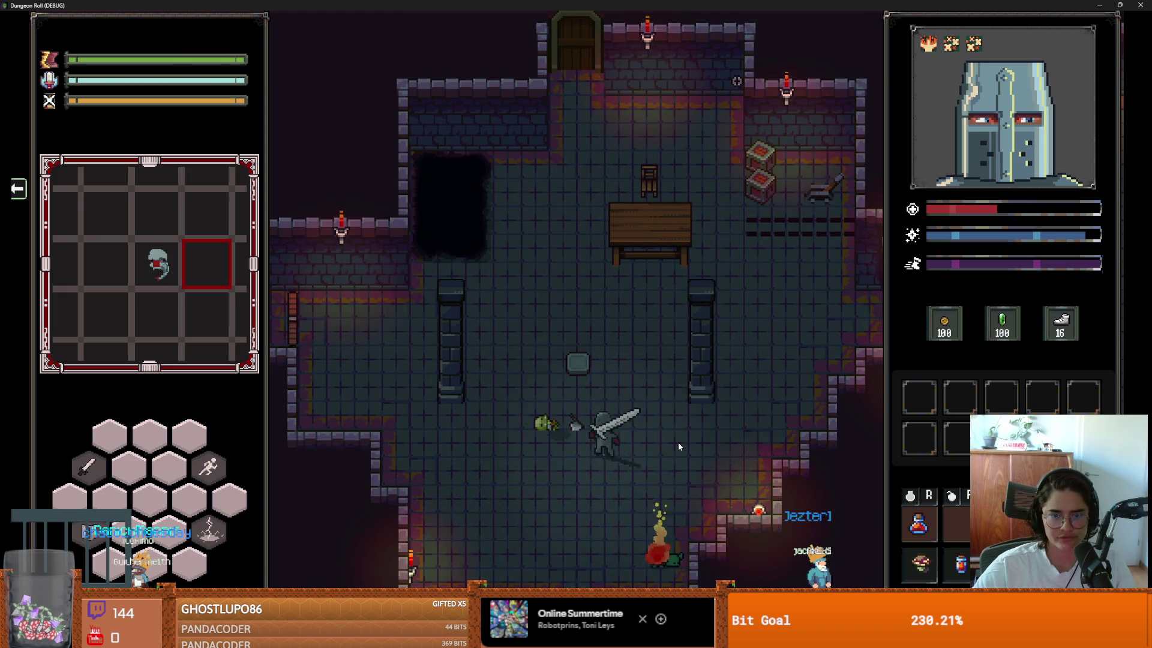
key("w")
key("a")
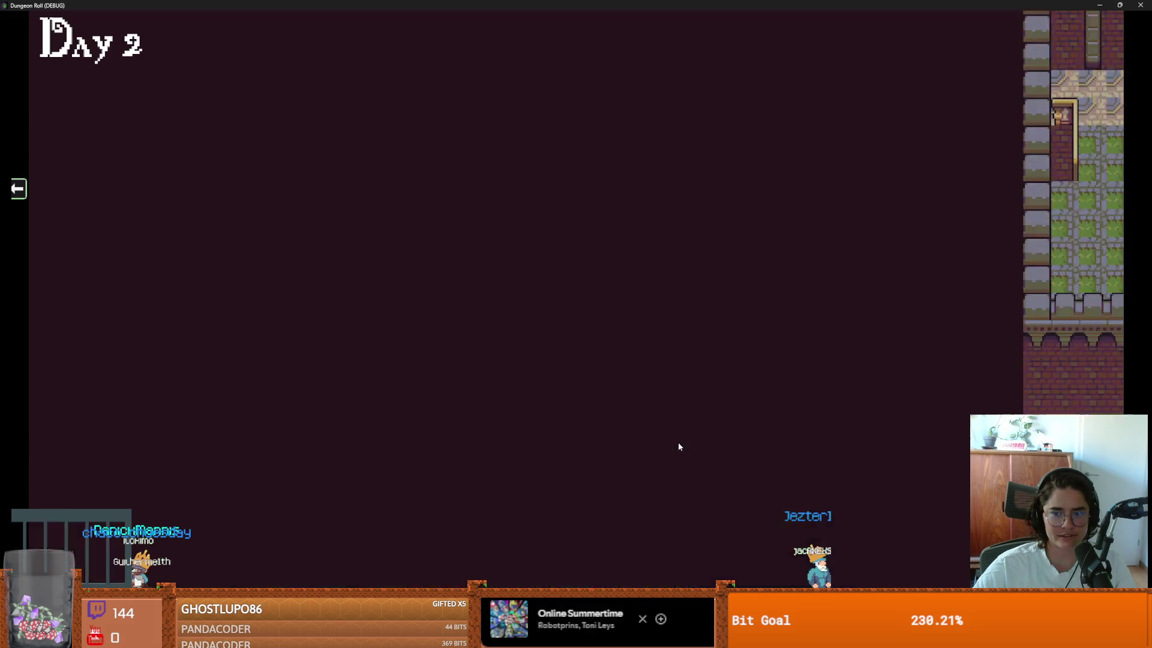
Restore and close the Dungeon Roll game window to stop debugging
key("super+Down")
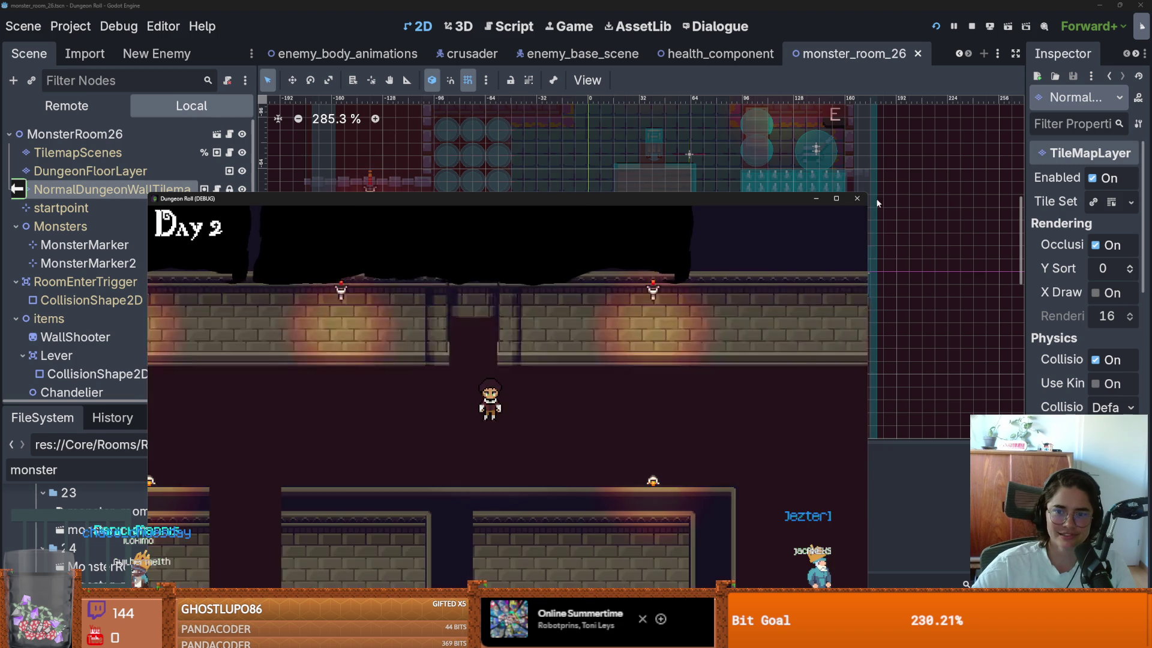
left_click(857, 198)
key("ctrl+s")
Open monster_room_25.tscn from the FileSystem dock and enlarge the Scene dock
scroll(580, 347, "down", 2)
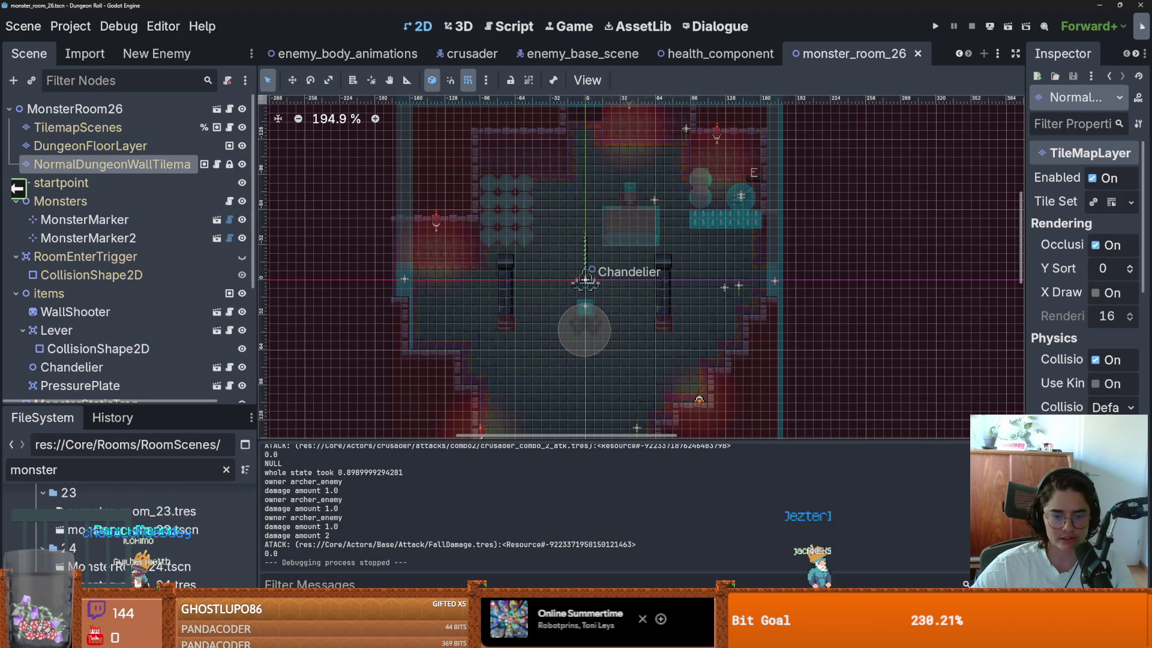
left_click_drag(160, 403, 172, 291)
scroll(127, 435, "down", 3)
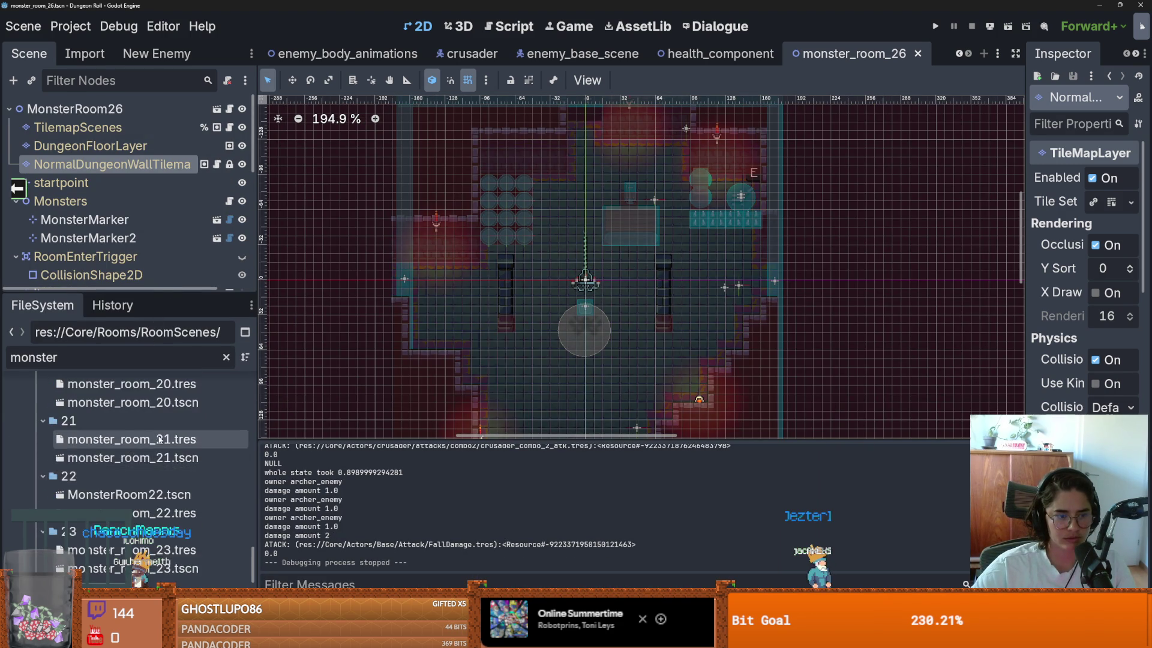
double_click(103, 434)
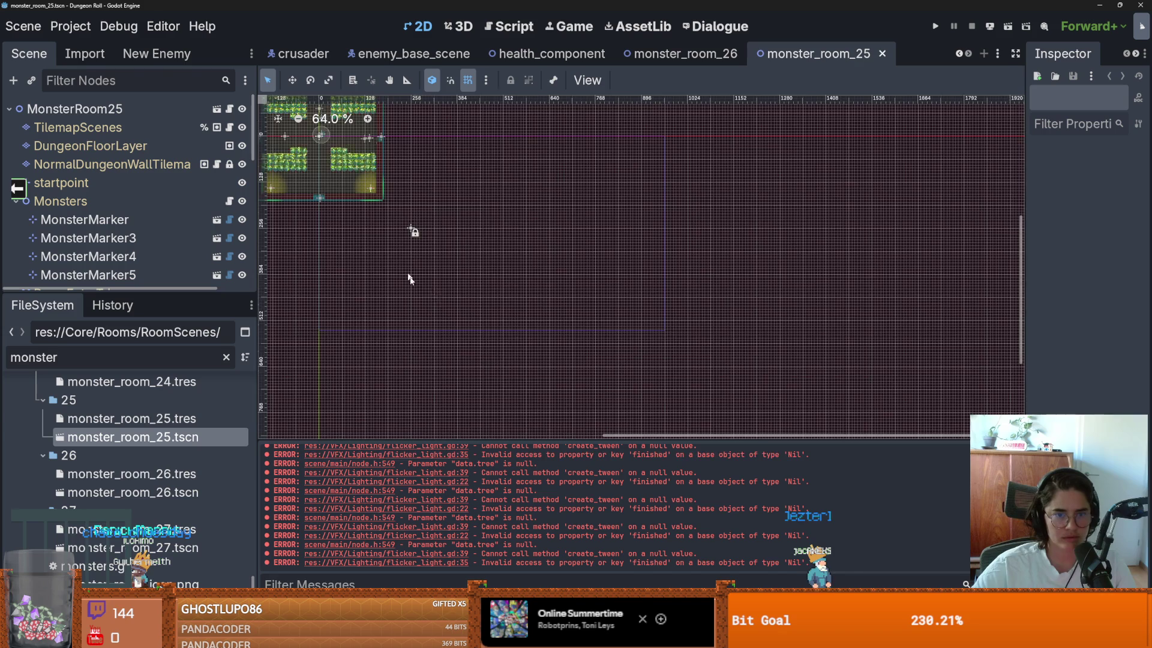
scroll(452, 261, "up", 6)
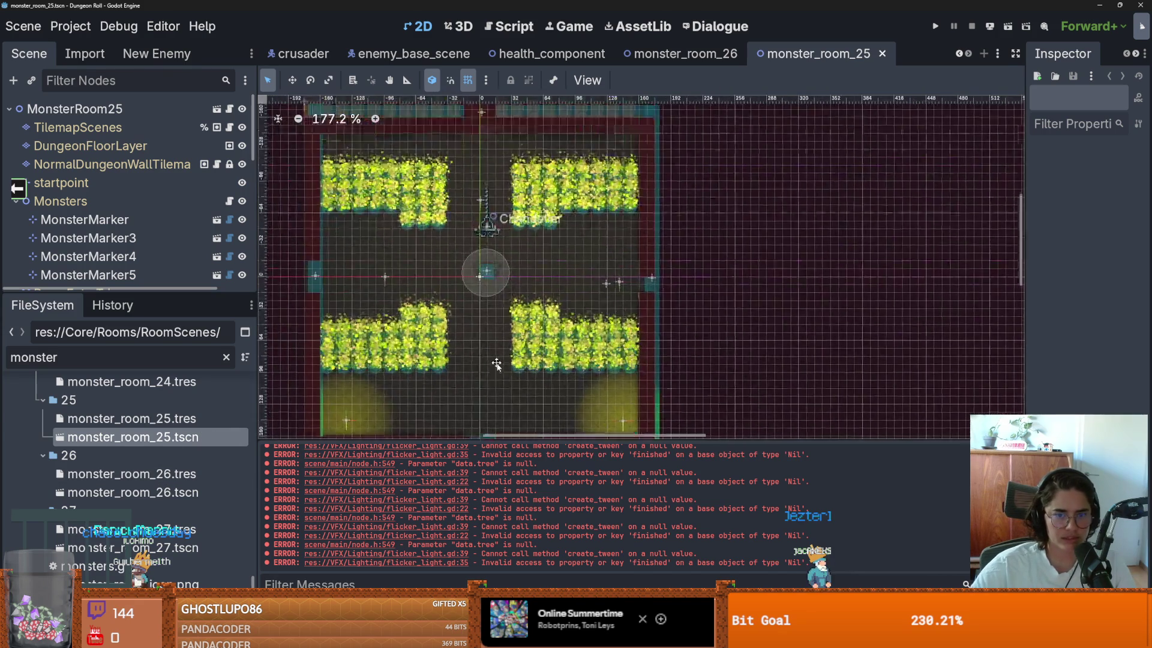
scroll(437, 264, "down", 3)
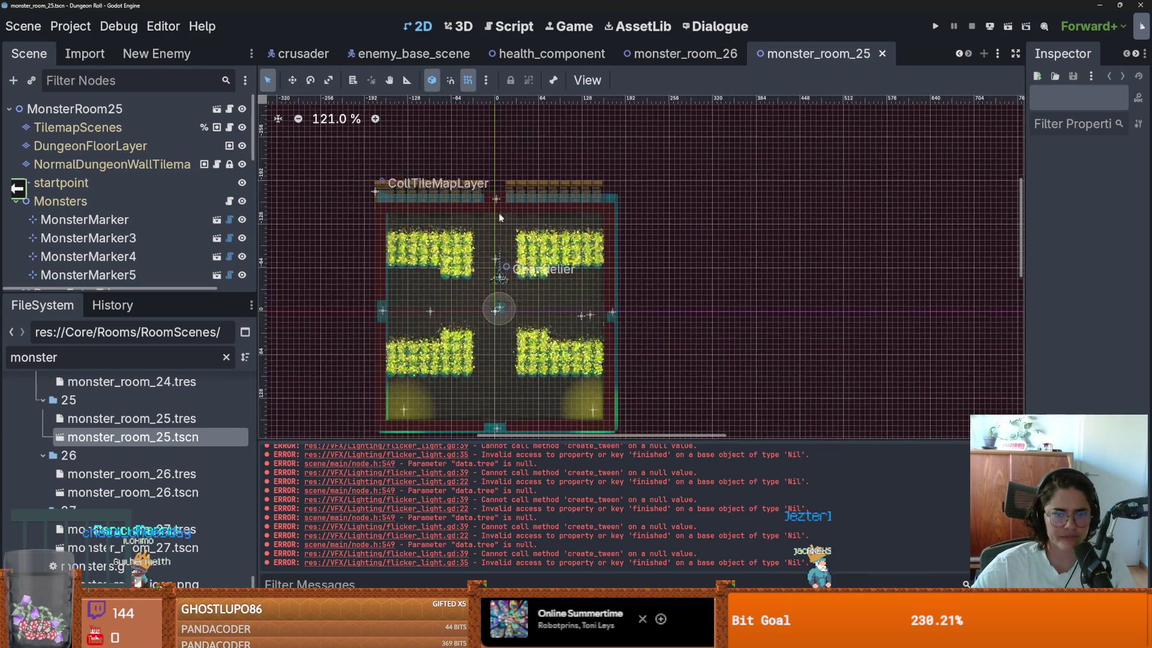
left_click_drag(147, 294, 144, 418)
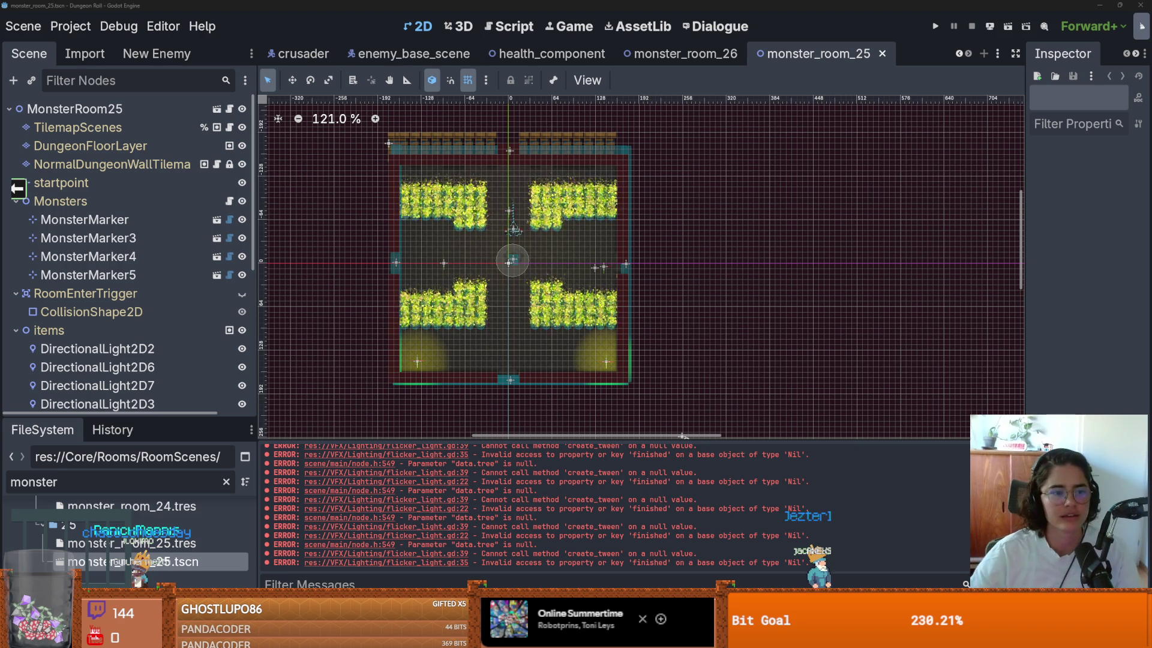
Fold the Monsters, items and RoomEnterTrigger nodes in the Scene dock
left_click(16, 202)
left_click(17, 256)
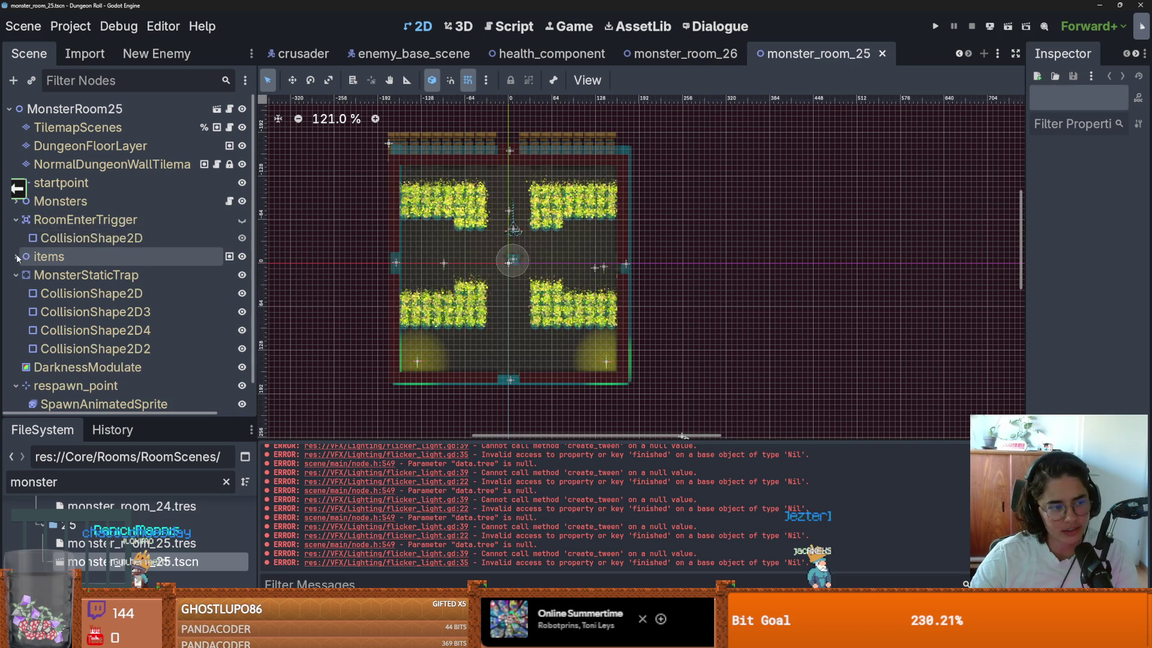
left_click(16, 220)
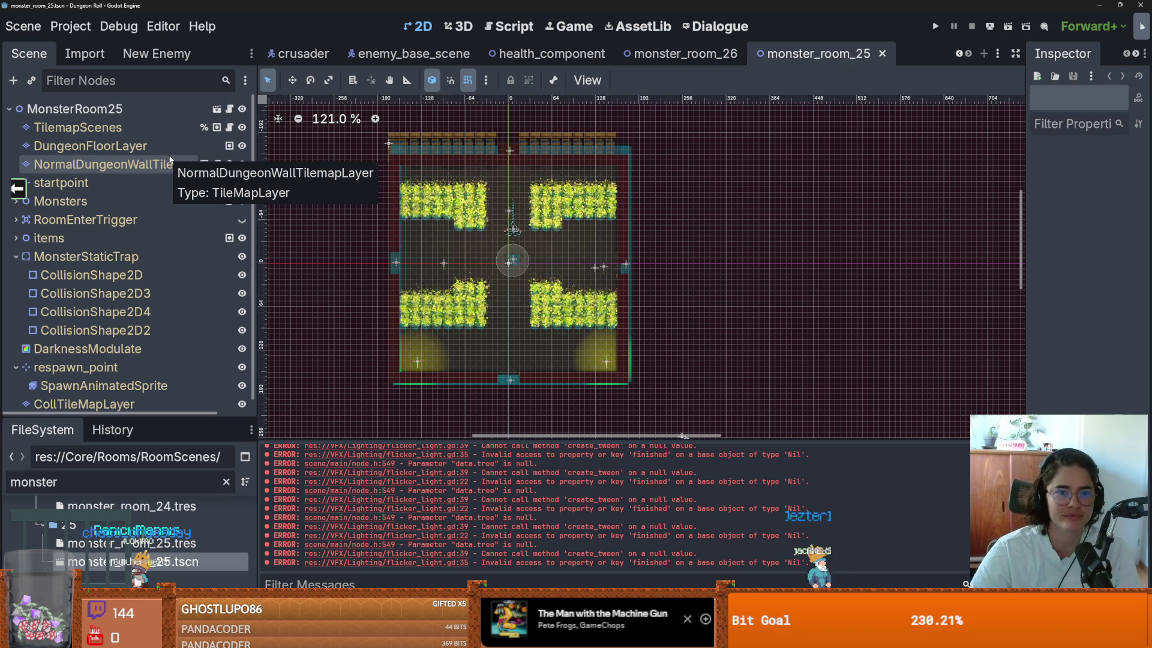
Select NormalDungeonWallTilemapLayer and show its saved TileMap patterns
left_click(108, 146)
scroll(520, 262, "up", 2)
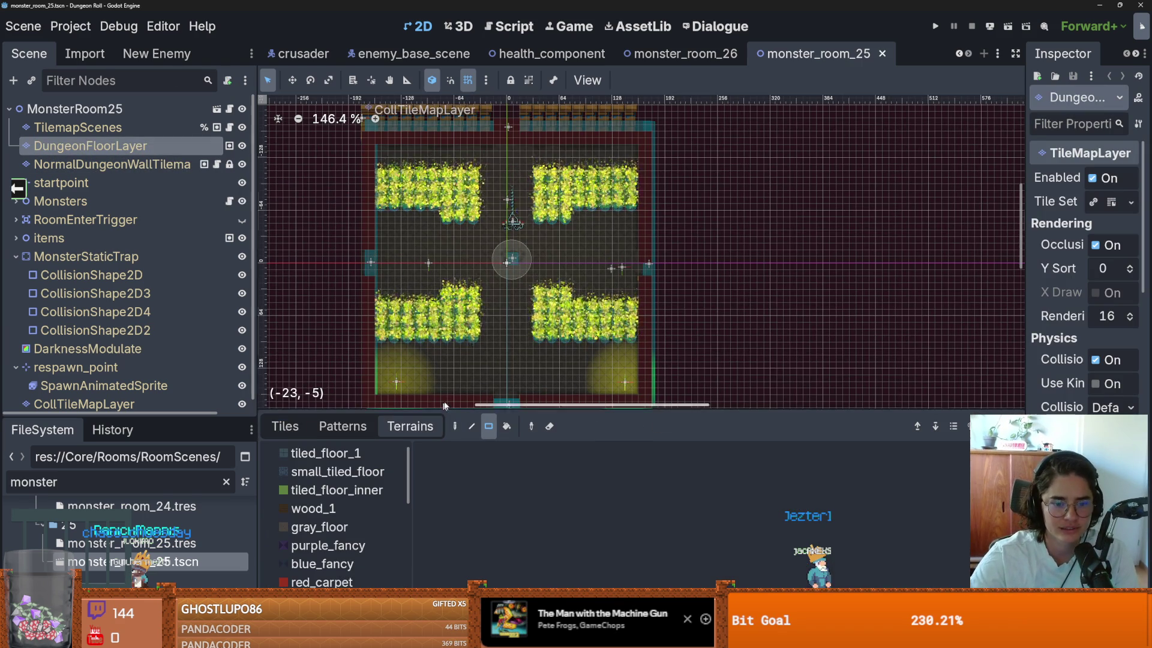
key("Down")
scroll(478, 397, "down", 1)
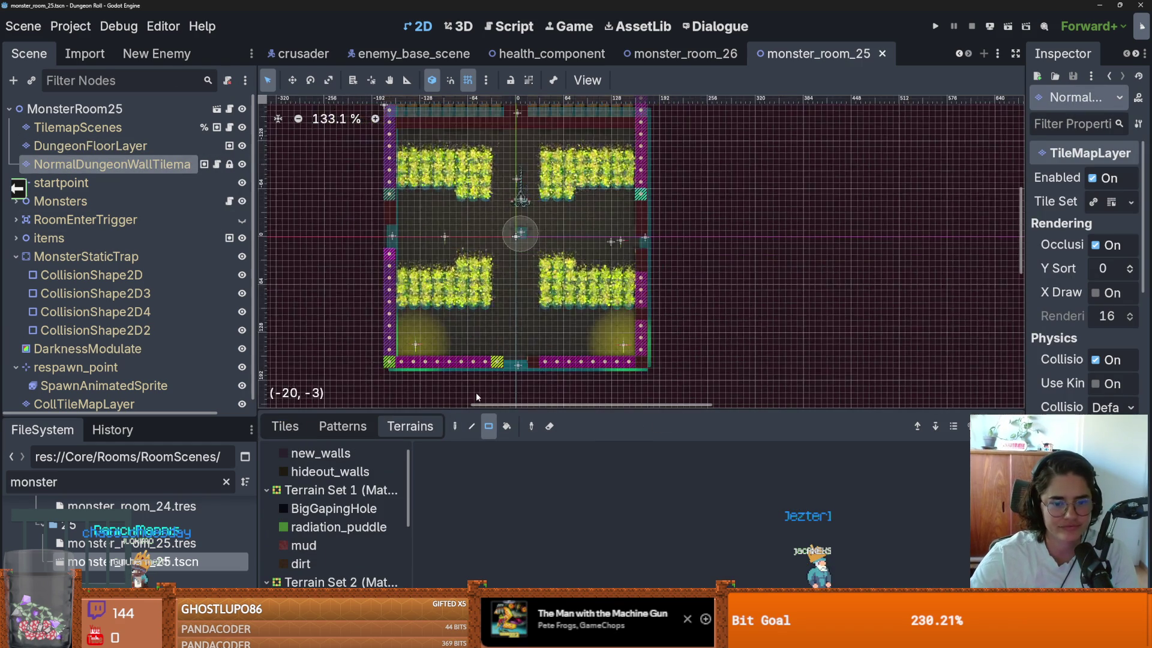
left_click(330, 472)
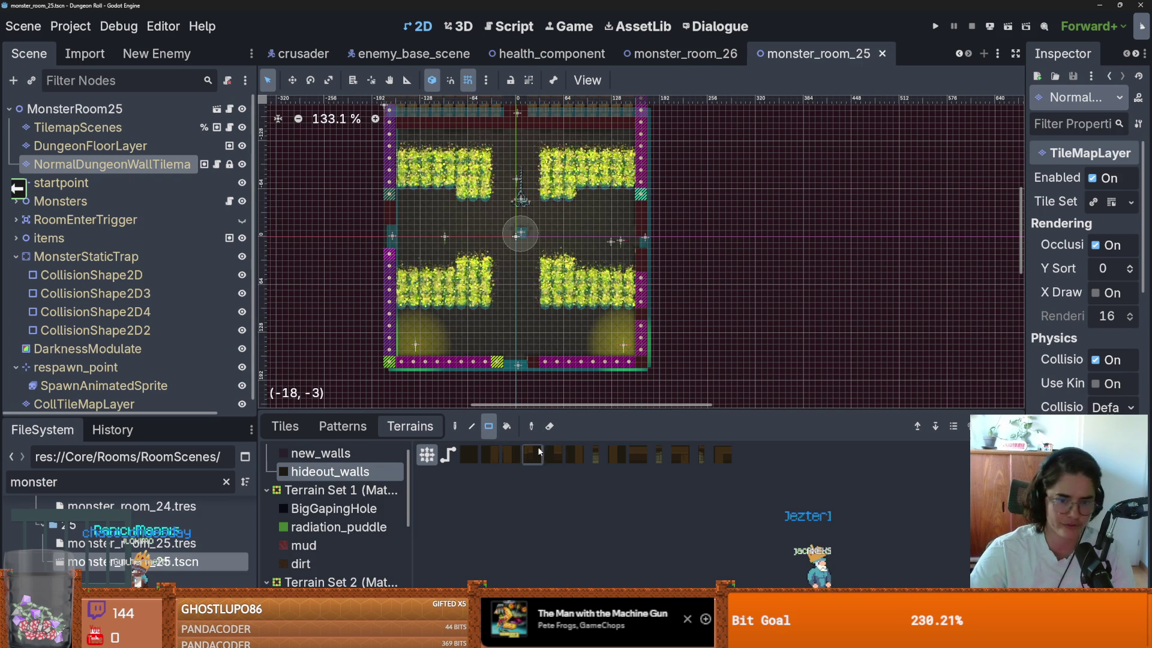
left_click(343, 425)
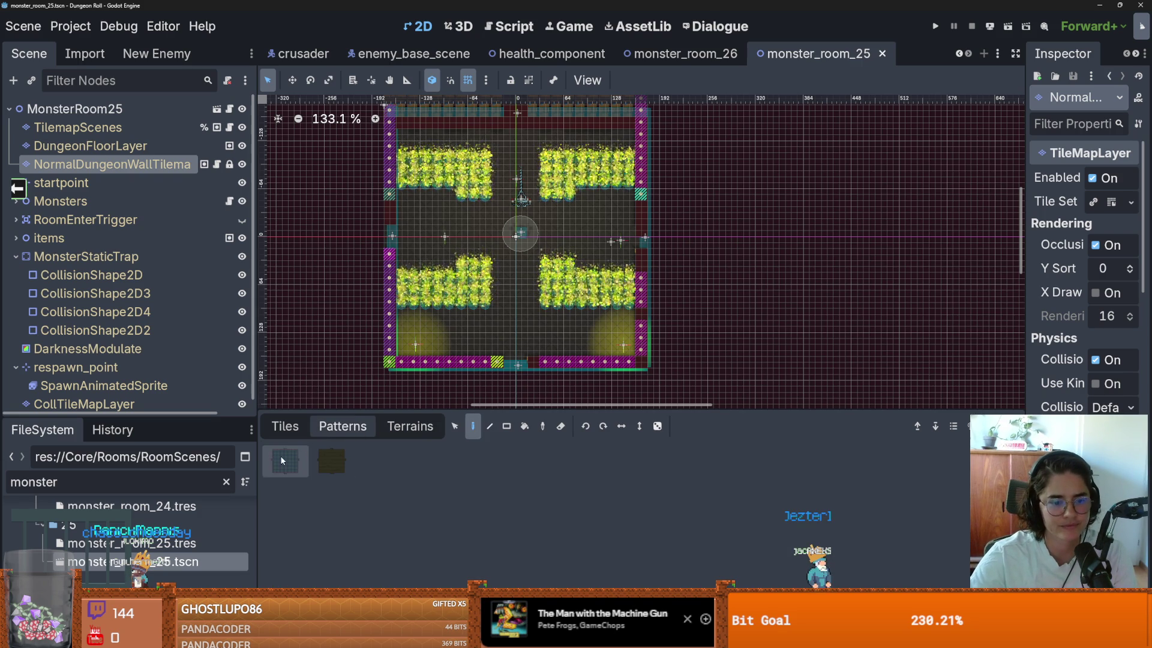
left_click(90, 146)
left_click(108, 164)
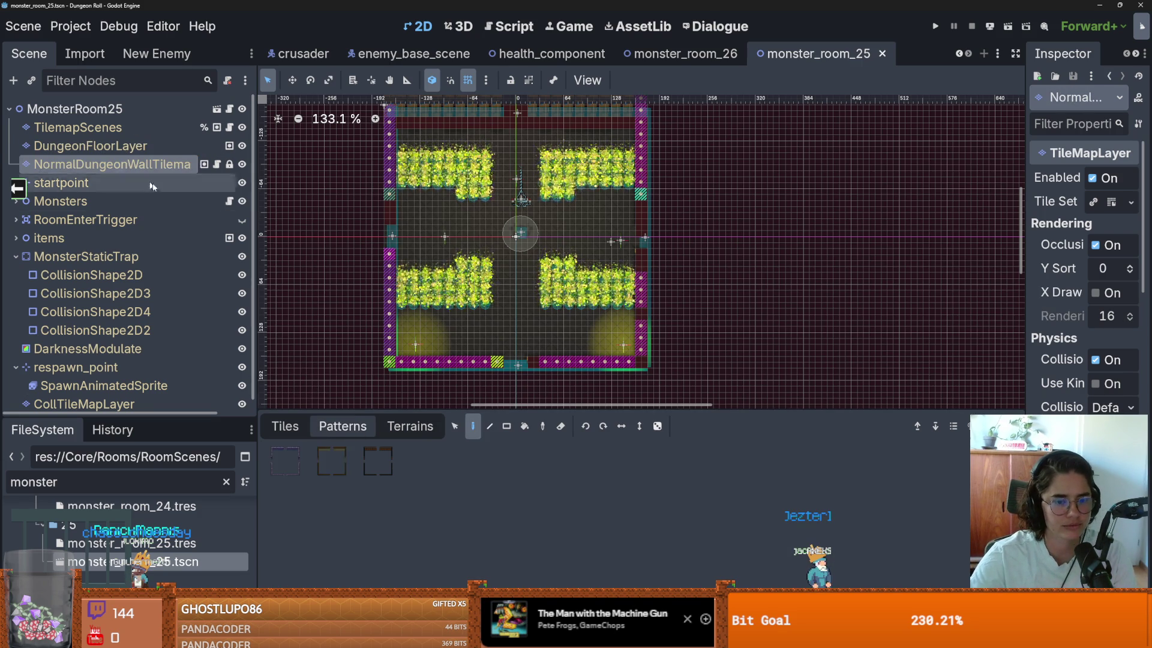
Pick the first saved pattern and stamp it over the room's walls
left_click(301, 455)
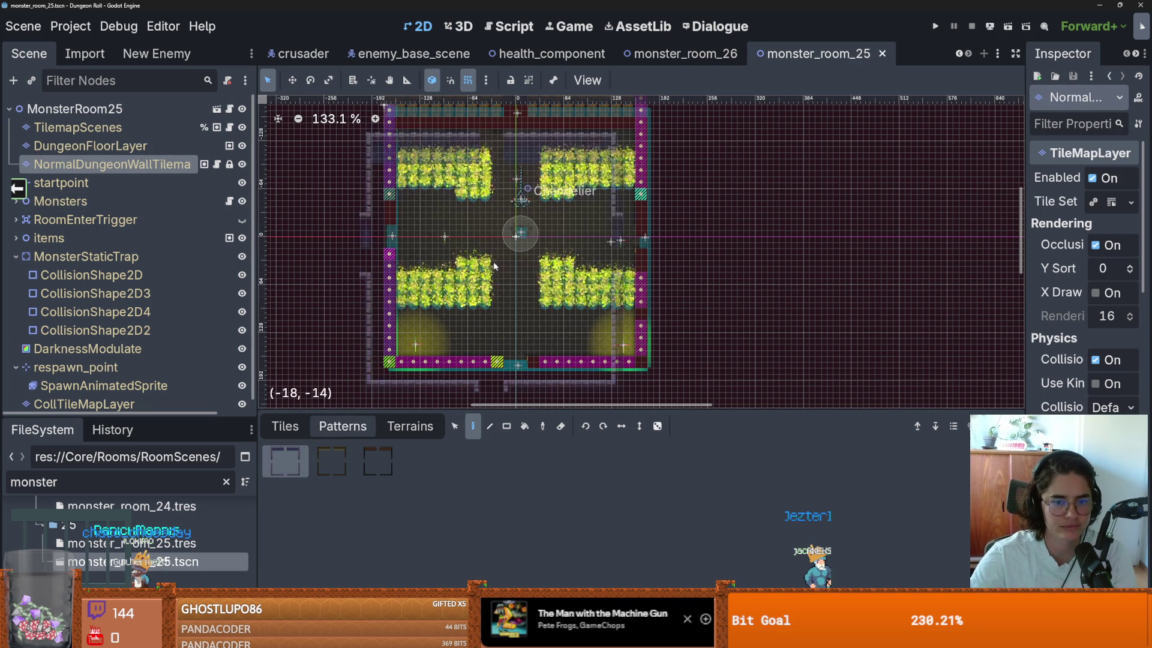
left_click(520, 239)
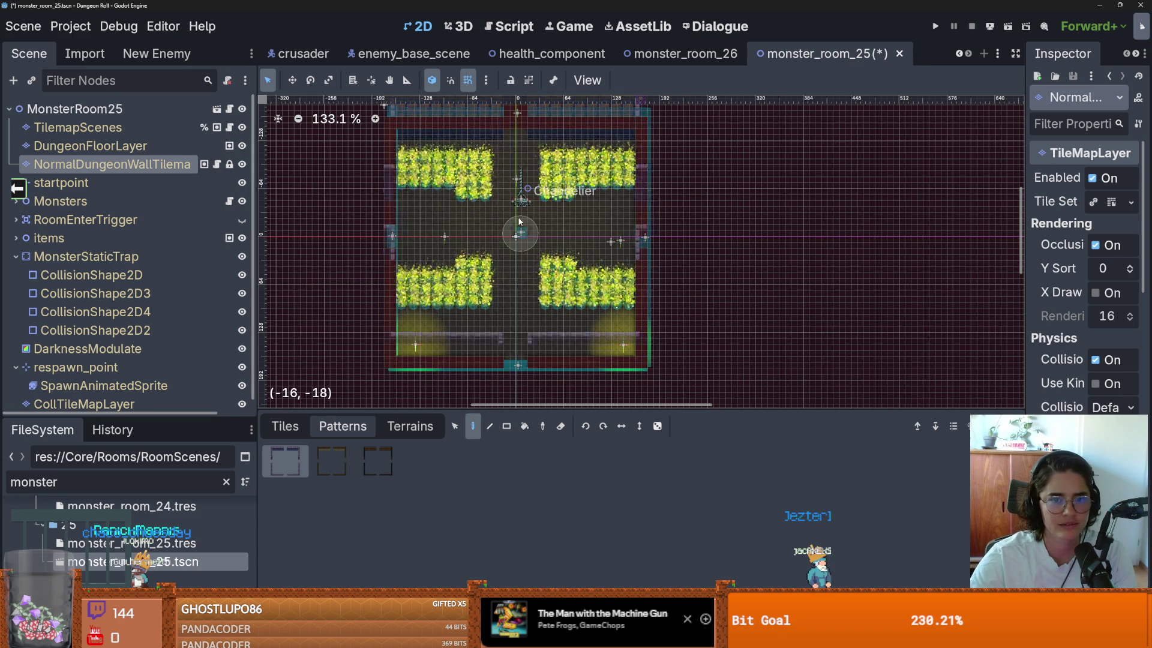
scroll(408, 180, "up", 3)
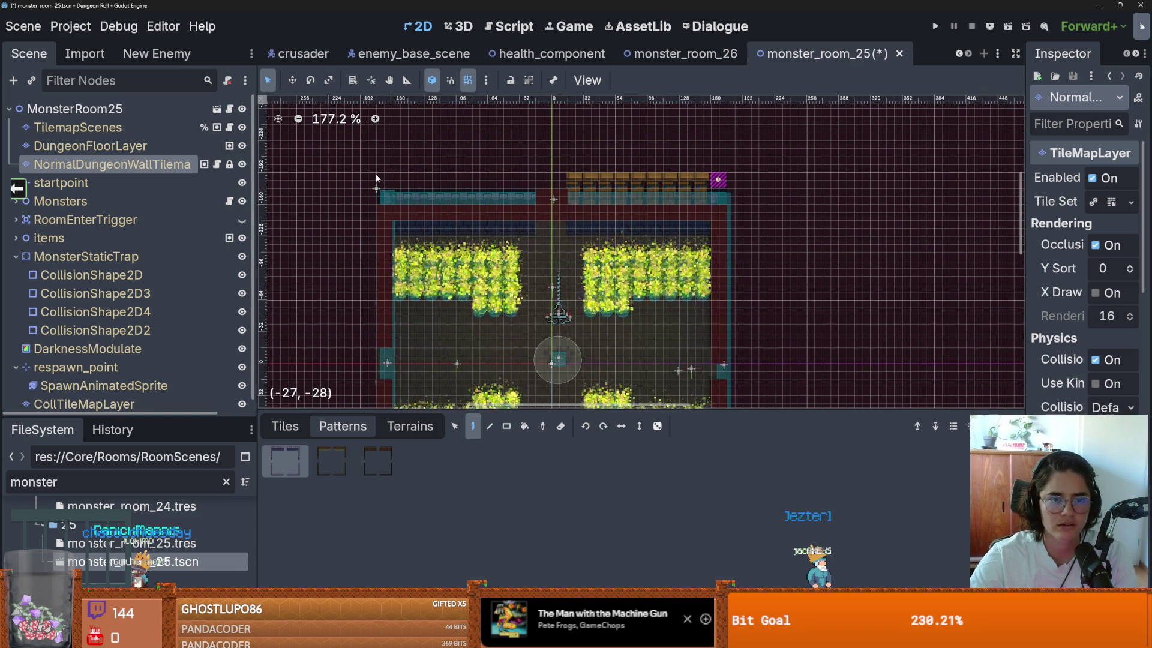
scroll(542, 221, "up", 2)
scroll(771, 236, "down", 1)
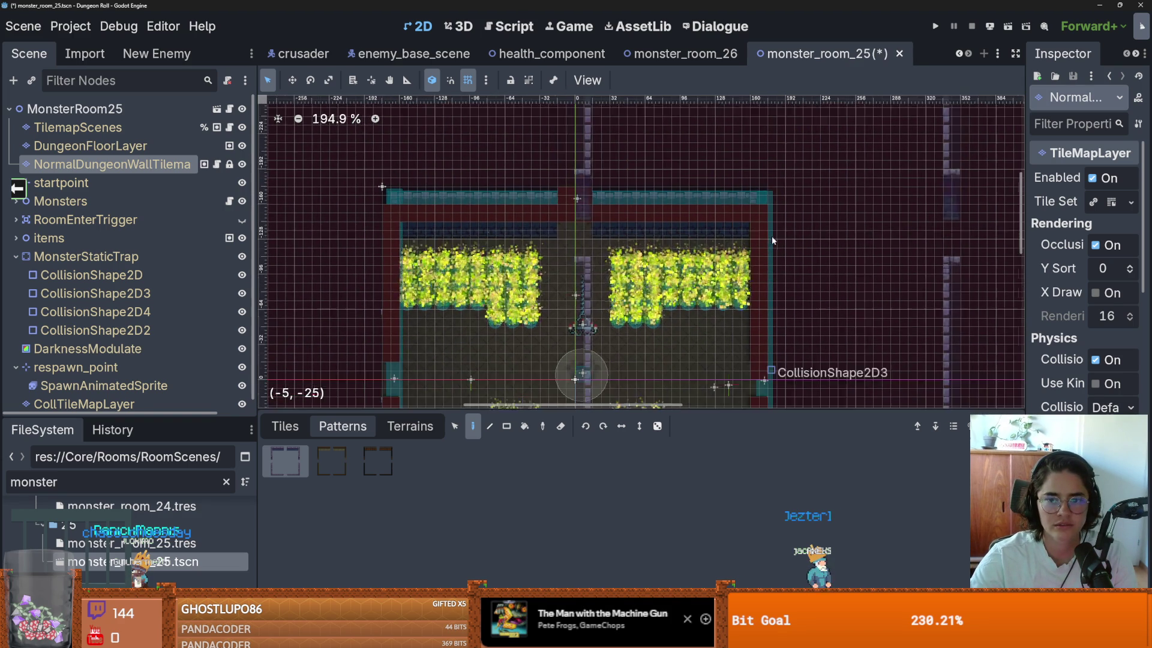
scroll(772, 236, "down", 2)
scroll(694, 225, "up", 4)
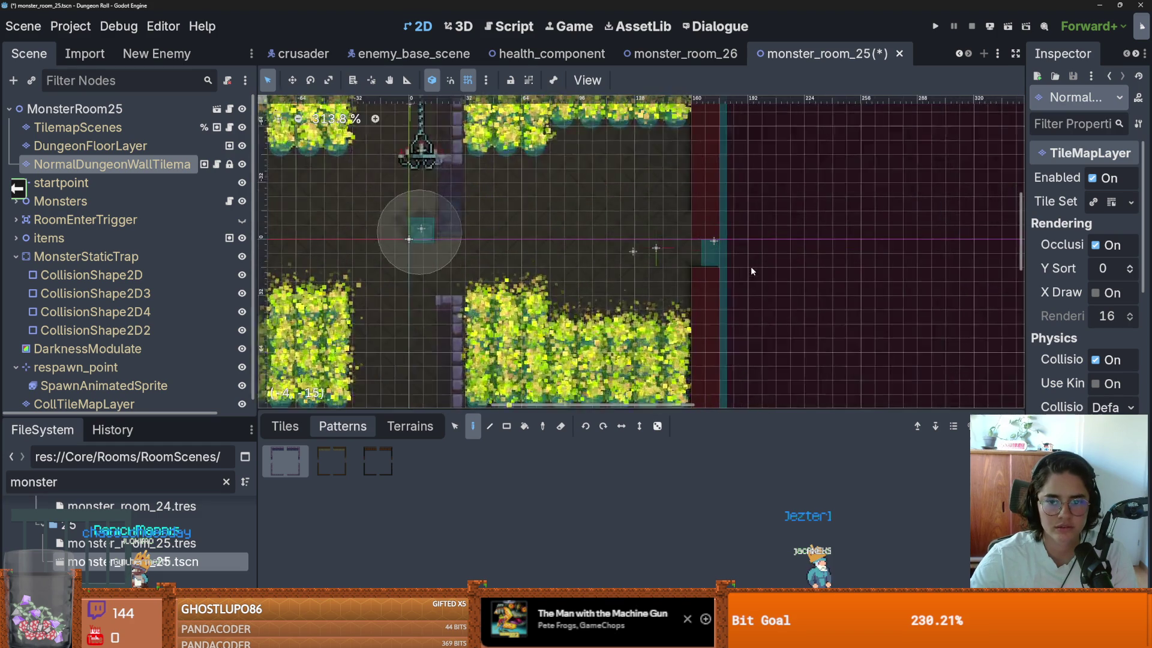
scroll(747, 267, "up", 4)
scroll(731, 267, "down", 11)
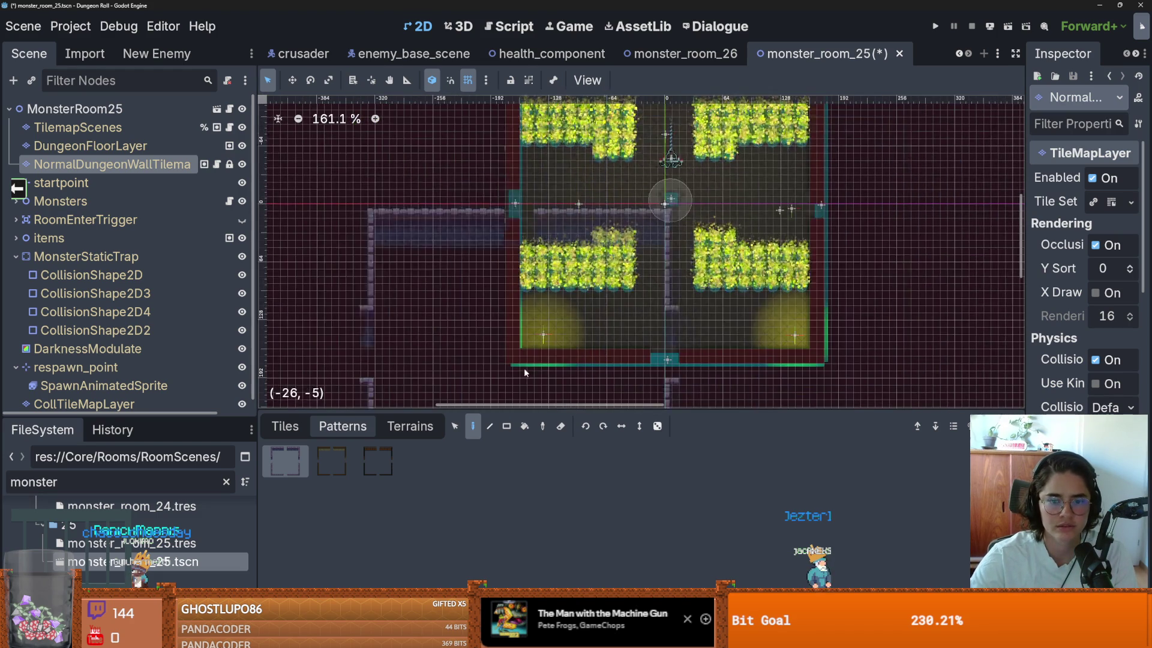
left_click(84, 404)
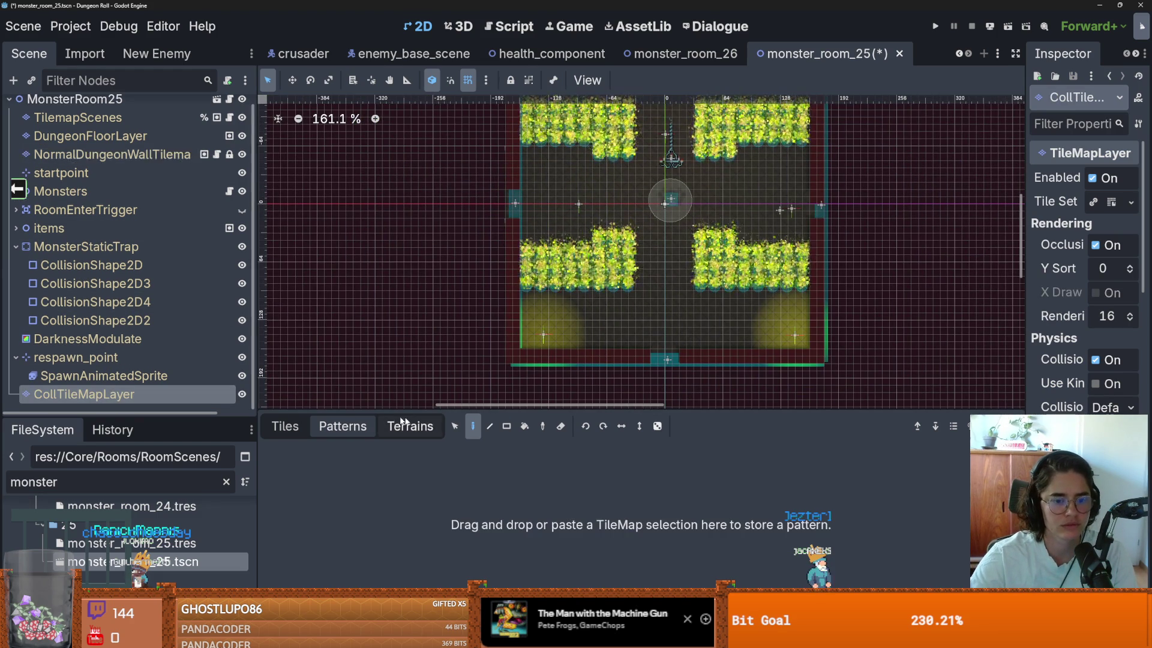
Pick the red tile from tilemap.png and paint it across the top wall row
left_click(285, 425)
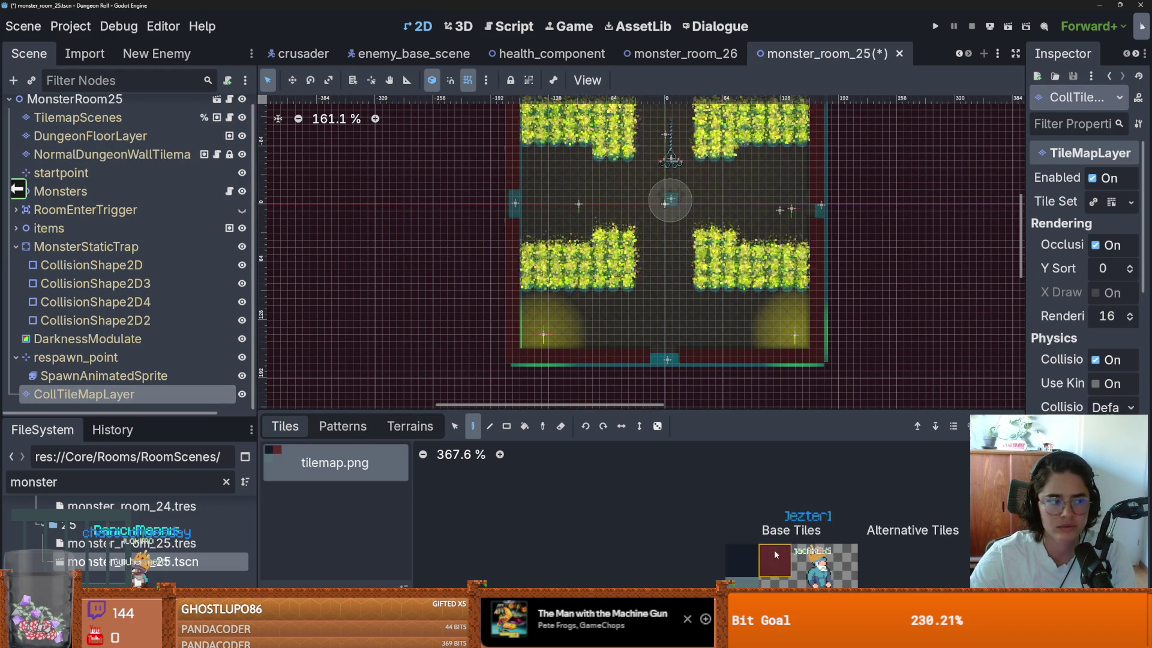
left_click(775, 557)
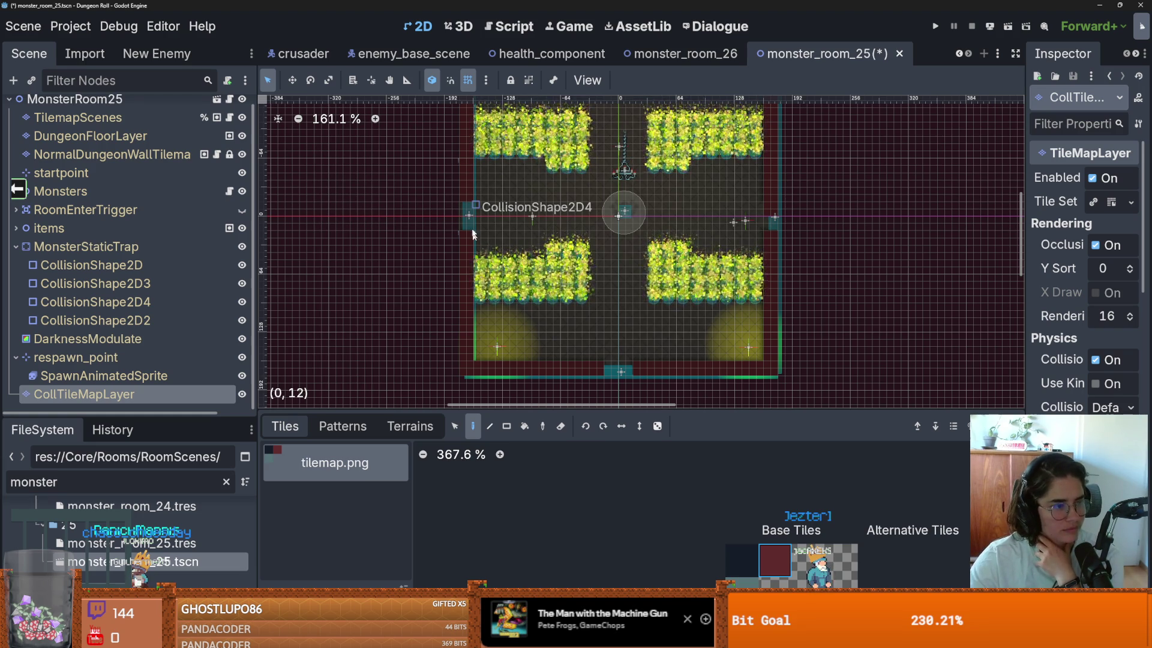
scroll(477, 252, "up", 2)
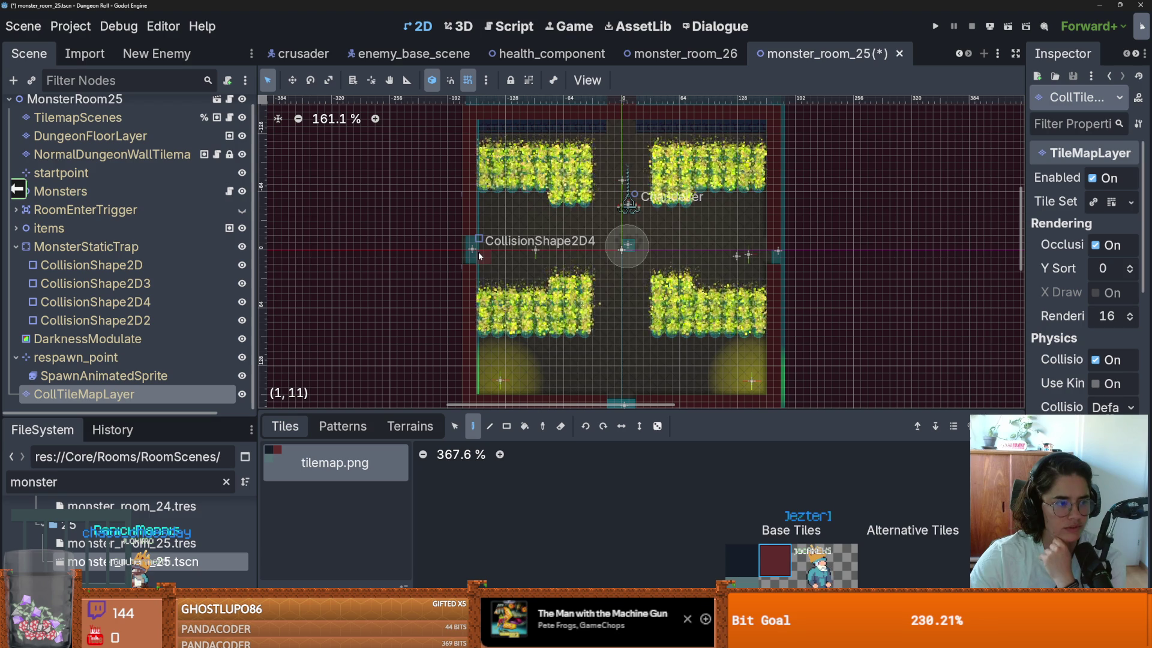
scroll(630, 186, "up", 3)
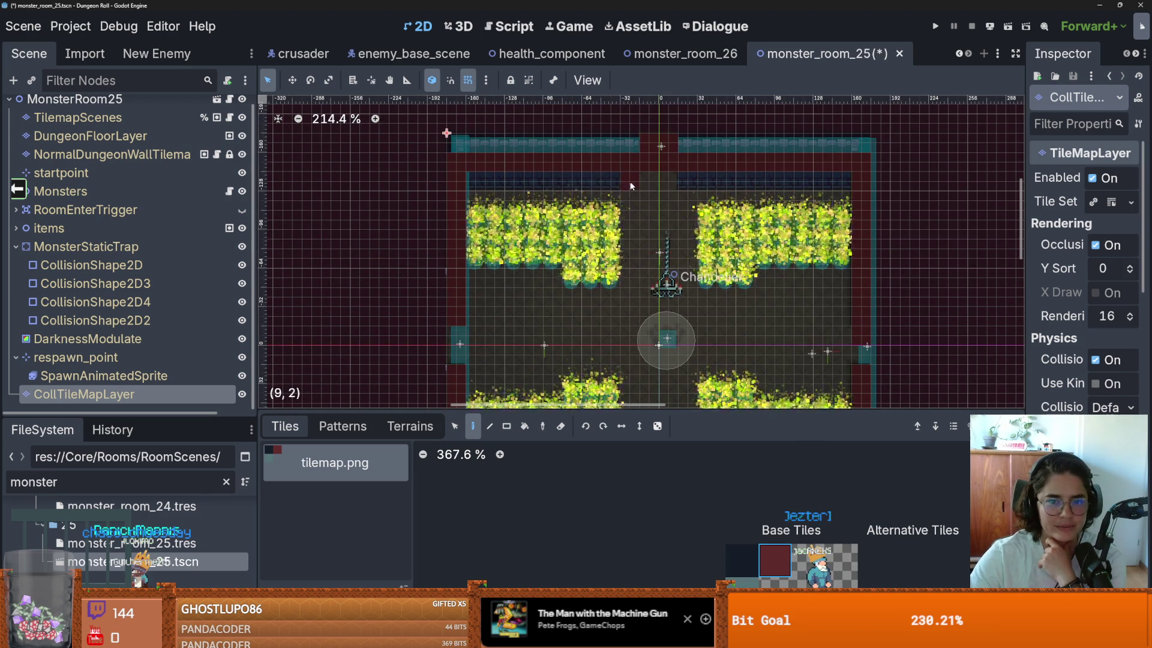
mouse_move(630, 185)
left_mouse_down()
mouse_move(470, 181)
mouse_move(851, 179)
left_mouse_up()
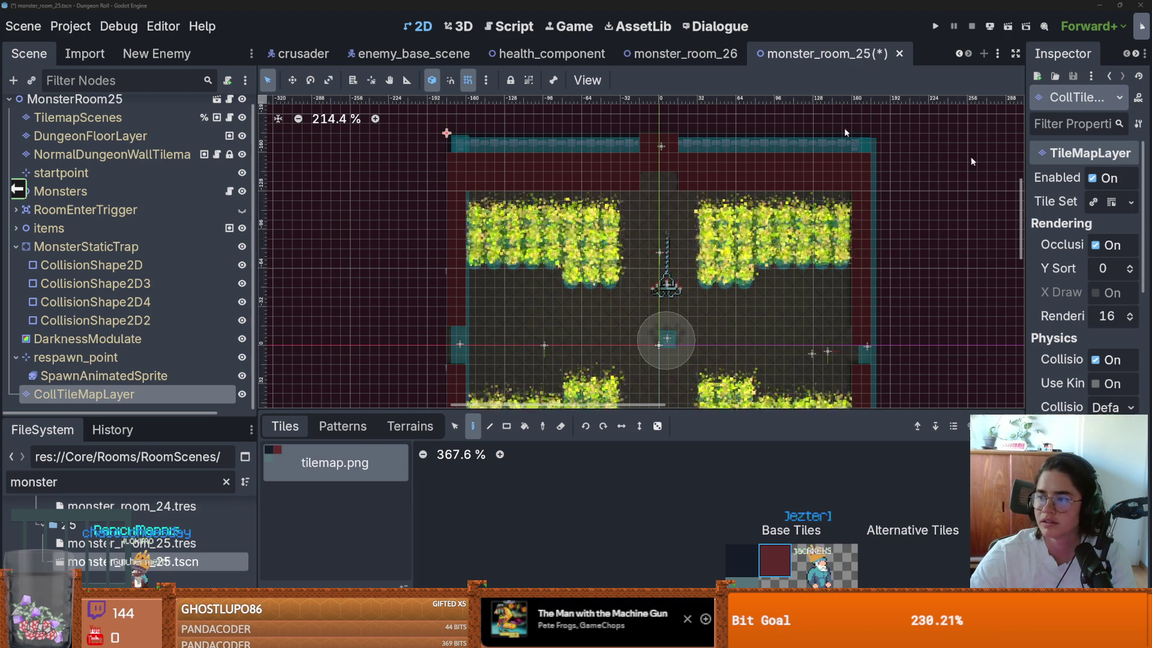
key("alt+Tab")
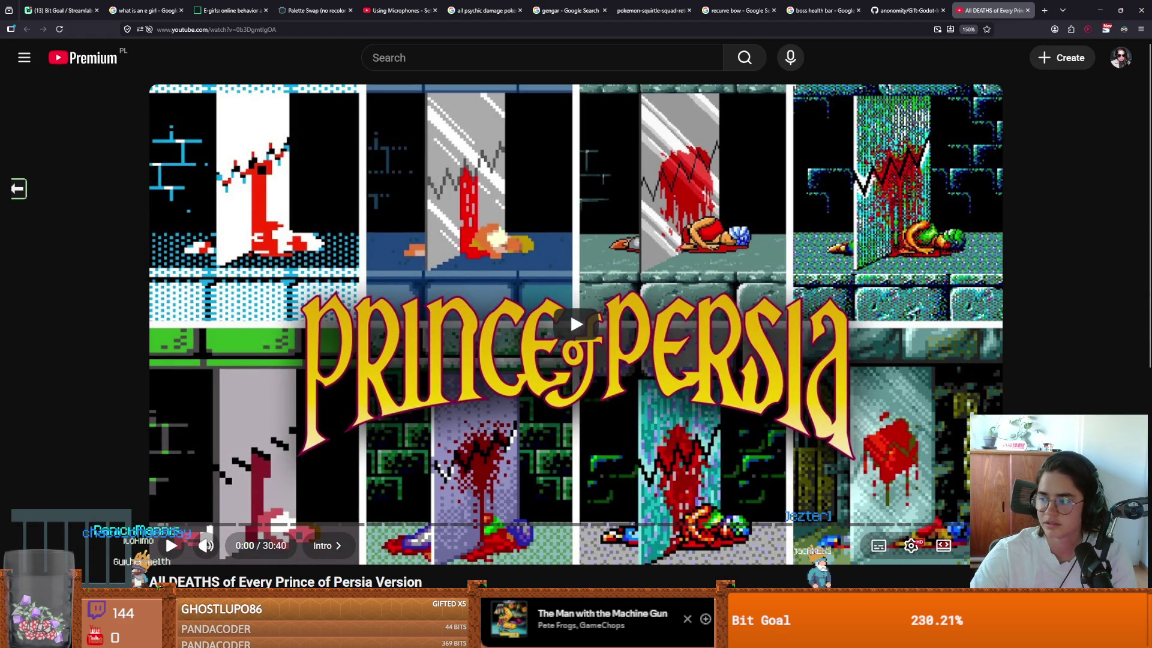
Play the Prince of Persia deaths video, adjust the volume, and scrub to the Apple II chapter
left_click(574, 410)
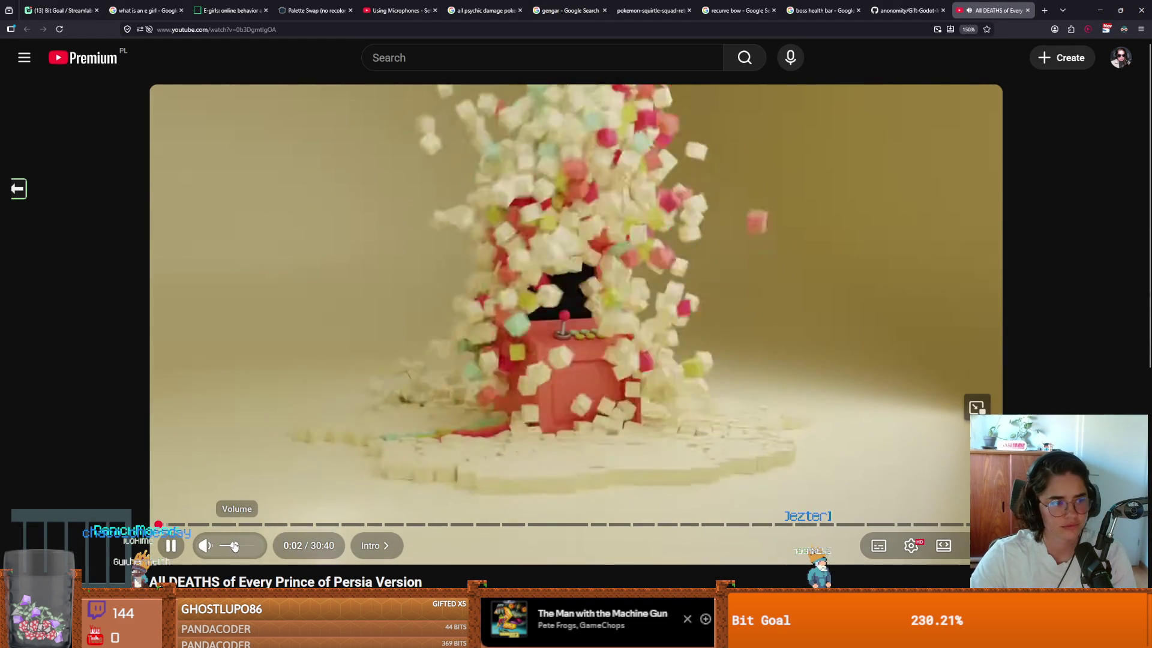
left_click(232, 546)
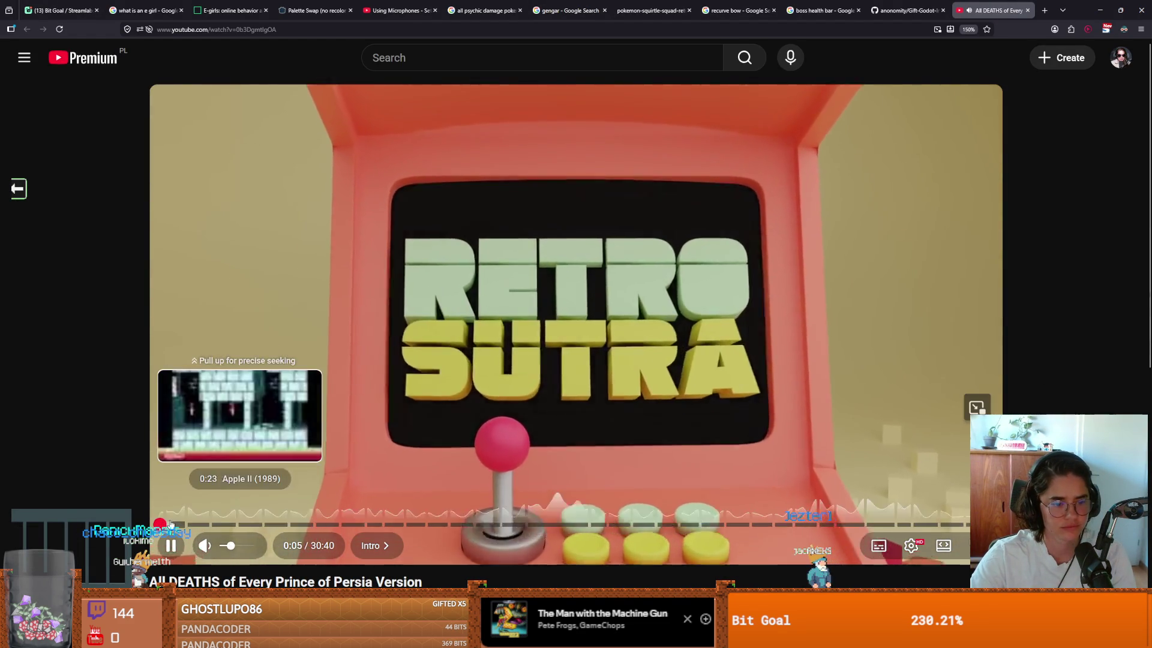
left_click_drag(179, 523, 173, 520)
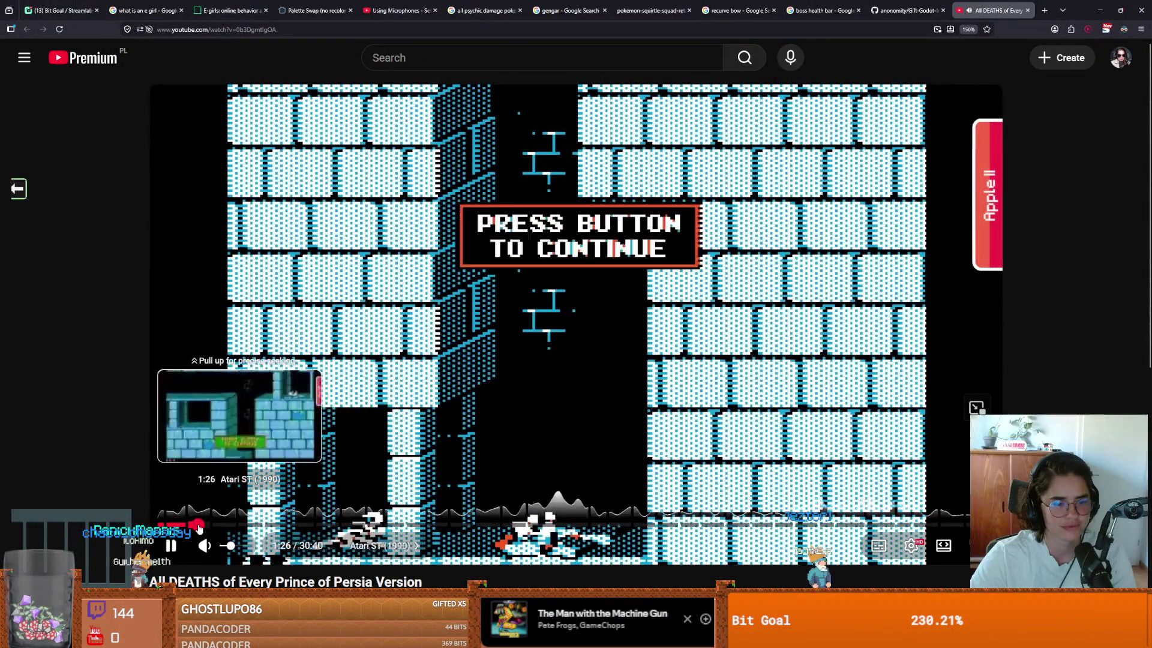
Jump through the Atari ST, Amiga, PC DOS, Tandy 1000, NEC PC-9801VX and Amstrad CPC chapters
left_click(198, 525)
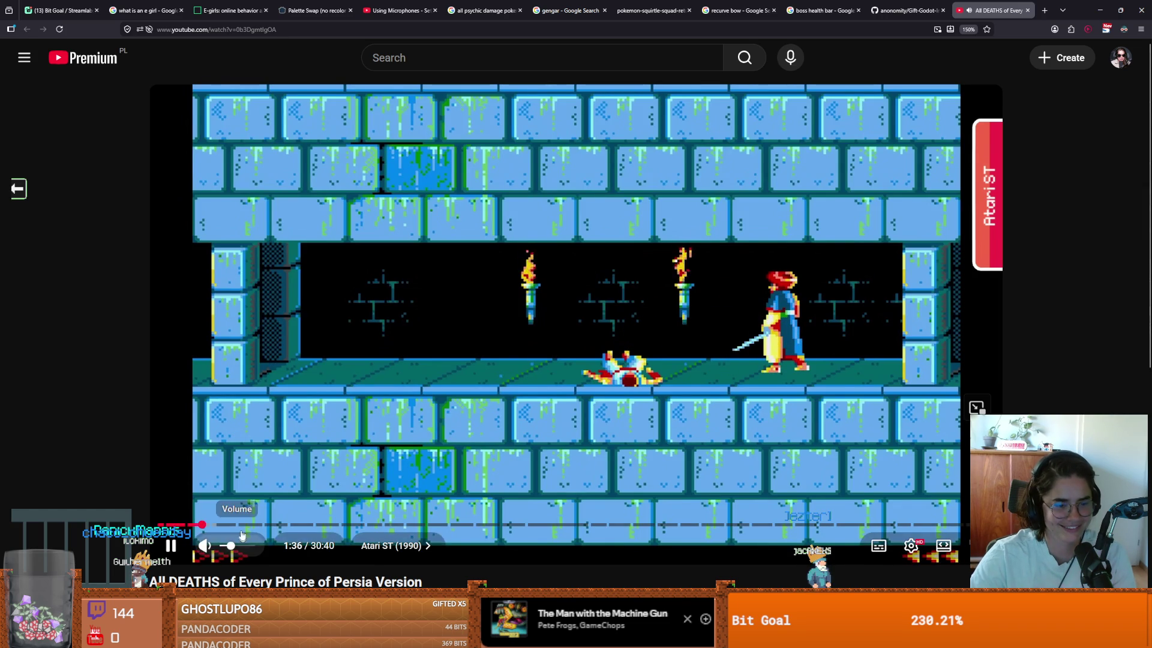
left_click(223, 525)
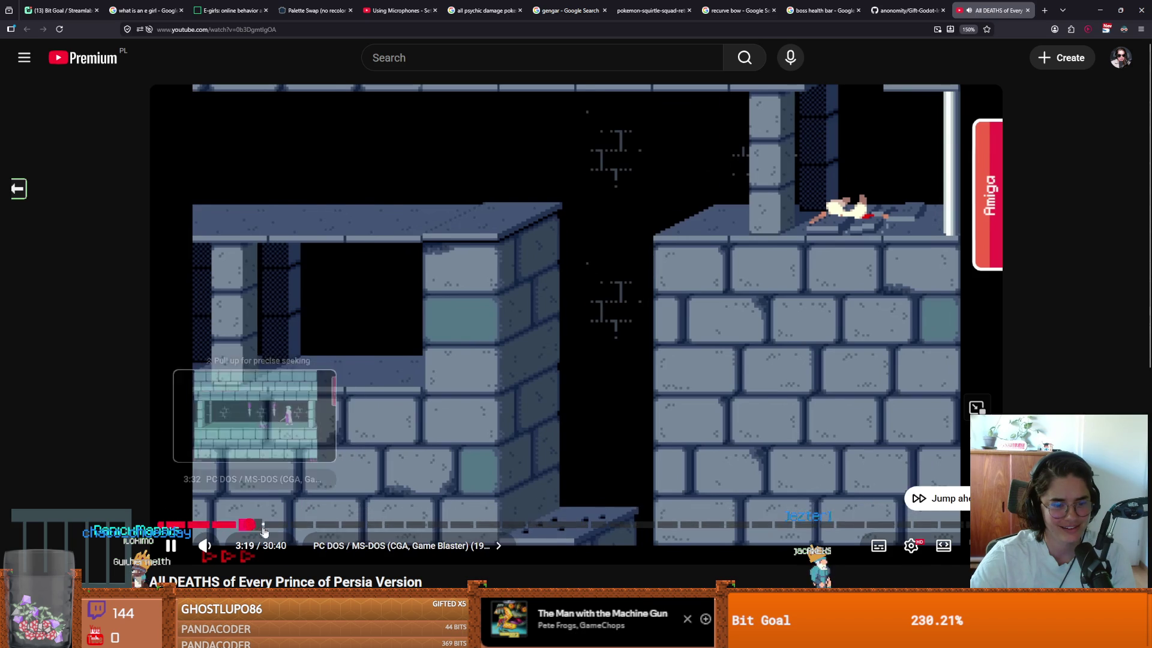
left_click(249, 525)
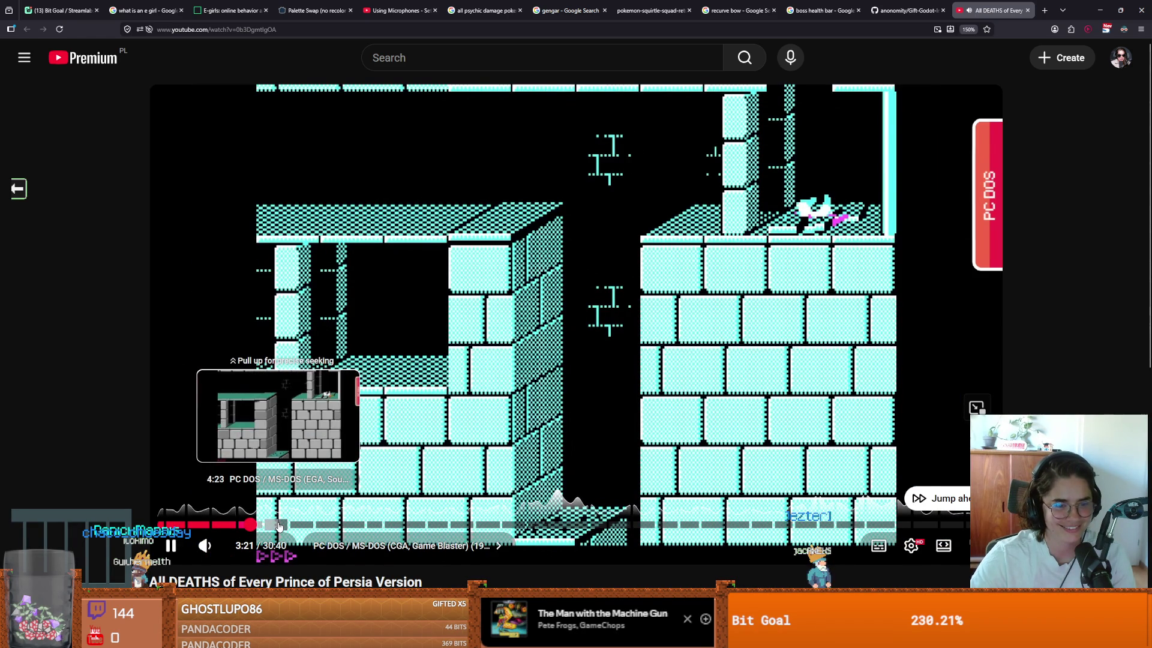
left_click(279, 526)
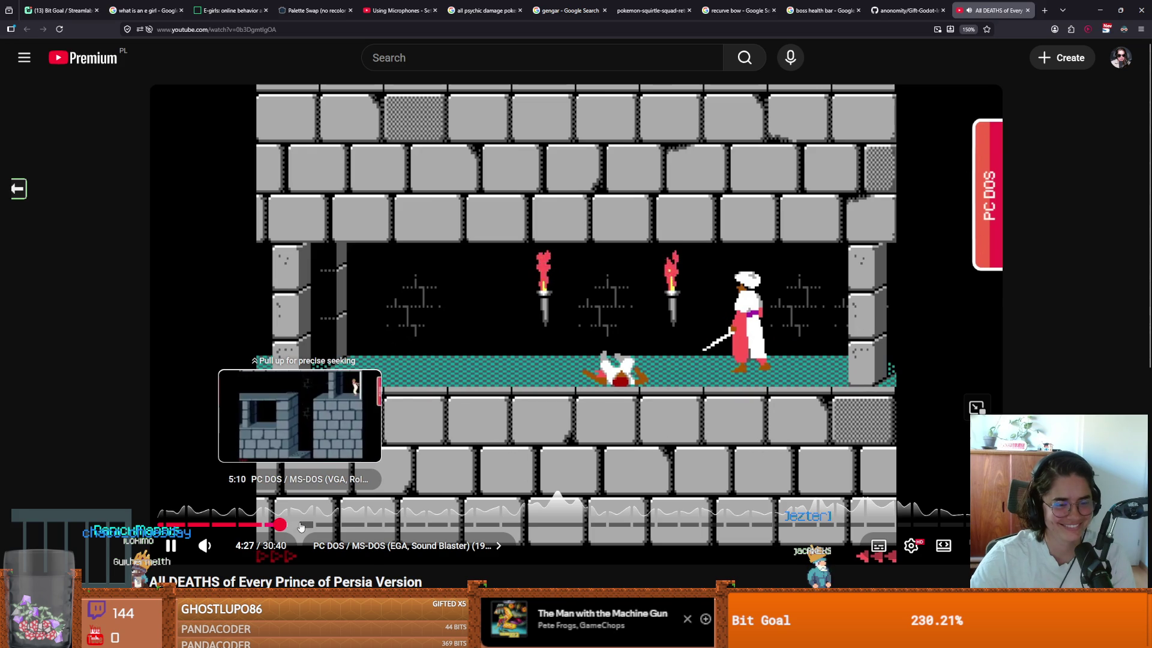
left_click(301, 526)
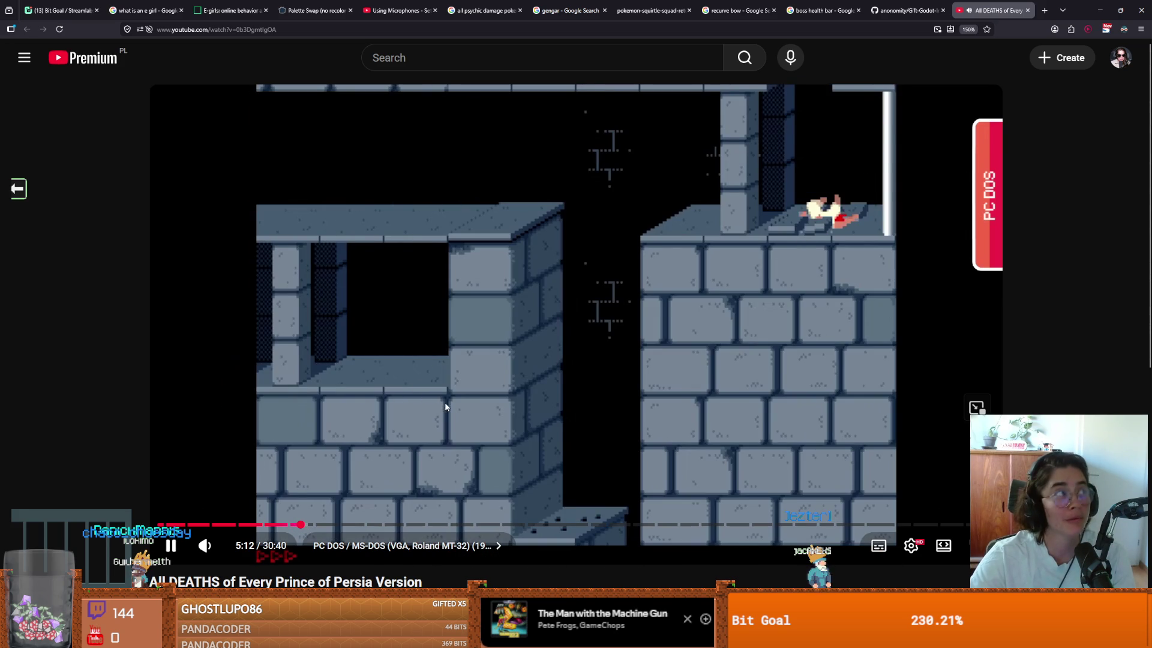
left_click(324, 526)
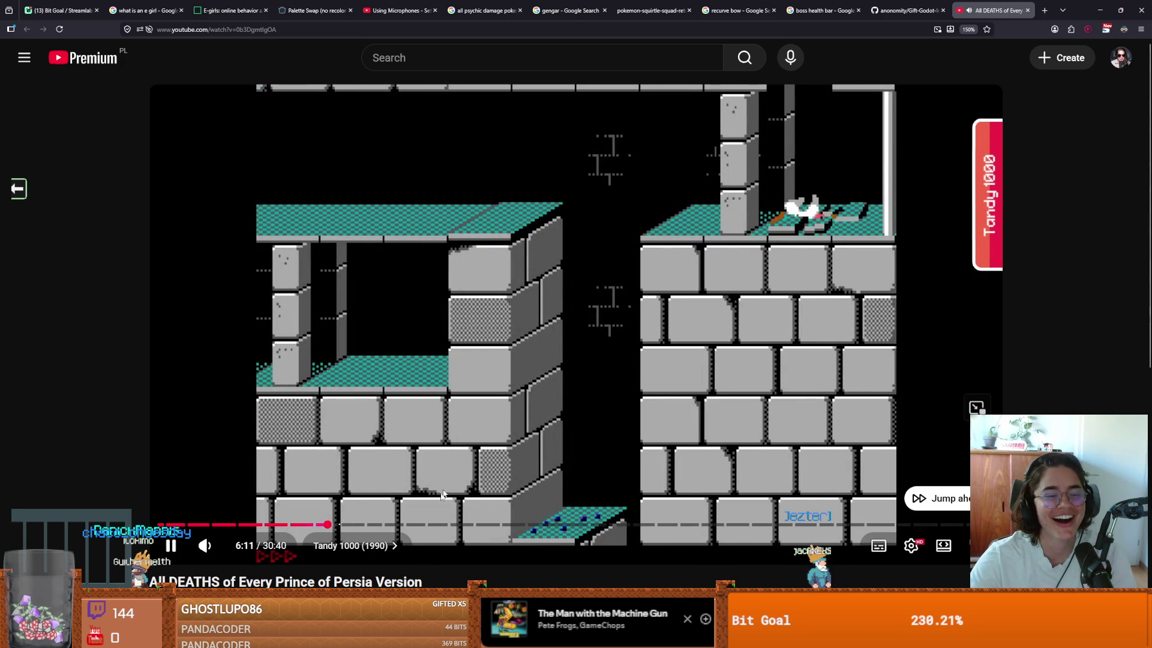
left_click(352, 526)
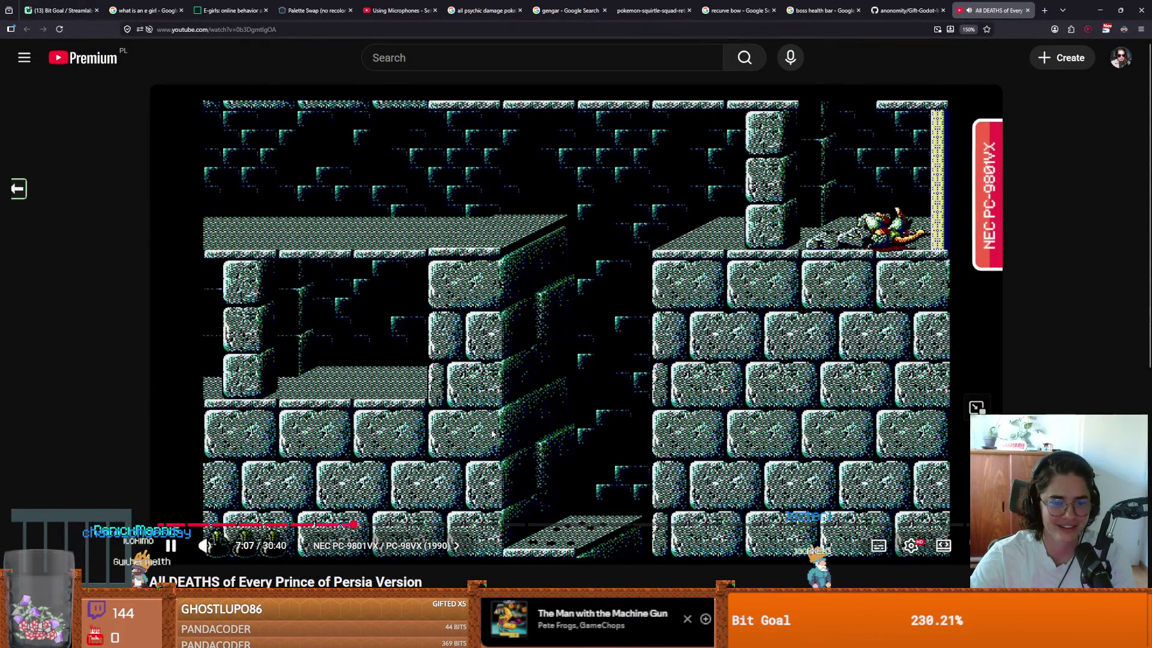
left_click(379, 526)
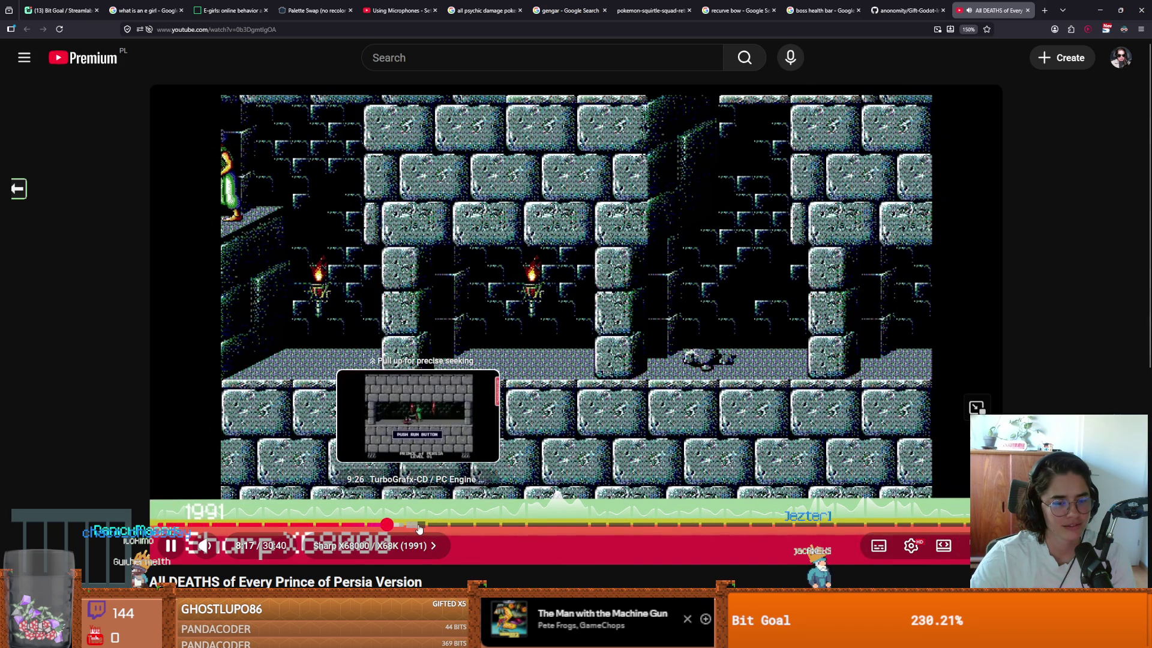
Skip through TurboGrafx-CD, FM Towns, Macintosh, Sega CD, SNES and SAM Coupé chapters to PlayStation 2
left_click(416, 528)
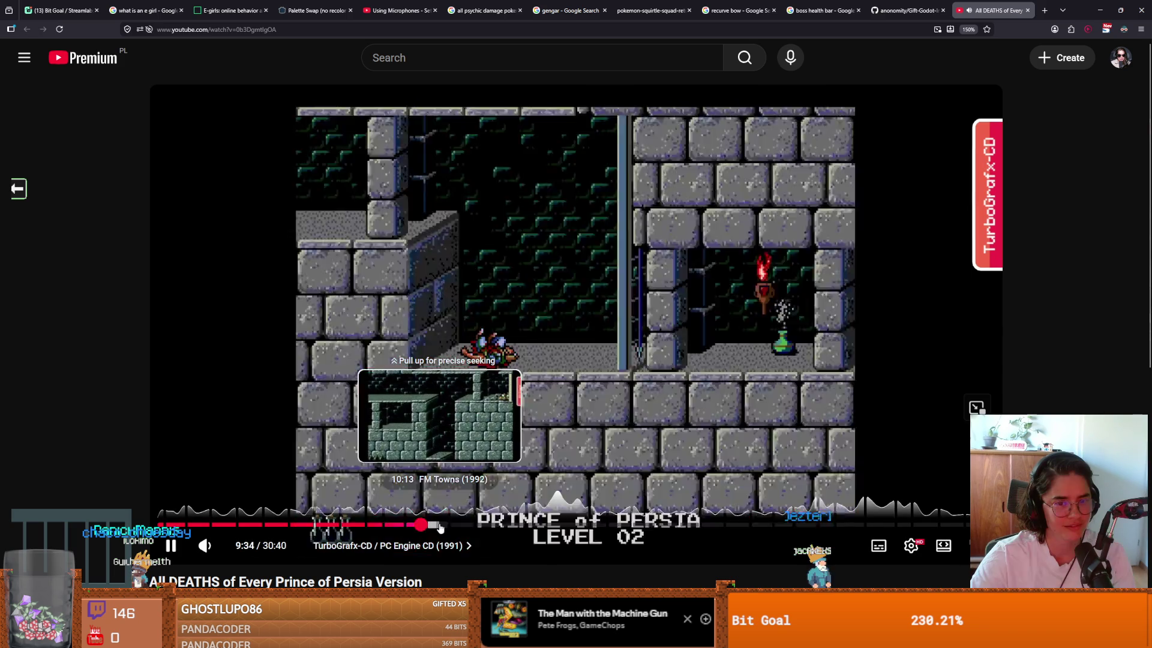
left_click(437, 526)
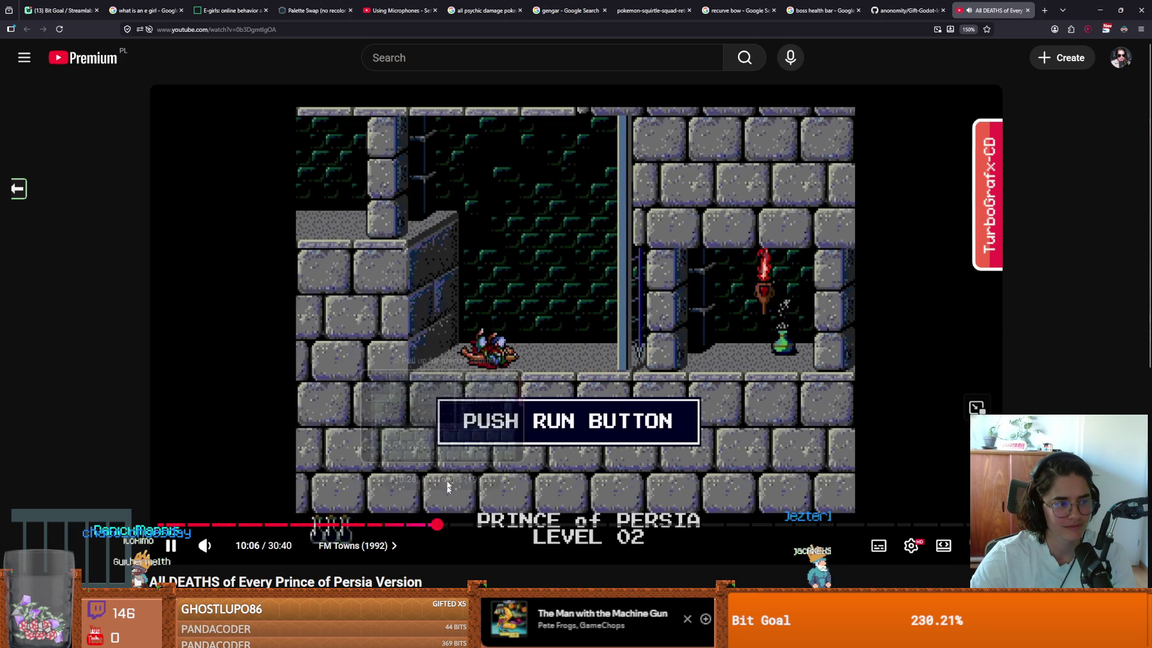
left_click(456, 525)
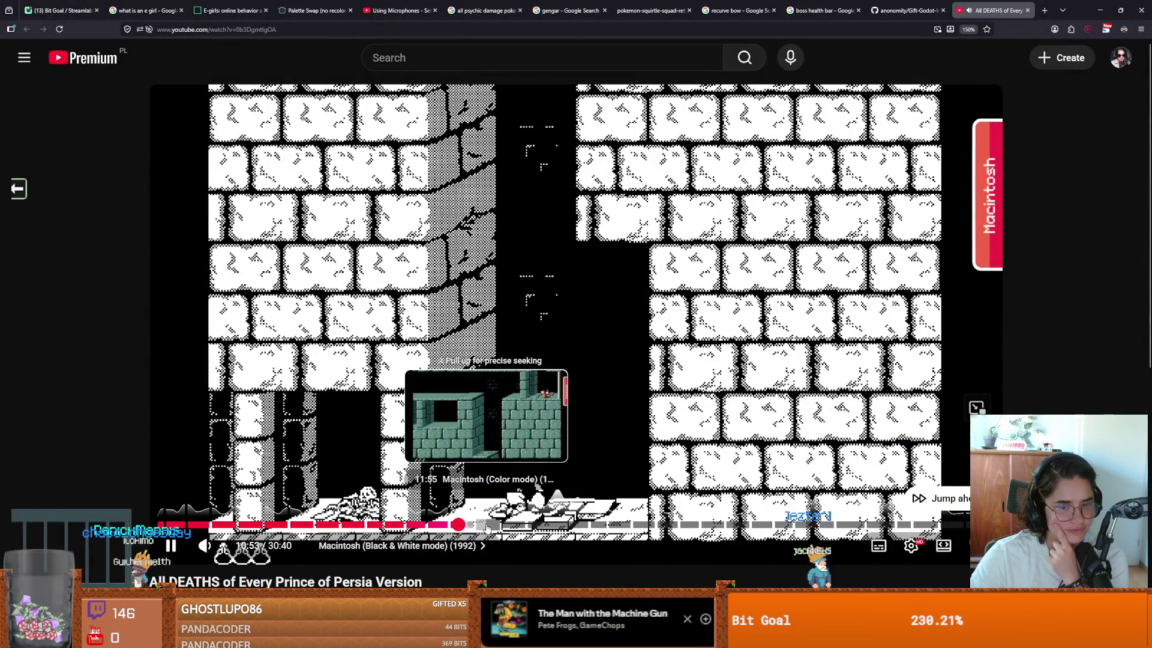
left_click(489, 526)
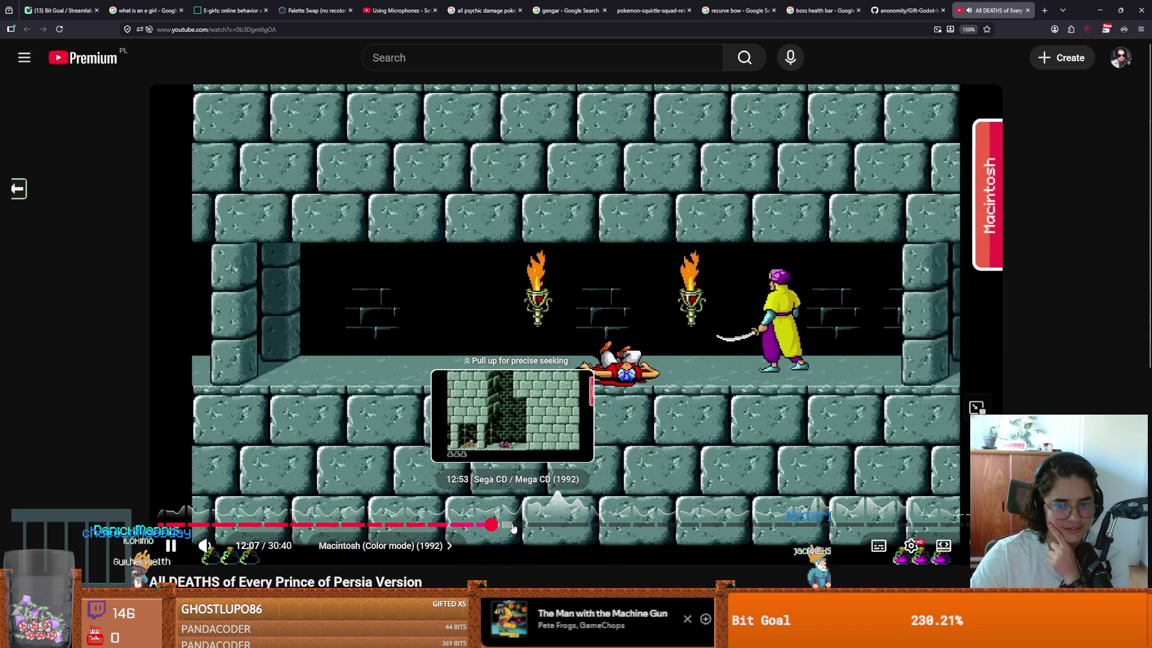
left_click(513, 525)
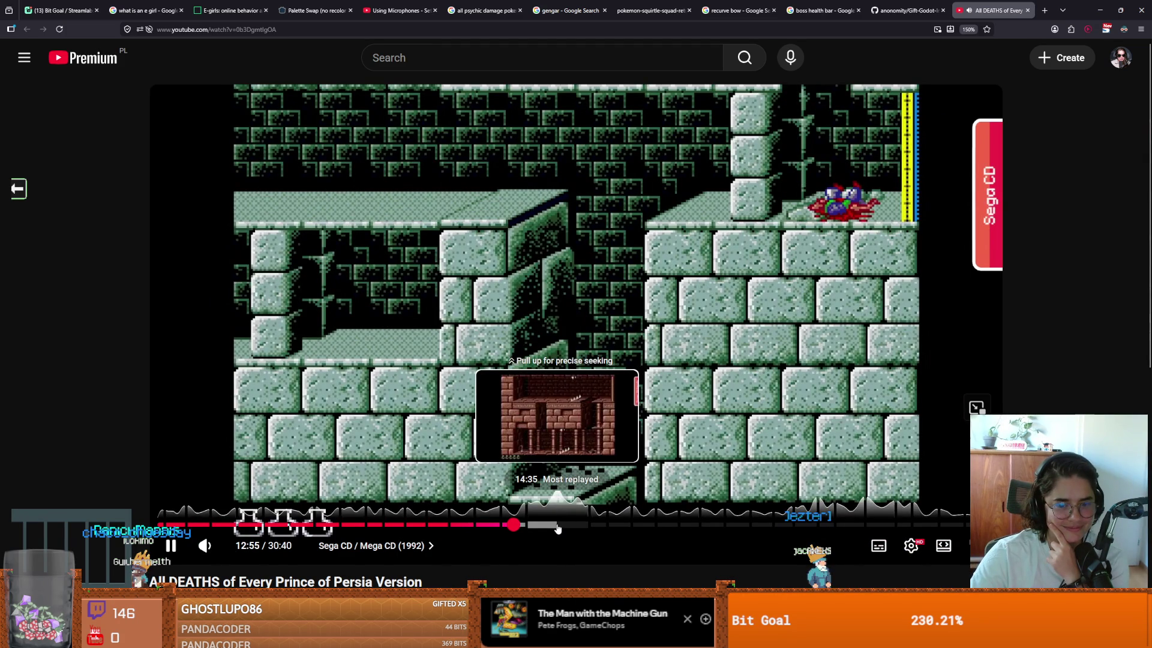
left_click(557, 526)
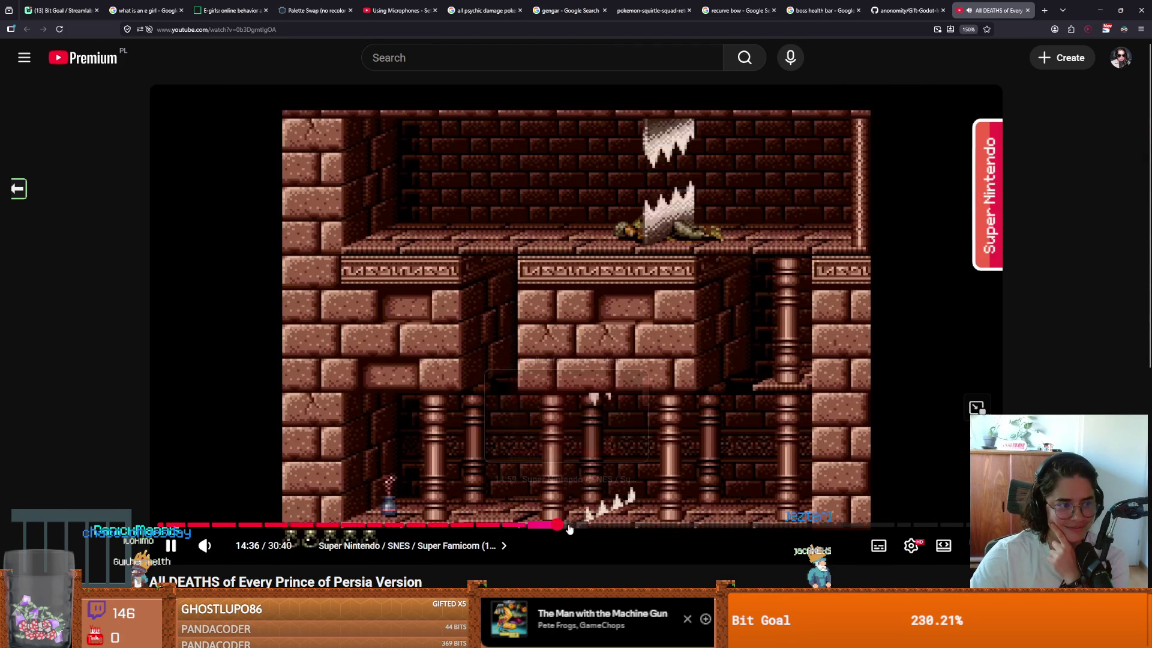
left_click(599, 526)
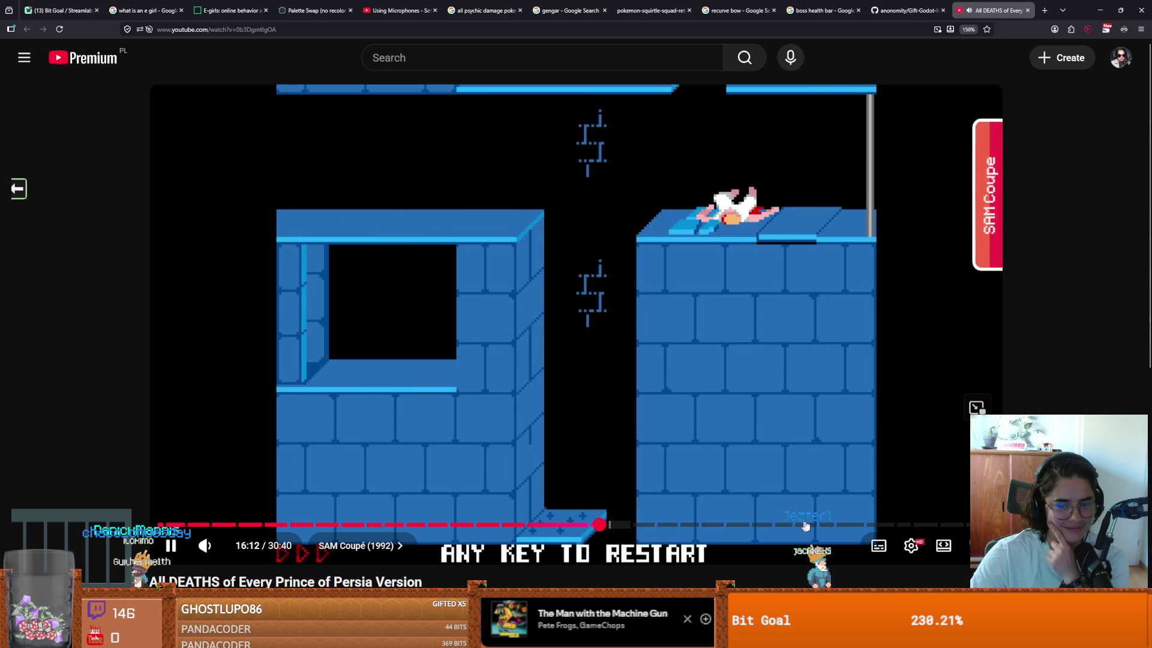
left_click(806, 526)
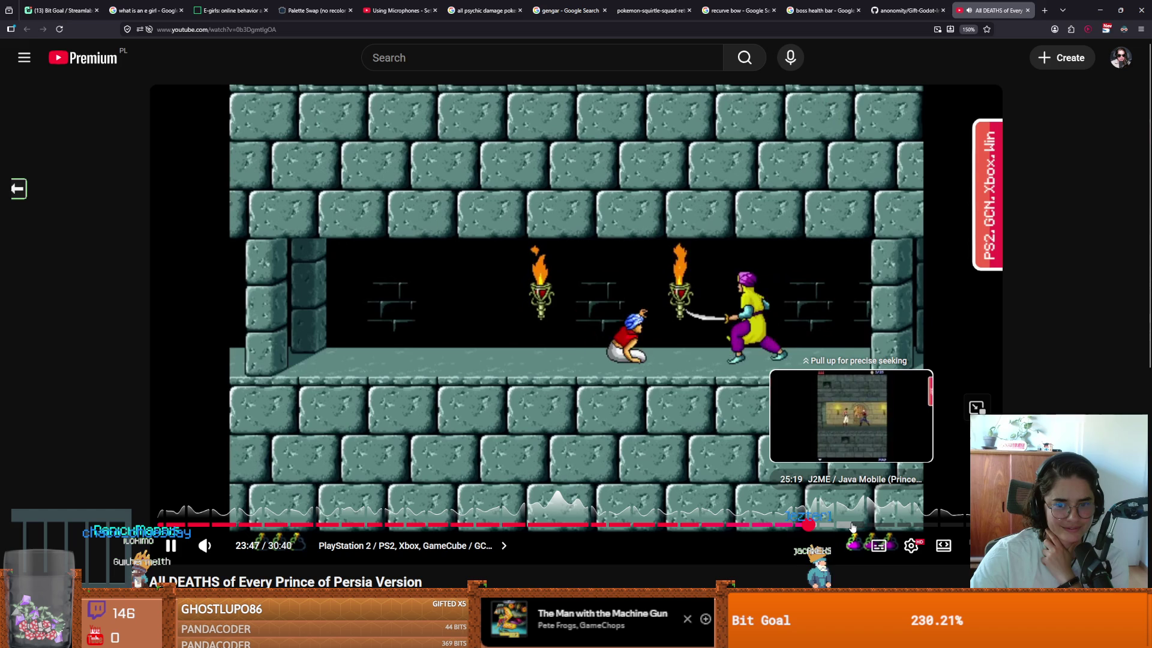
Jump to the Java Mobile chapter, raise the volume, skip ahead, and pause the video
left_click(852, 526)
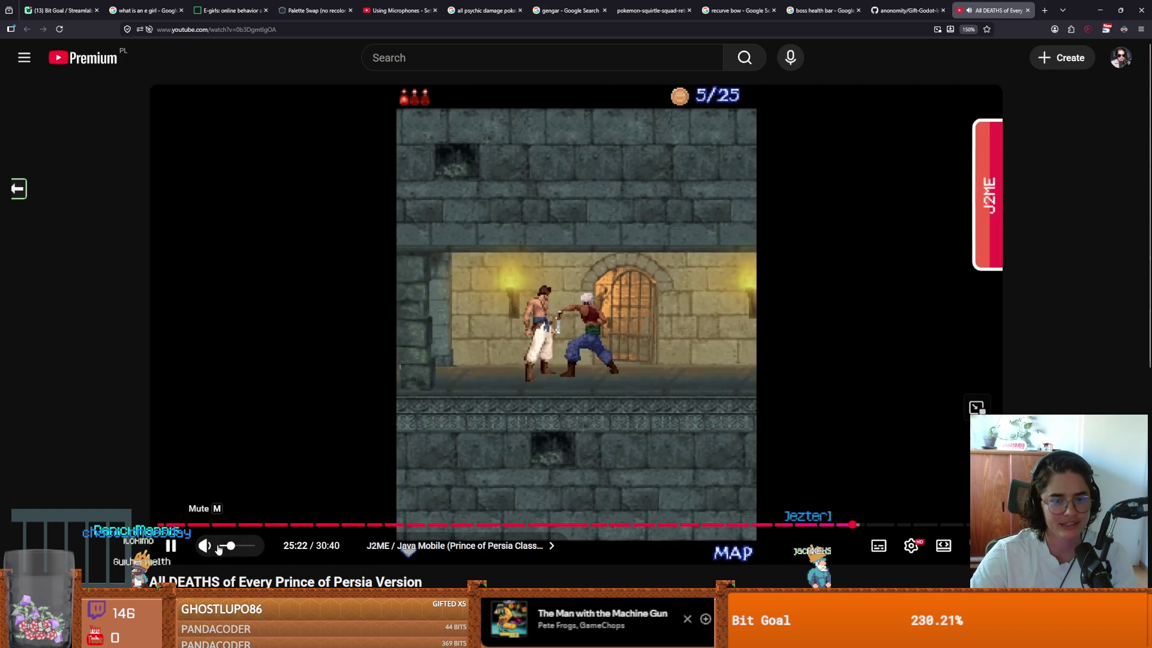
left_click(243, 546)
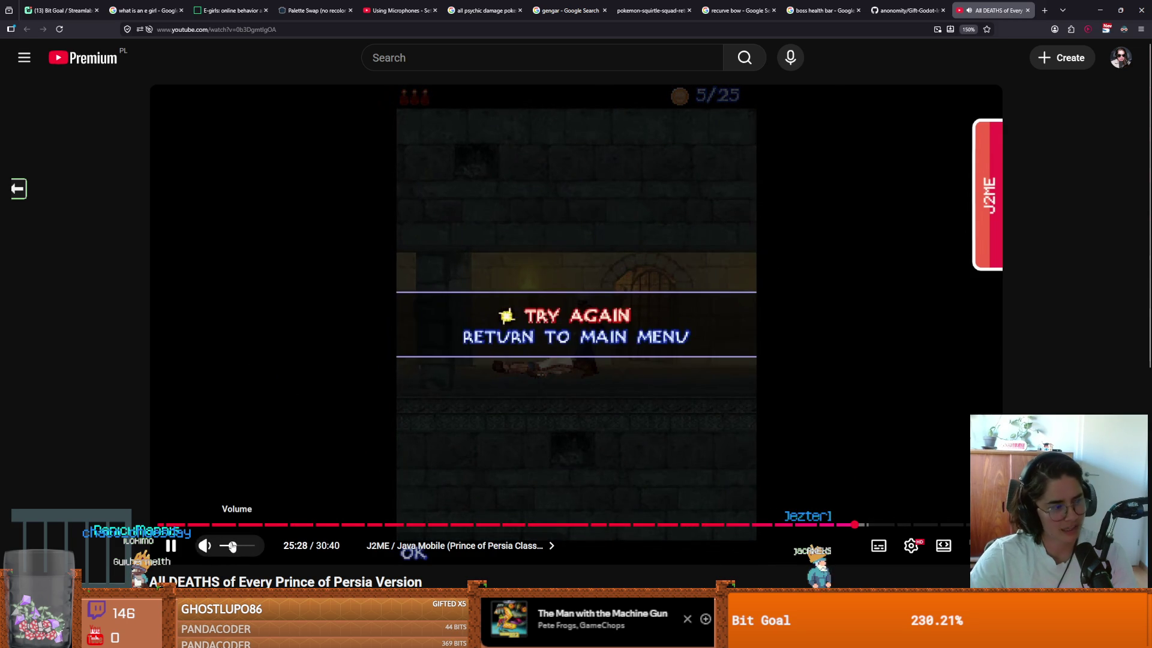
mouse_move(884, 526)
left_mouse_down()
mouse_move(874, 525)
mouse_move(905, 527)
left_mouse_up()
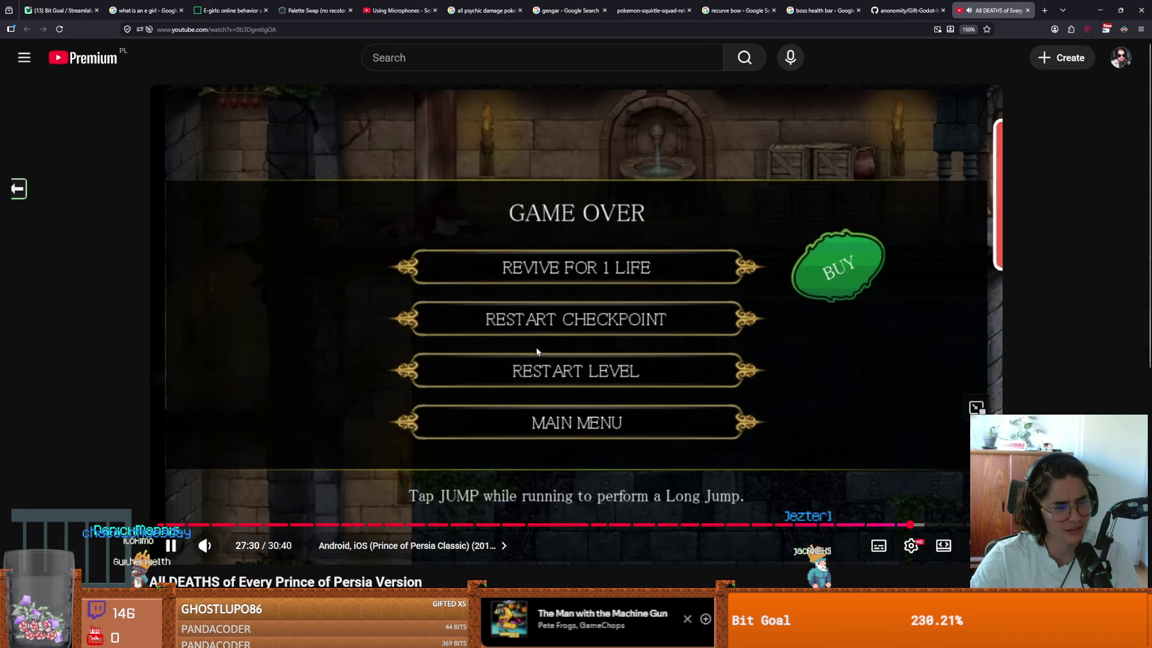
key("space")
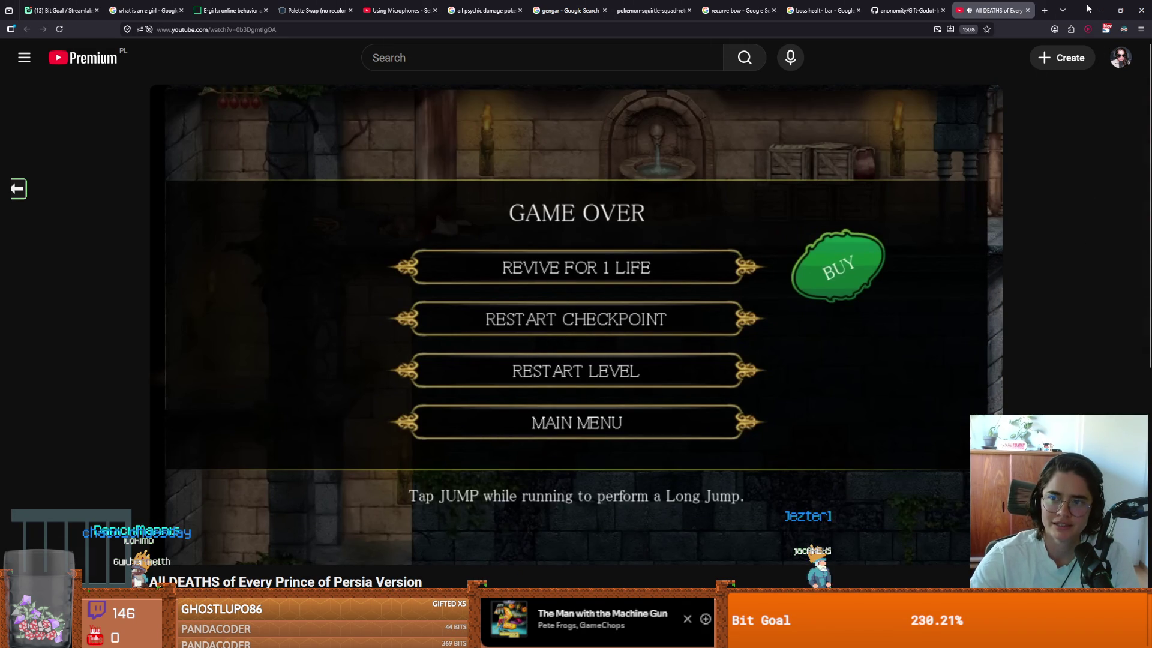
key("alt+Tab")
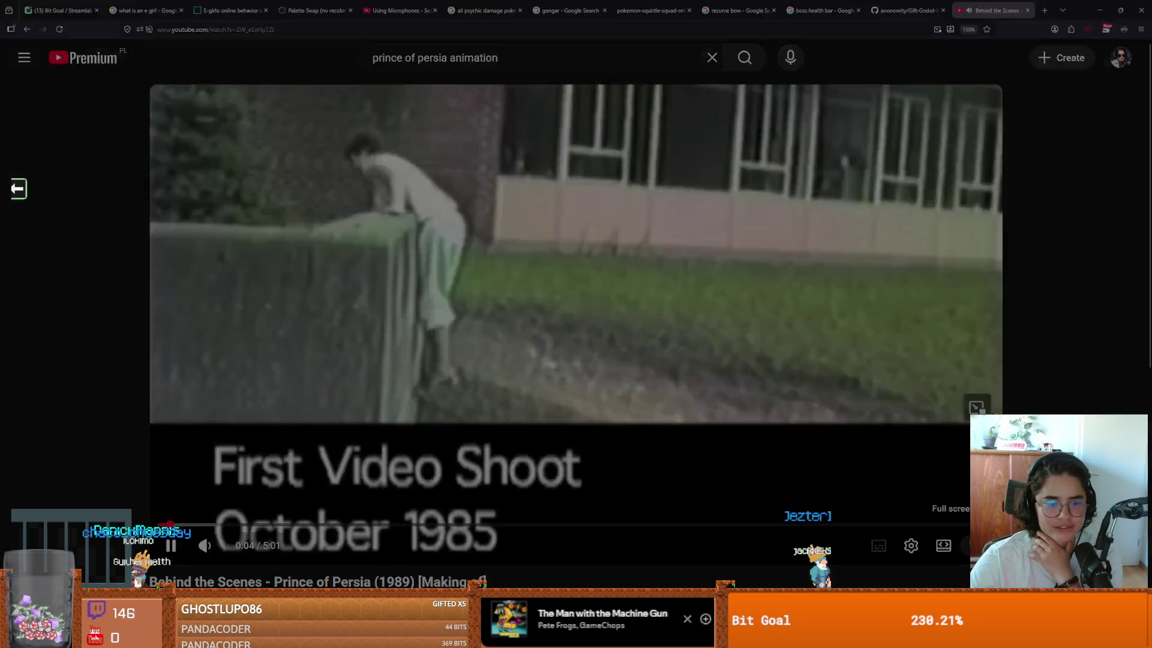
Switch the 'Behind the Scenes - Prince of Persia (1989) [Making of]' video to full screen
left_click(943, 546)
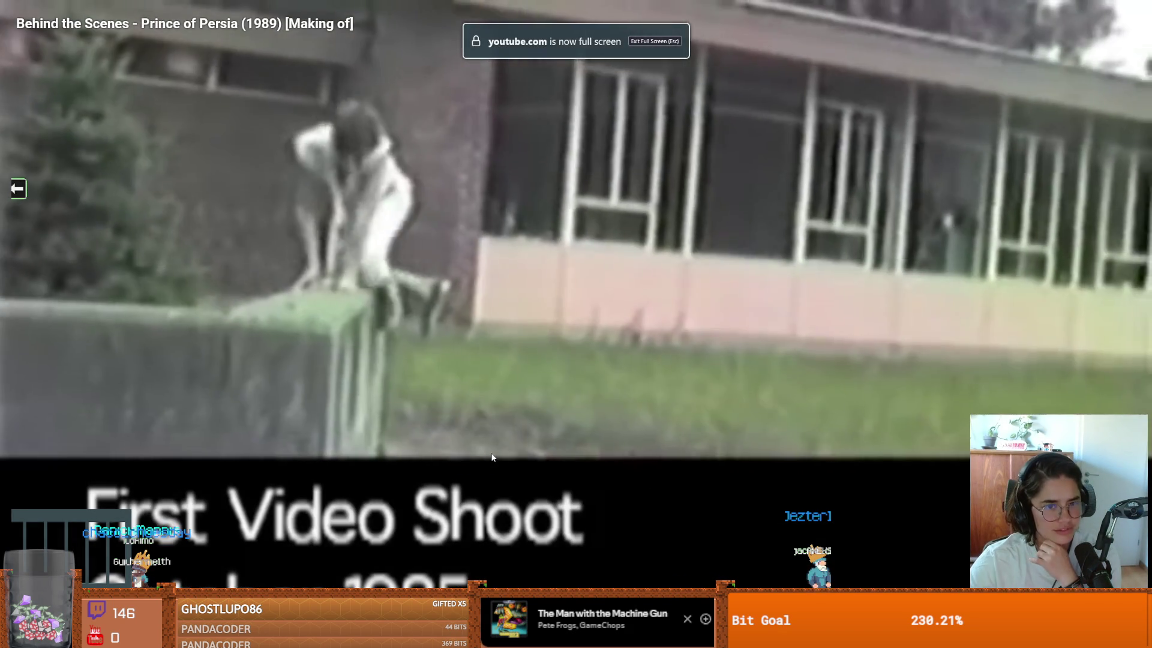
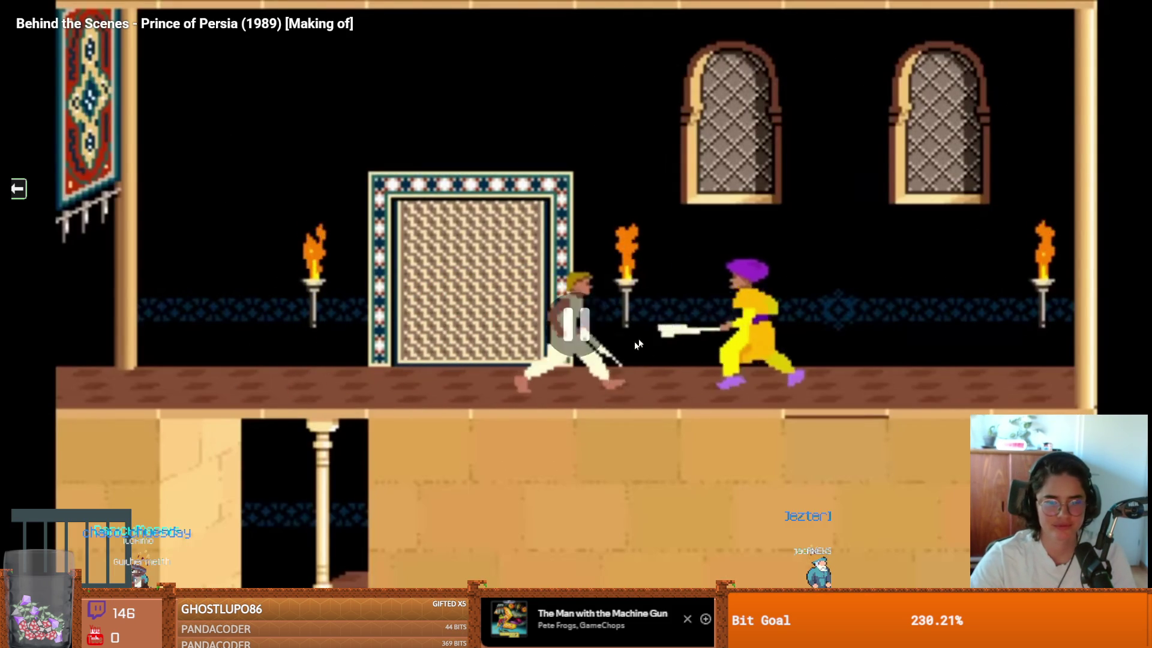
Pause the Prince of Persia making-of clip, leave fullscreen, and switch back to Godot
left_click(445, 330)
left_click(445, 330)
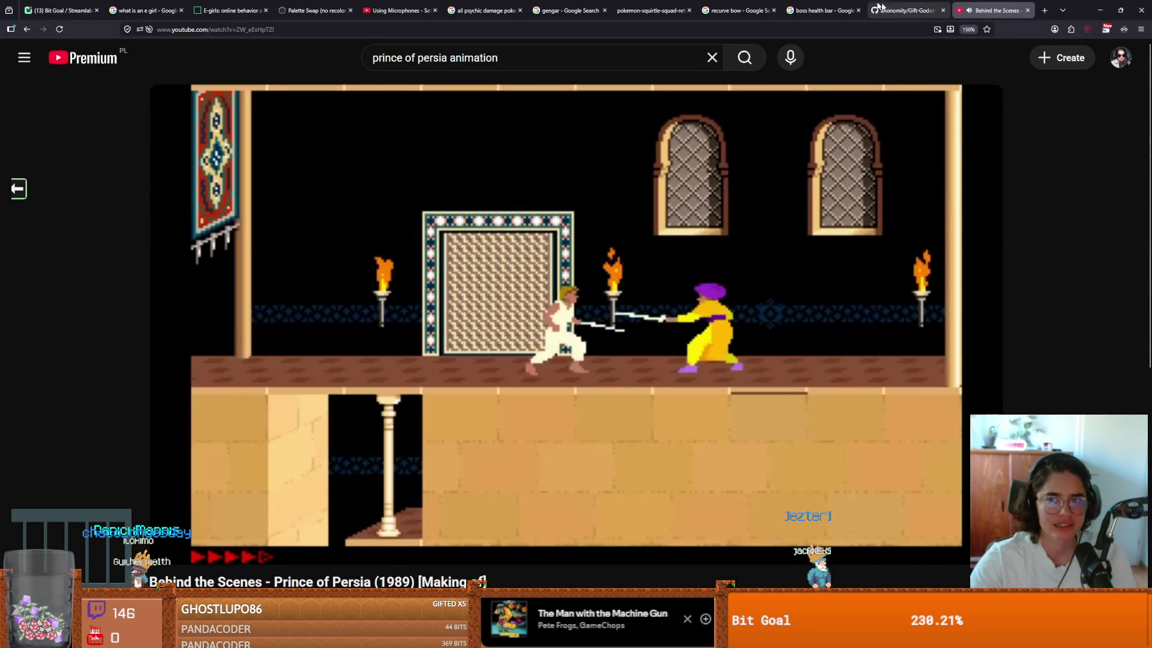
key("alt+Tab")
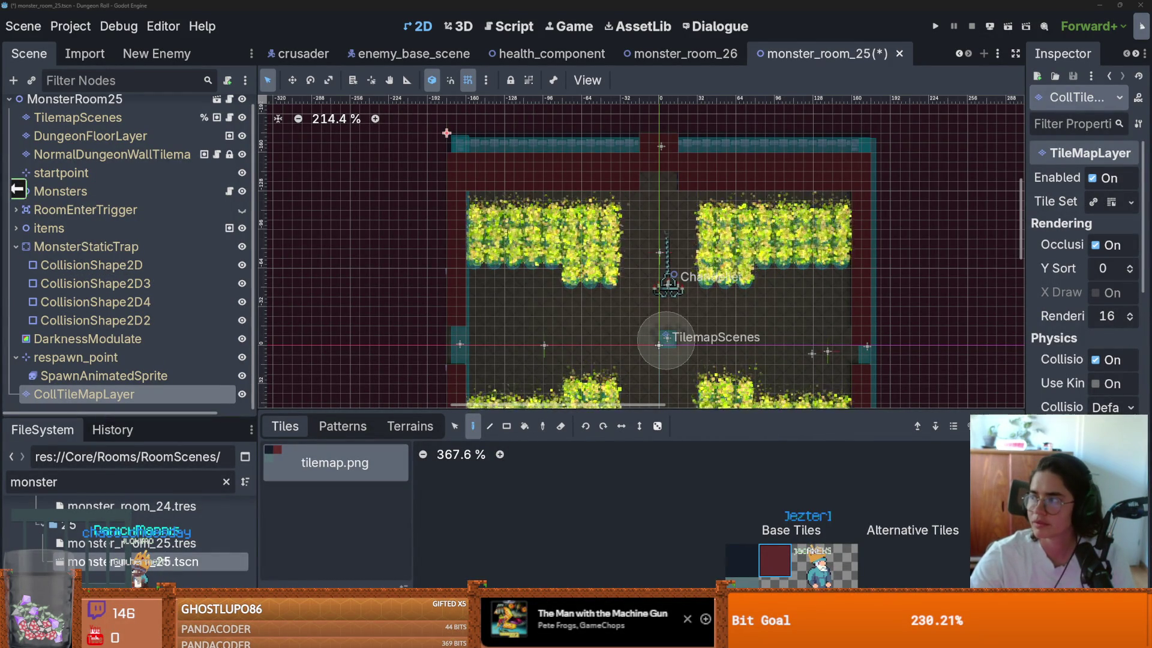
Save the monster_room_25 scene
scroll(660, 270, "down", 3)
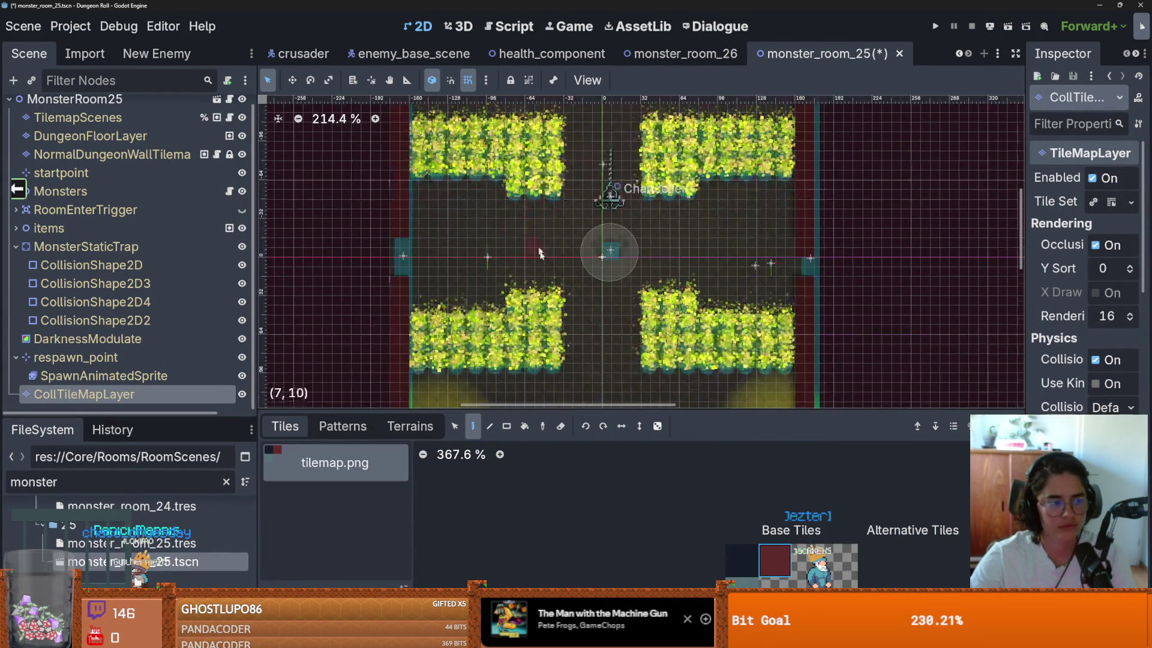
scroll(581, 318, "down", 4)
key("ctrl+s")
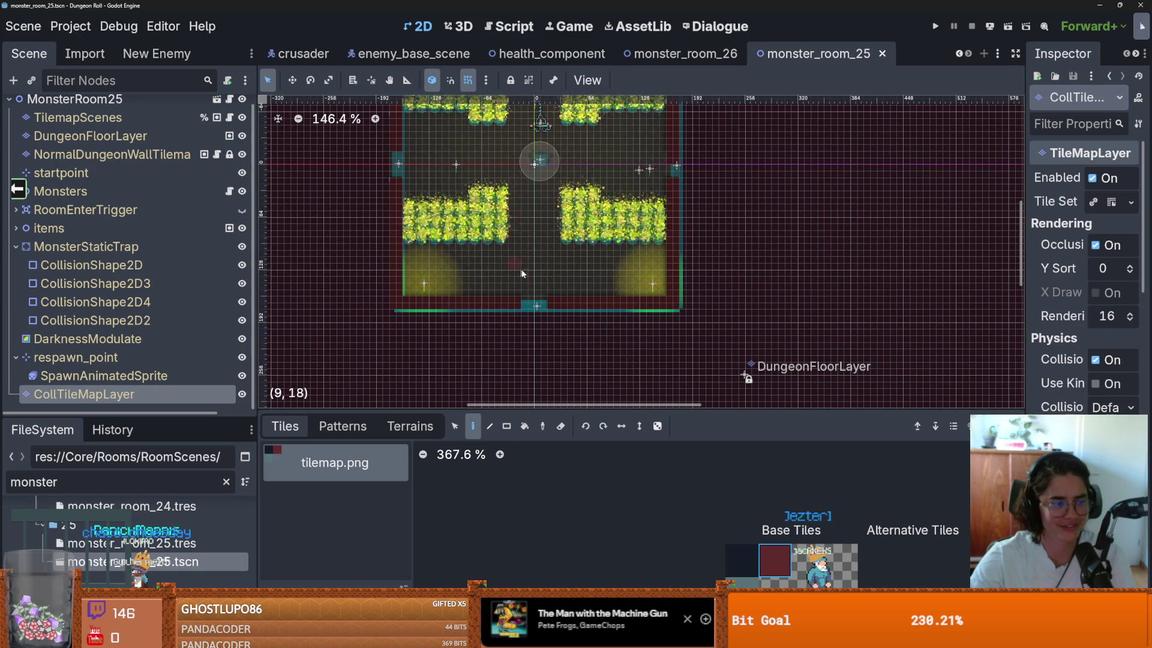
scroll(515, 216, "up", 3)
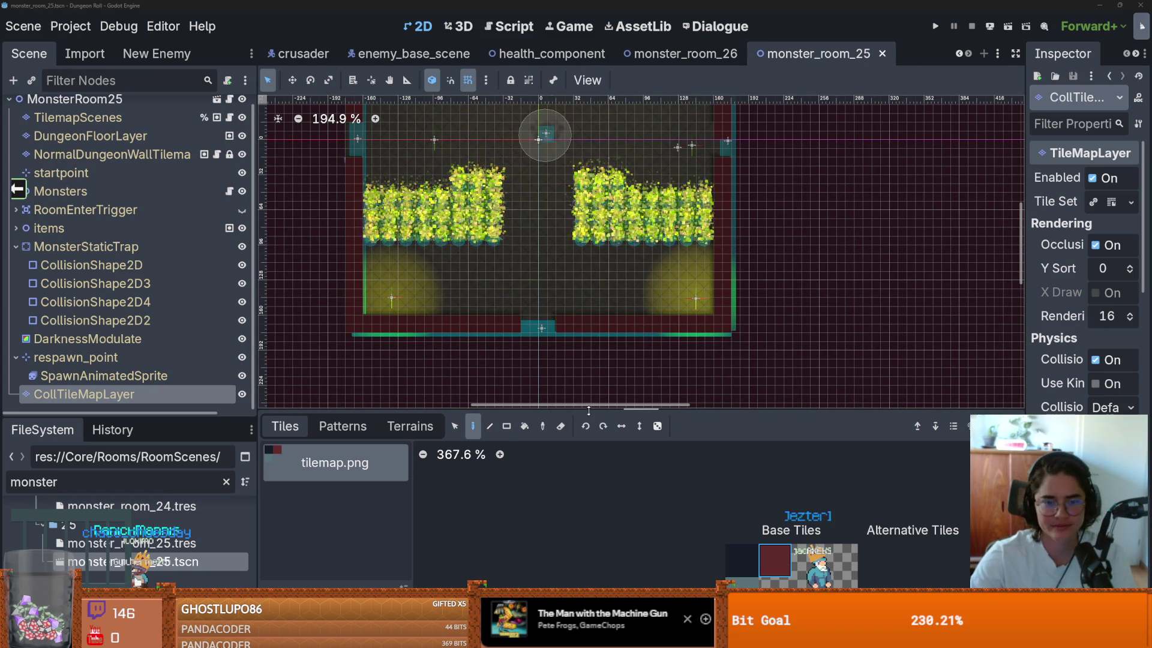
scroll(575, 279, "up", 2)
key("ctrl+s")
Drag the Scene/FileSystem divider up so the FileSystem list is taller
scroll(574, 280, "up", 5)
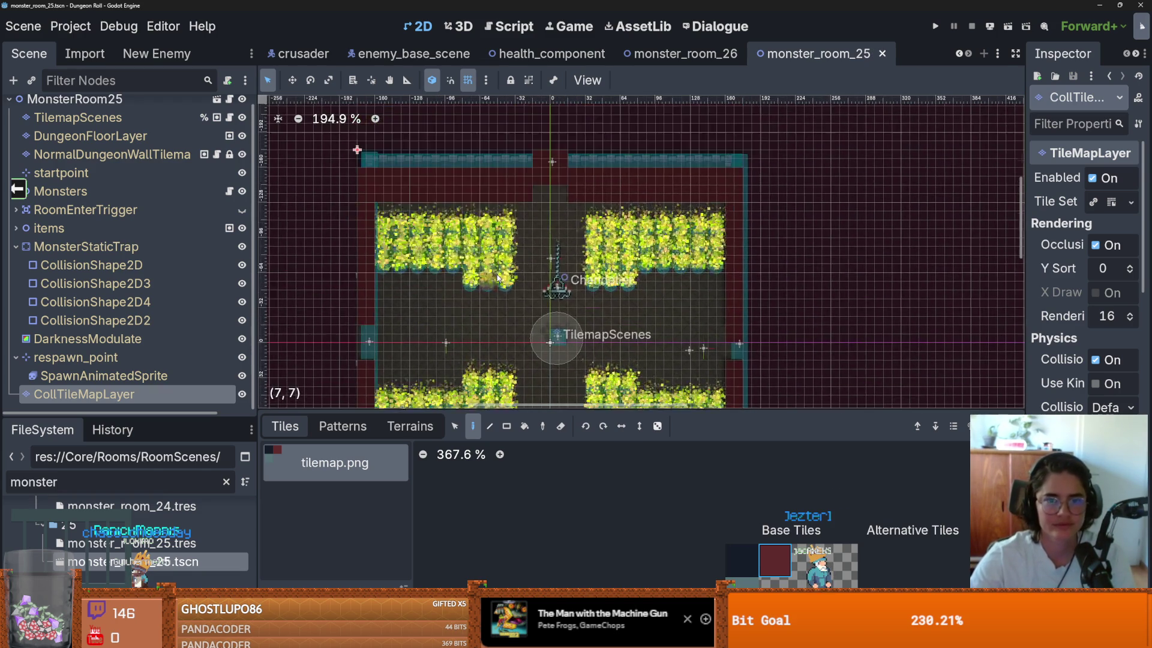
scroll(527, 275, "up", 2)
scroll(526, 274, "down", 5)
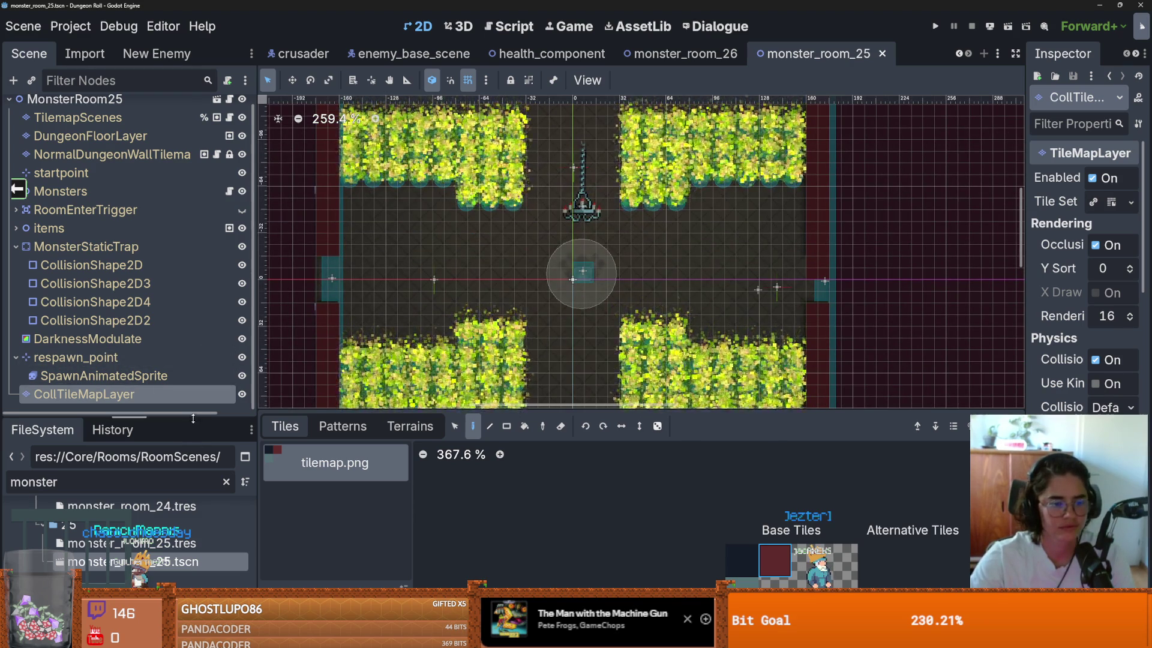
left_click_drag(185, 412, 185, 227)
Open MonsterRoom22.tscn, monster_room_23.tscn and MonsterRoom24.tscn, then enlarge the scene tree panel
double_click(120, 342)
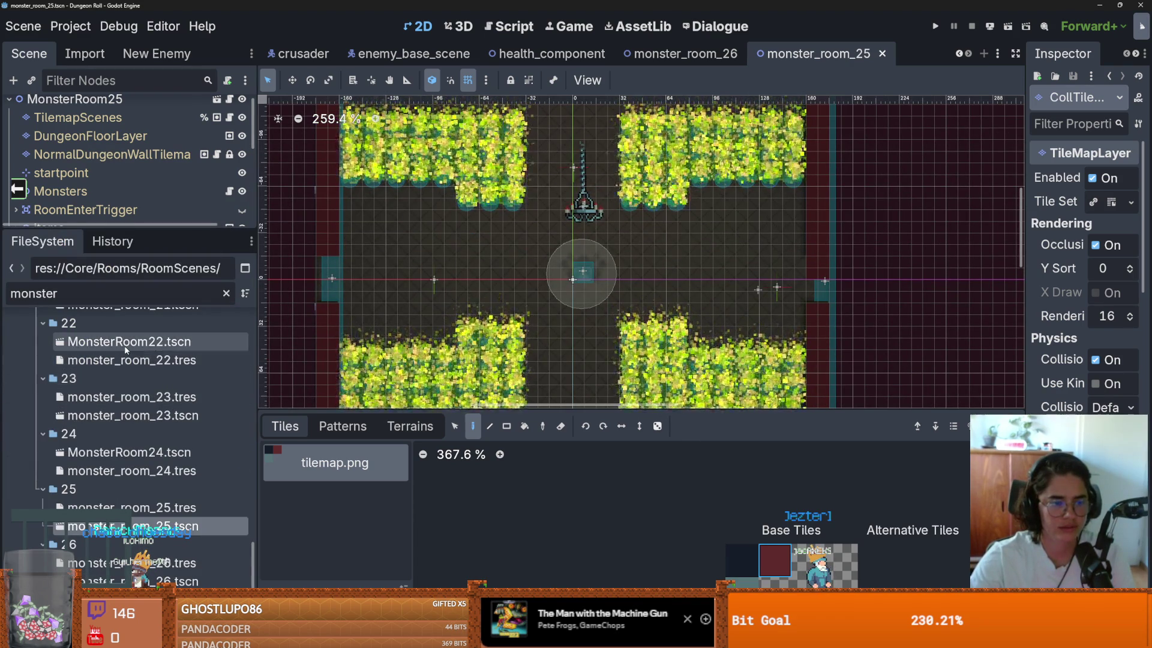
key("Down")
key("Down")
key("Down")
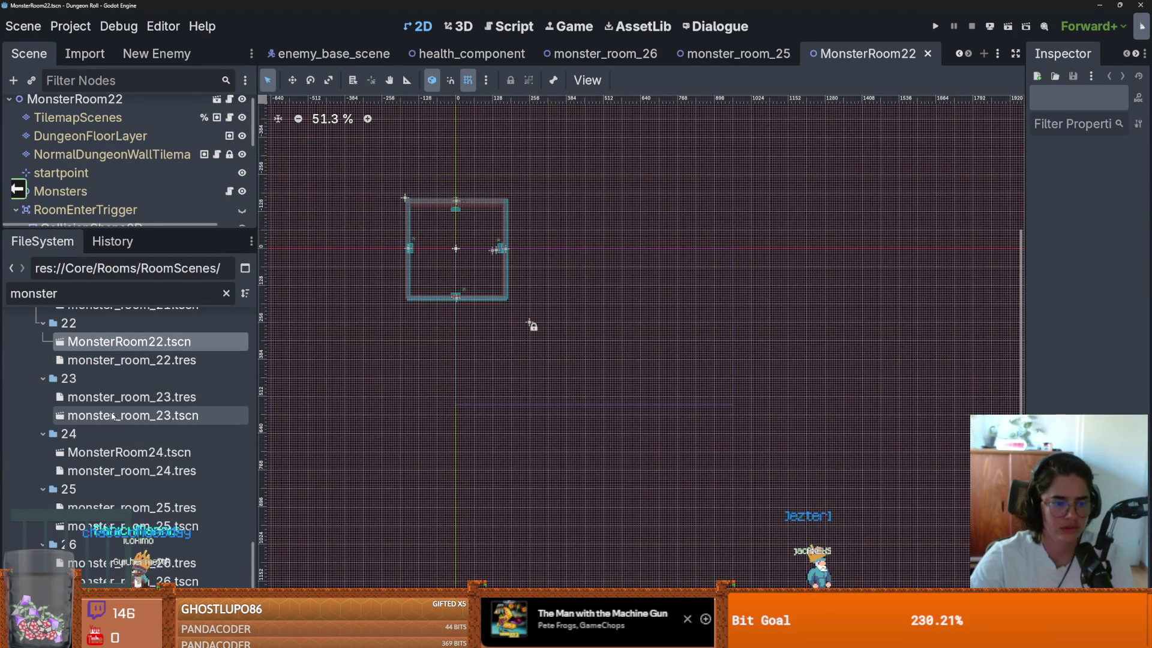
key("Return")
scroll(457, 314, "up", 4)
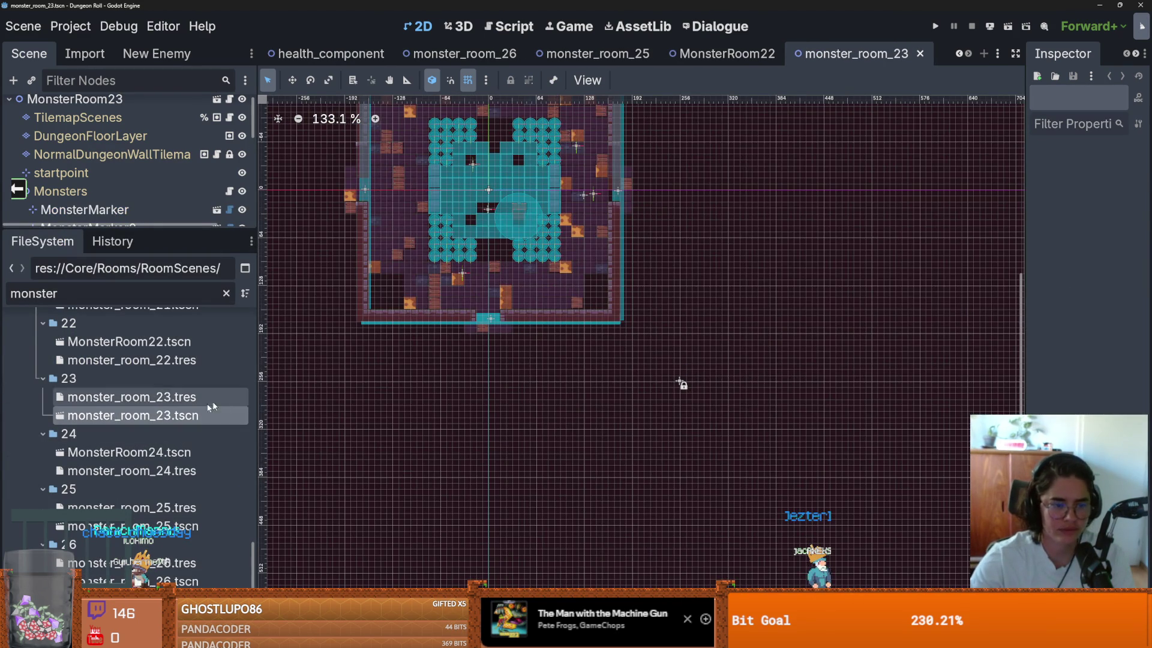
key("Down")
key("Down")
key("Return")
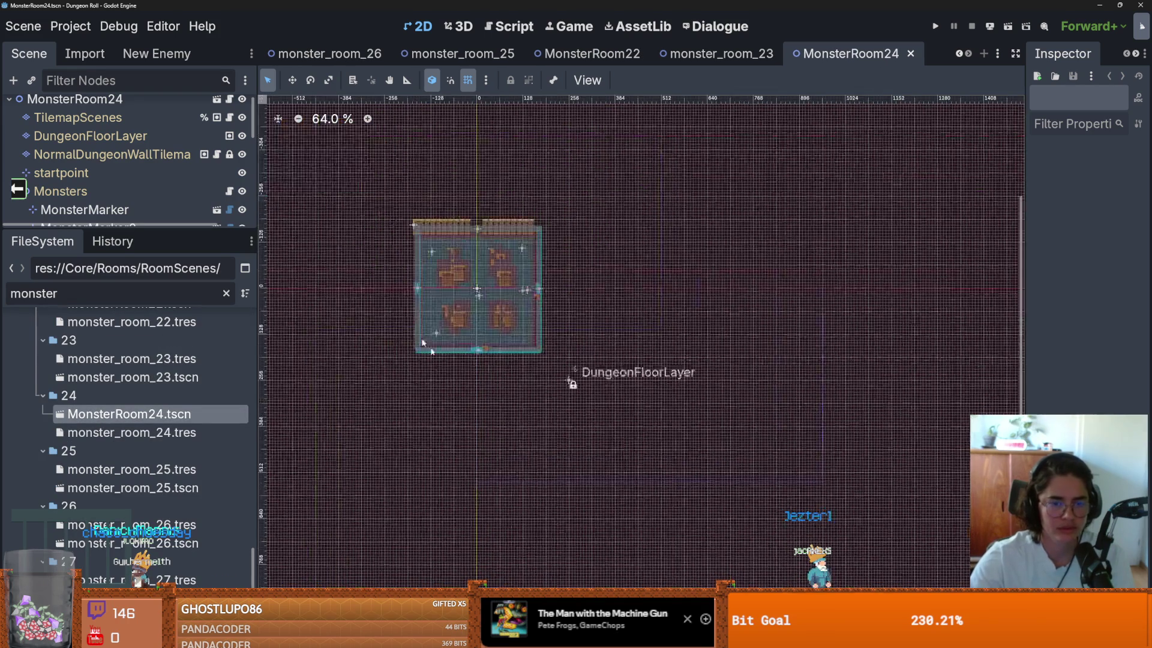
scroll(421, 343, "up", 2)
scroll(120, 455, "down", 2)
scroll(524, 275, "up", 4)
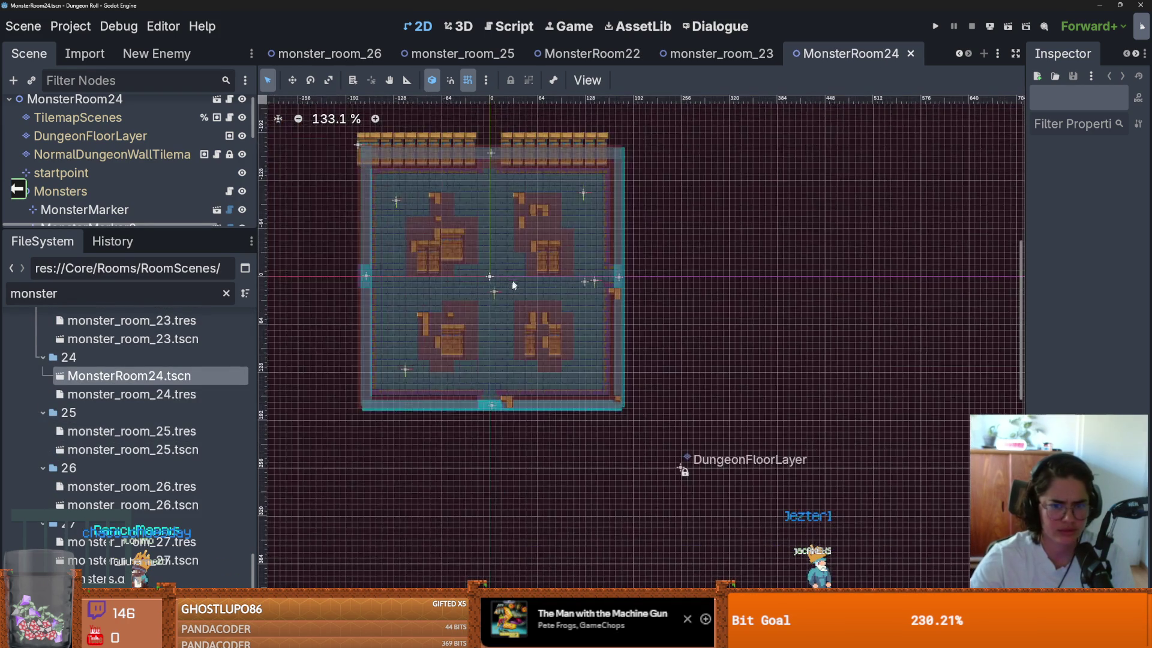
left_click_drag(198, 233, 200, 489)
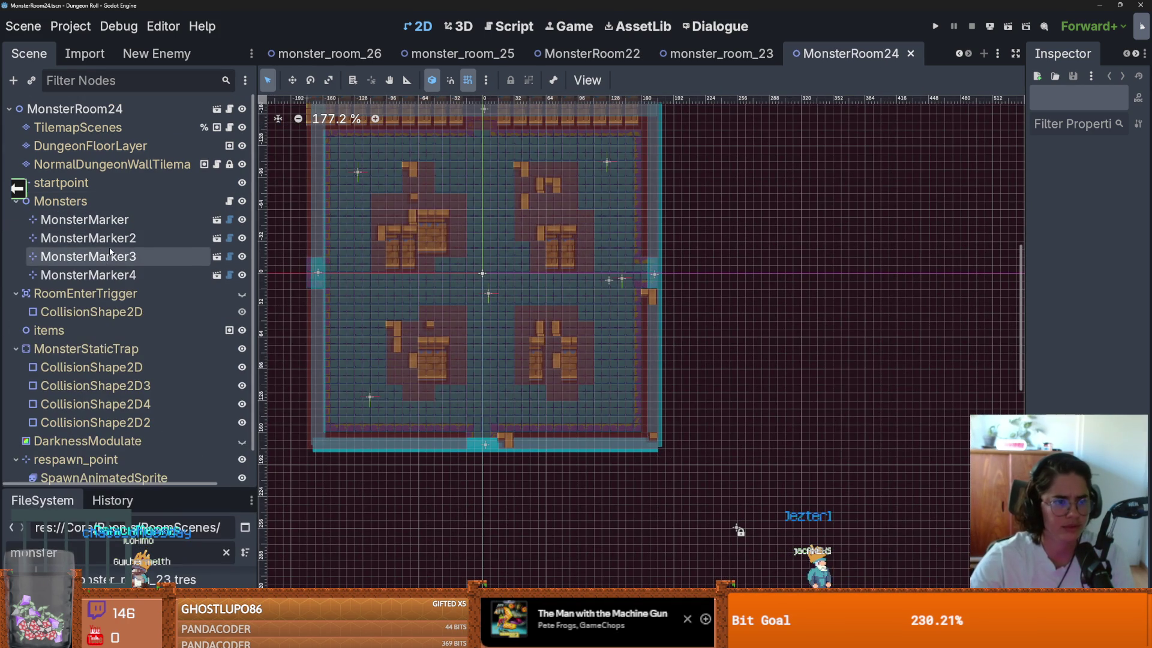
Select the NormalDungeonWall layer and pick the room-outline wall pattern from Patterns
left_click(114, 165)
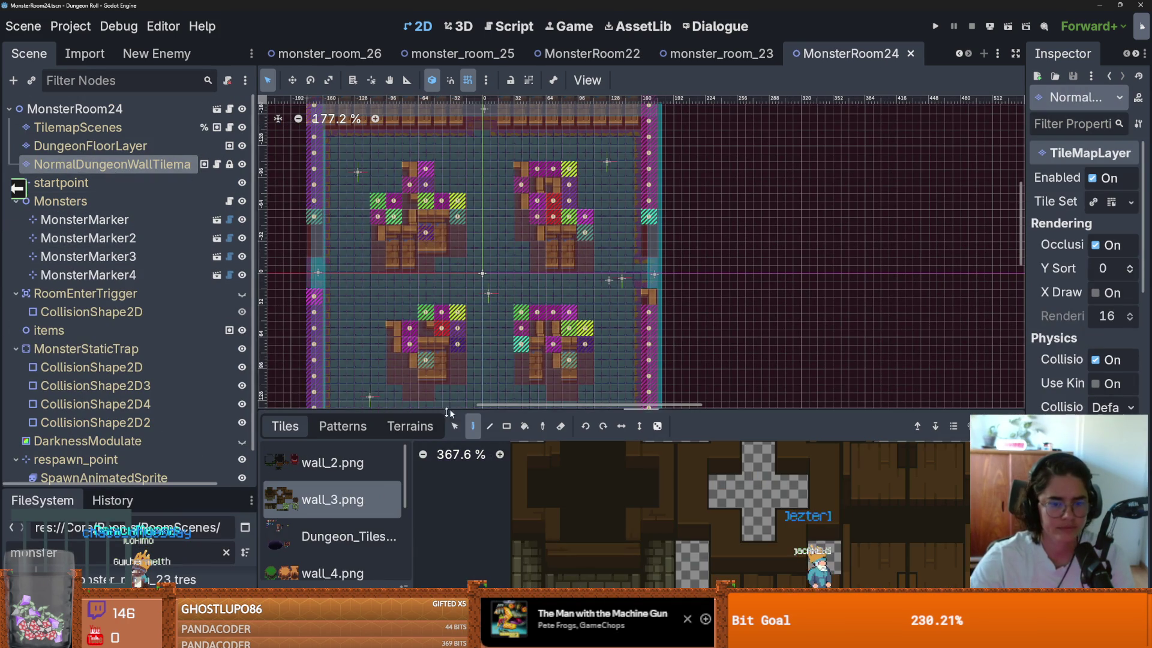
scroll(486, 335, "down", 3)
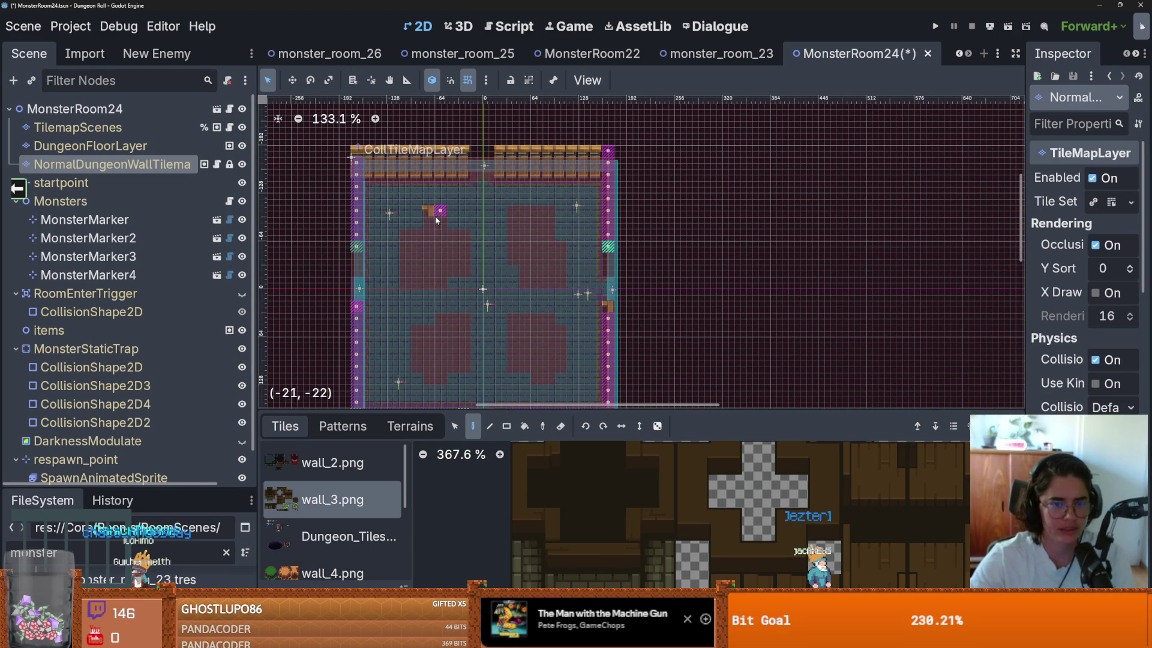
scroll(442, 320, "down", 3)
left_click(408, 425)
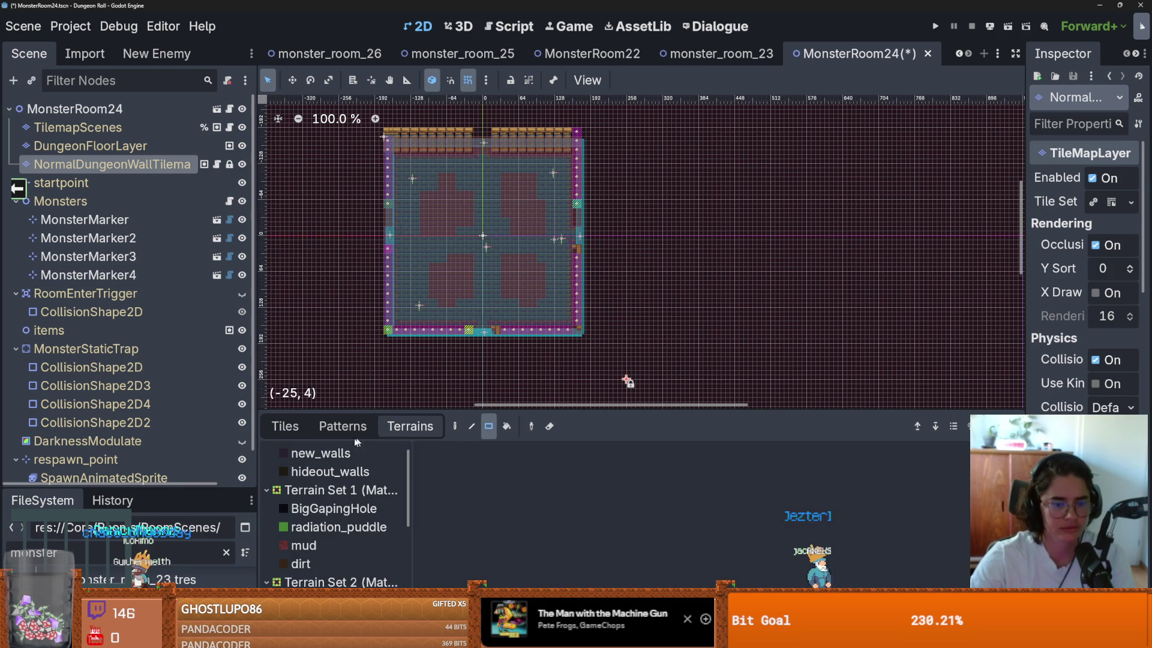
left_click(331, 427)
left_click(296, 469)
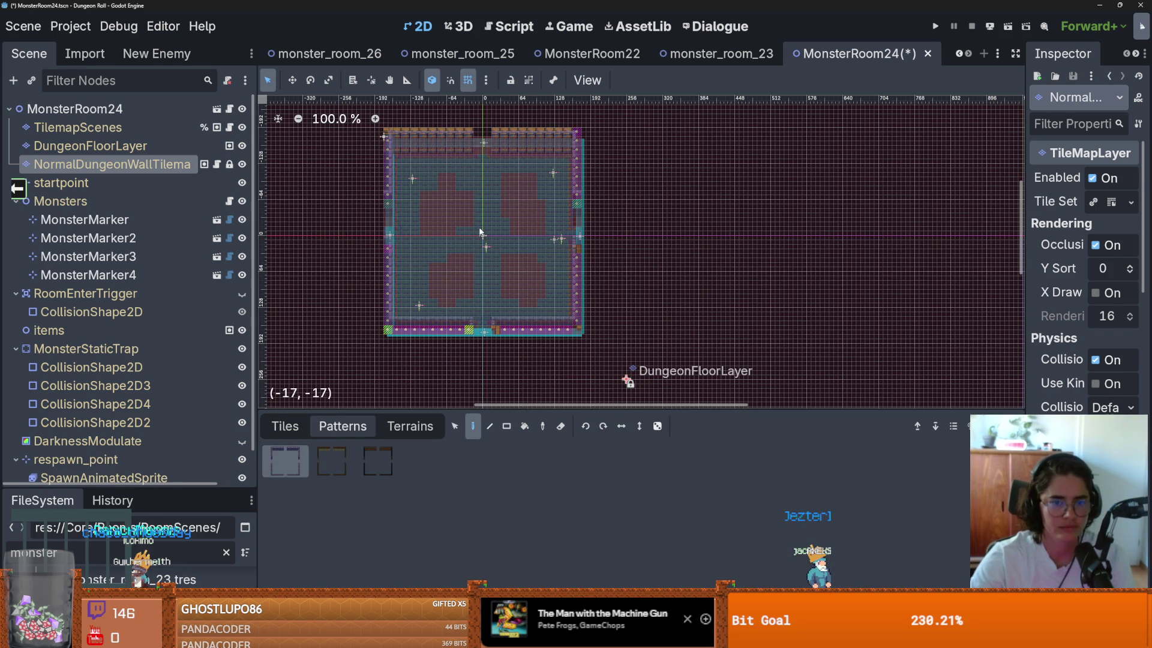
Stamp the room-outline walls into MonsterRoom24, then erase them again
scroll(498, 255, "up", 4)
scroll(498, 250, "up", 1)
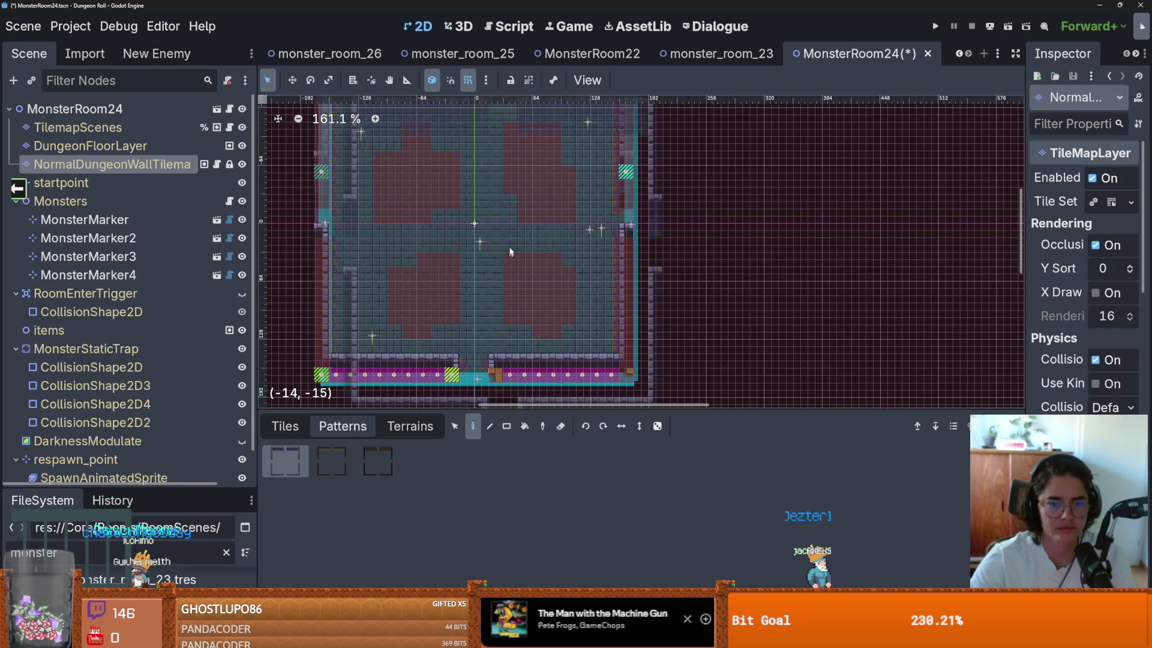
left_click(491, 210)
right_click(489, 226)
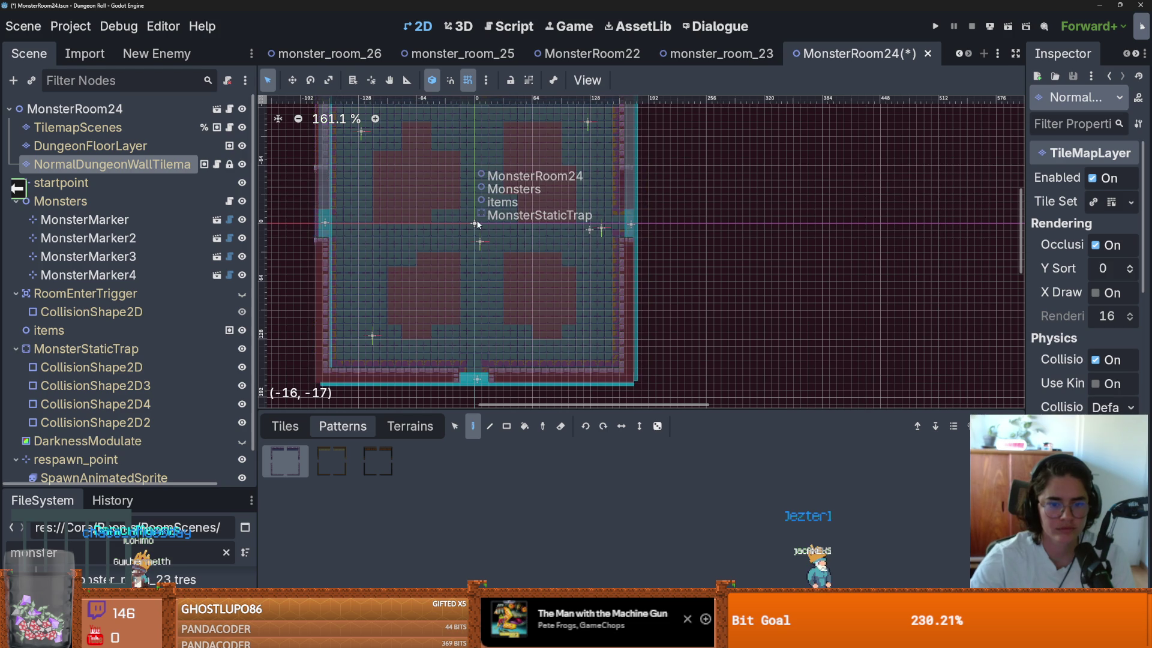
scroll(476, 219, "down", 3)
scroll(433, 185, "up", 3)
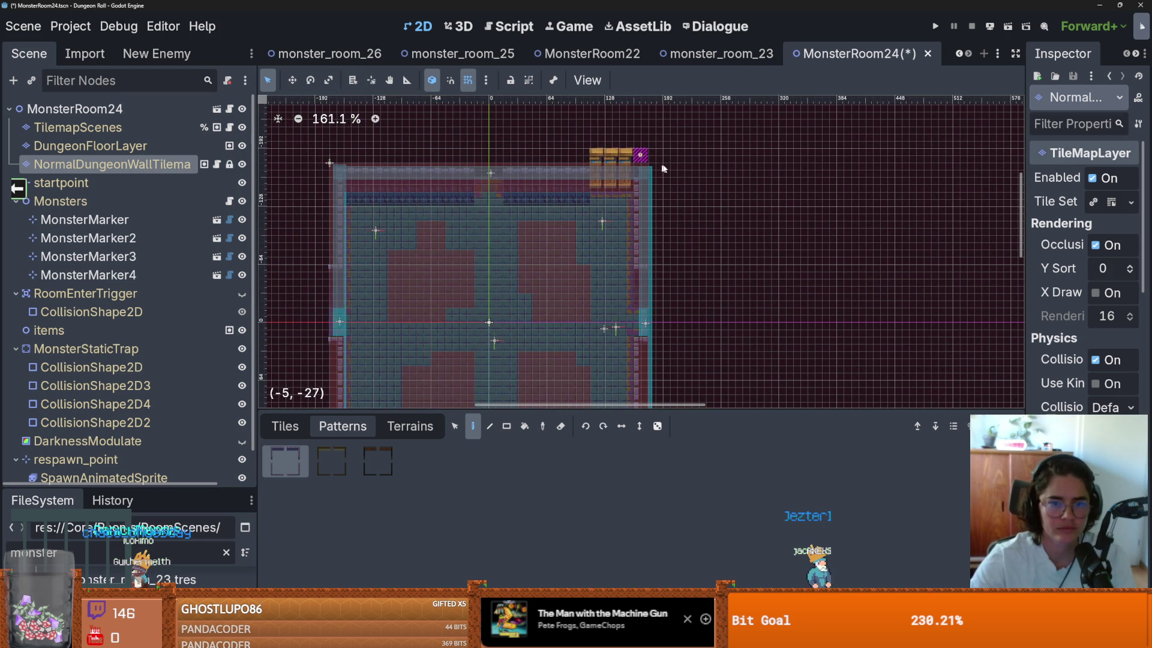
scroll(505, 233, "down", 3)
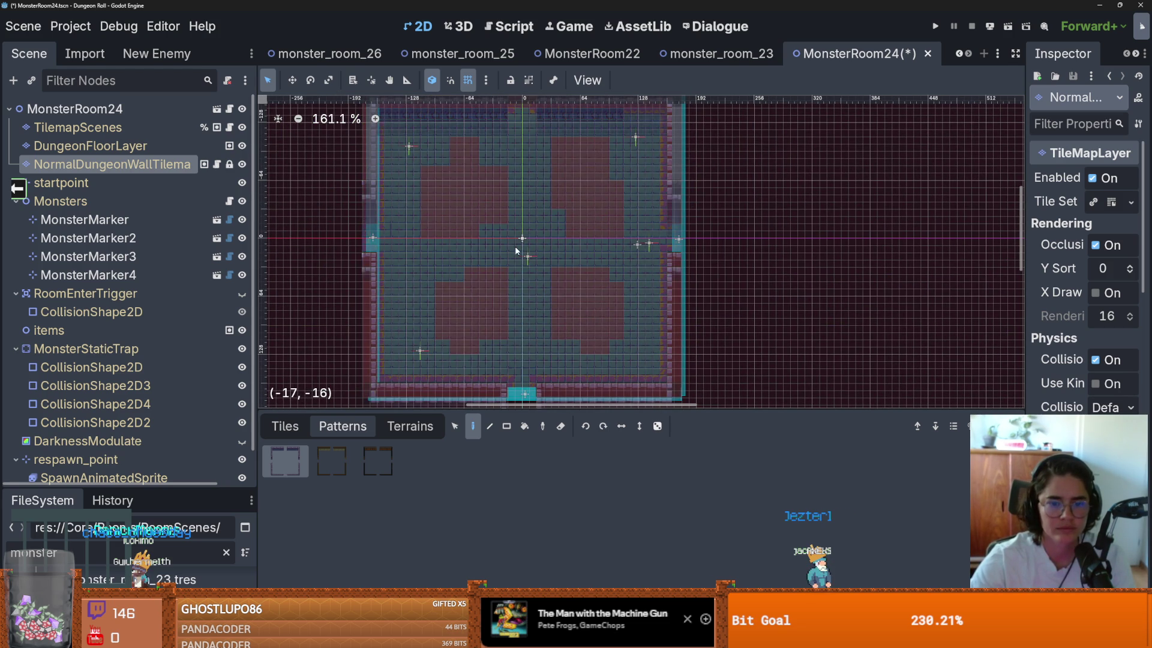
scroll(517, 238, "up", 2)
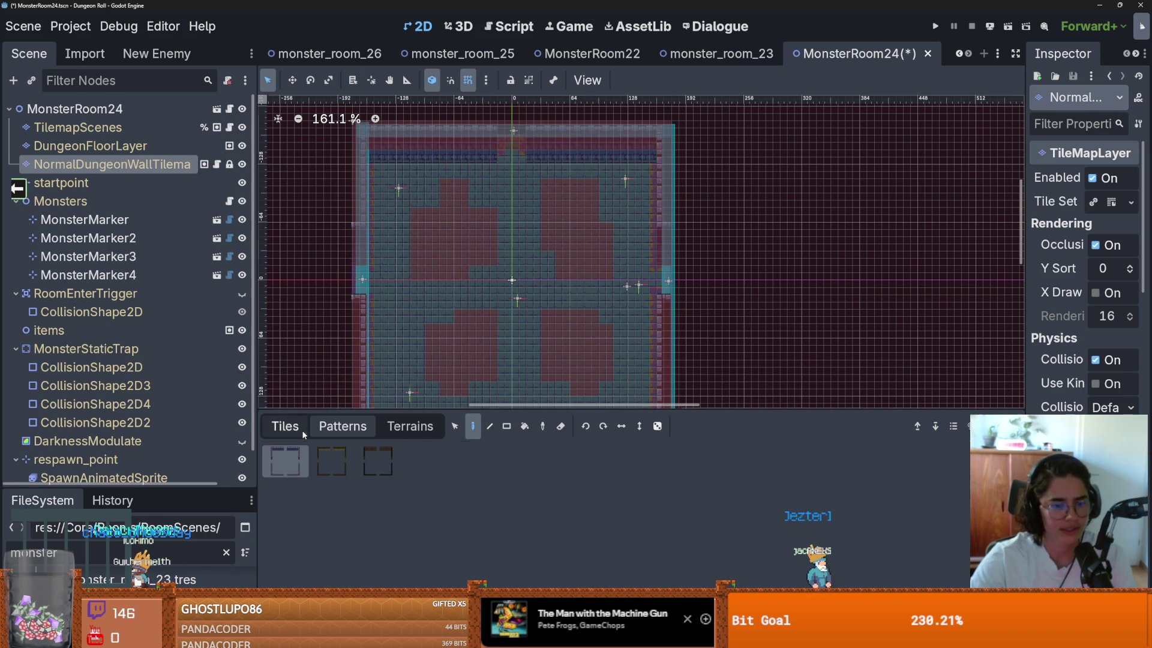
Choose the new_walls terrain and try a wall rectangle, undoing it afterwards
left_click(285, 426)
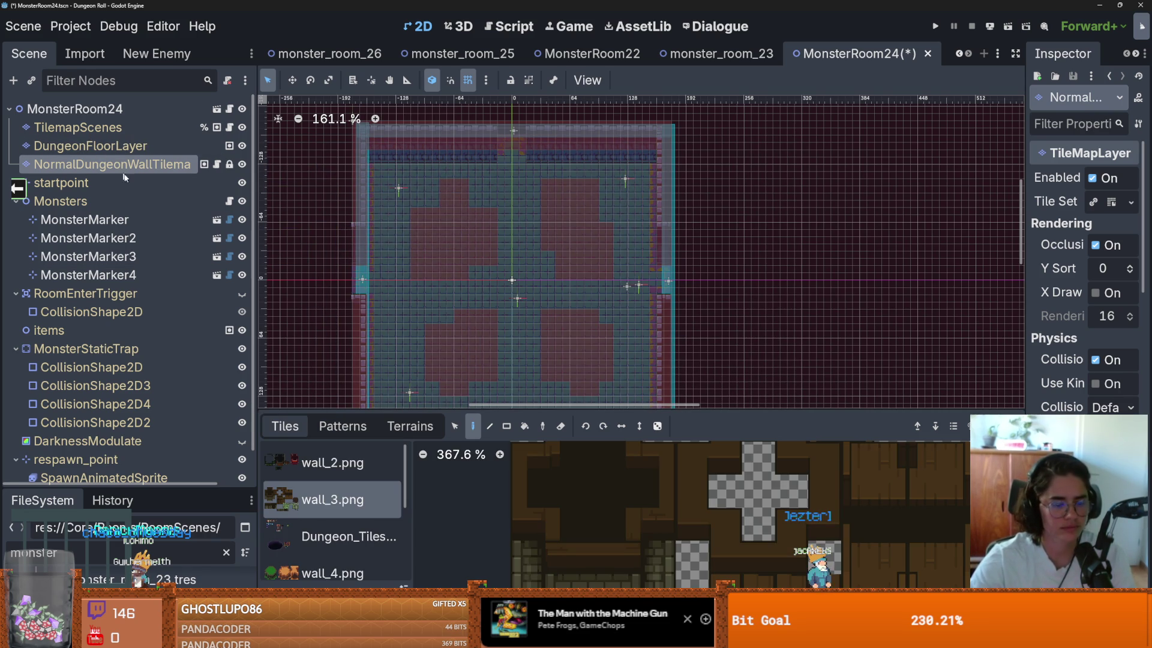
left_click(413, 426)
left_click(320, 472)
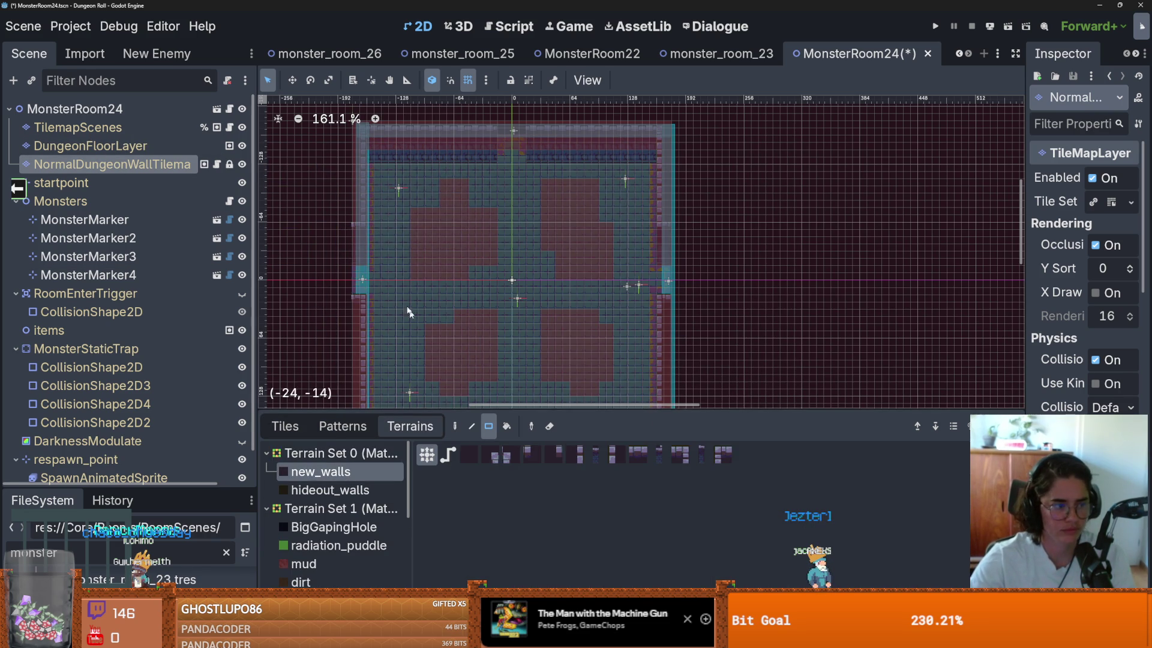
scroll(436, 301, "up", 1)
scroll(436, 301, "down", 2)
scroll(436, 301, "left", 1)
scroll(499, 239, "down", 4)
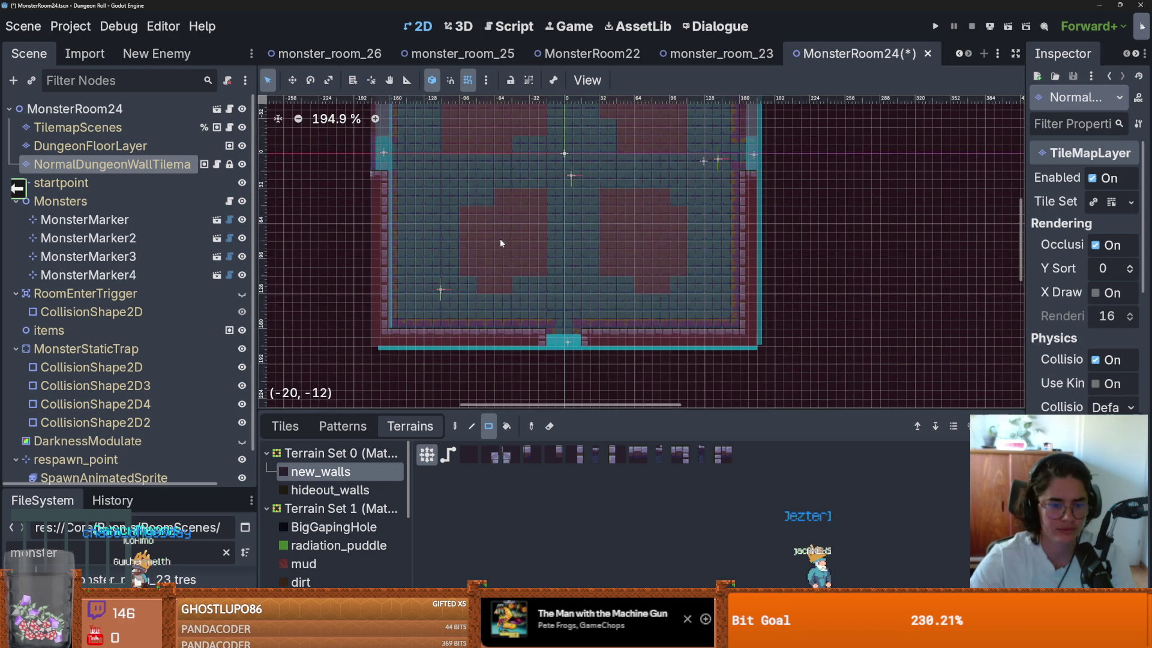
scroll(475, 225, "up", 1)
left_click_drag(515, 229, 539, 239)
scroll(511, 259, "up", 1)
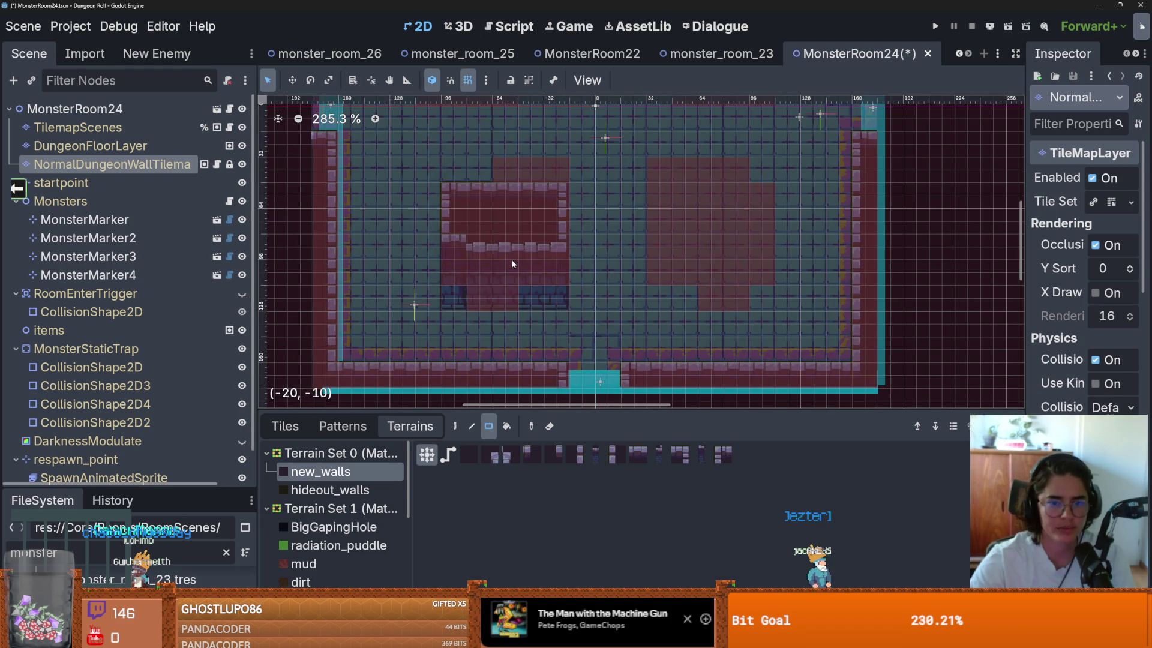
key("ctrl+z")
Paint a vertical wall strip, a 4x3 wall block and a 3x1 strip with new_walls
mouse_move(449, 197)
left_mouse_down()
mouse_move(450, 278)
mouse_move(448, 213)
mouse_move(512, 209)
mouse_move(499, 163)
left_mouse_up()
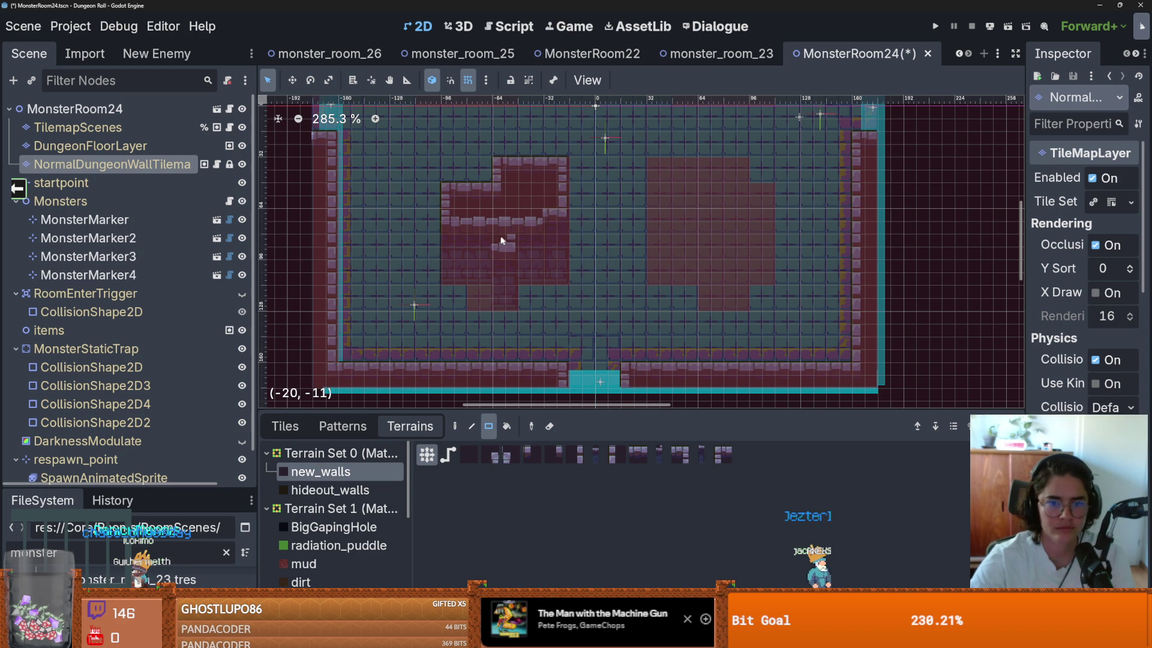
scroll(420, 282, "right", 1)
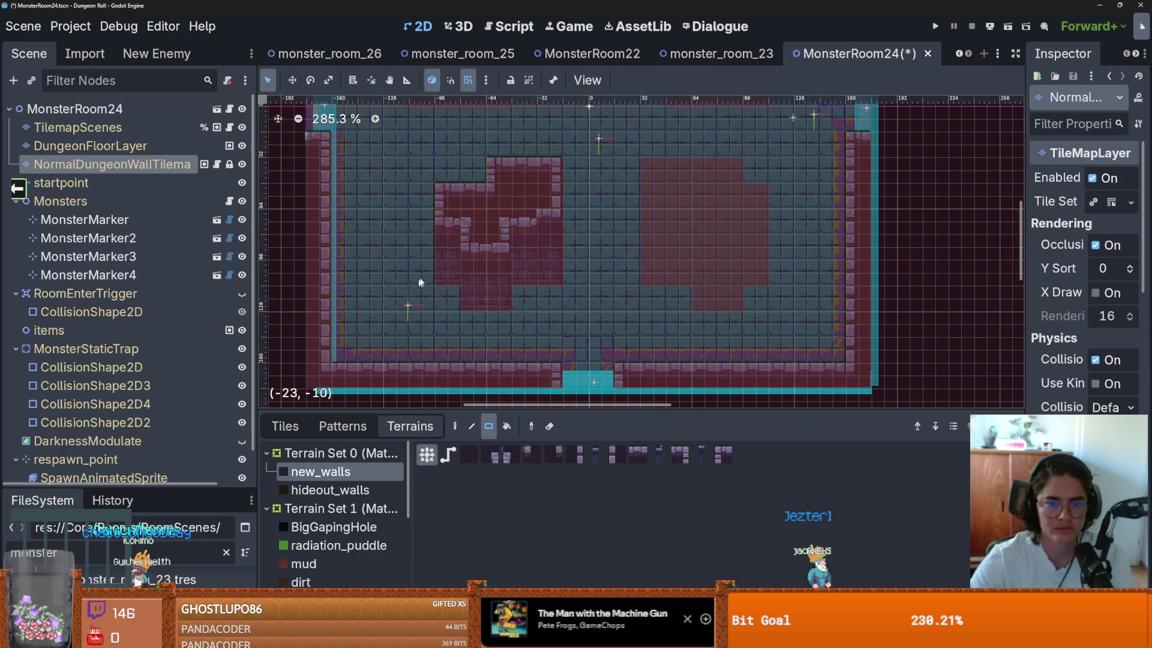
scroll(540, 216, "right", 10)
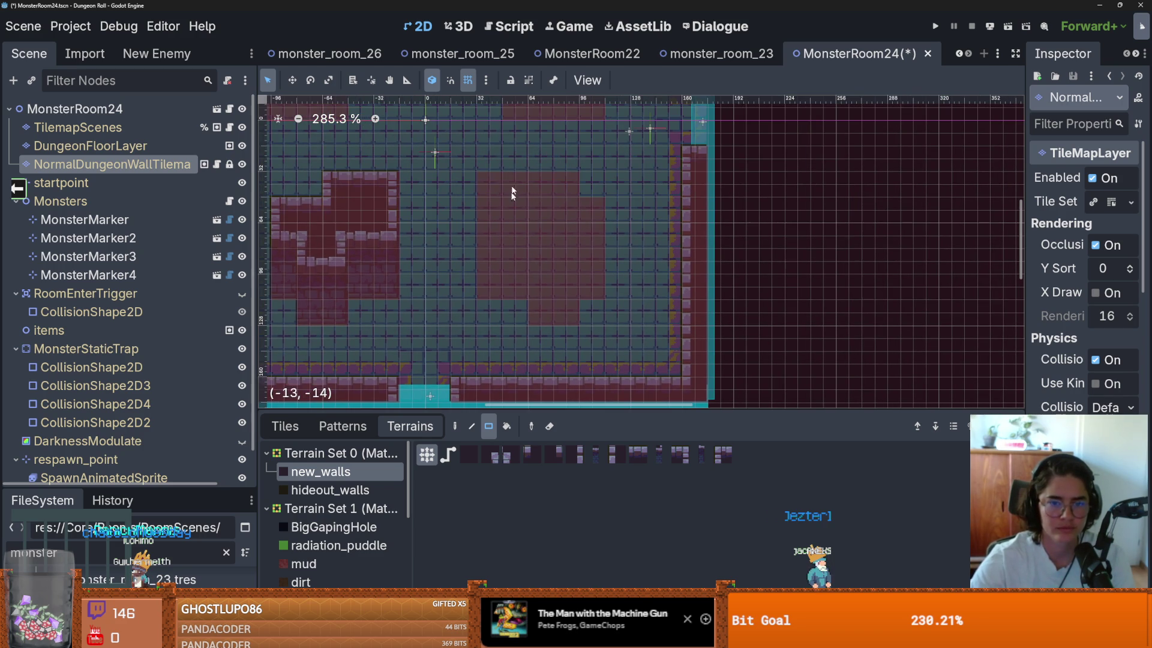
mouse_move(565, 231)
left_mouse_down()
mouse_move(563, 246)
mouse_move(584, 220)
left_mouse_up()
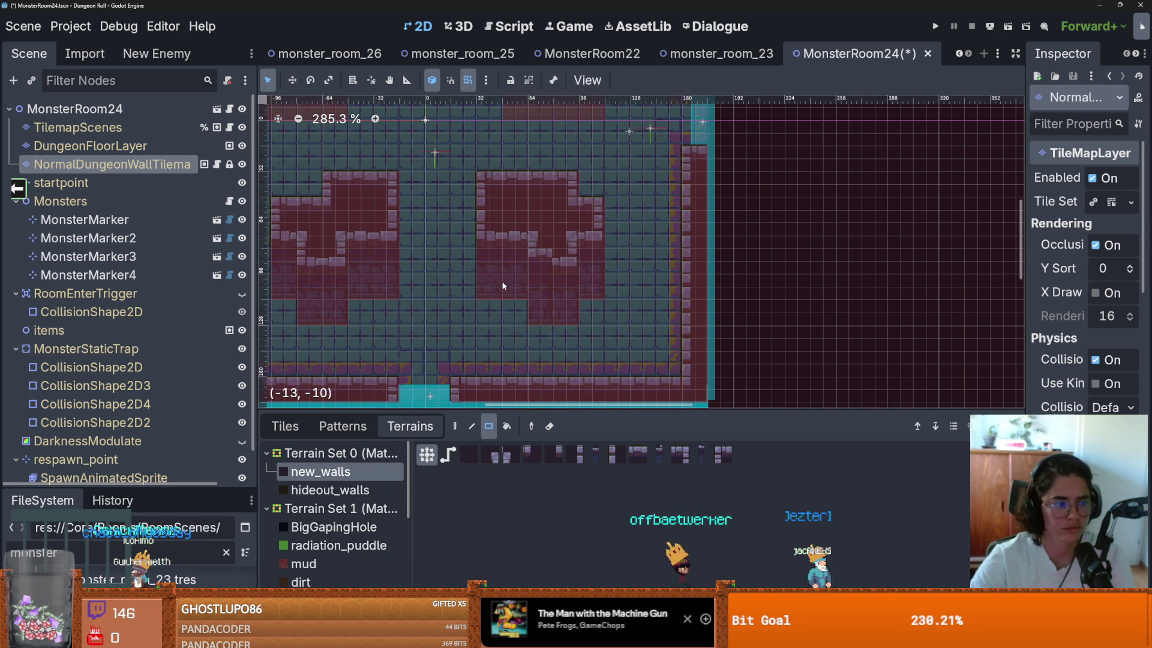
scroll(503, 286, "up", 5)
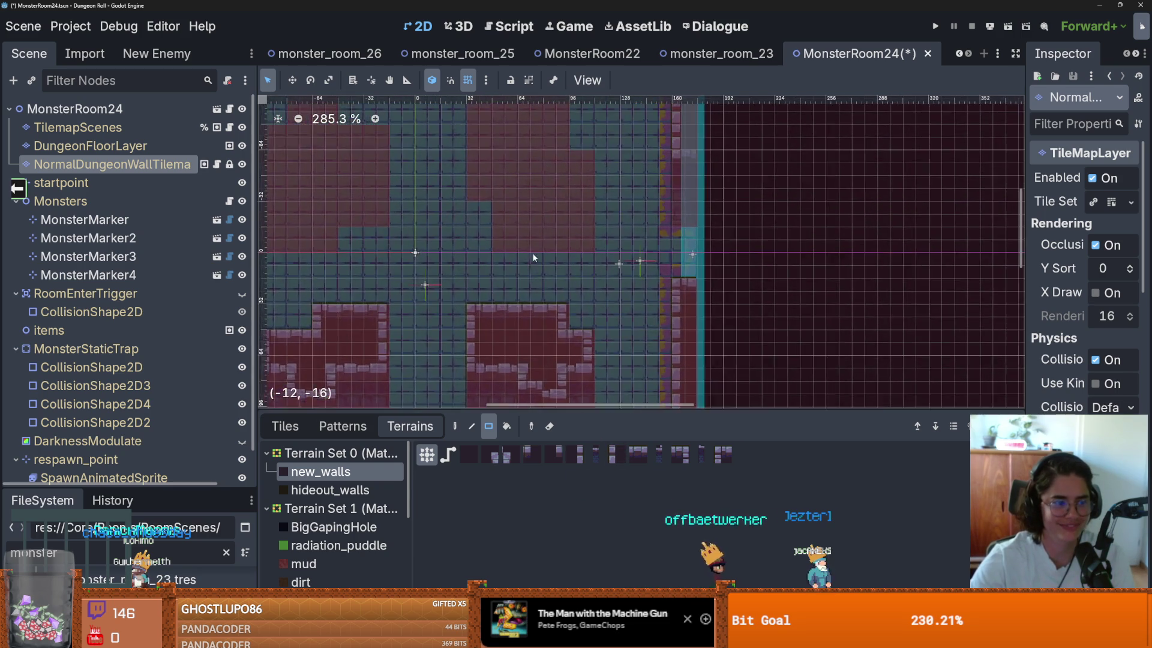
scroll(522, 249, "up", 2)
scroll(510, 240, "up", 1, "ctrl")
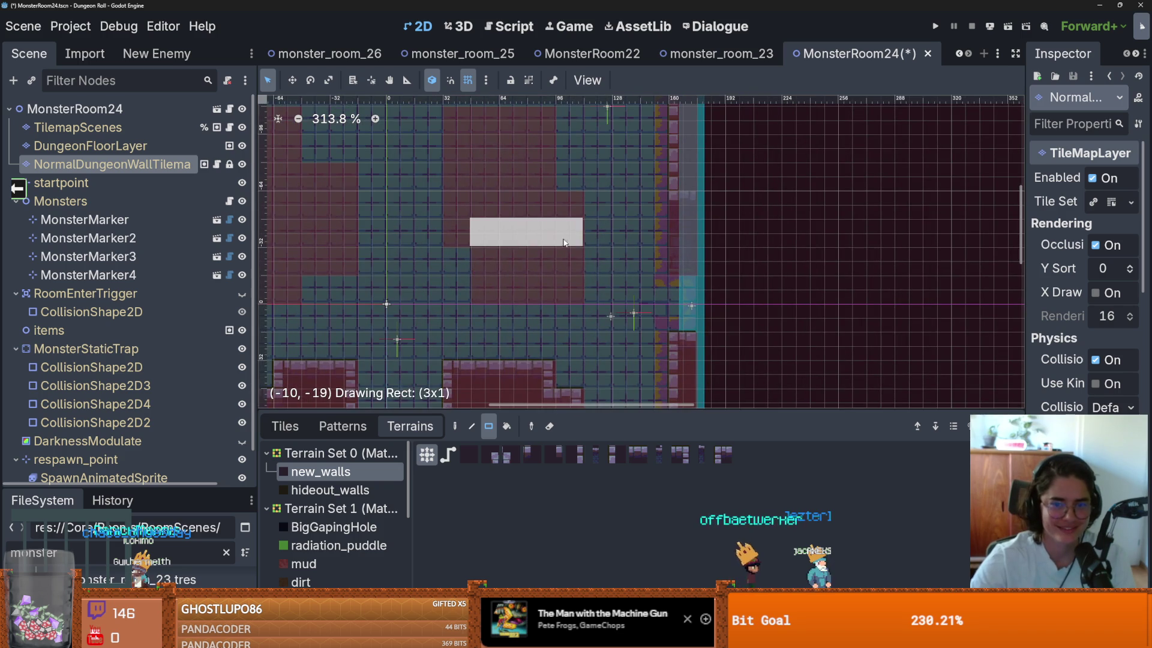
mouse_move(564, 242)
left_mouse_down()
mouse_move(493, 206)
mouse_move(516, 277)
left_mouse_up()
Extend the left wall block, reshape it with a 4x1 strip, and save the scene
scroll(461, 205, "up", 3)
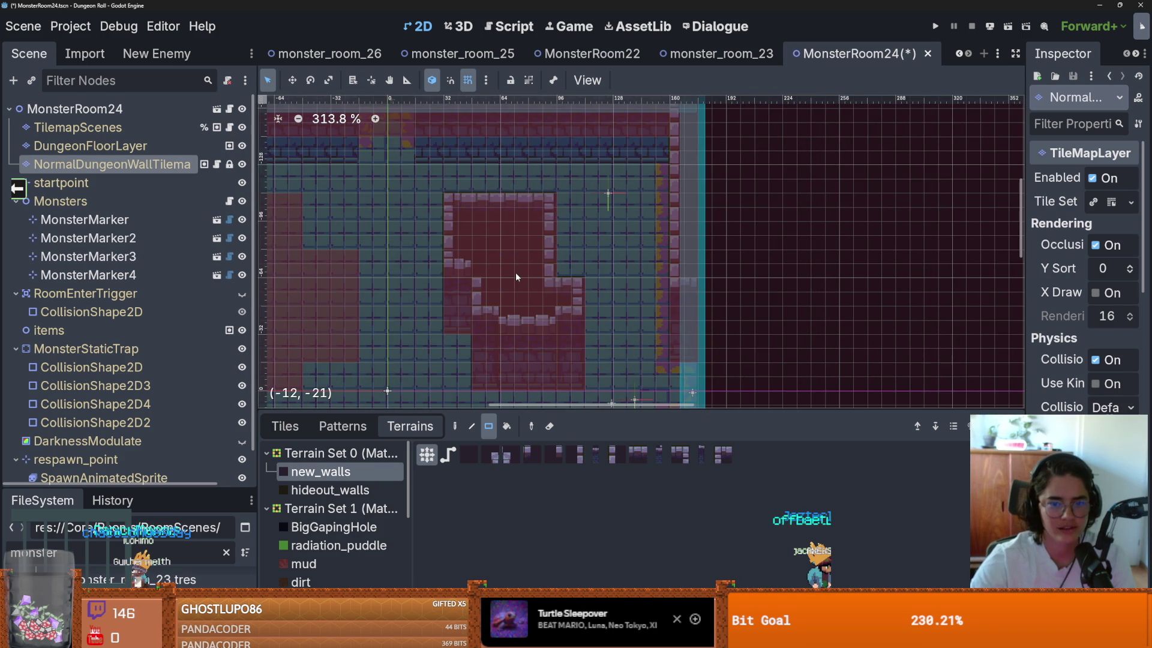
scroll(483, 269, "left", 5)
scroll(440, 255, "up", 1)
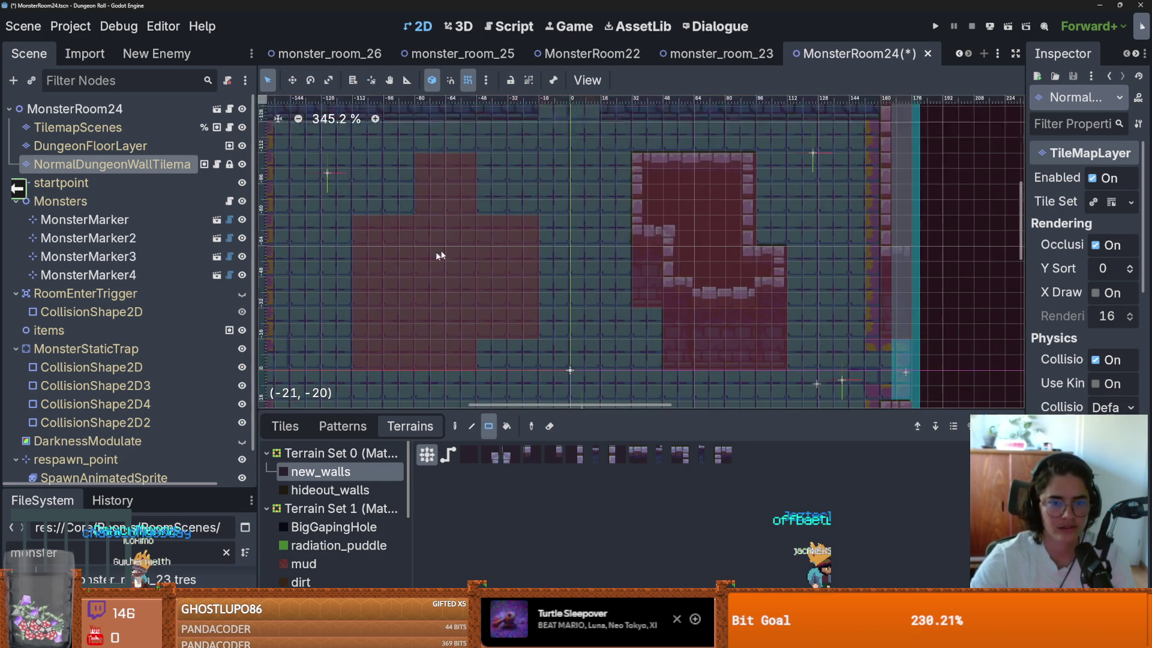
left_click_drag(353, 221, 509, 275)
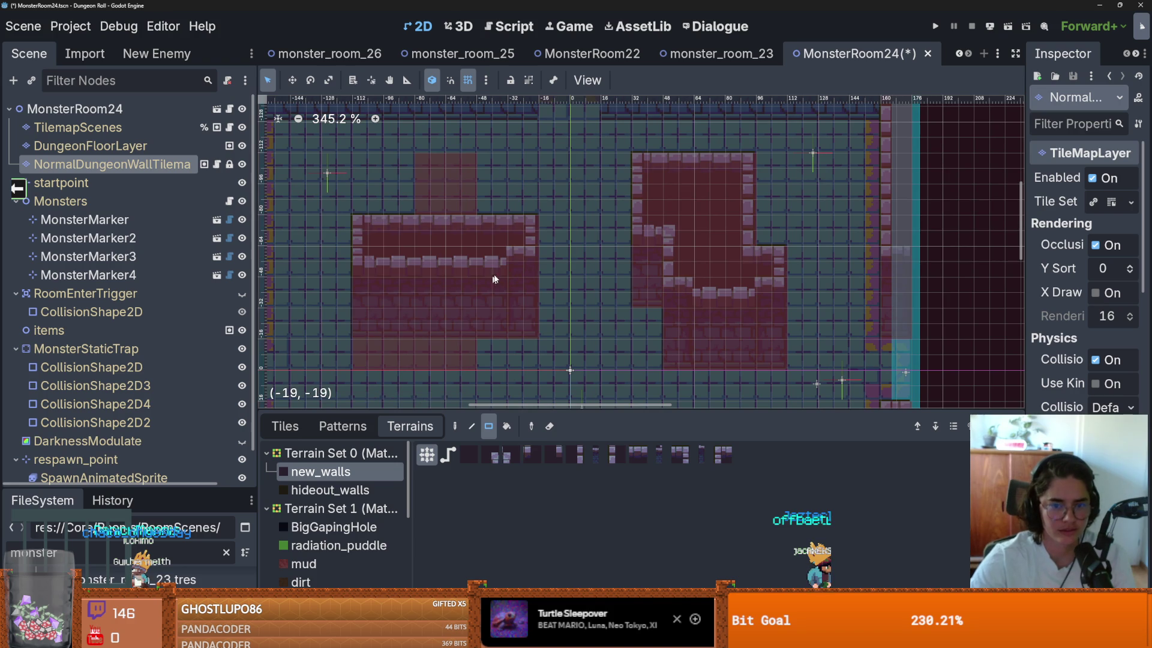
left_click_drag(378, 277, 385, 281)
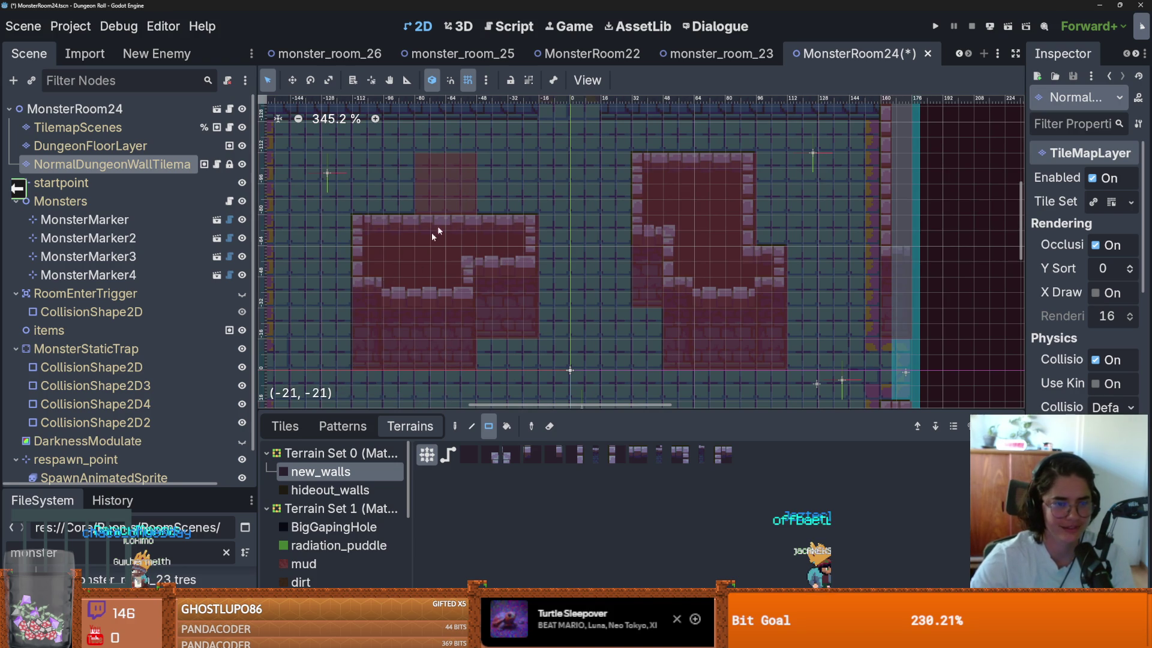
scroll(433, 207, "down", 6)
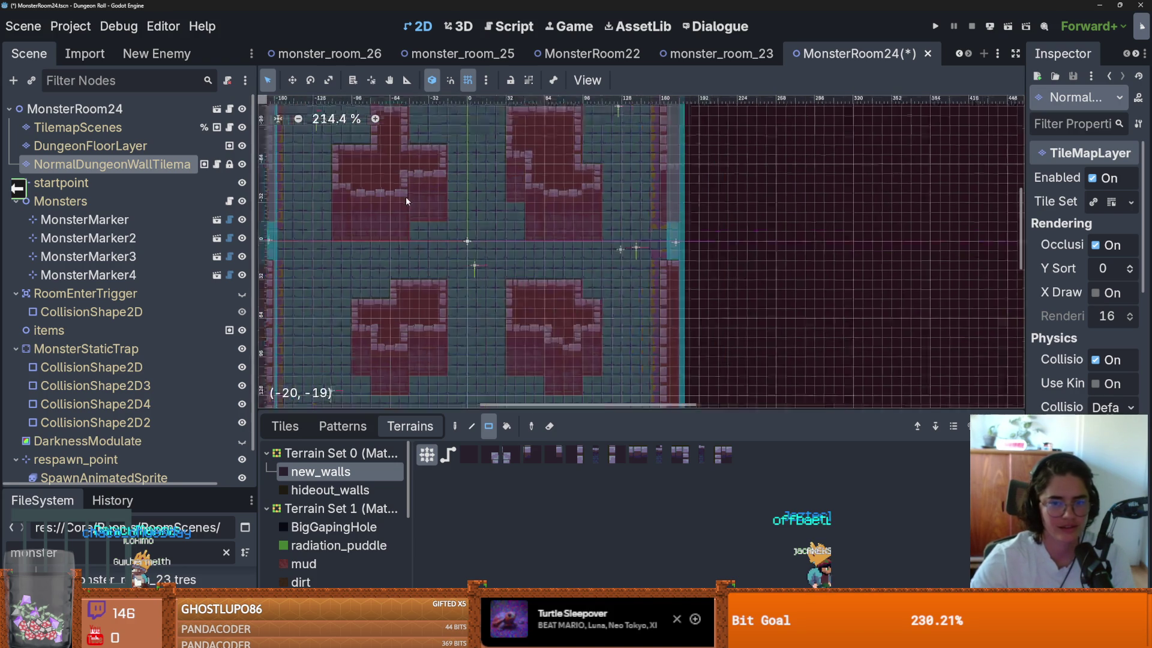
key("ctrl+s")
Lower the TileMap panel divider to enlarge the room canvas and save MonsterRoom24
scroll(408, 263, "down", 3)
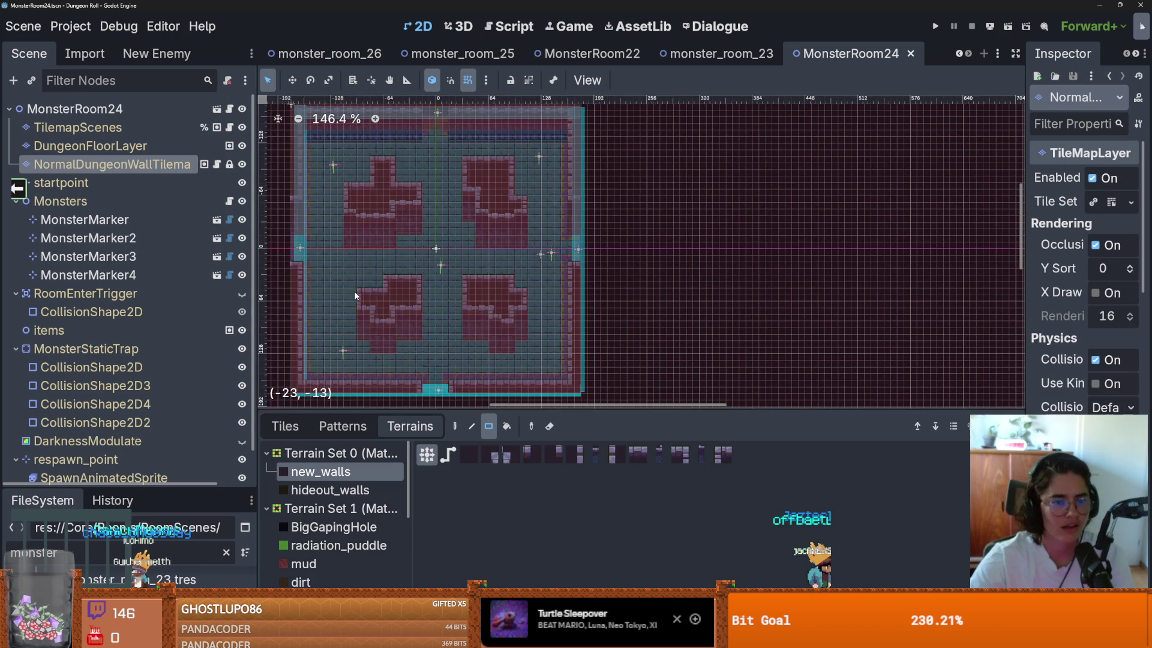
scroll(355, 295, "up", 2)
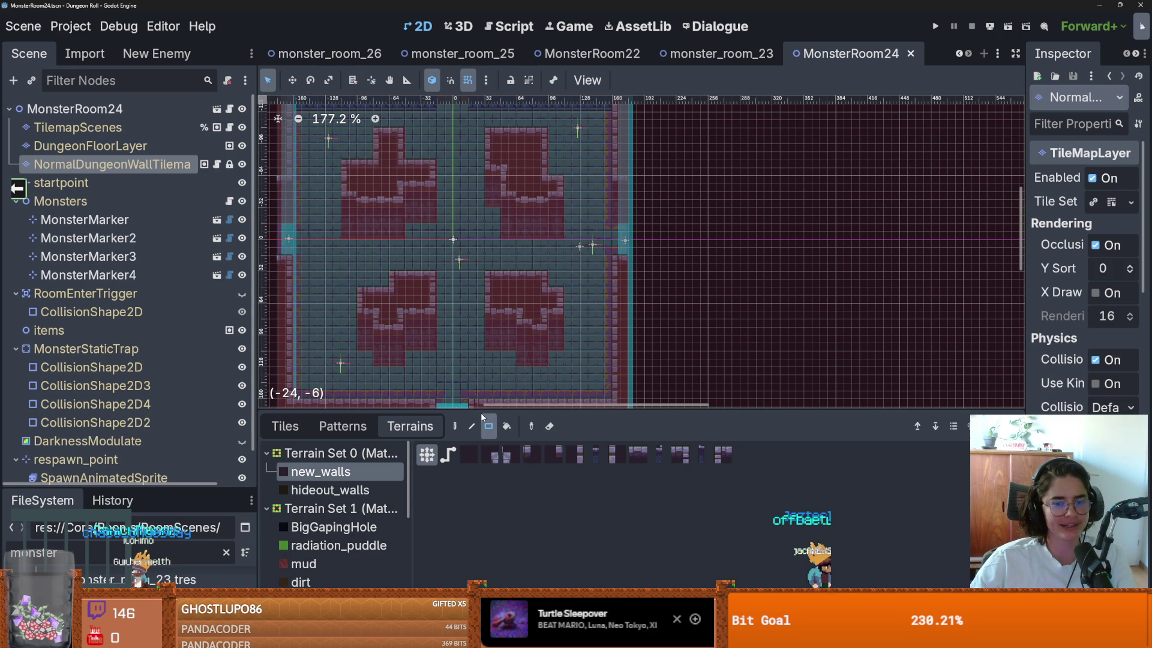
left_click_drag(482, 417, 473, 486)
key("ctrl+s")
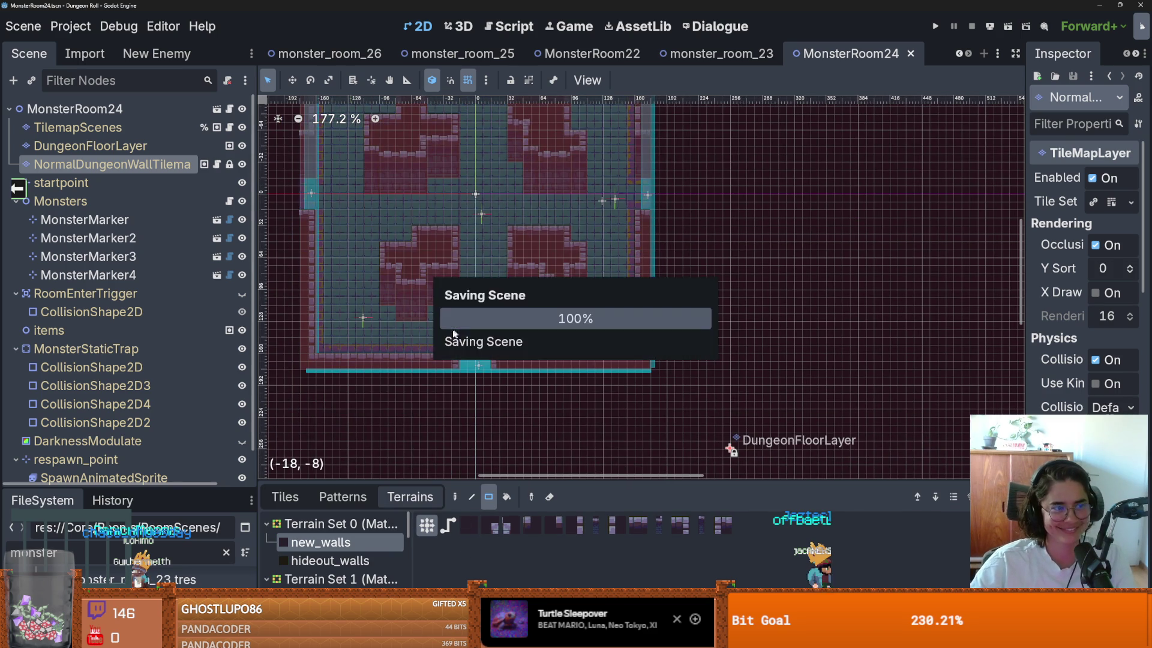
scroll(462, 385, "down", 1)
scroll(422, 322, "up", 3)
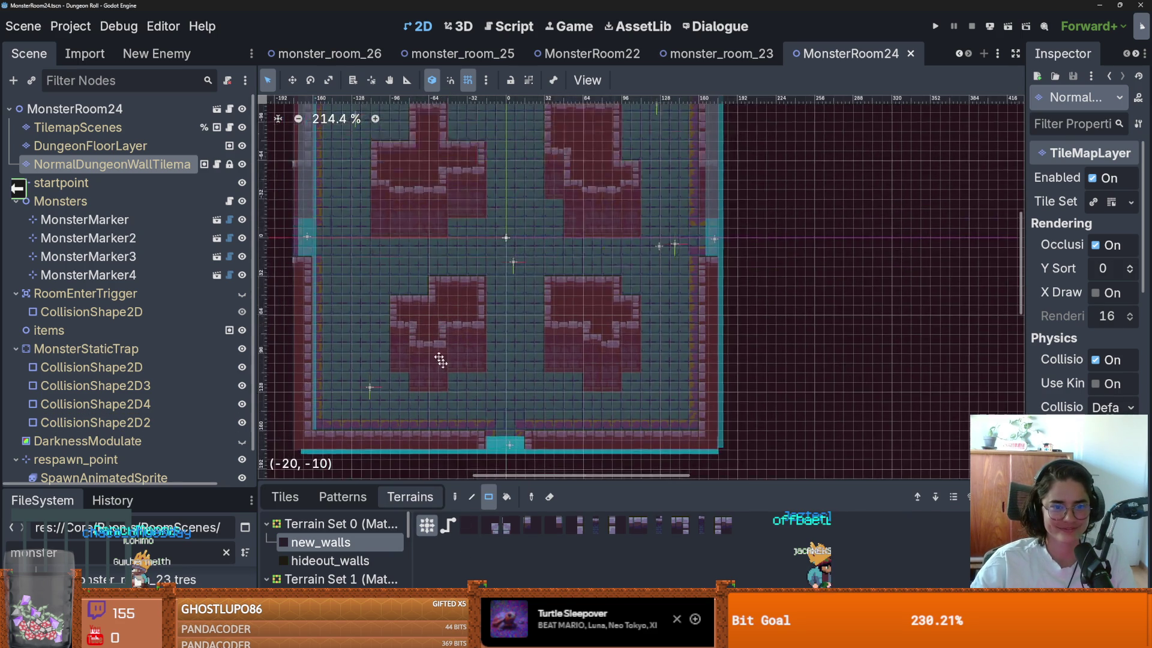
scroll(425, 318, "down", 1)
scroll(427, 316, "down", 1)
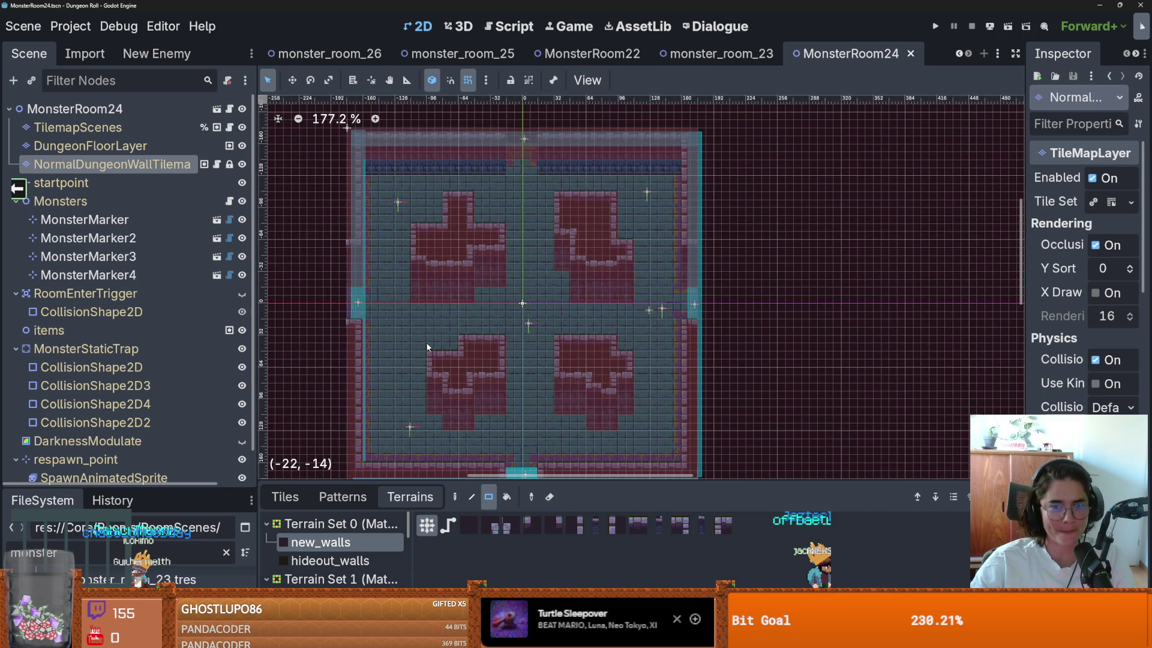
key("ctrl+s")
On DungeonFloorLayer, paint tiled_floor_1 across the room's top row and save
left_click(108, 145)
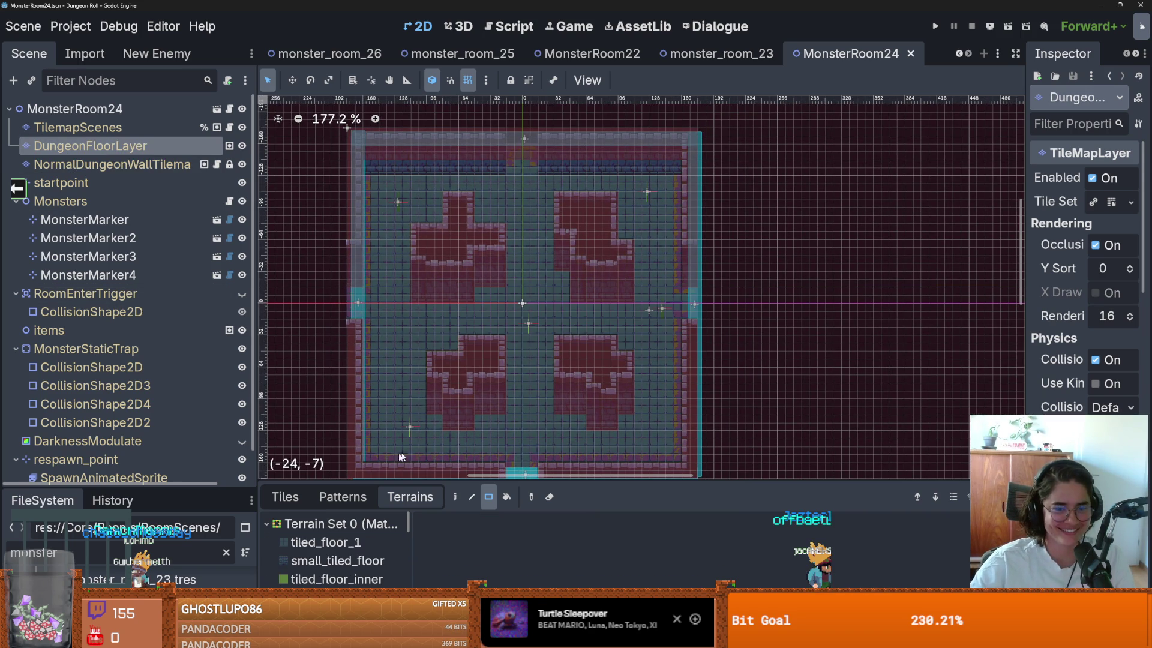
left_click(324, 541)
left_click_drag(492, 165, 363, 149)
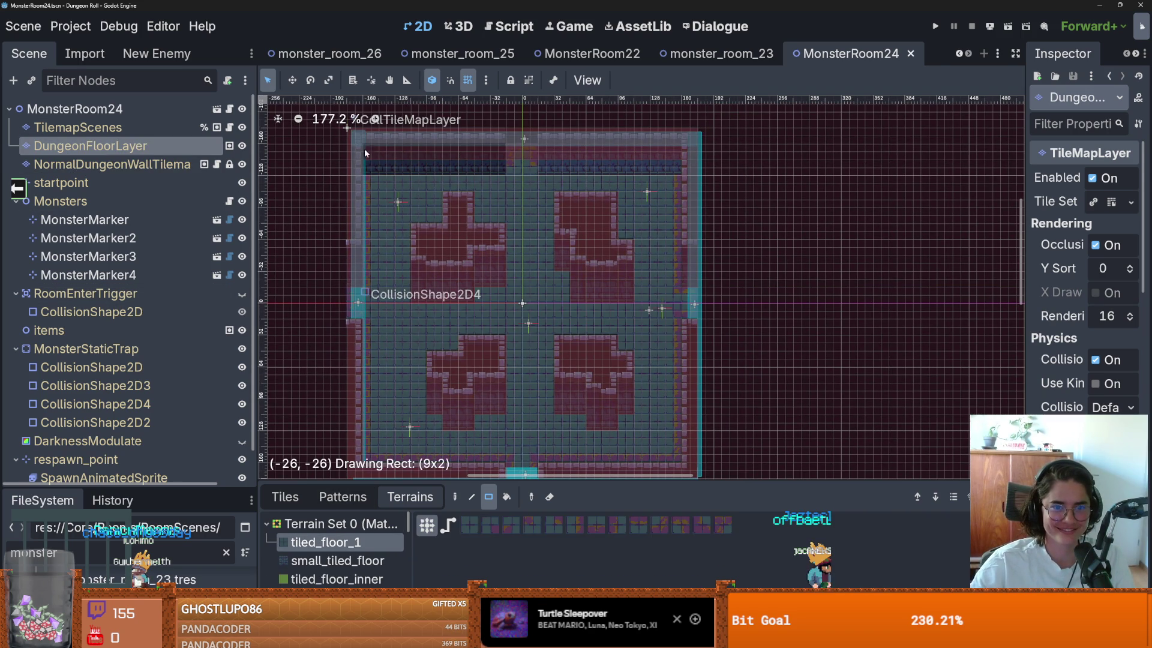
left_click_drag(565, 142, 685, 169)
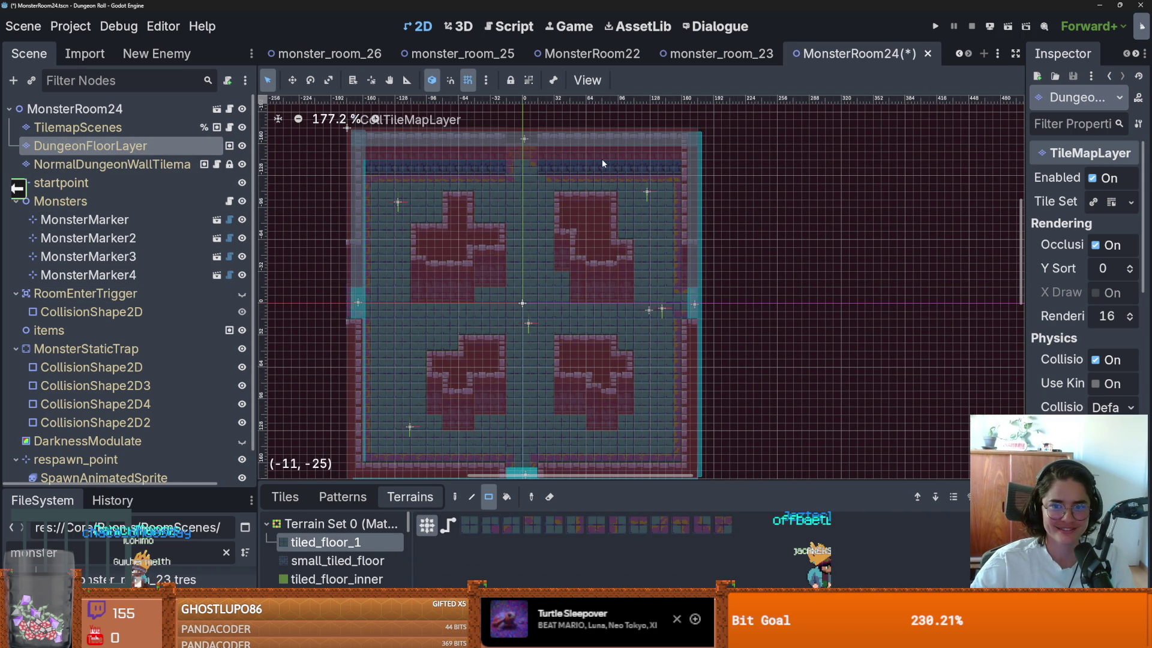
left_click_drag(600, 165, 542, 158)
scroll(592, 213, "up", 1)
key("ctrl+s")
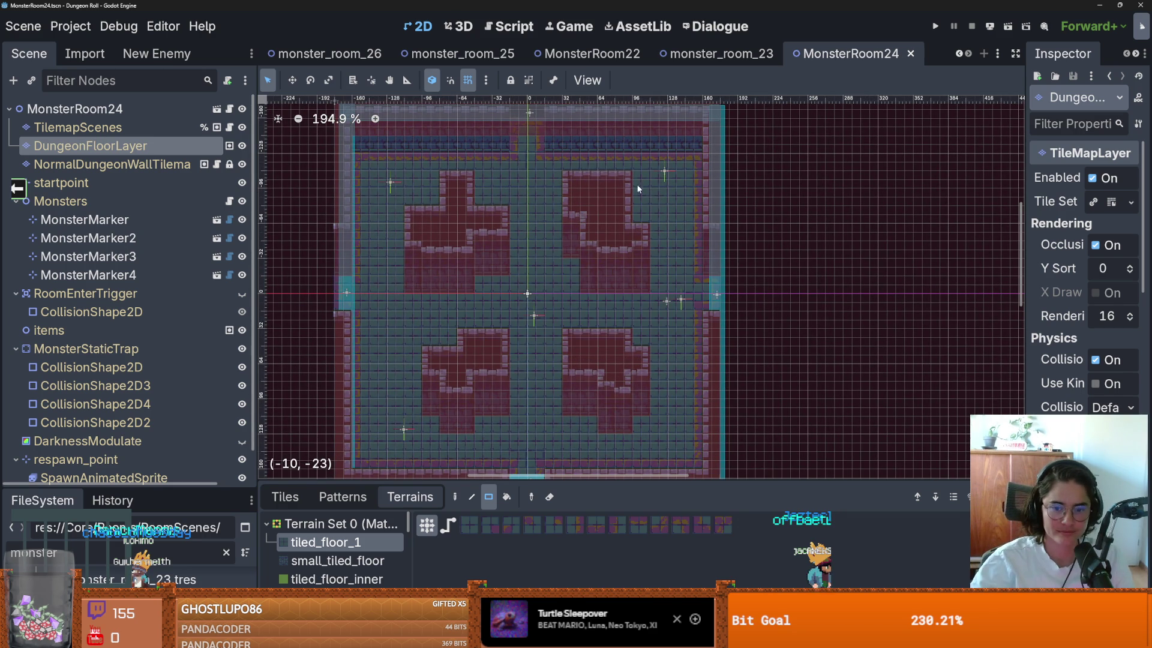
Adjust the room view, collapse the Monsters node, and save the scene again
scroll(538, 316, "down", 5)
scroll(538, 316, "up", 5)
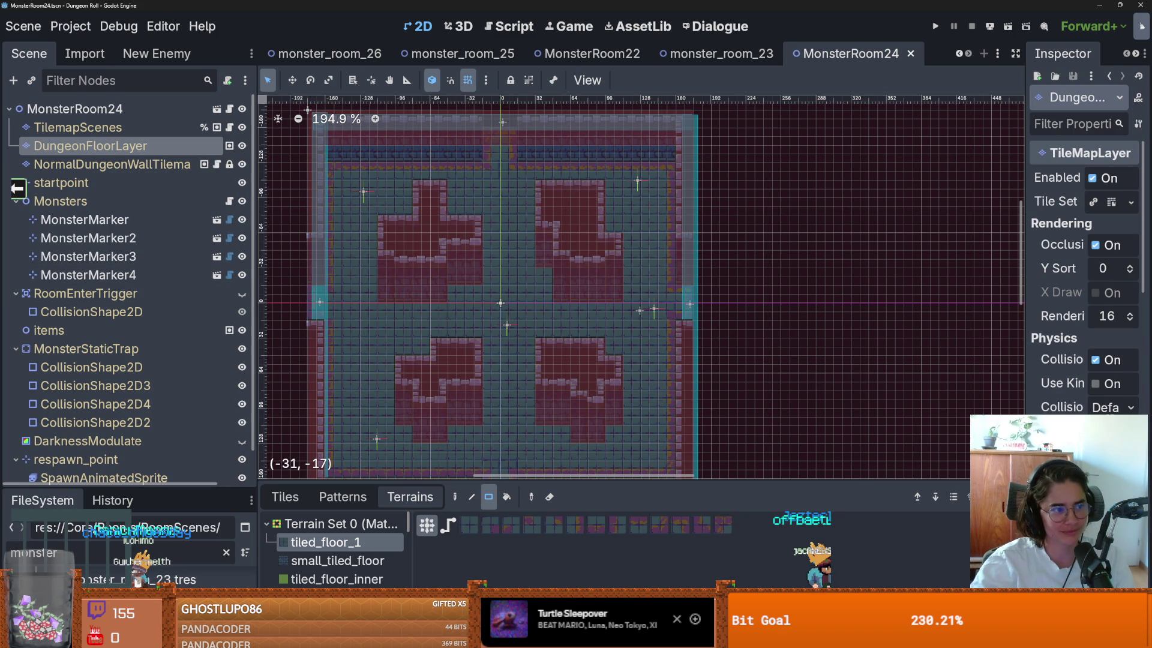
scroll(530, 337, "up", 2)
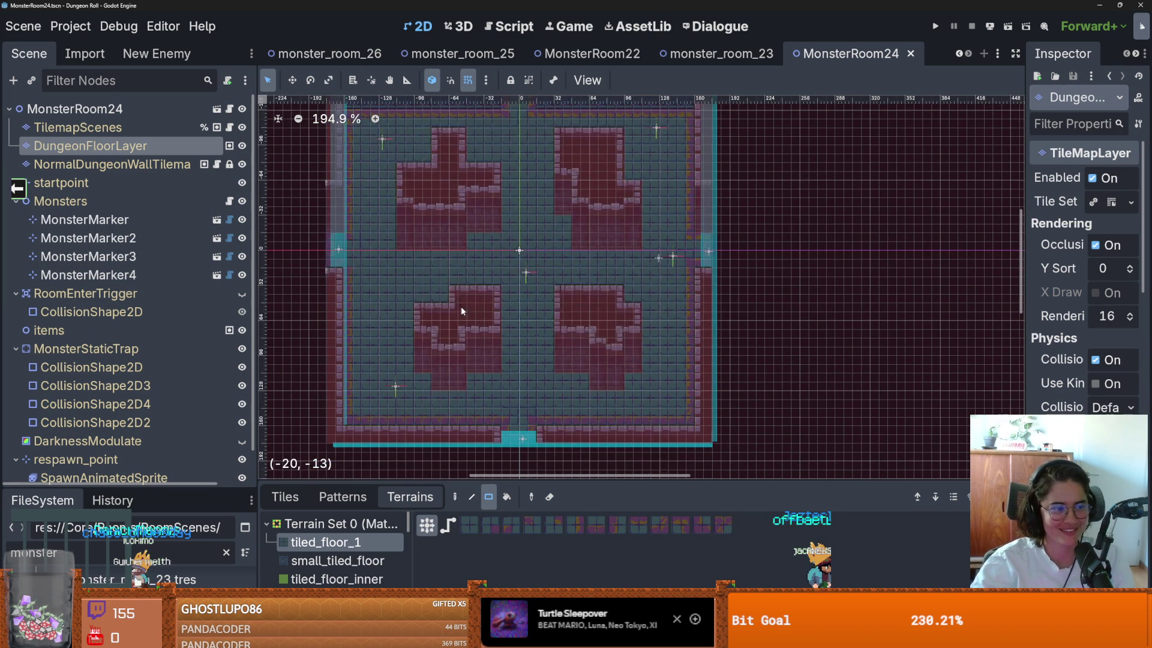
left_click_drag(535, 330, 555, 333)
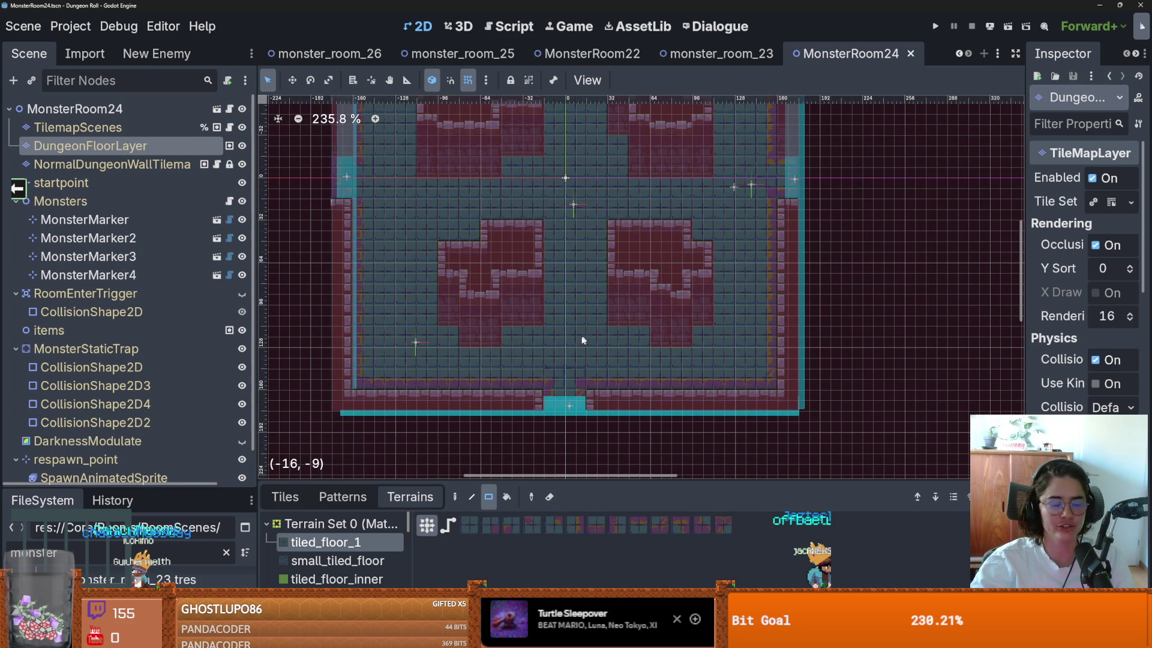
scroll(410, 304, "down", 1)
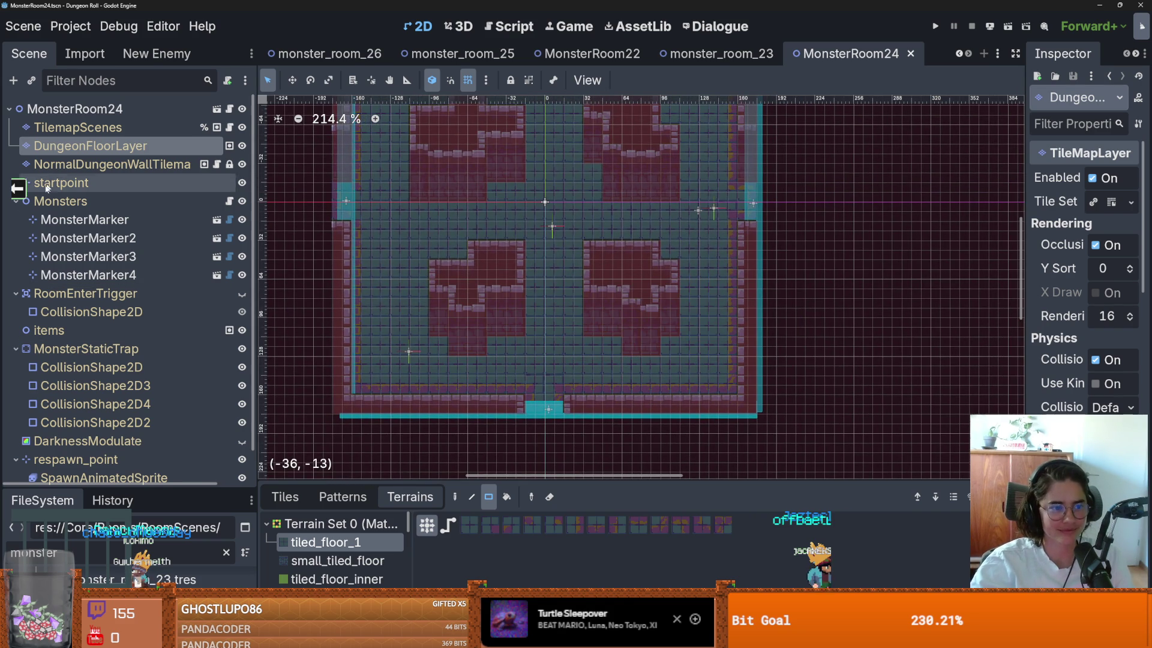
left_click(16, 202)
key("ctrl+s")
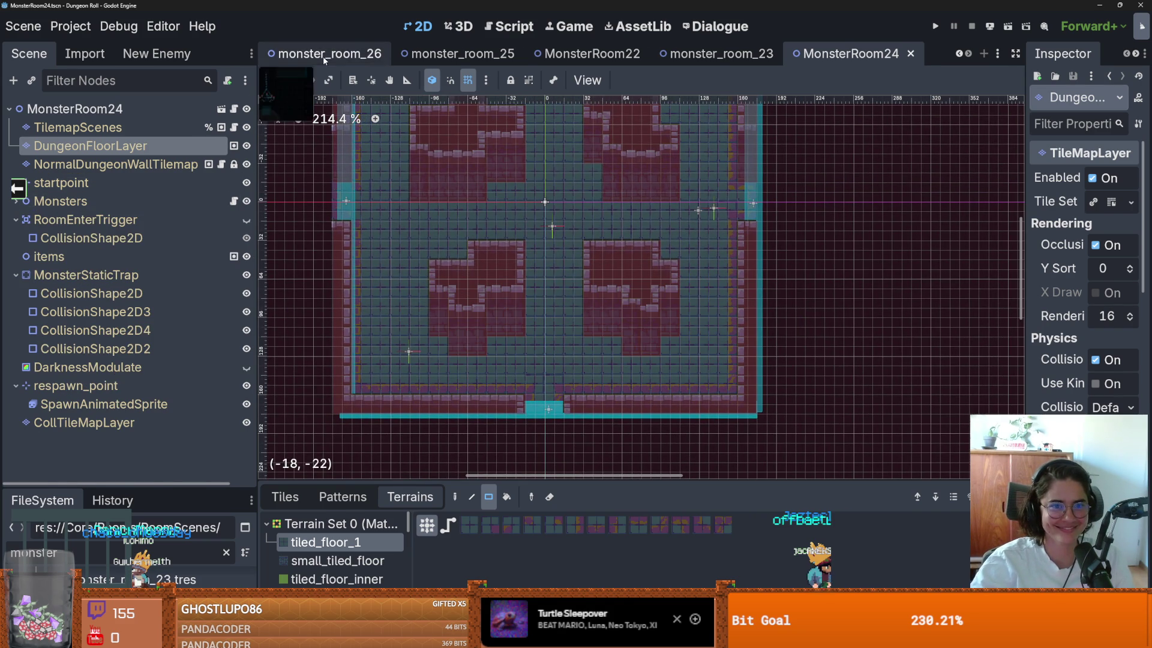
Close MonsterRoom24, monster_room_23, MonsterRoom22, monster_room_25 and monster_room_26 scene tabs
left_click(311, 55)
left_click(885, 54)
left_click(910, 54)
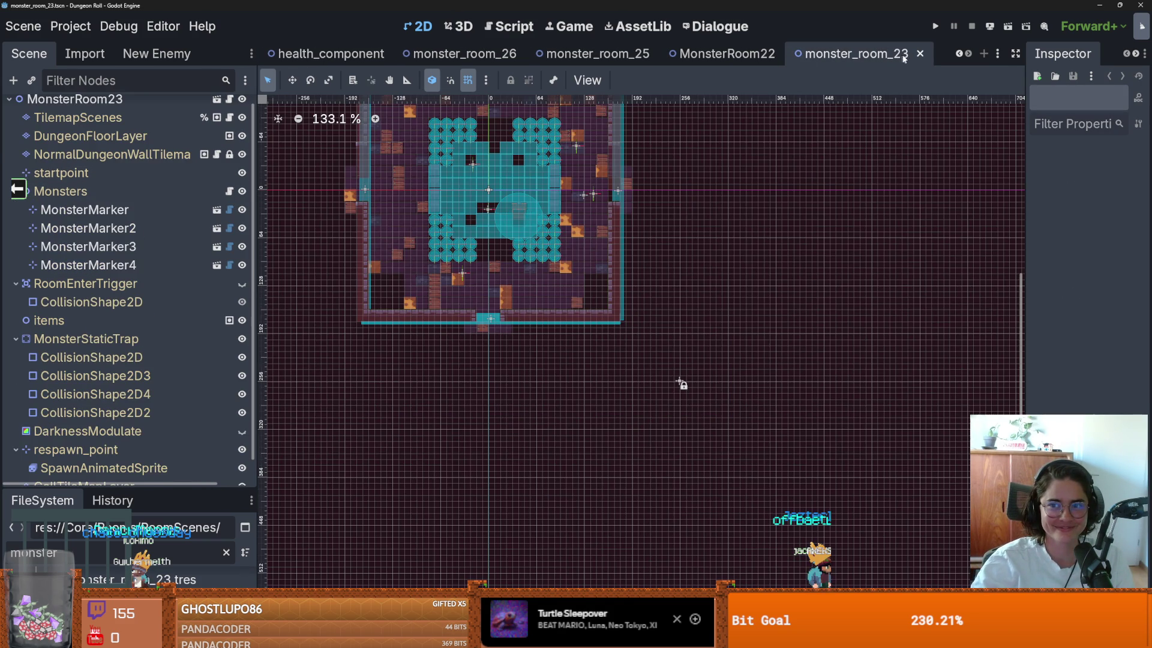
left_click(920, 54)
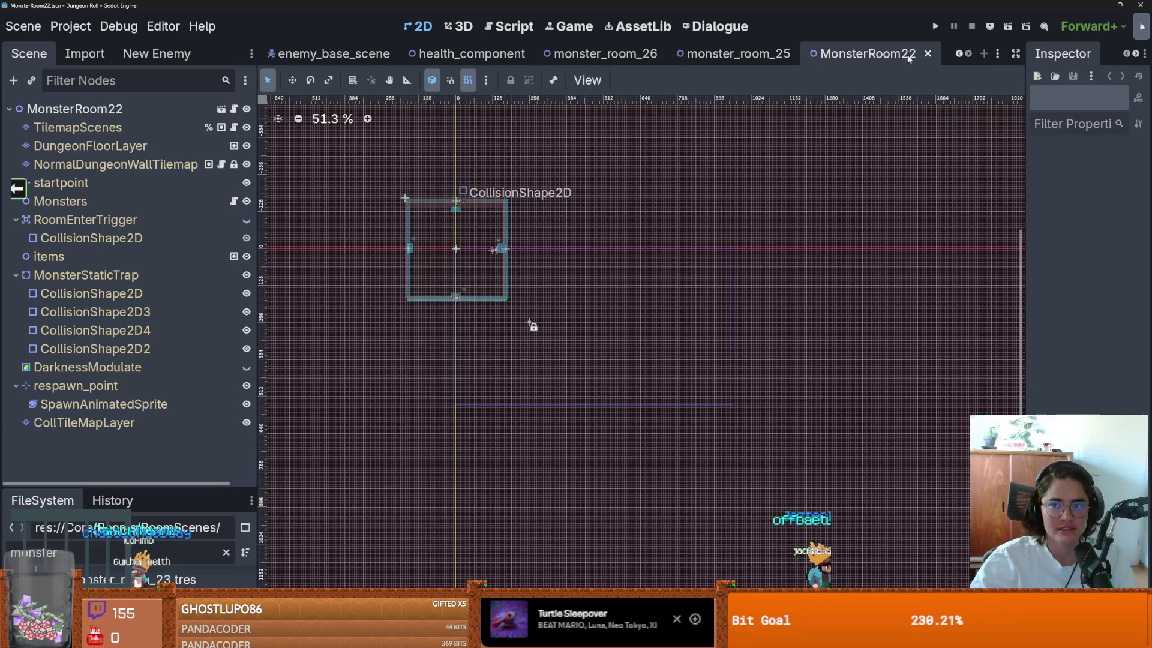
left_click(897, 54)
left_click(882, 54)
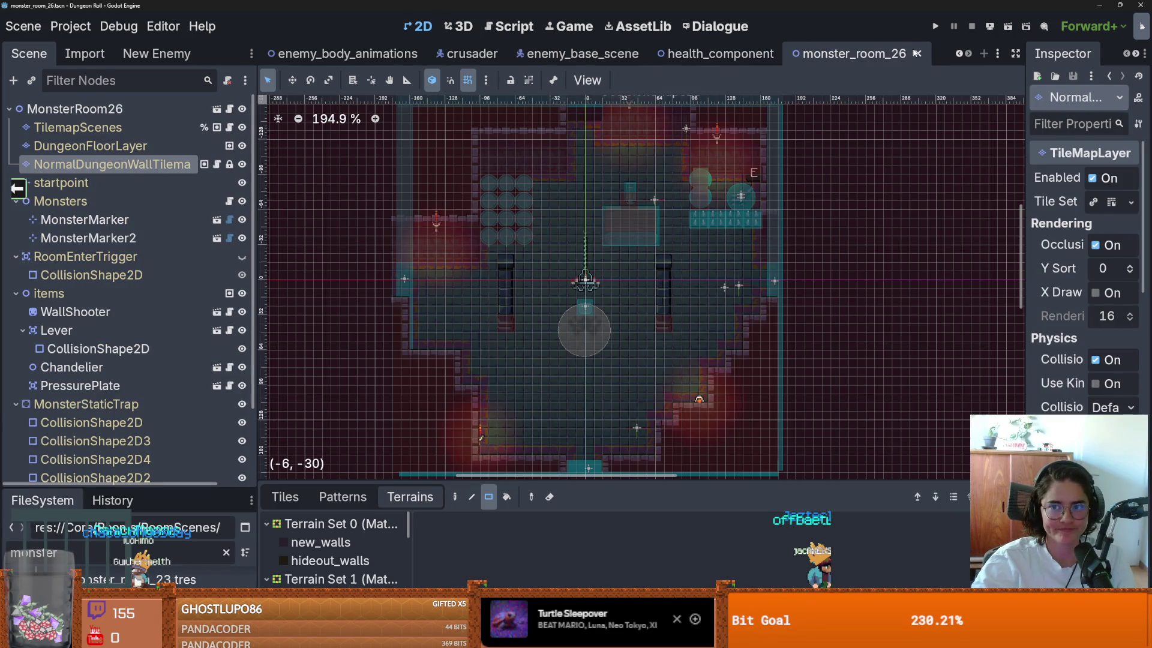
key("ctrl+w")
Close the remaining enemy, boss, overlay, room and spikes tabs, leaving only Dungeon
left_click(895, 54)
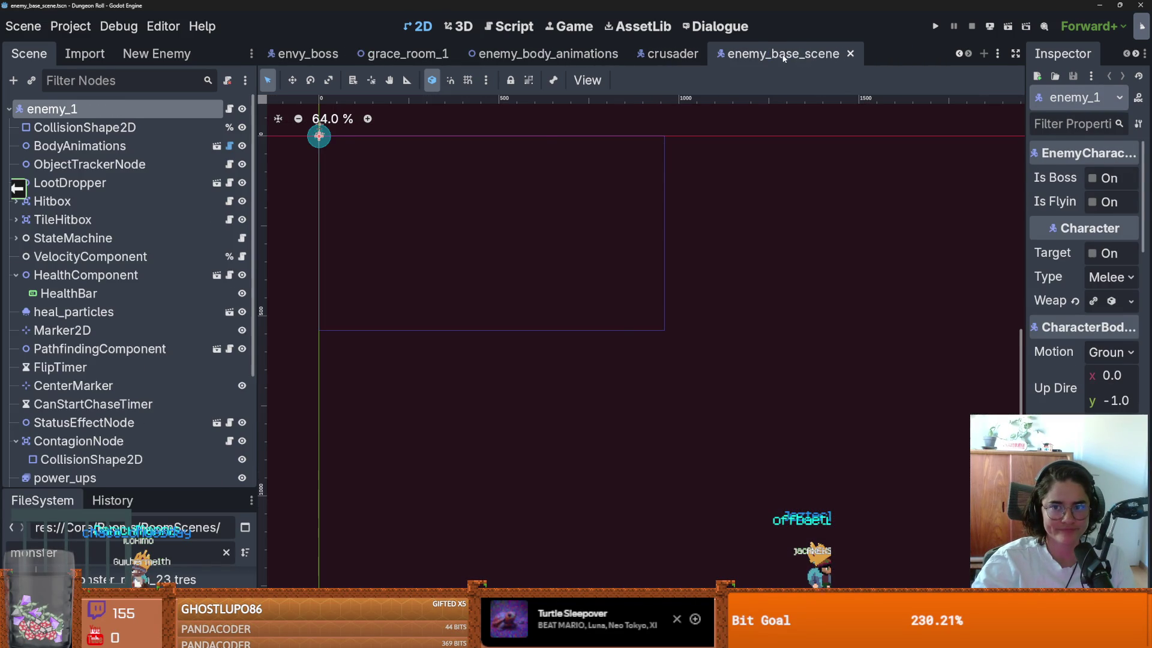
left_click(850, 55)
left_click(837, 54)
left_click(889, 54)
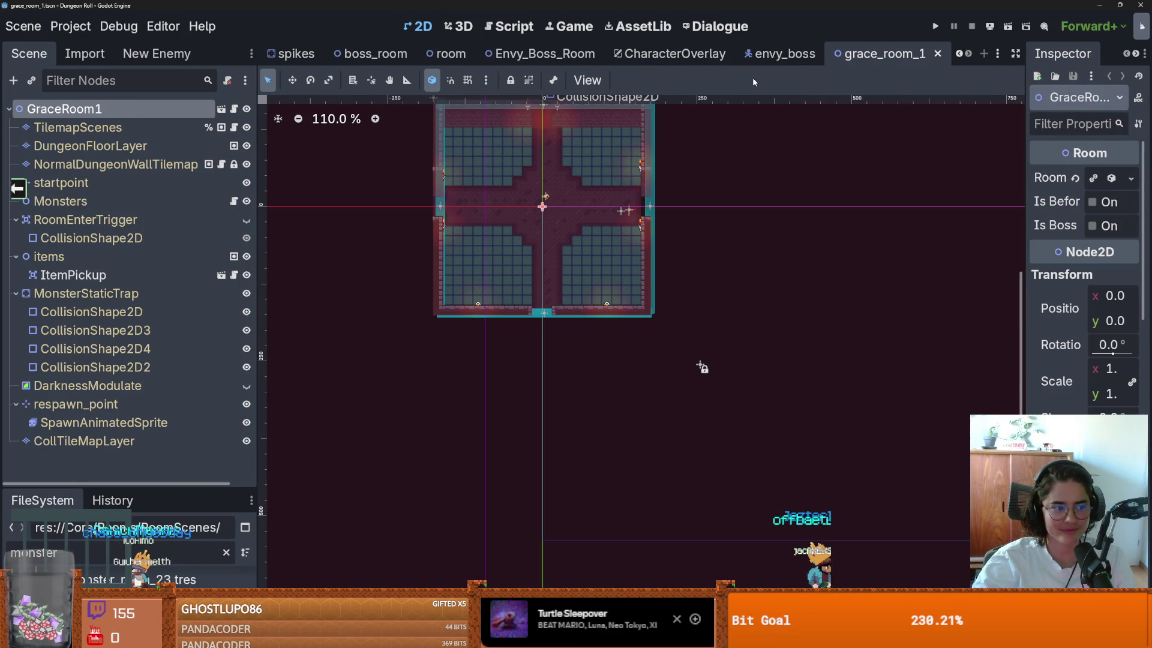
left_click(939, 54)
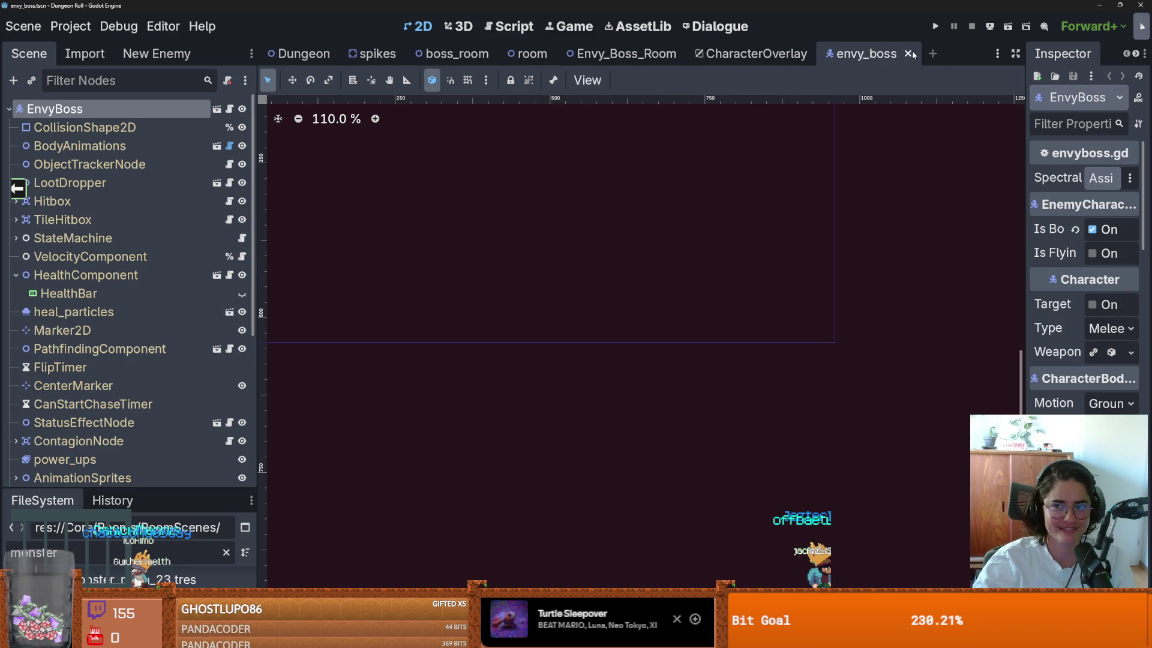
left_click(909, 54)
left_click(817, 54)
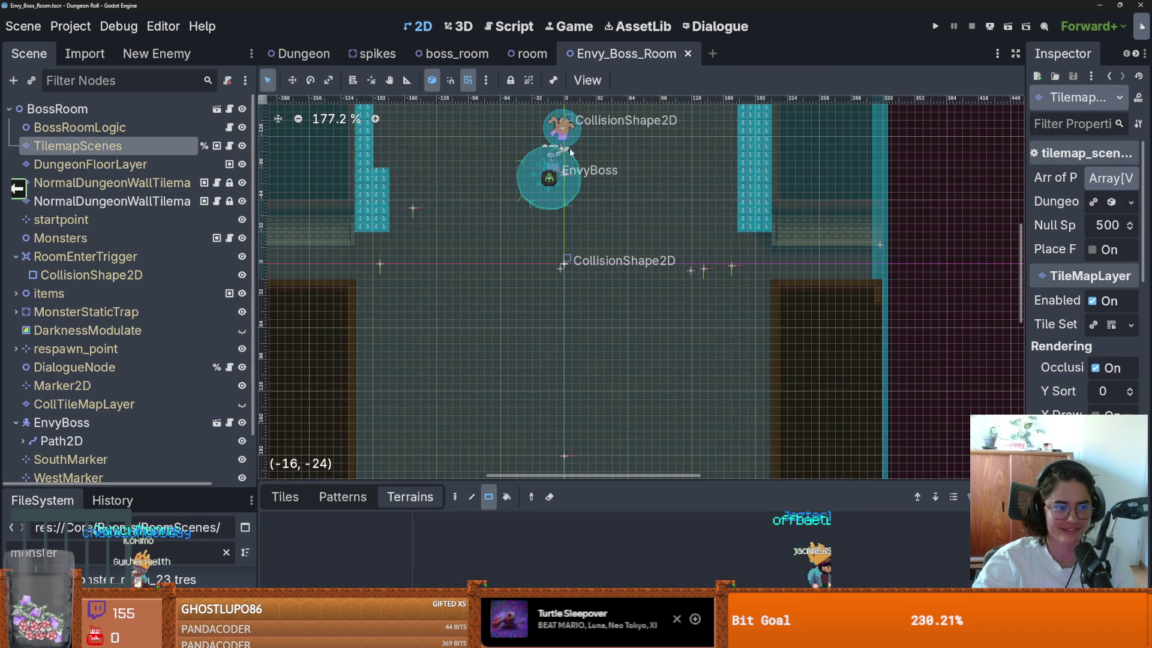
left_click(688, 53)
left_click(558, 54)
left_click(500, 54)
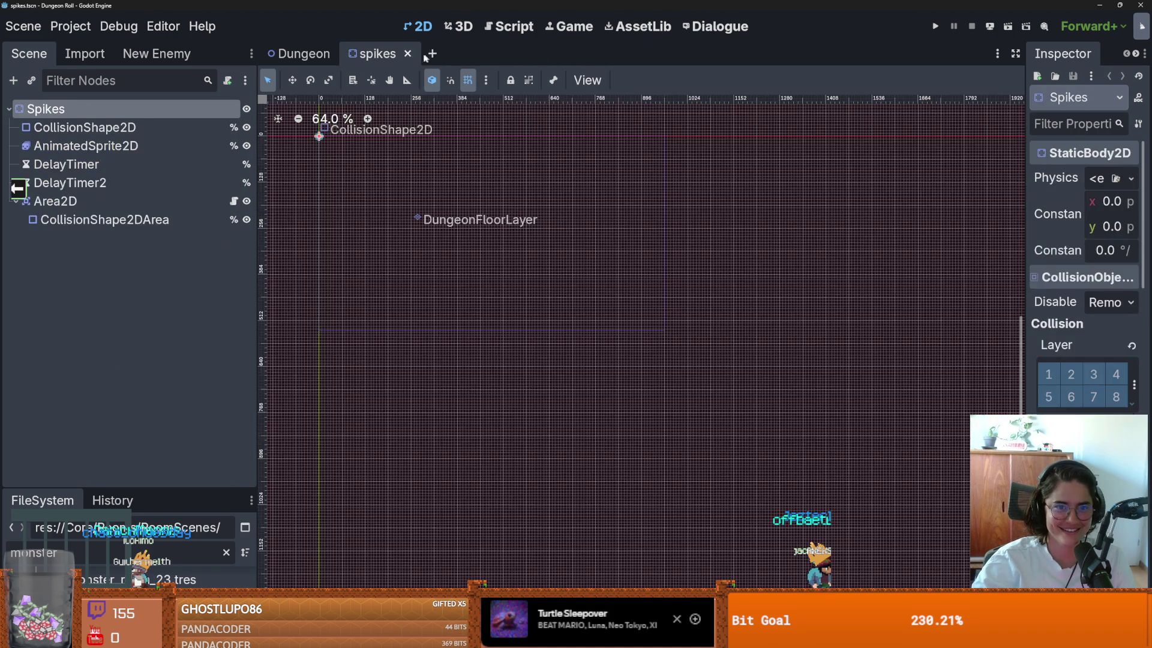
left_click(407, 54)
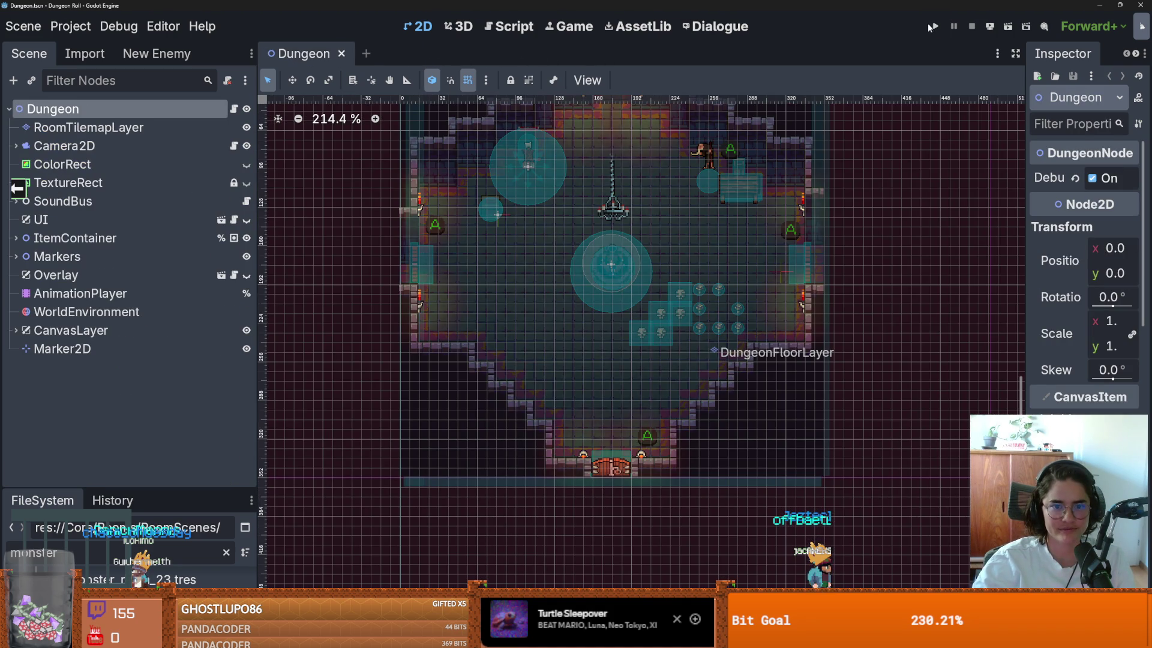
Clear the FileSystem filter, filter for 'root', and open root_room.tscn
left_click(89, 127)
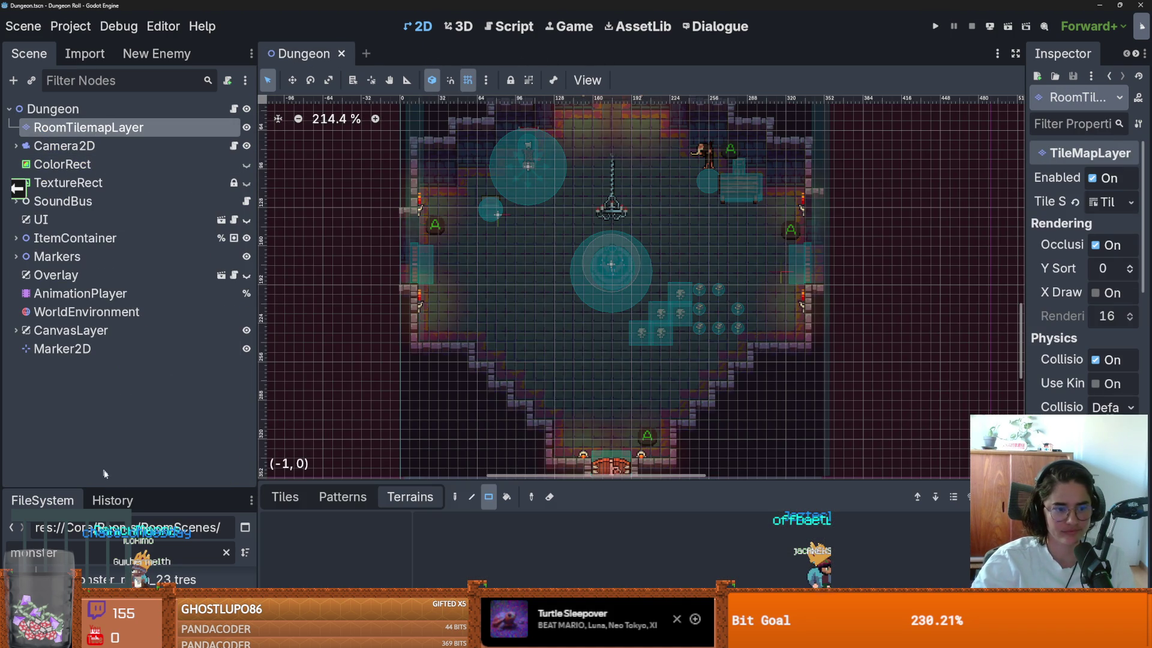
left_click_drag(119, 488, 119, 286)
scroll(236, 562, "up", 3)
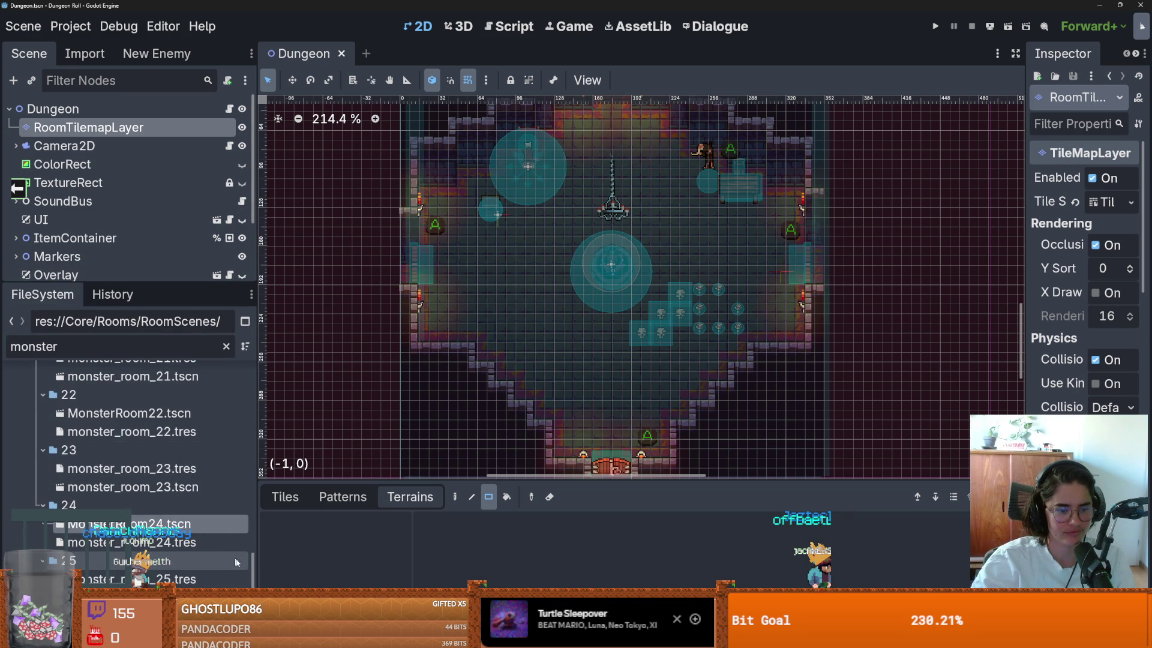
scroll(246, 563, "up", 10)
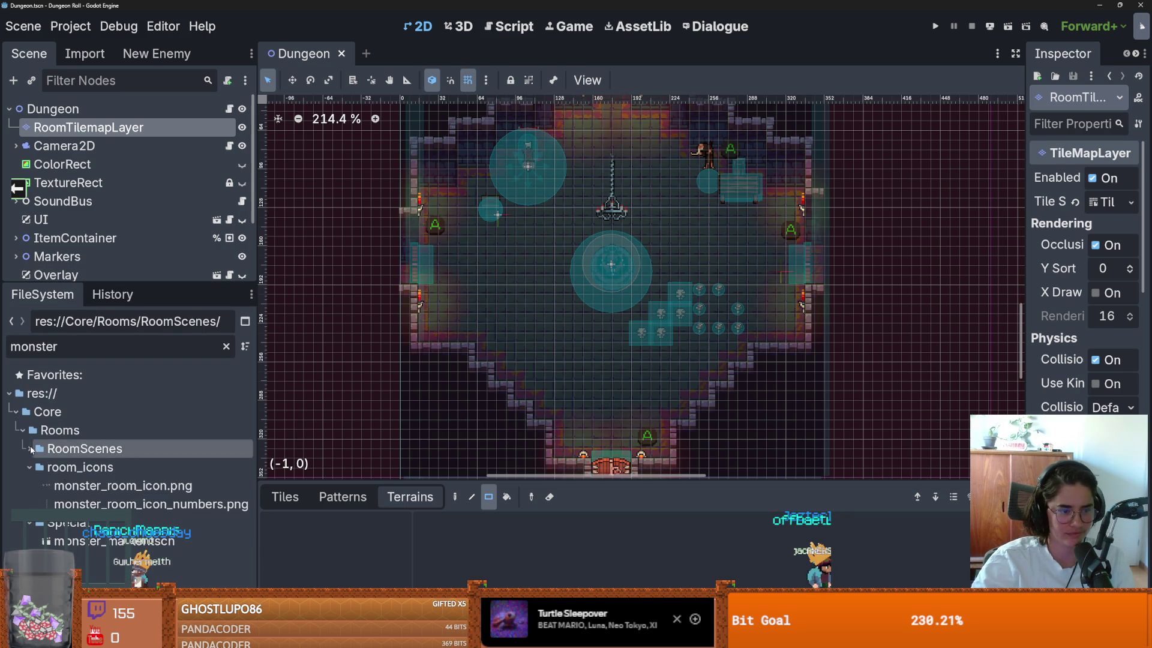
left_click(12, 430)
left_click(226, 346)
scroll(233, 420, "up", 3)
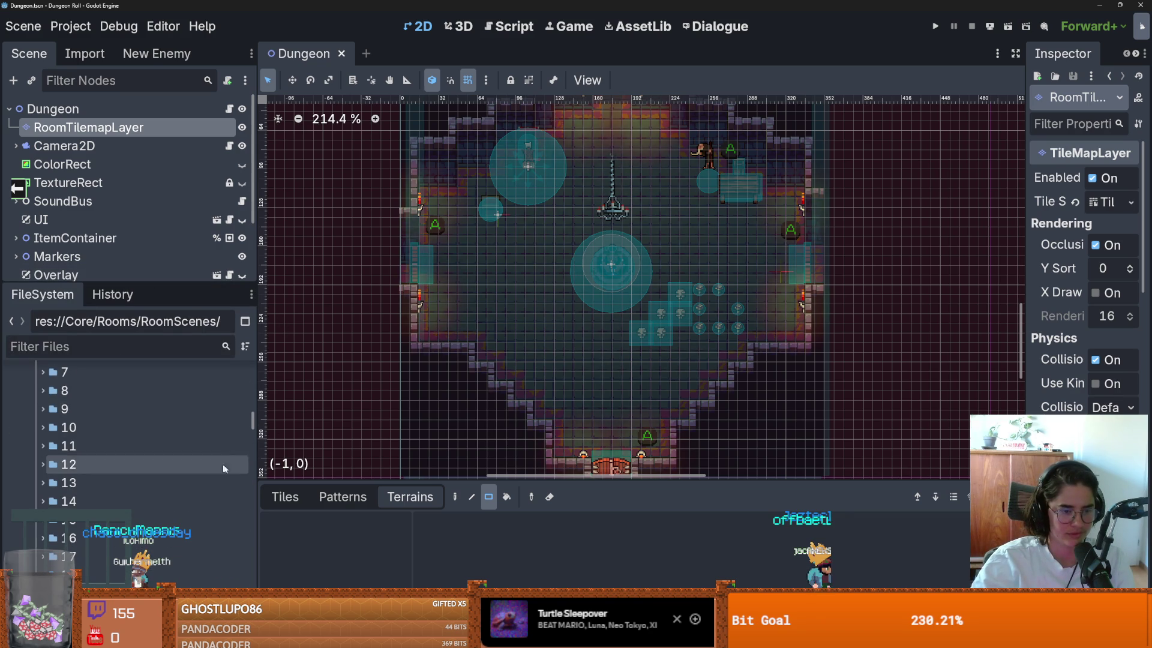
left_click_drag(253, 424, 252, 369)
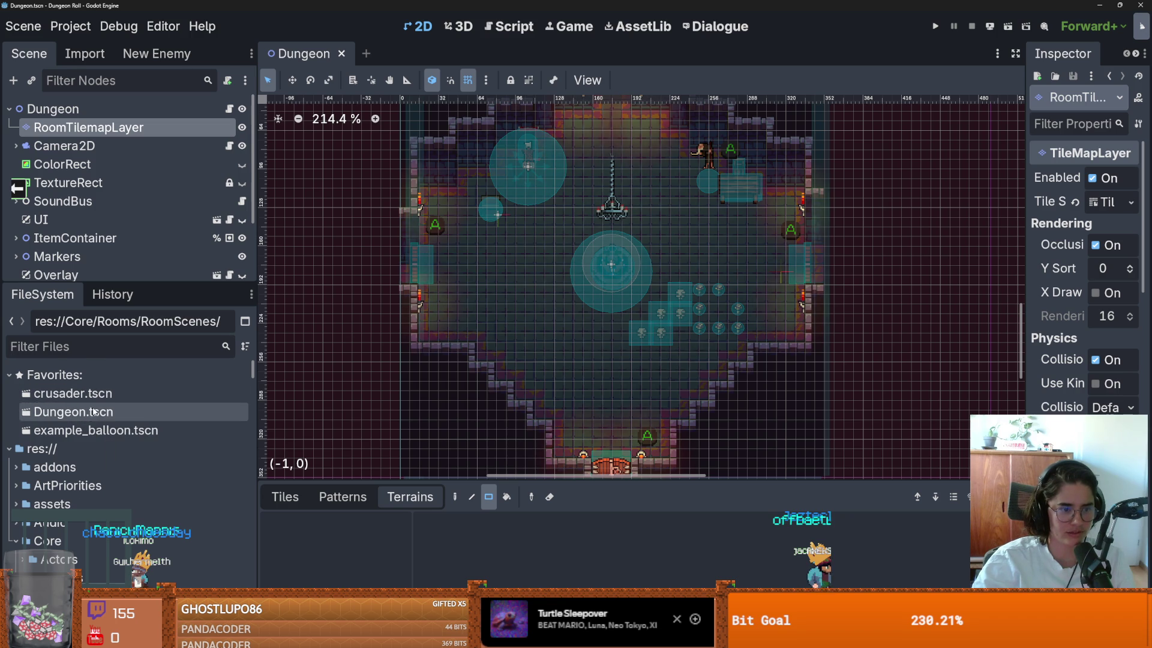
left_click(89, 346)
type("root")
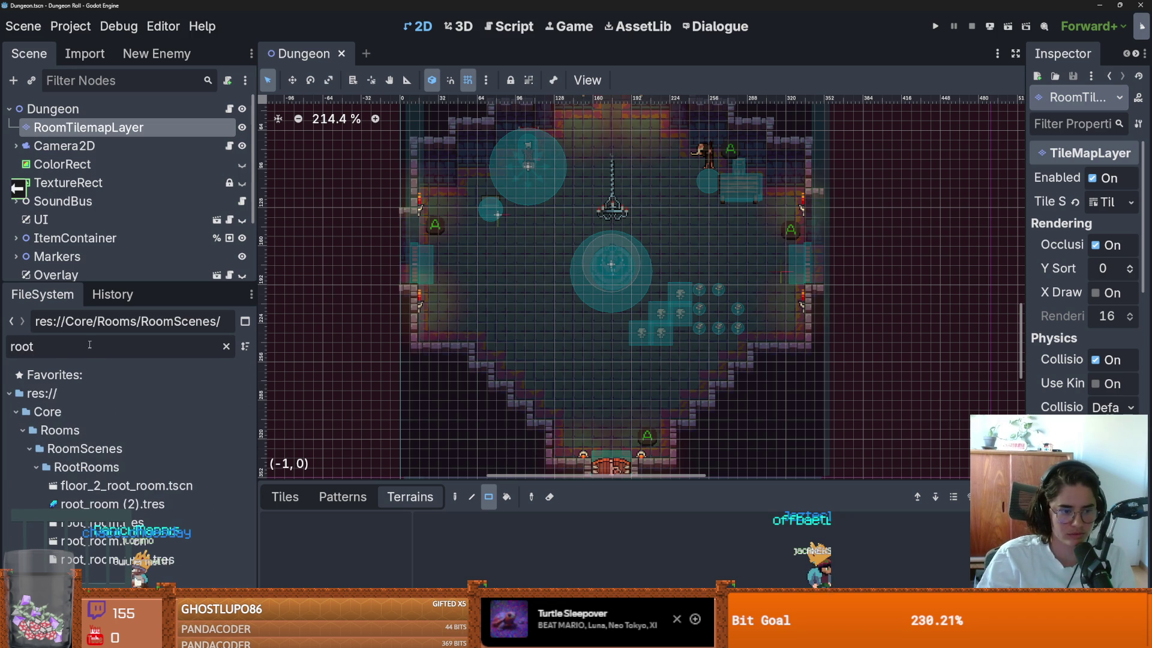
double_click(96, 541)
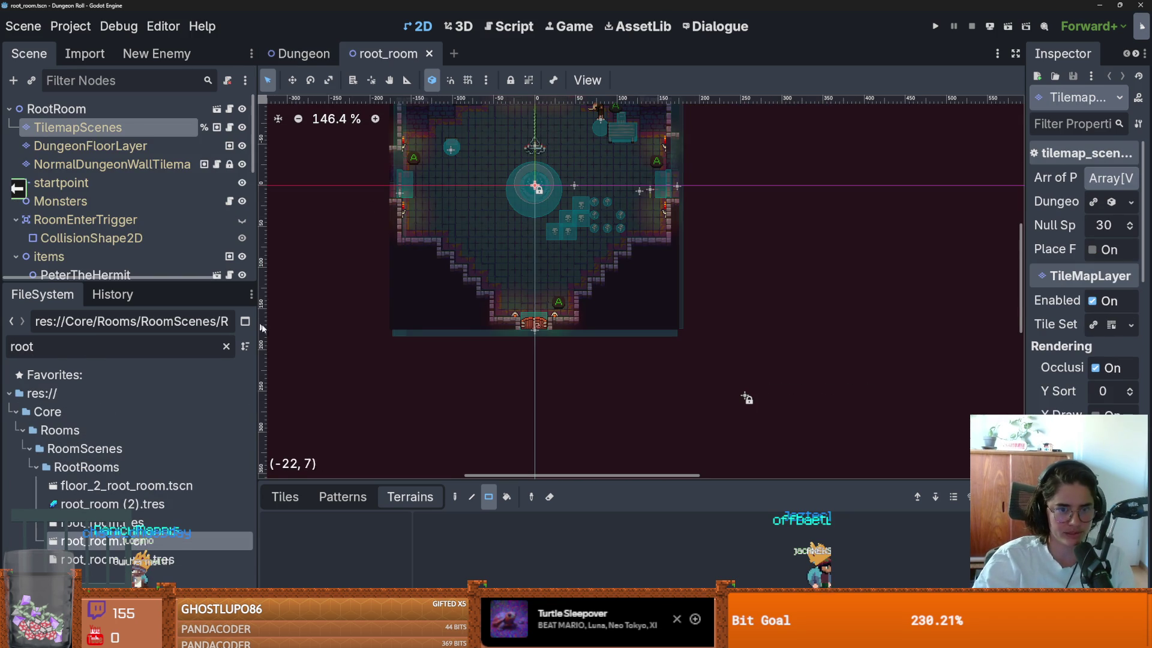
On the dungeon wall layer, paint a BigGapingHole terrain patch near the top-left
left_click(186, 164)
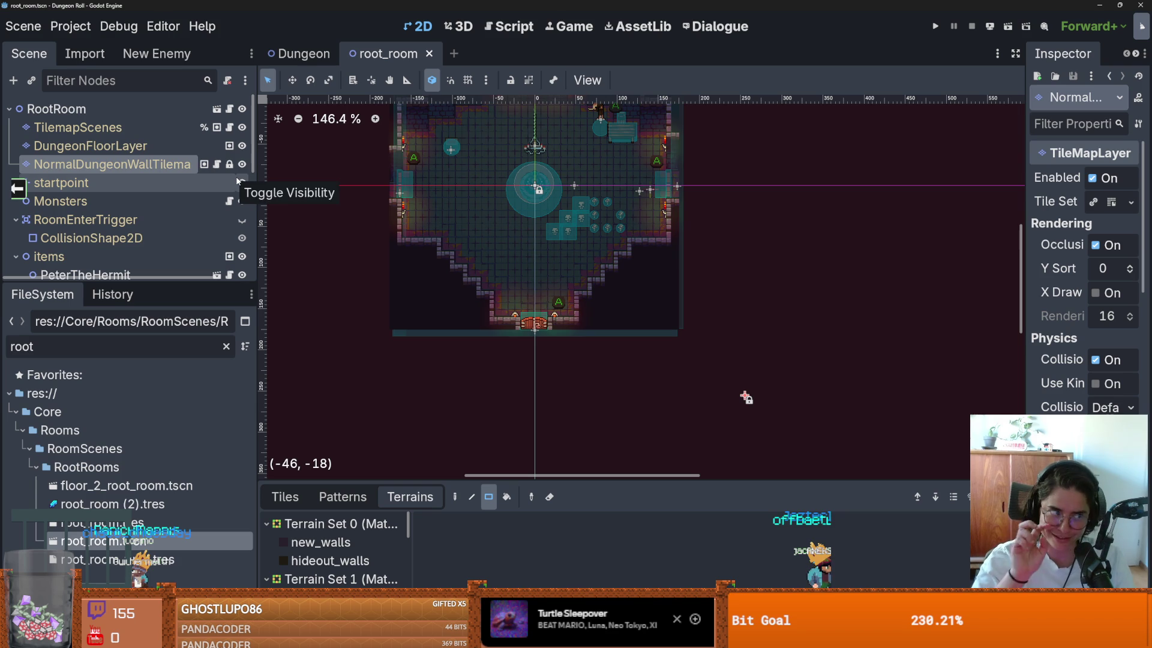
scroll(336, 546, "down", 1)
left_click(334, 568)
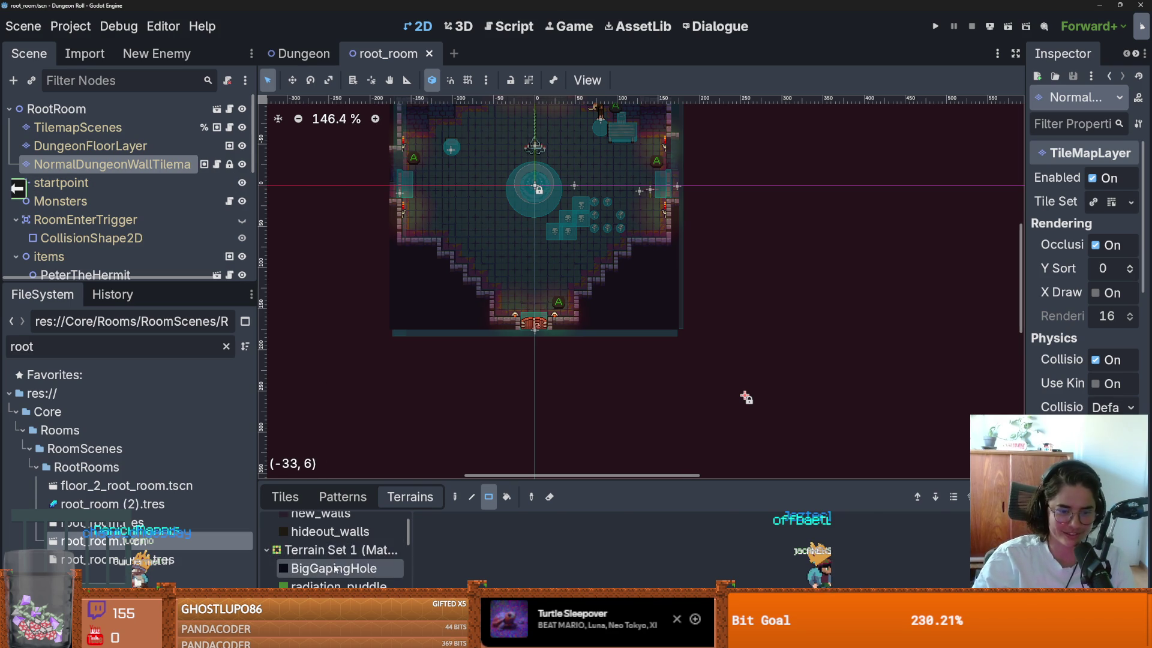
scroll(478, 131, "up", 2)
scroll(478, 131, "up", 2)
scroll(466, 258, "up", 3)
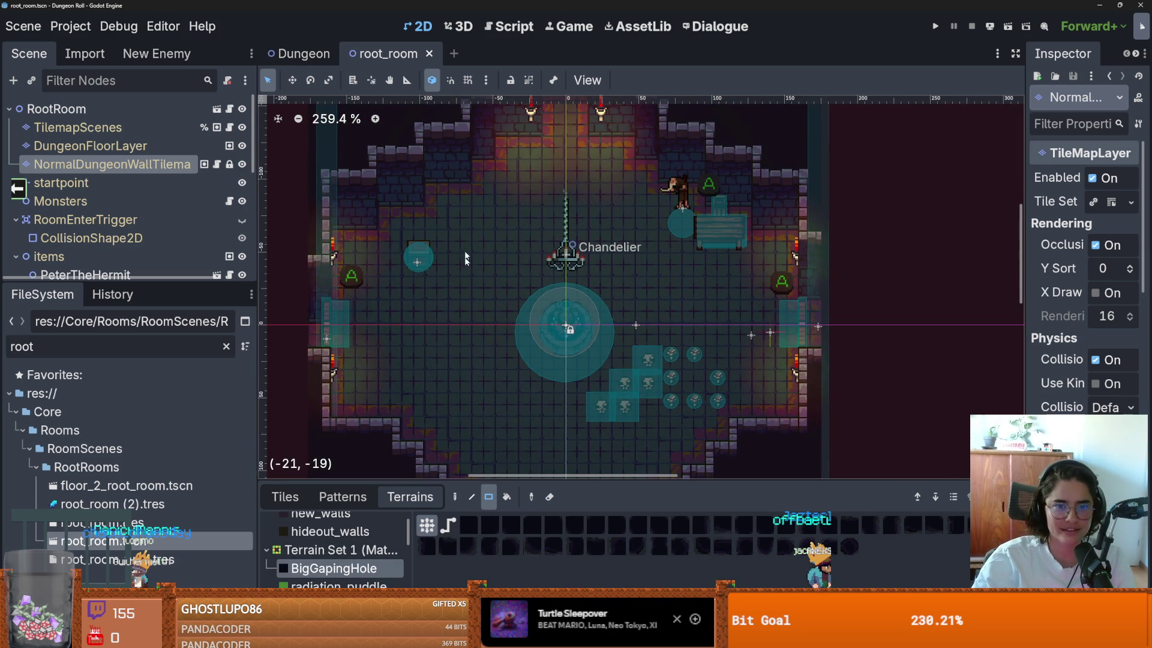
left_click(451, 201)
scroll(447, 202, "up", 4)
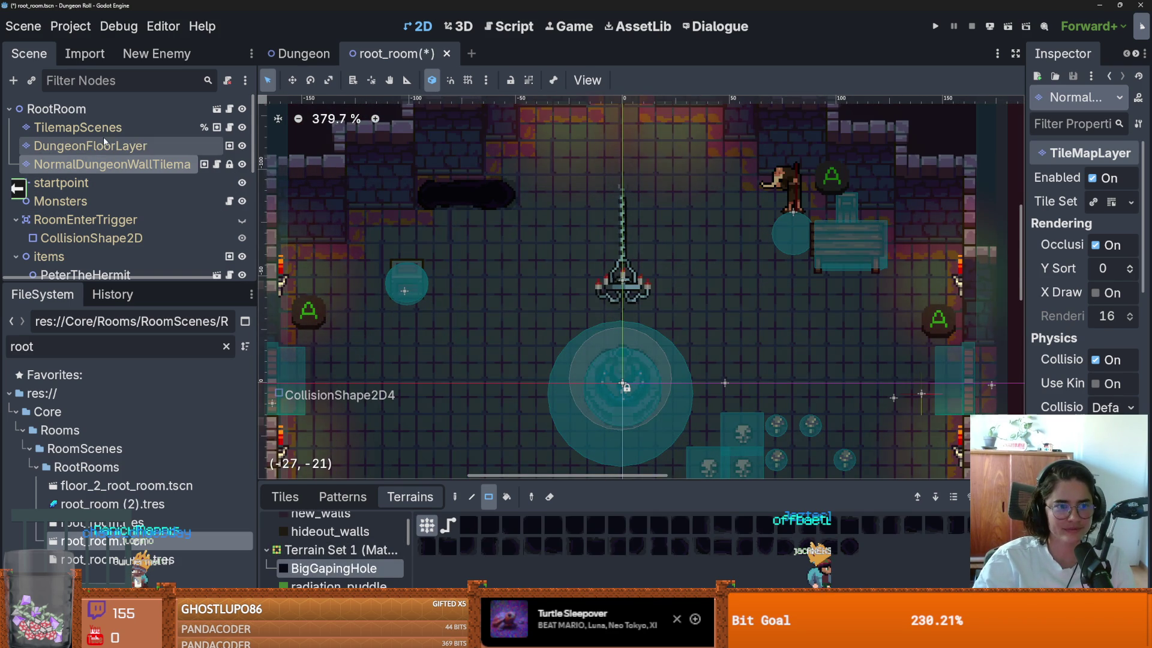
On TilemapScenes, place three Traps > big_gaping_hole tiles in a row, then run the game
left_click(78, 127)
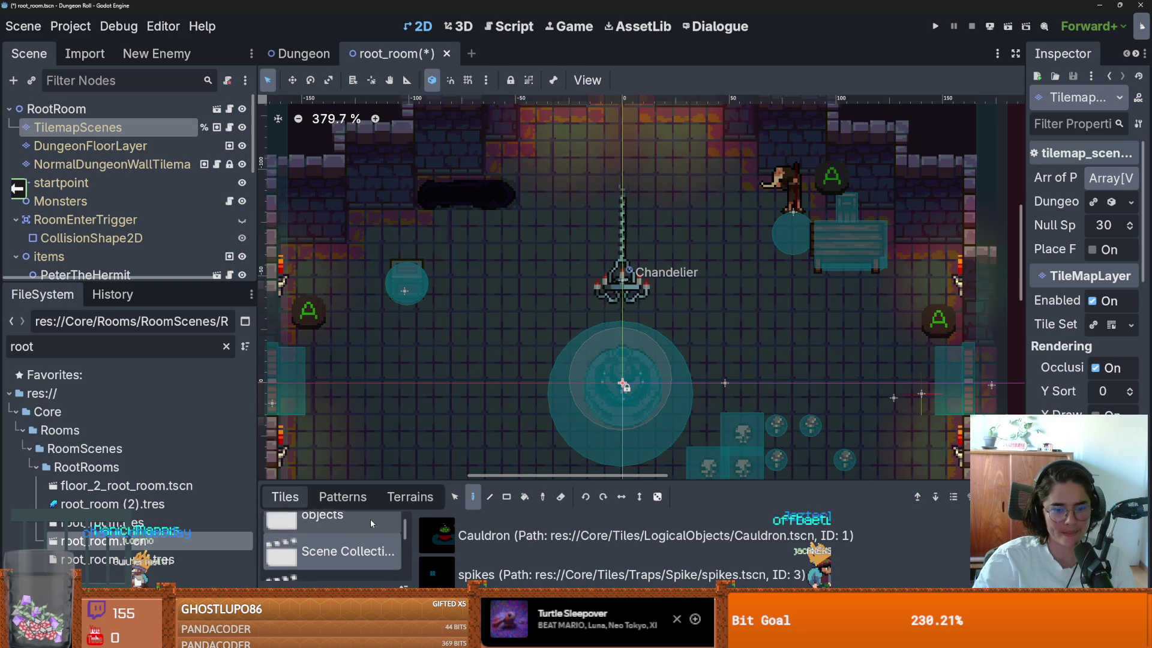
left_click_drag(385, 480, 384, 290)
left_click(336, 521)
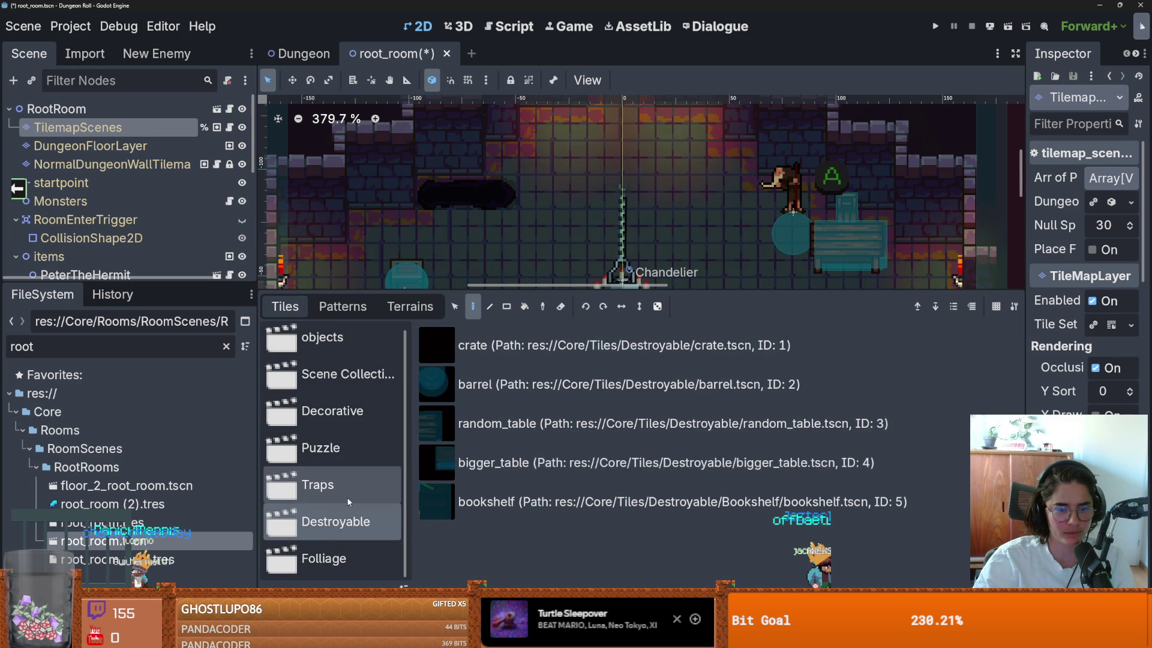
left_click(336, 485)
left_click(504, 463)
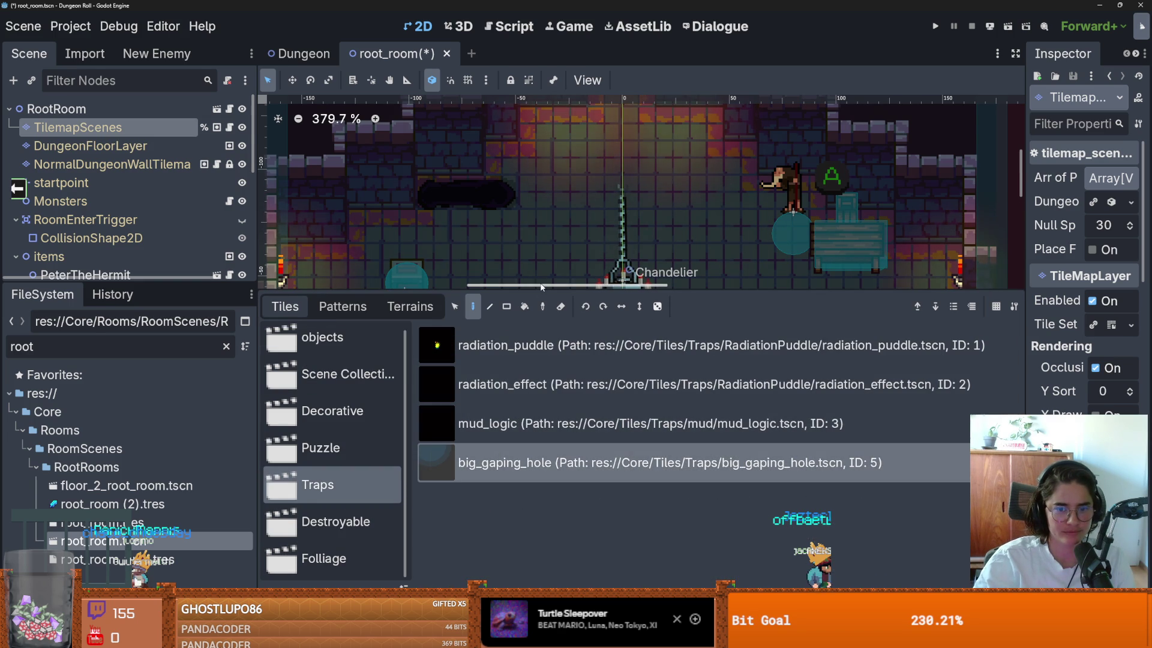
left_click_drag(504, 290, 507, 403)
left_click(511, 204)
left_click(477, 204)
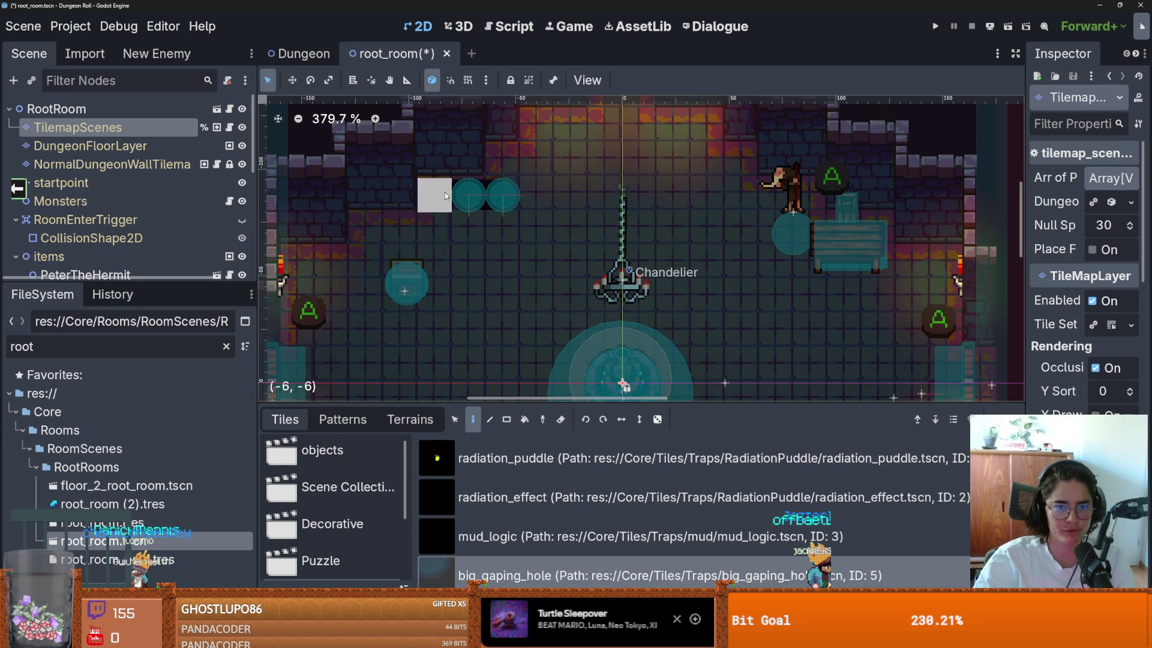
left_click(443, 204)
left_click(934, 27)
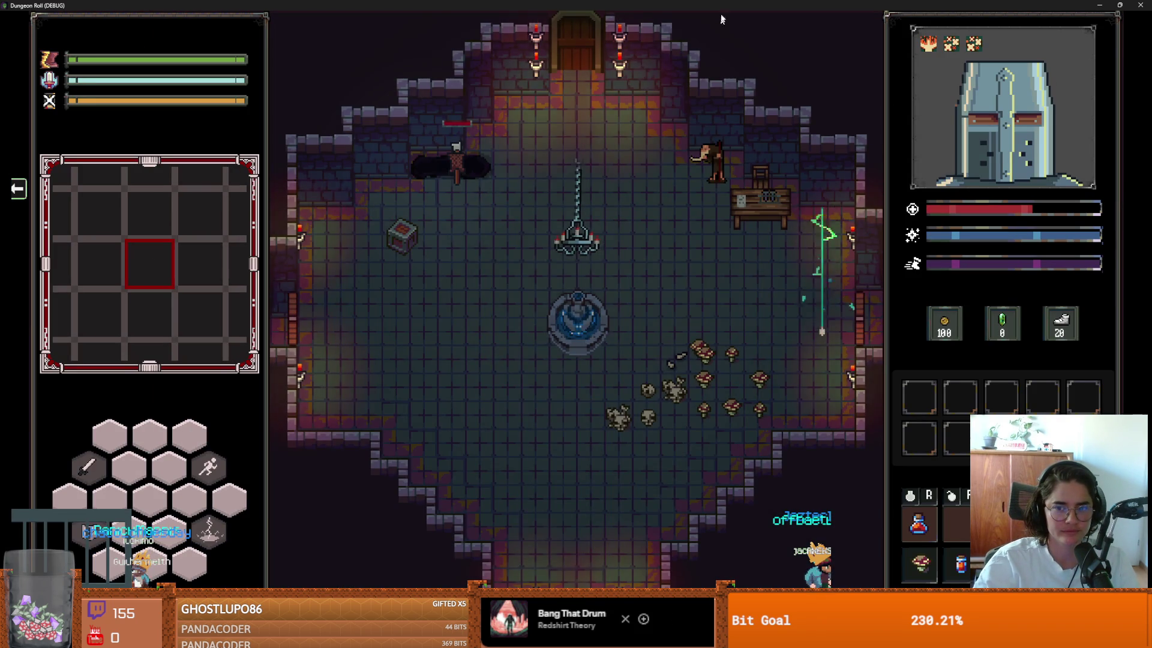
Restore the Dungeon Roll (DEBUG) game window and close it to end the test run
left_click(1119, 5)
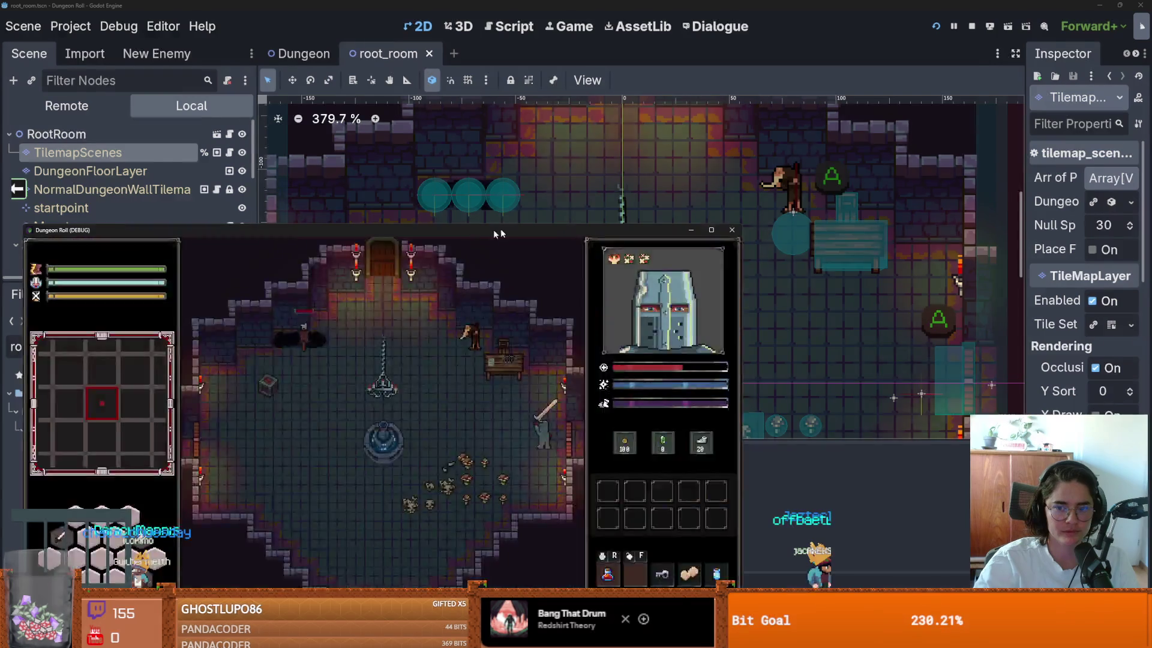
left_click(732, 231)
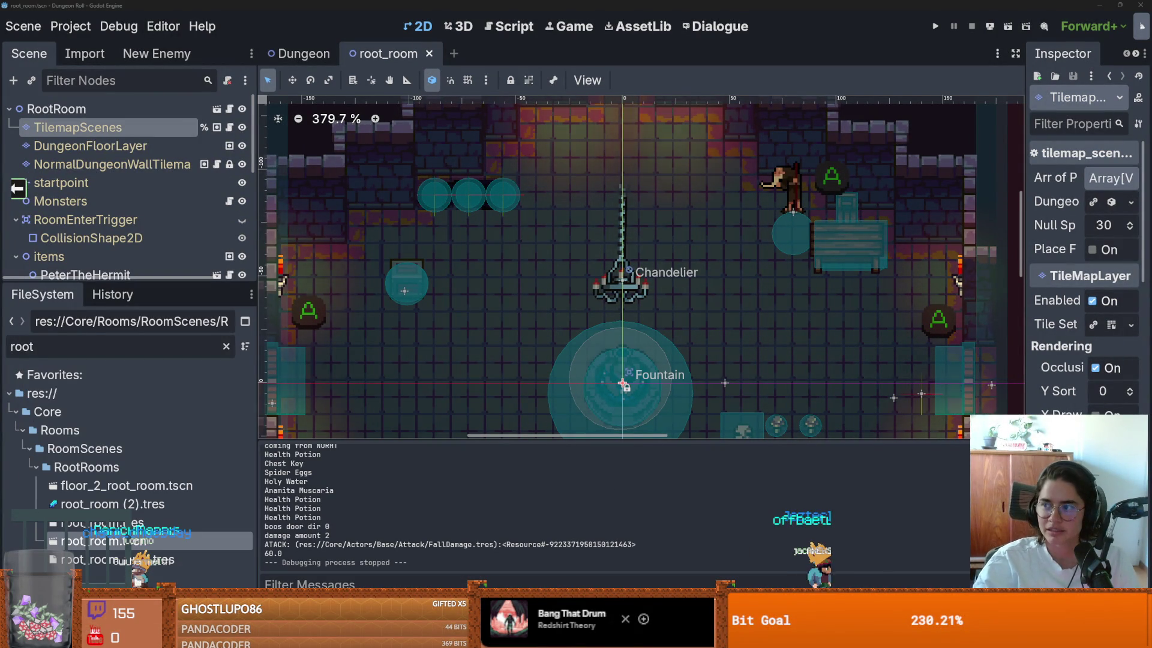
In Steam, clear the library search and launch Enter the Gungeon
key("alt+Tab")
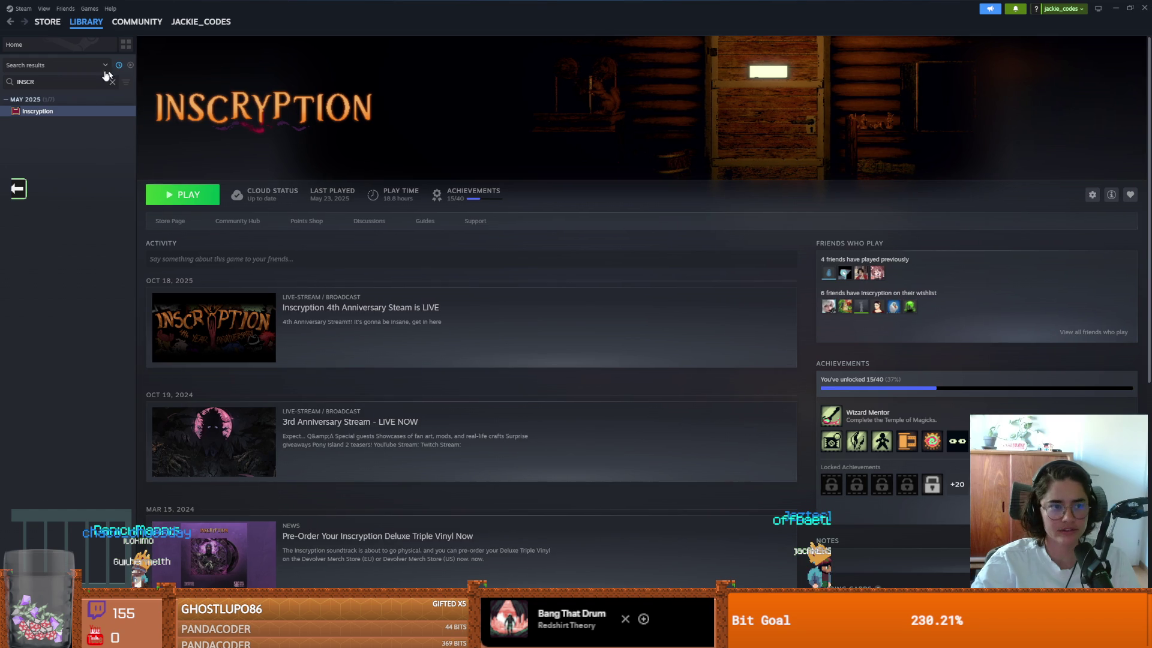
left_click(112, 83)
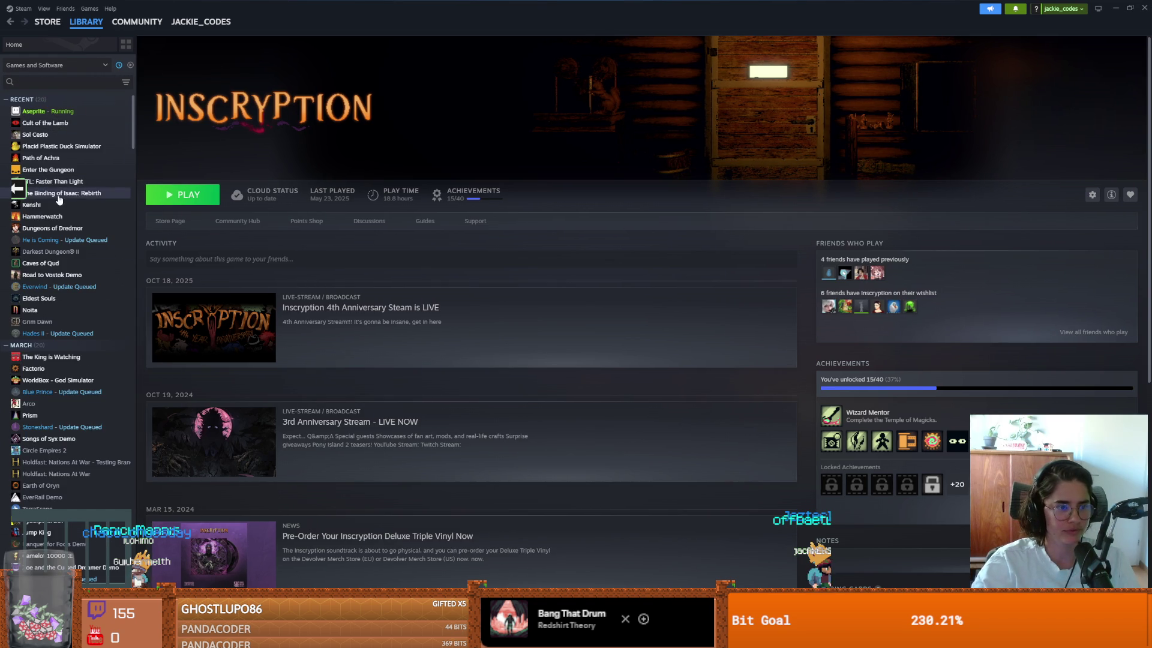
double_click(50, 171)
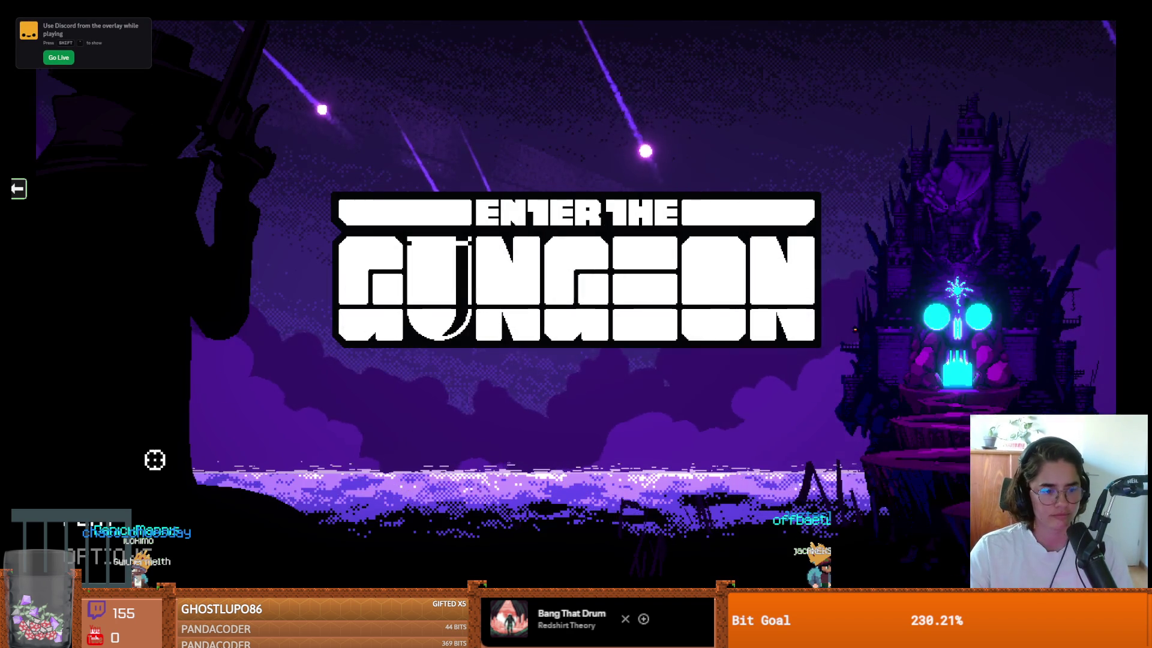
Get past the Enter the Gungeon title screen and choose the Convict as the character
left_click(154, 460)
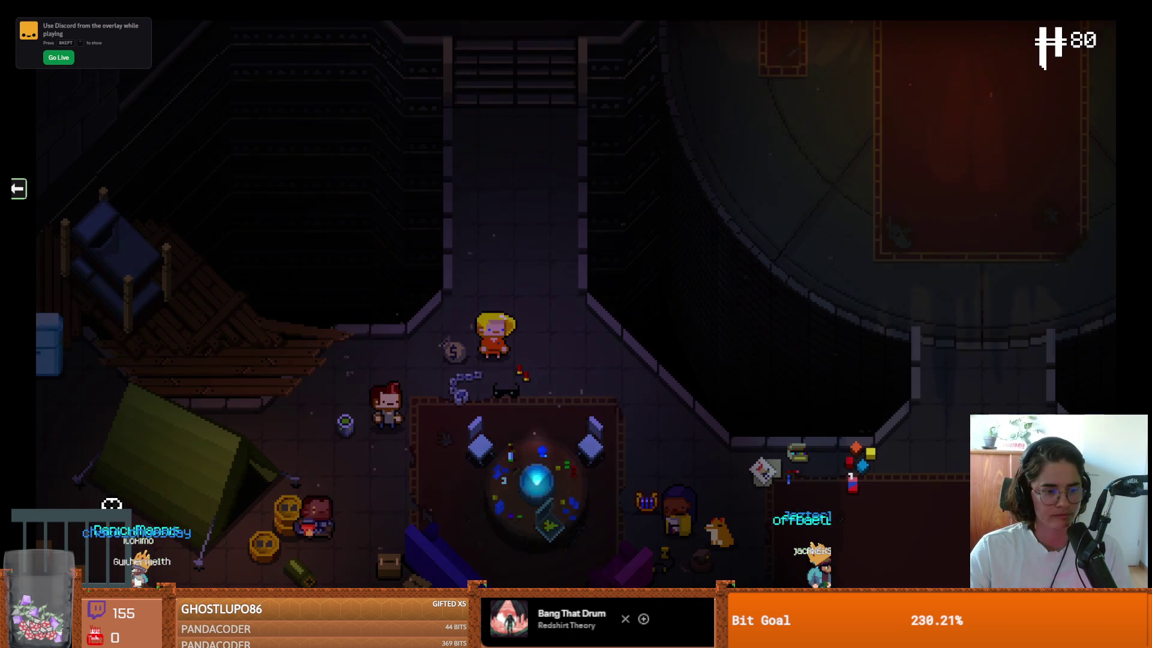
mouse_move(501, 347)
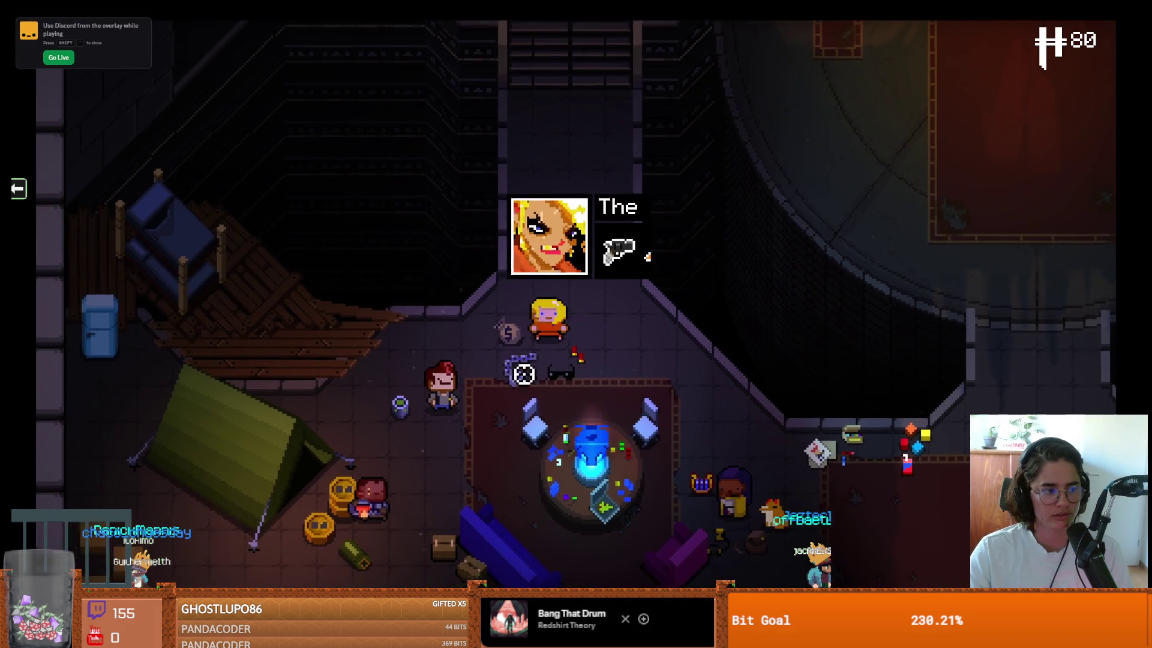
left_click(624, 364)
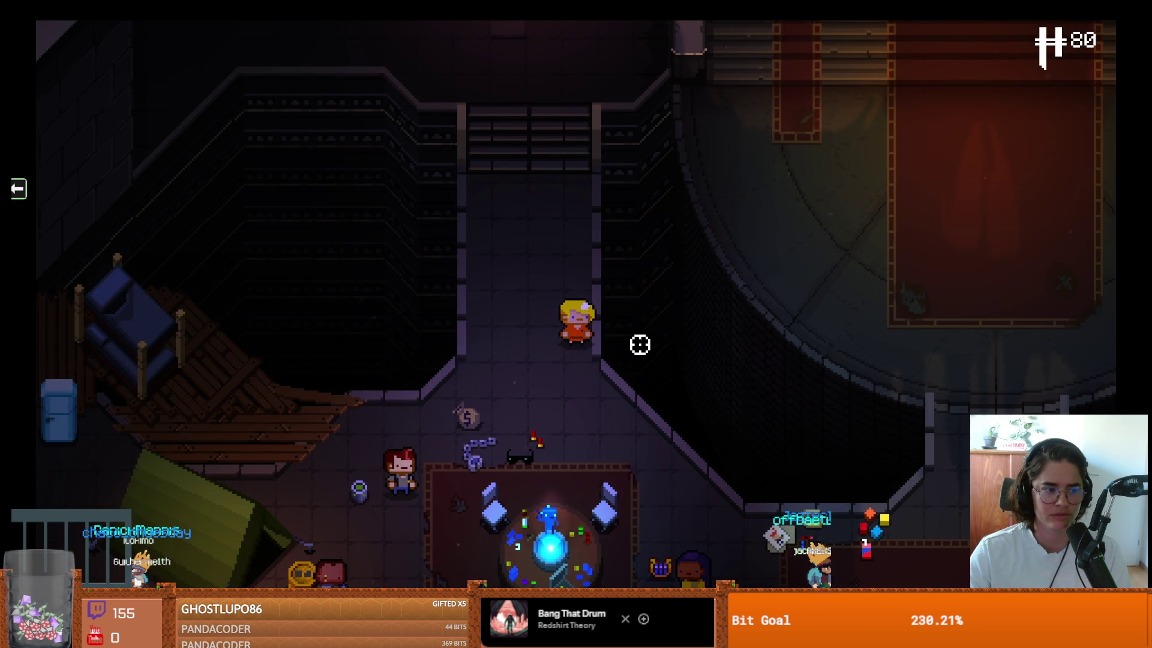
Walk the Convict around the Breach, pausing once and dodge-rolling to the right
key("d")
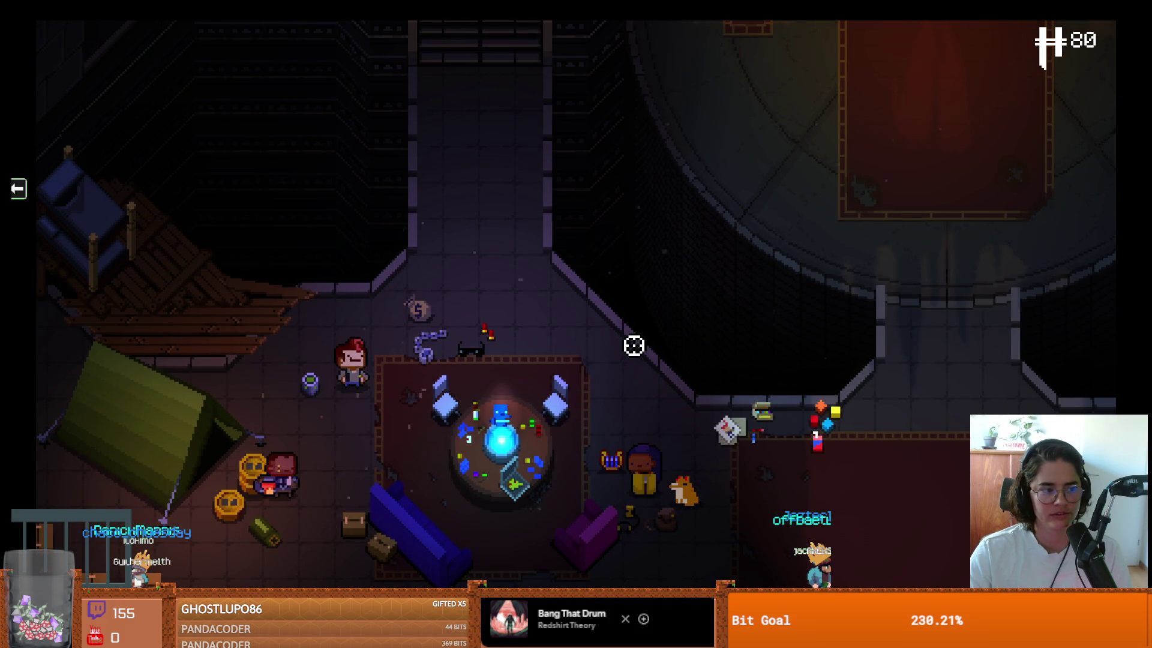
key("w")
key("w")
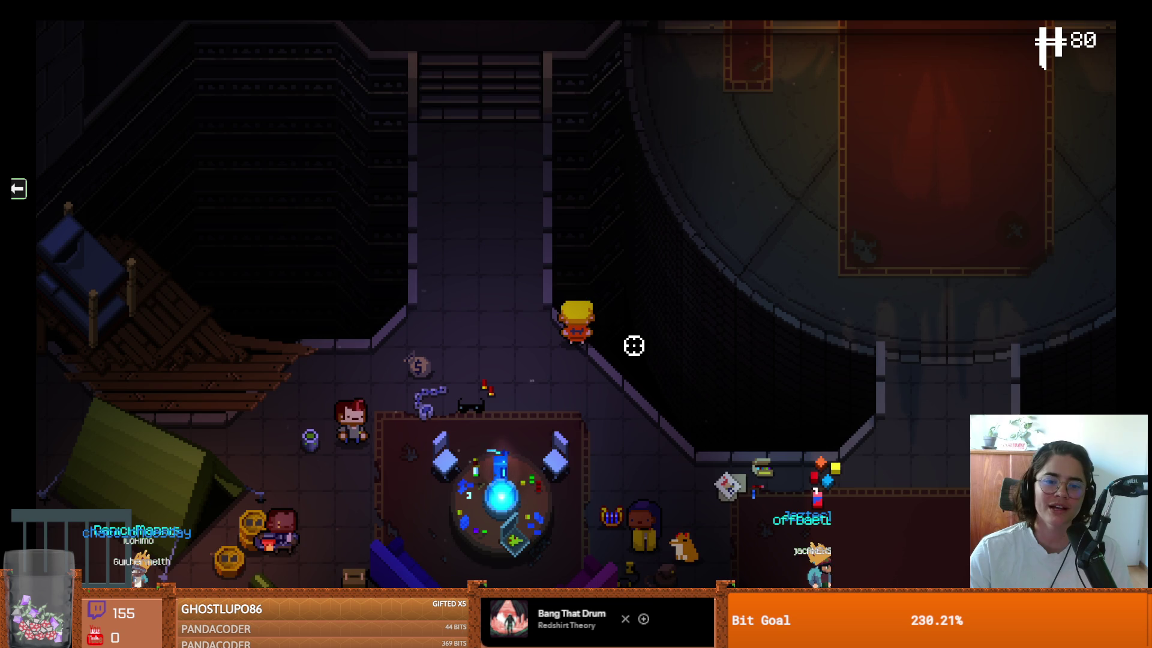
key("w")
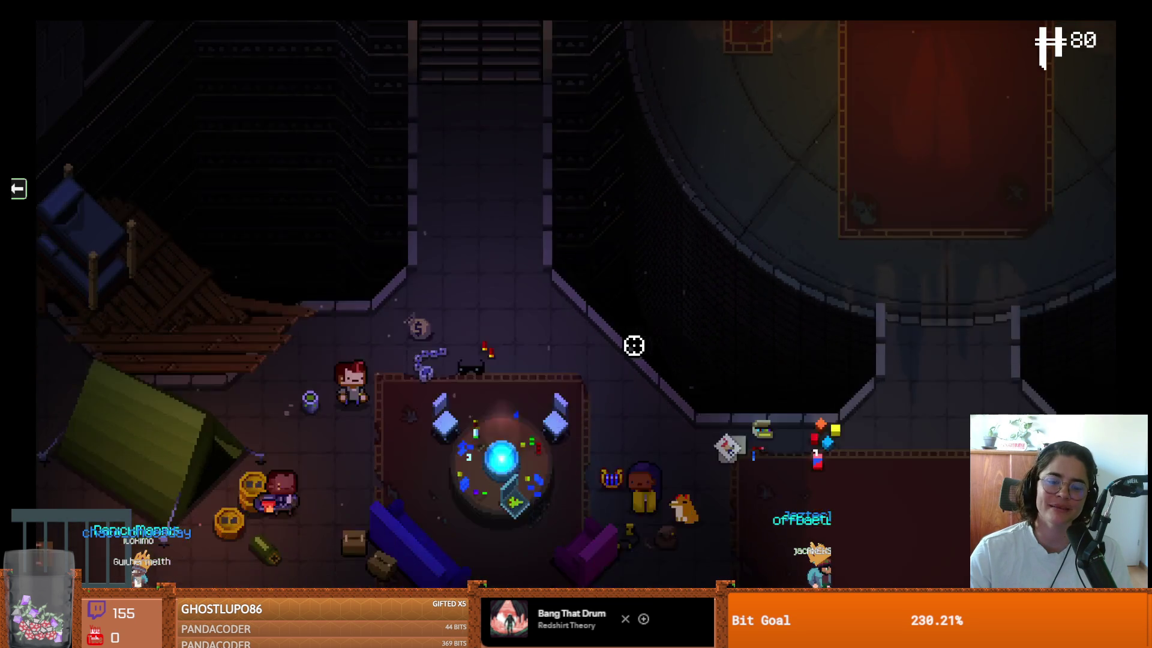
key("Escape")
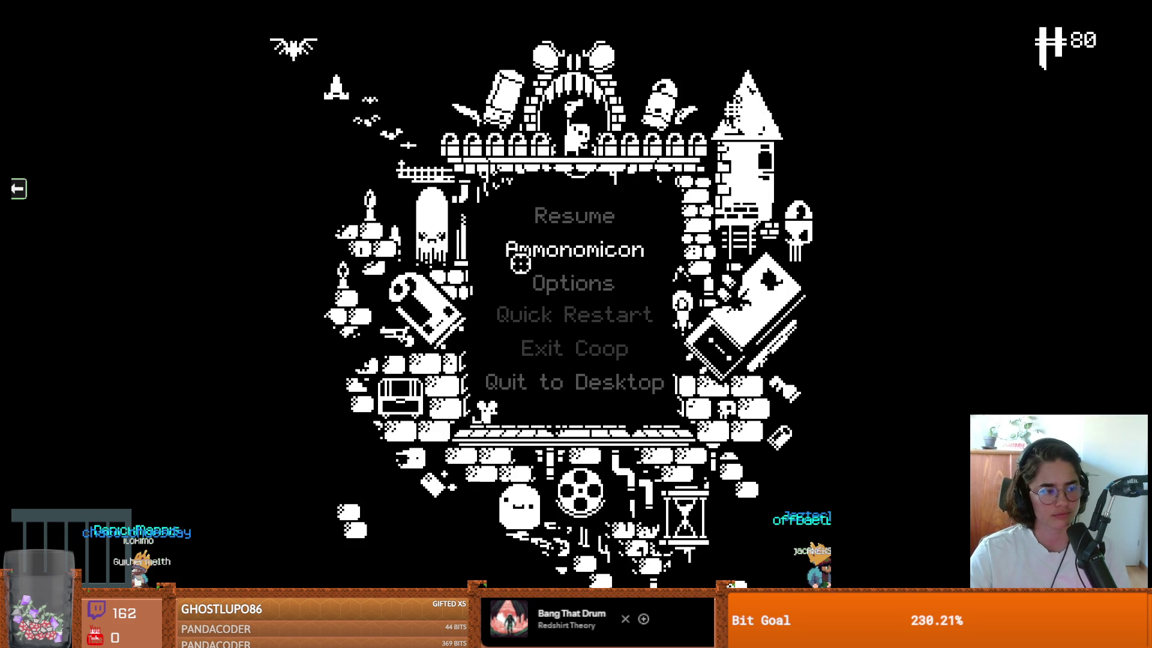
left_click(564, 218)
key("d")
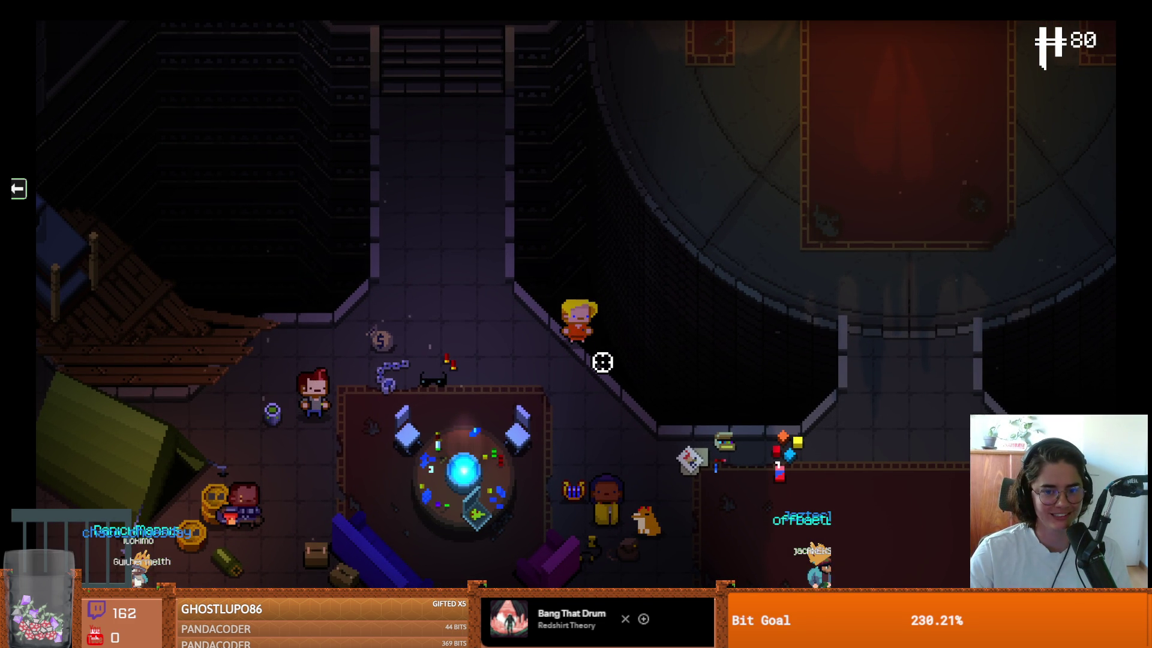
right_click(602, 362)
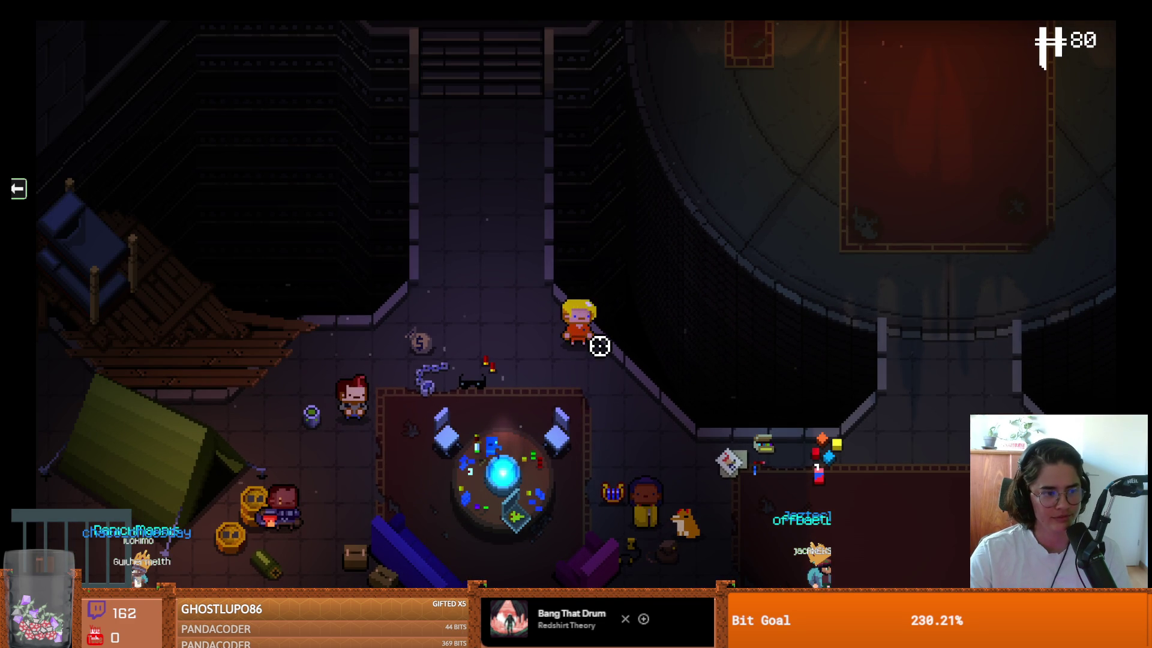
key("a")
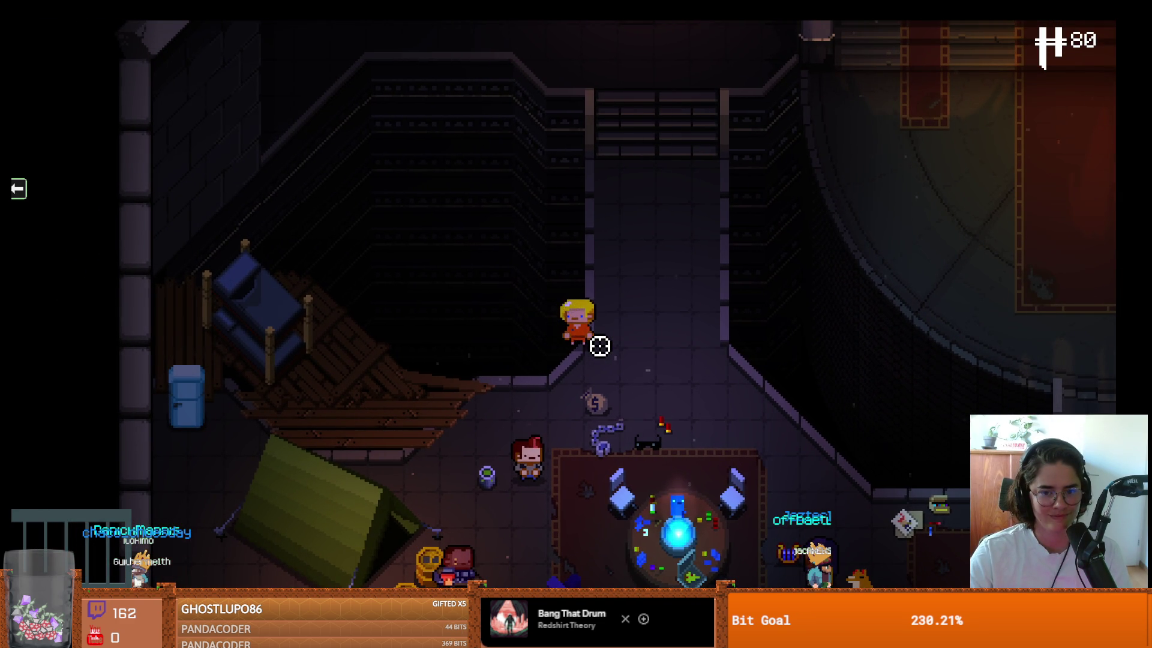
key("a")
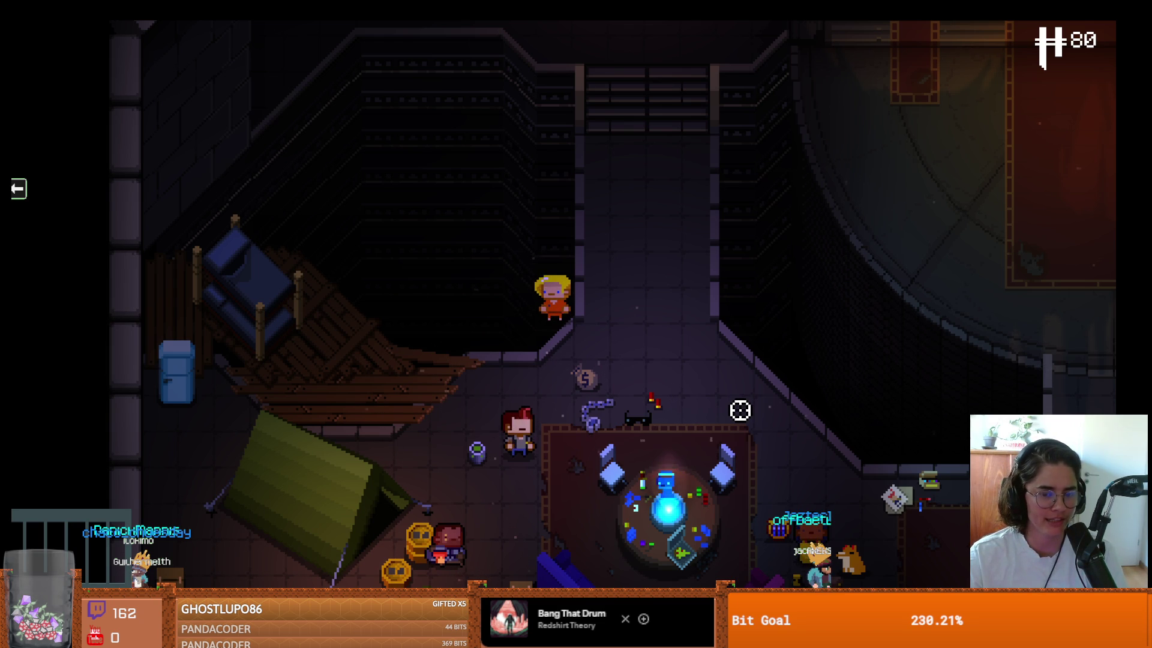
key("s")
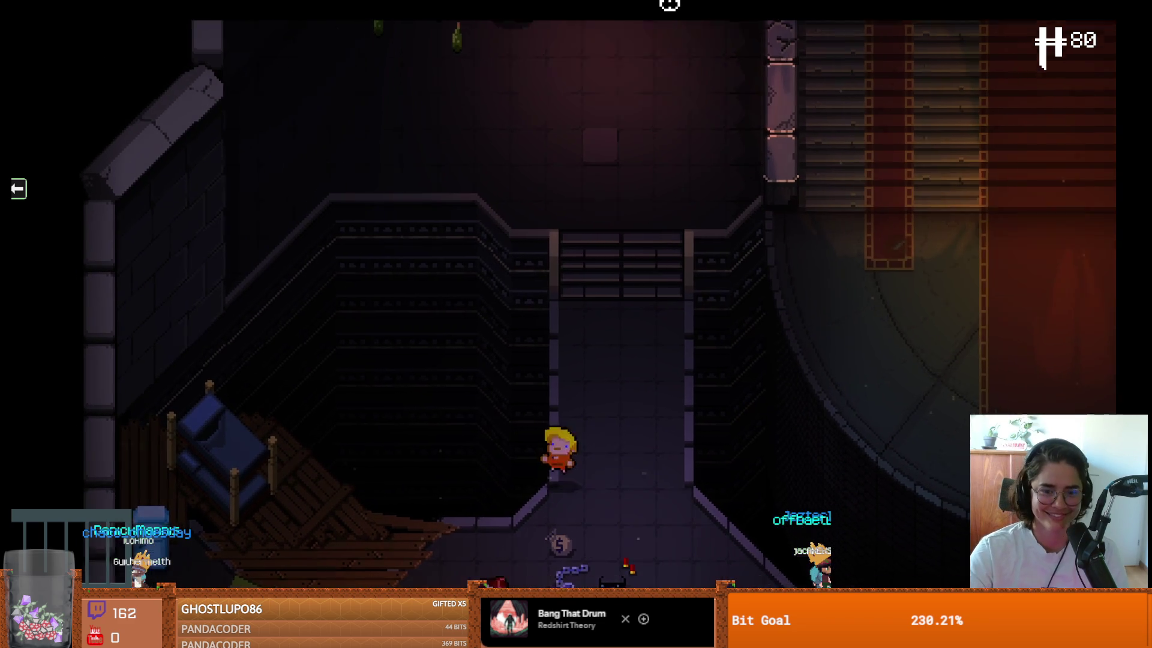
Pause the game, choose Quit to Desktop, and confirm with Yes
key("Escape")
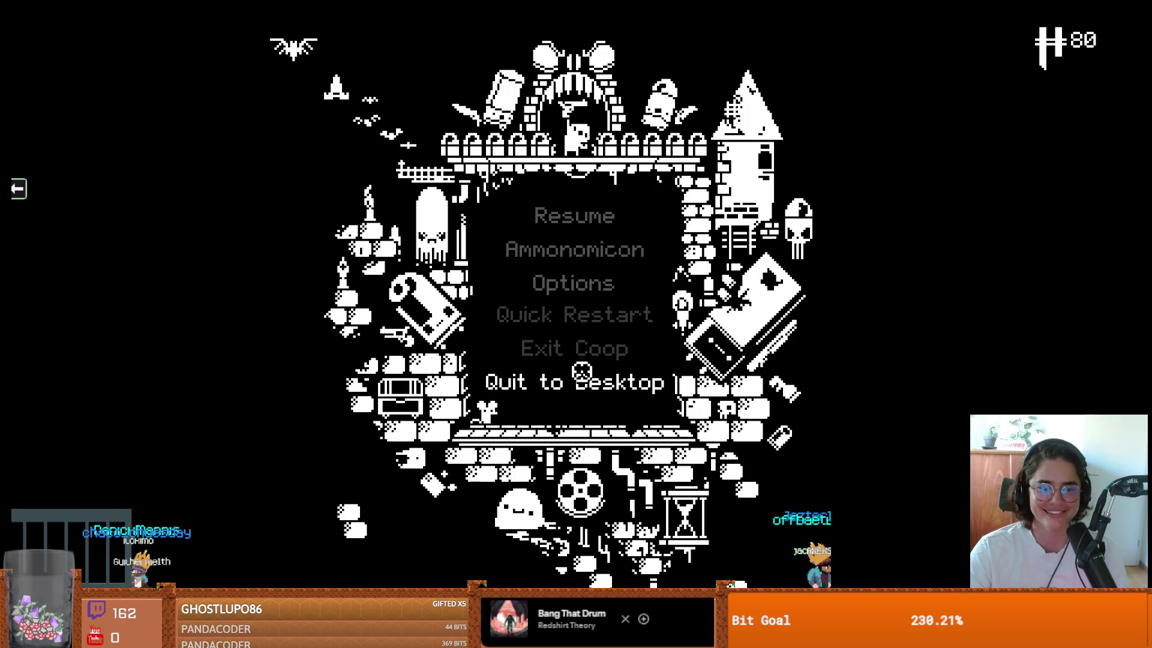
left_click(596, 394)
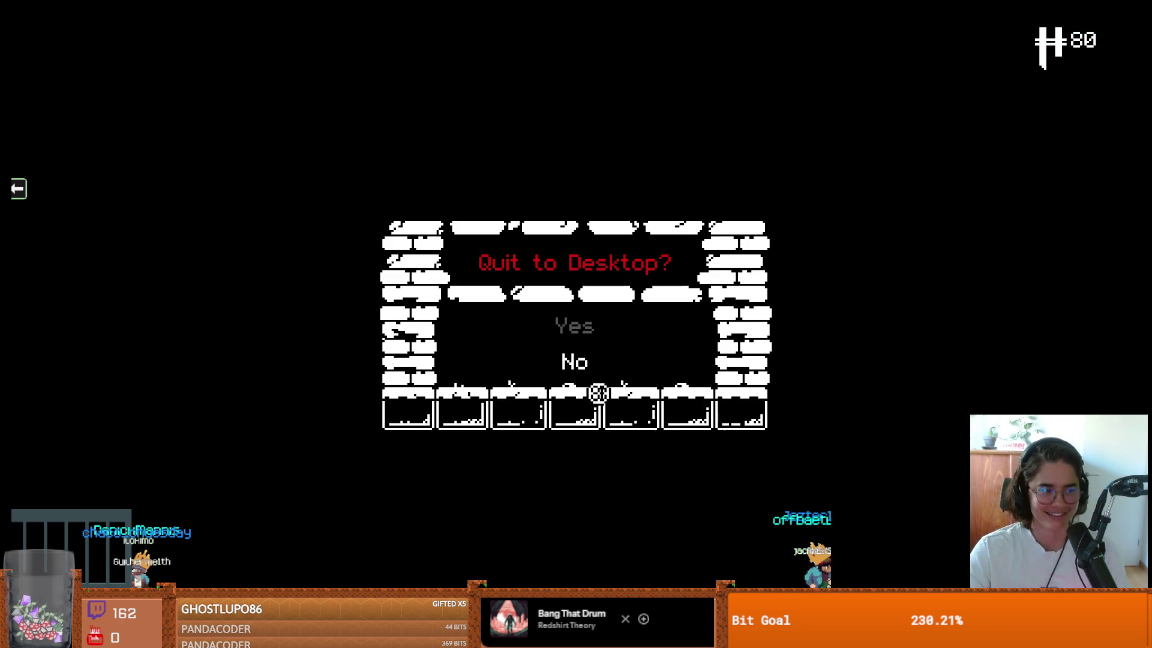
left_click(586, 329)
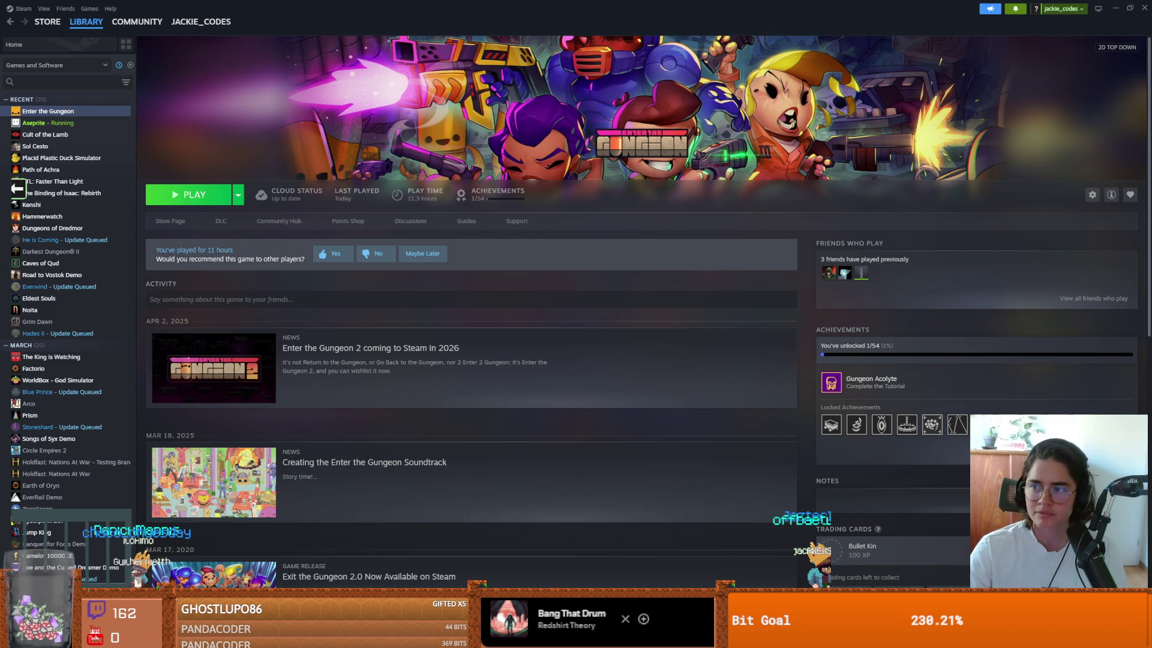
Return to the Crusader_ideas sprite, jump to frame 68, and play the animation
key("alt+Tab")
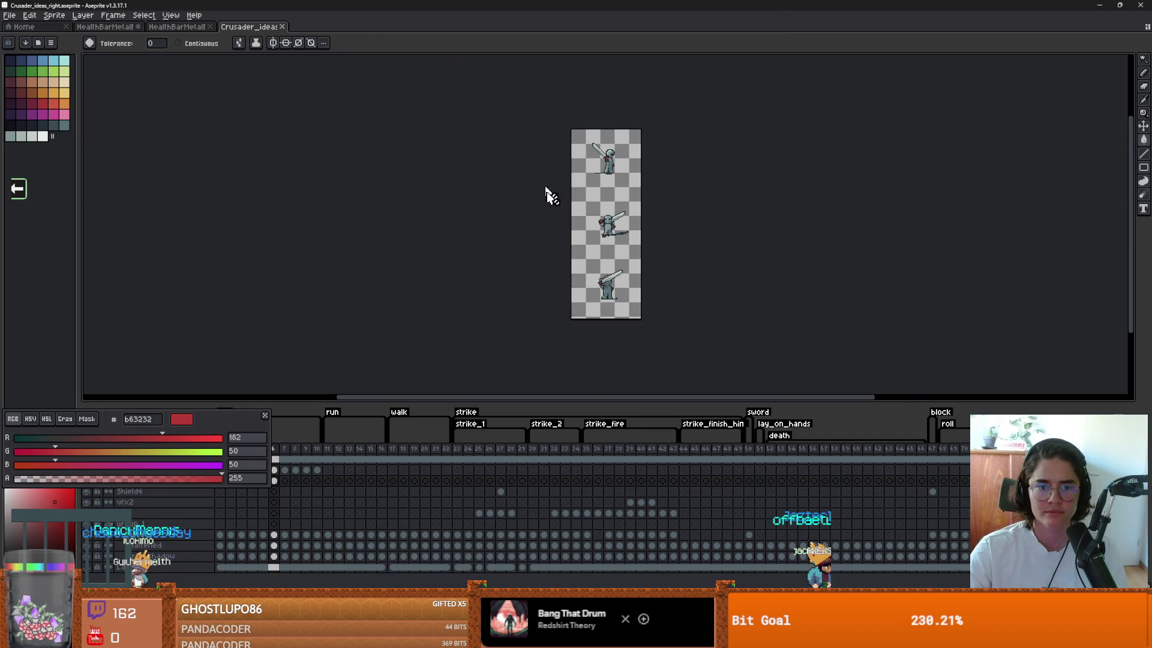
scroll(674, 308, "up", 1)
scroll(663, 319, "down", 1)
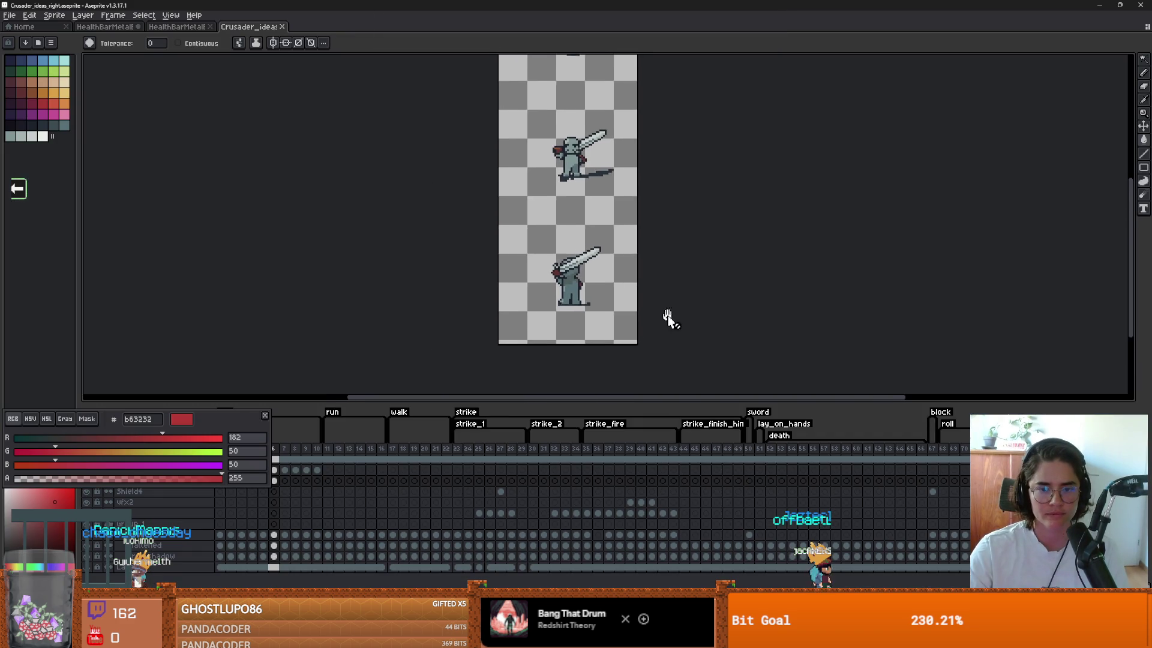
left_click(943, 459)
key("Return")
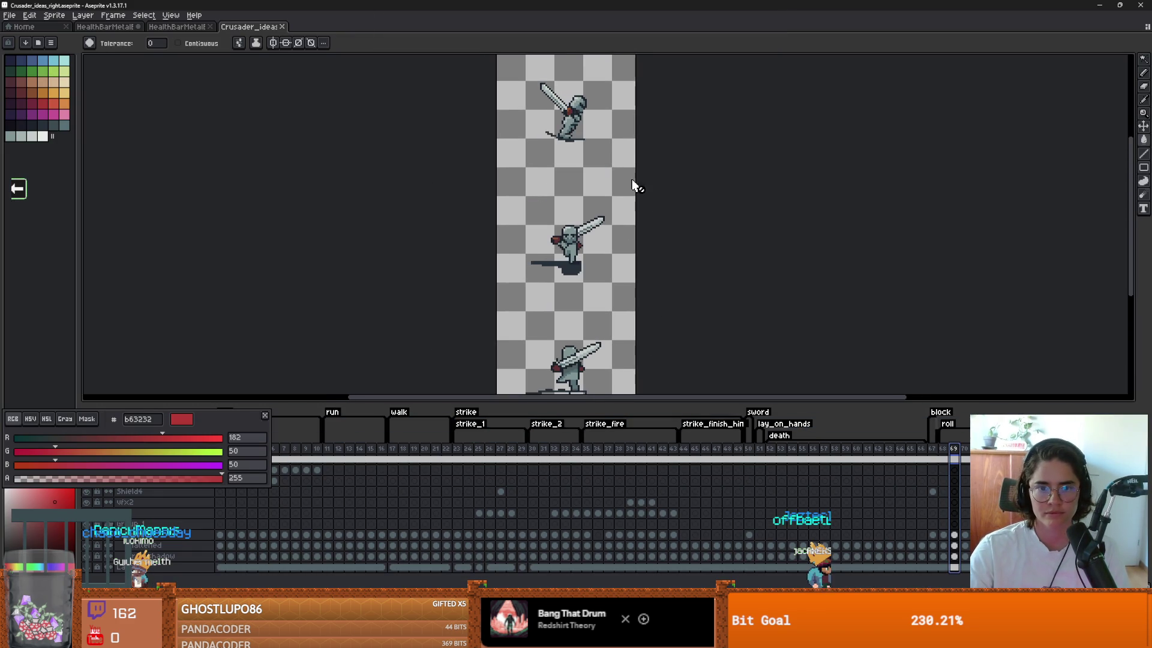
Pan and zoom onto the crusader's sword-swing pose, then pick the Rectangular Marquee tool
mouse_move(634, 185)
left_mouse_down()
mouse_move(666, 196)
mouse_move(680, 143)
left_mouse_up()
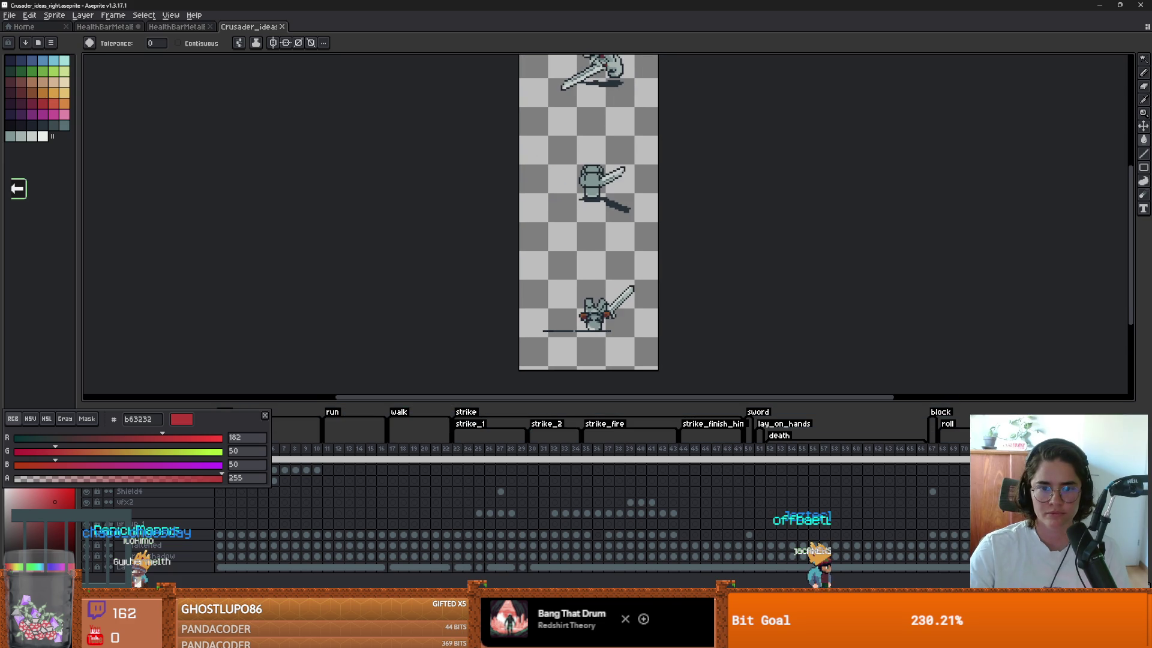
left_click_drag(712, 213, 717, 243)
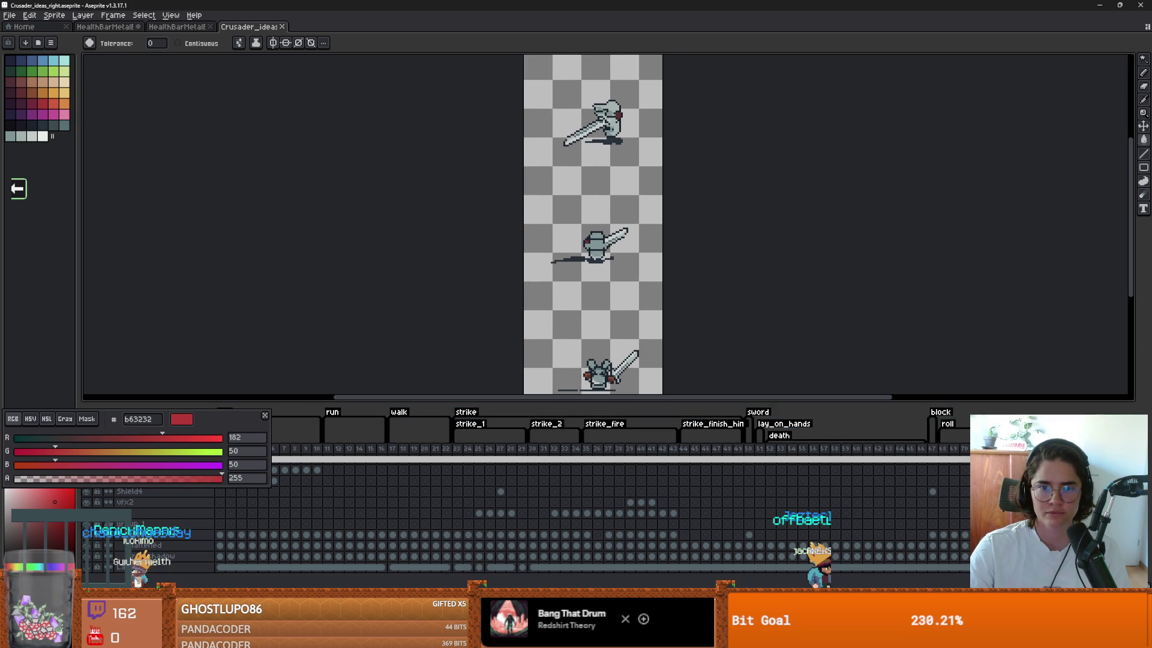
scroll(635, 160, "up", 1)
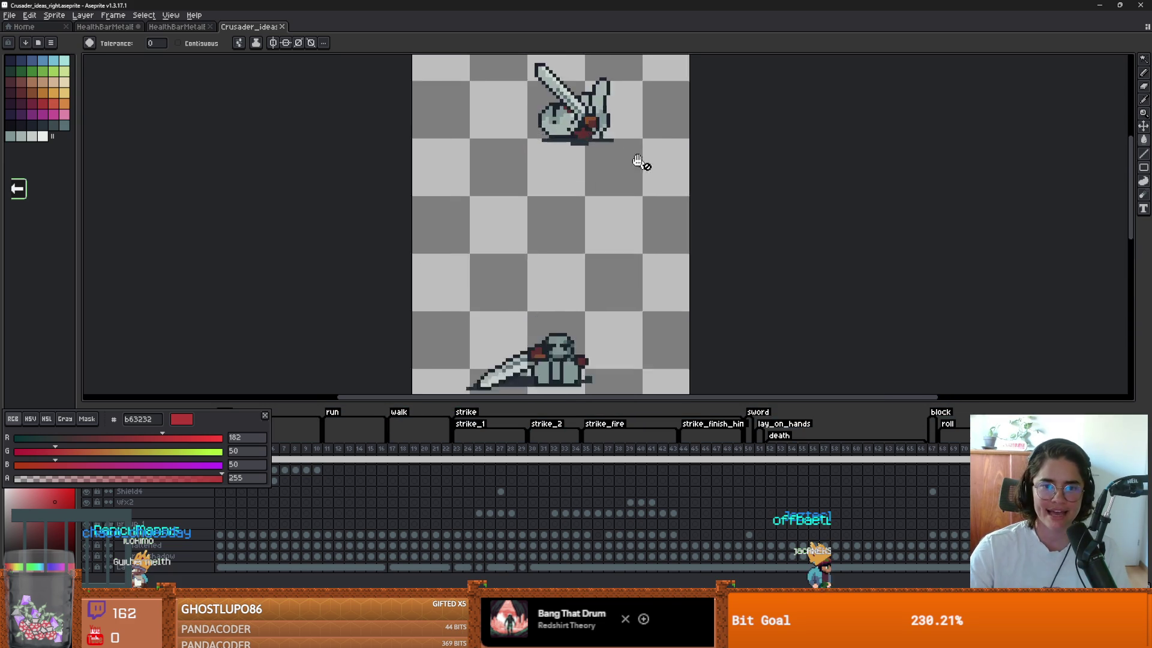
scroll(652, 204, "down", 1)
scroll(652, 204, "down", 1)
scroll(645, 227, "up", 4)
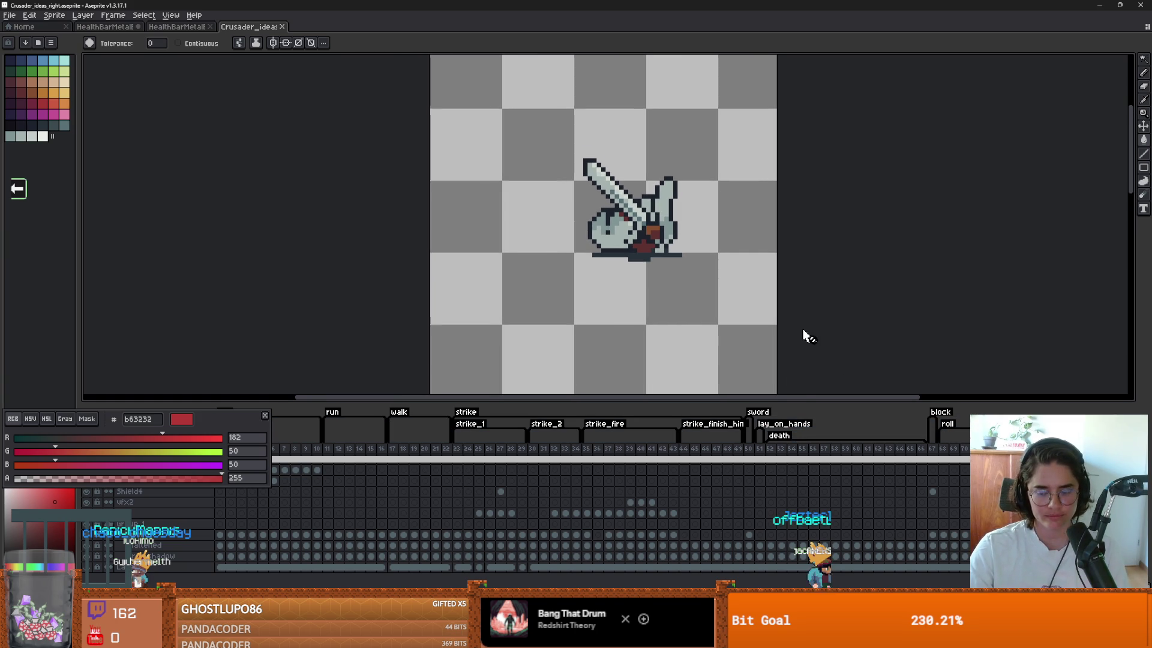
key("m")
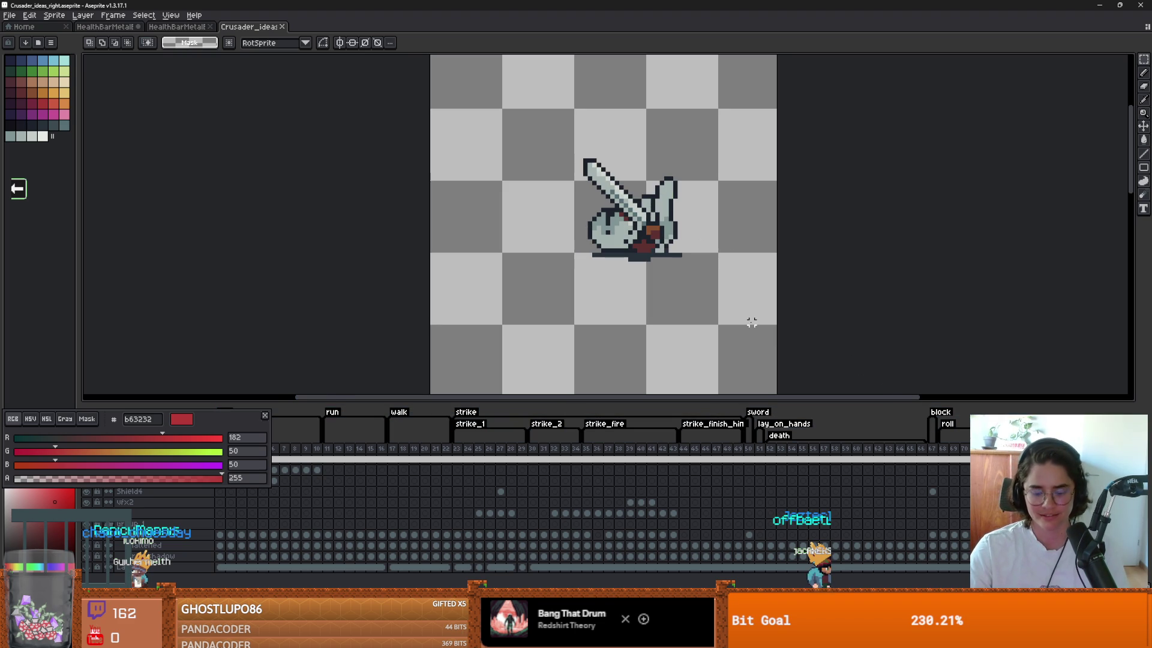
Marquee the sword-pose sprite and step through frames 51 and 52
left_click_drag(545, 143, 720, 281)
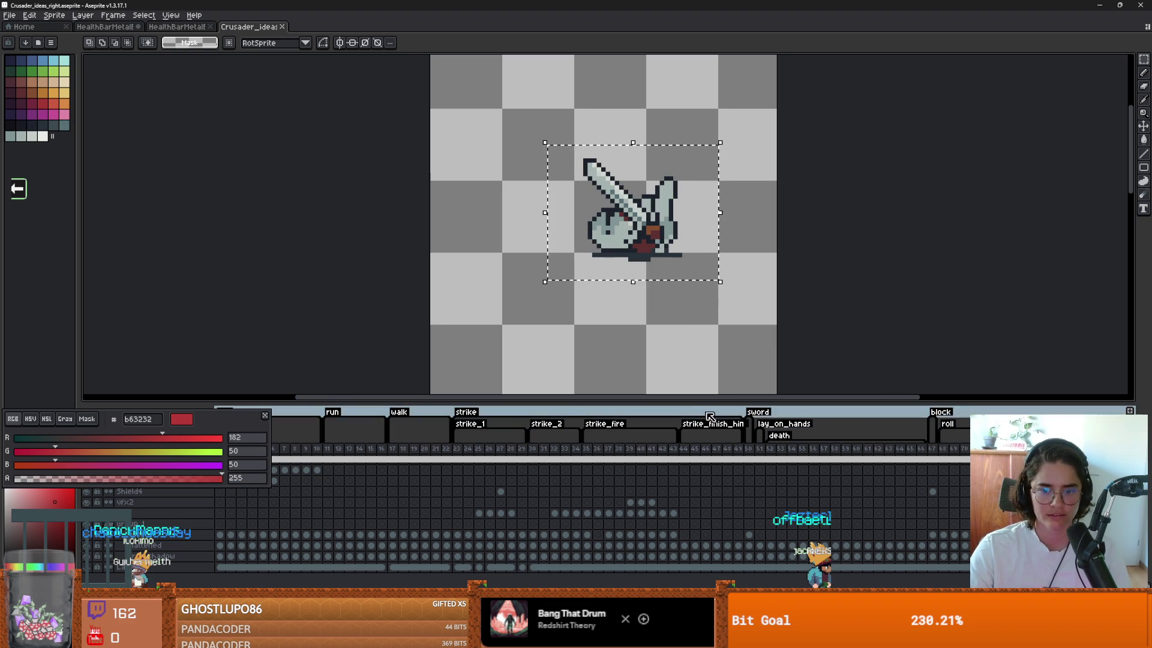
left_click(760, 449)
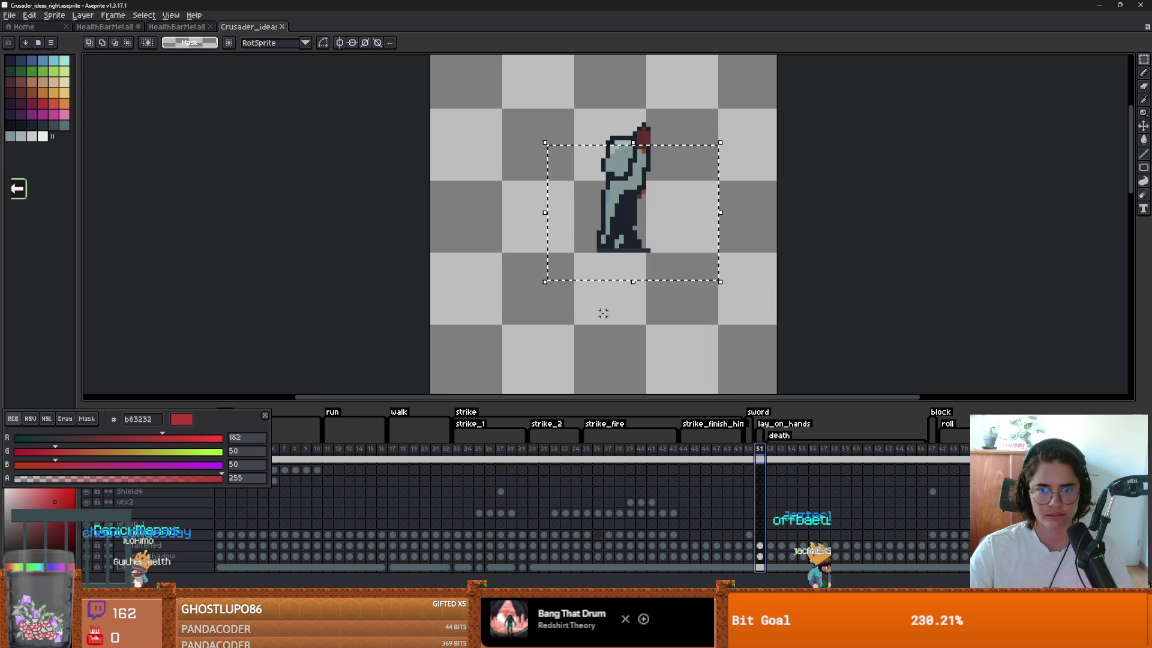
left_click(770, 455)
scroll(629, 180, "down", 3)
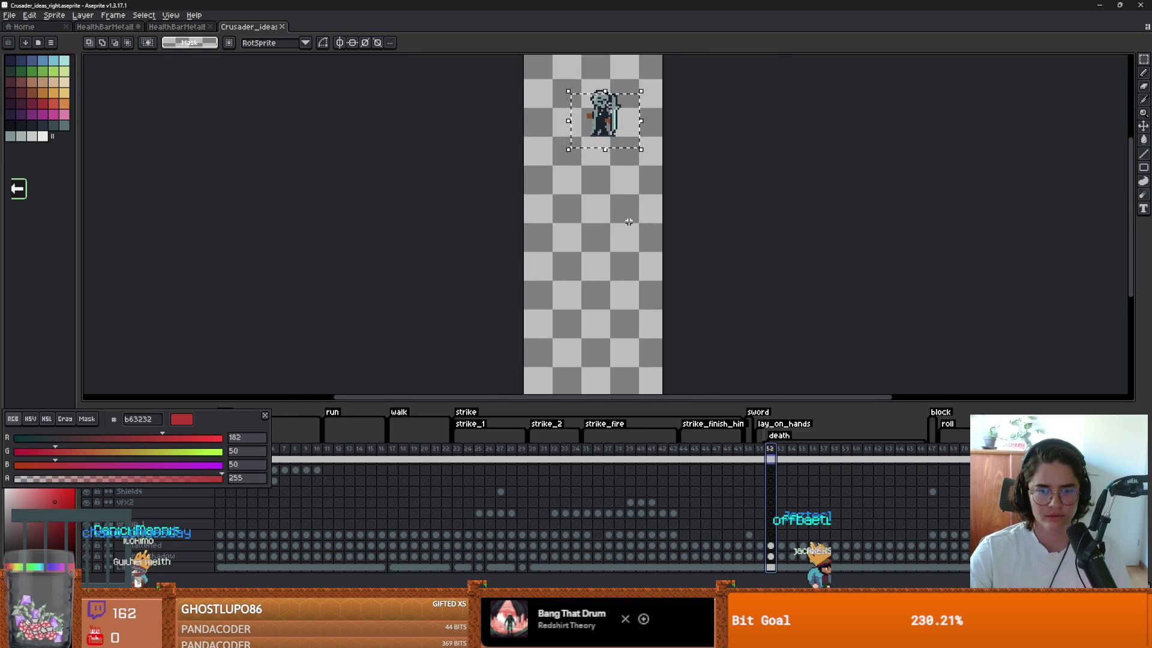
left_click(265, 415)
Show the GridLines layer, deselect, choose the flattened layer, reselect the sword, and return to frame 52
left_click(86, 459)
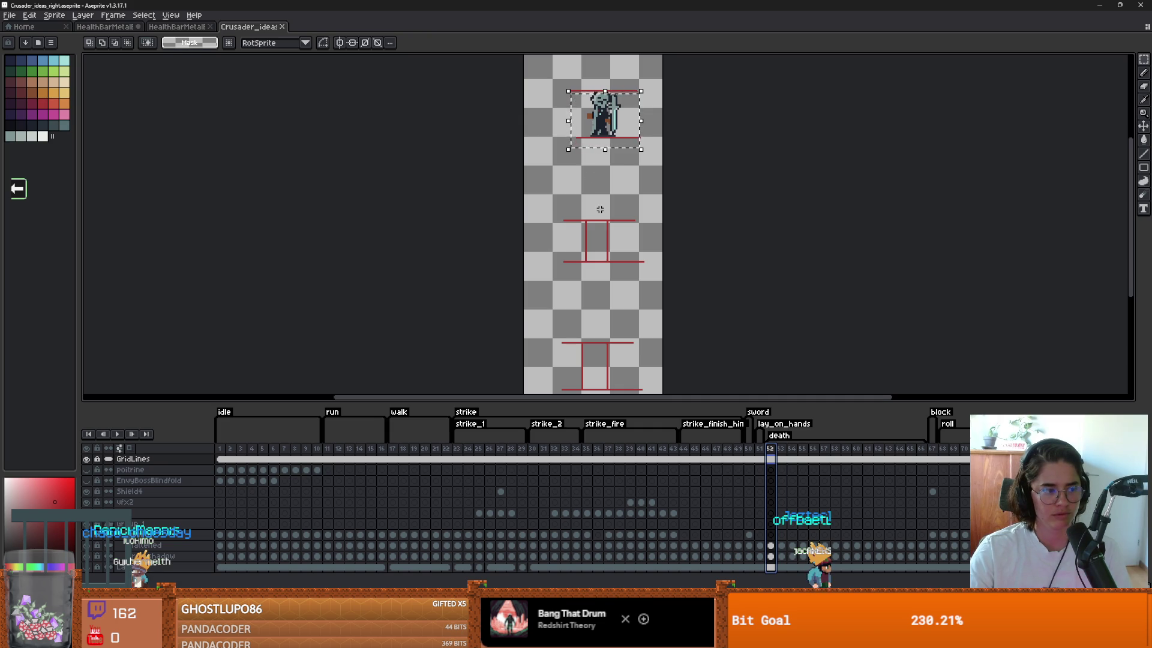
left_click(600, 209)
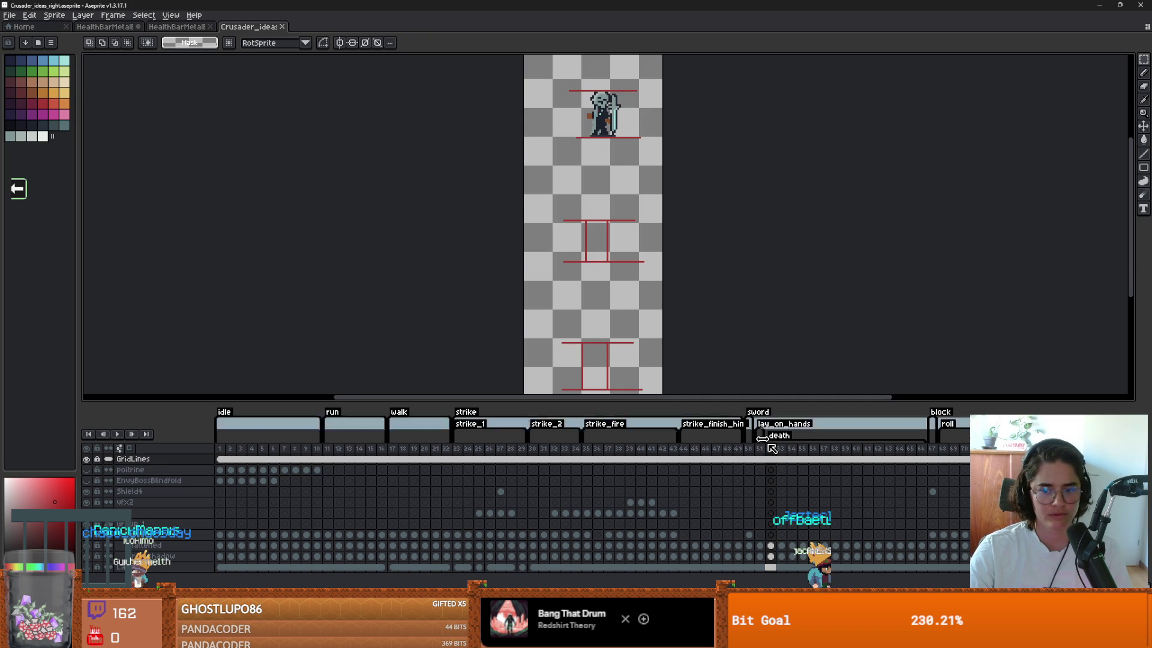
left_click(960, 535)
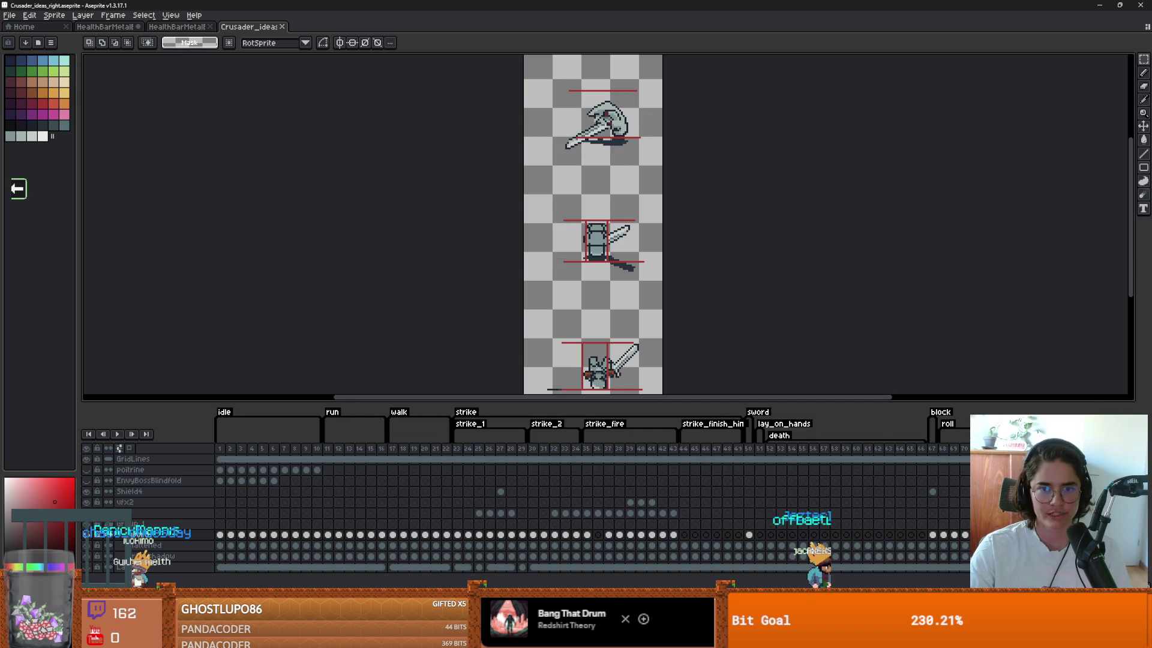
key("Down")
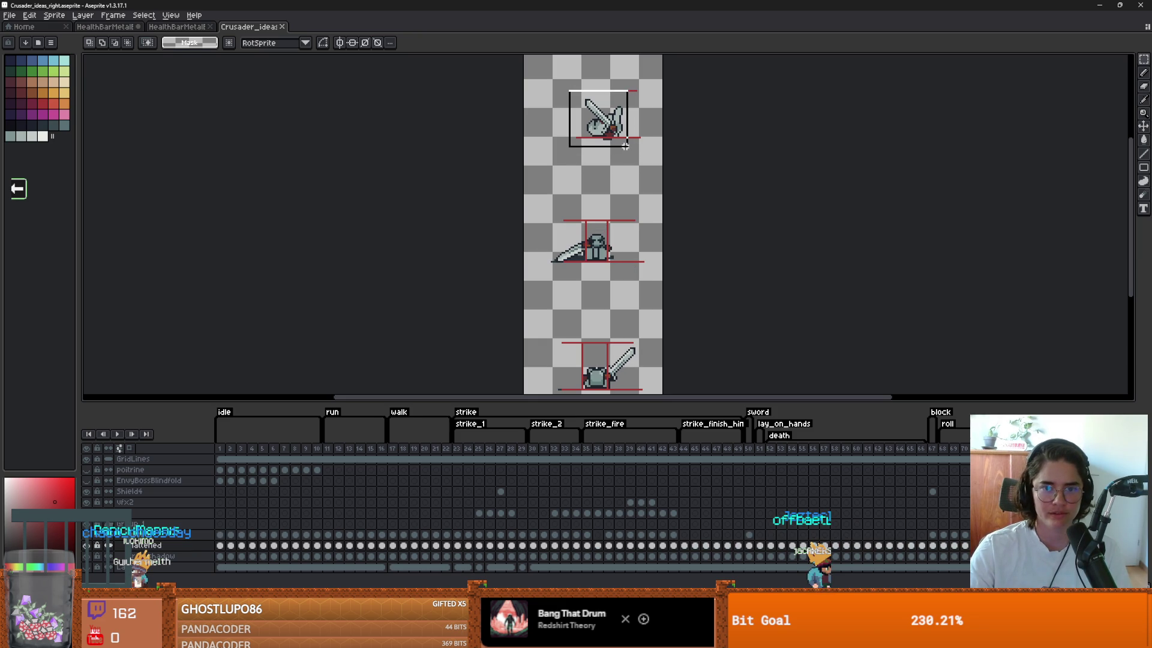
left_click_drag(630, 145, 634, 150)
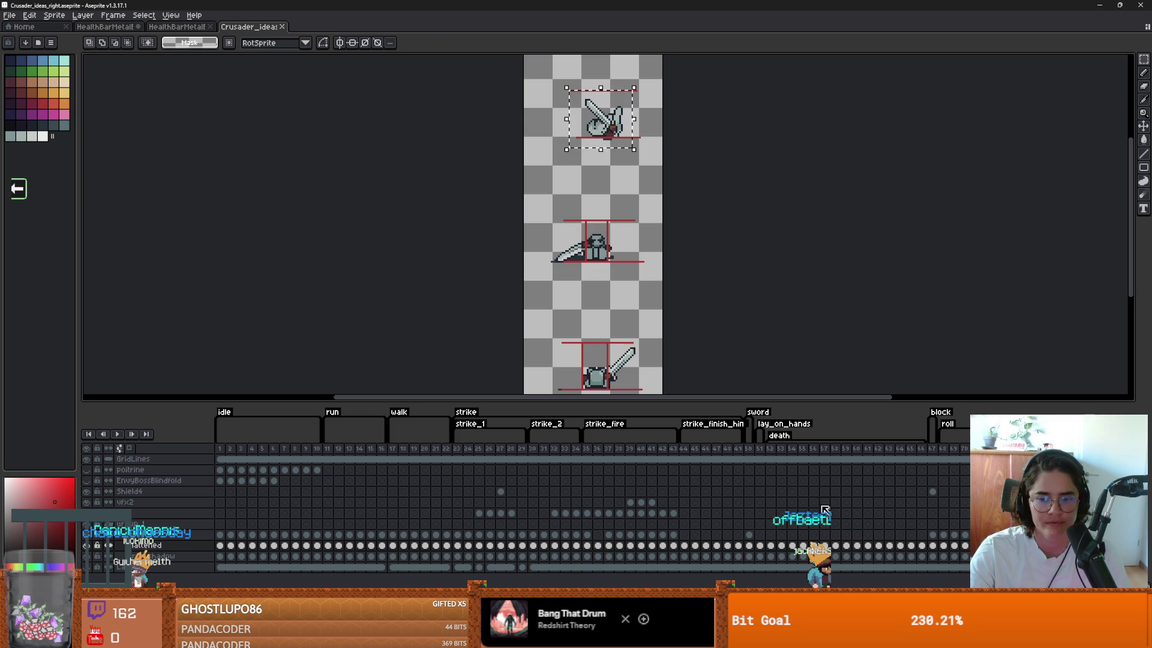
left_click(769, 458)
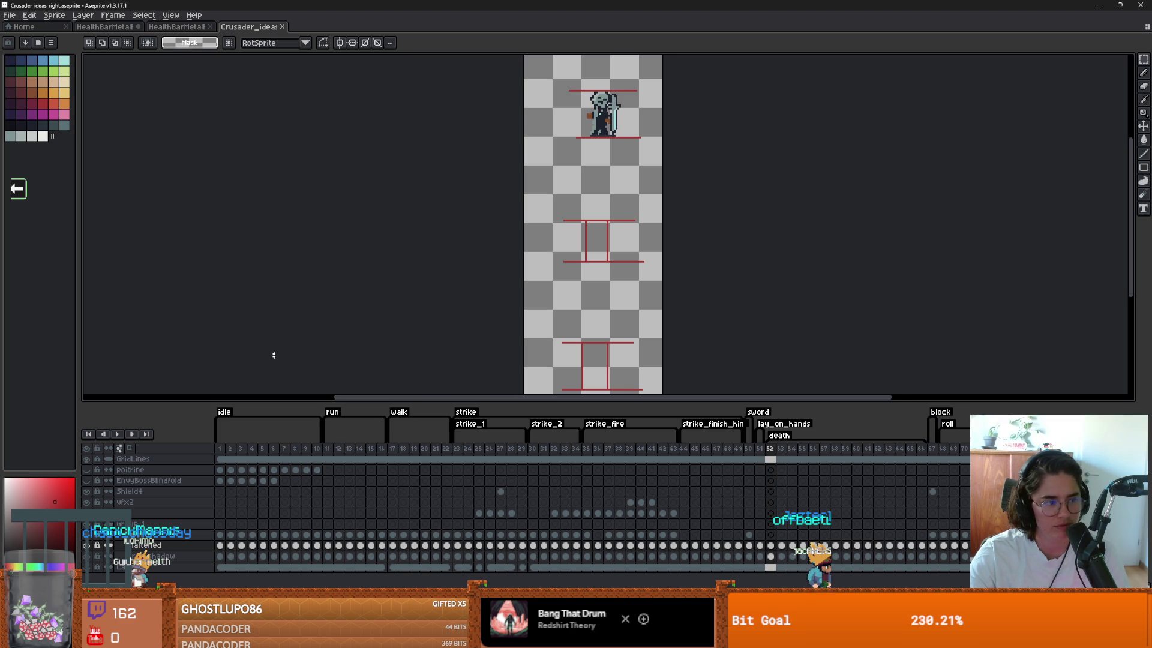
View the neighbouring frame's sword-drop pose and marquee-select it
scroll(607, 337, "up", 1)
scroll(600, 352, "down", 1)
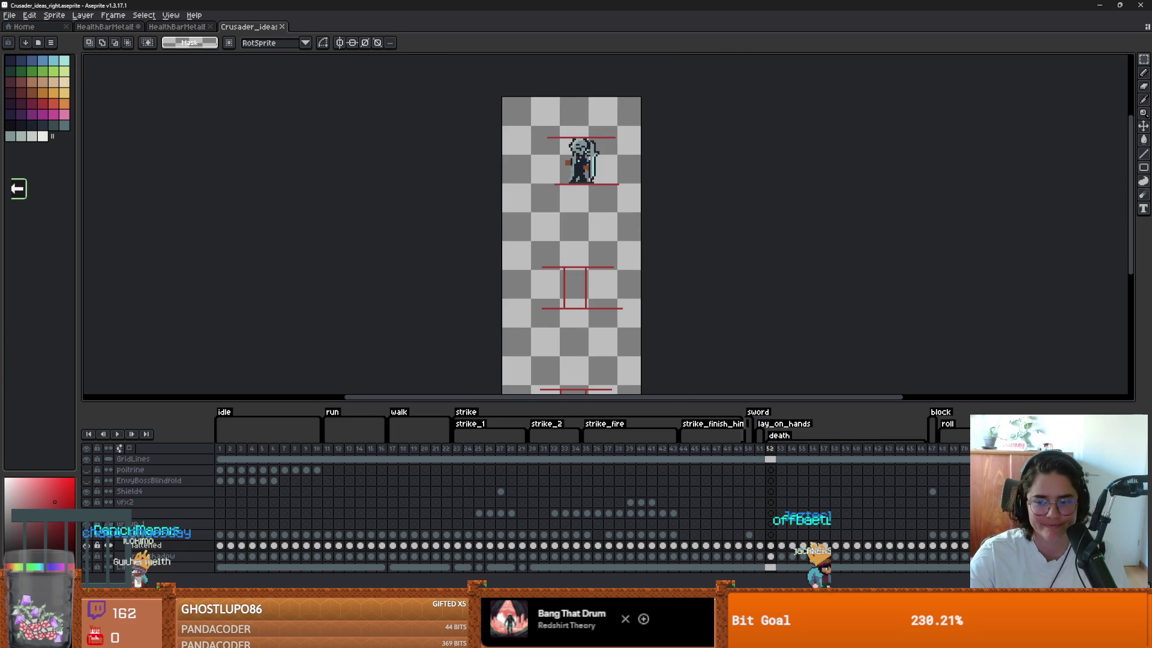
left_click(904, 467)
scroll(552, 249, "up", 1)
scroll(539, 256, "down", 1)
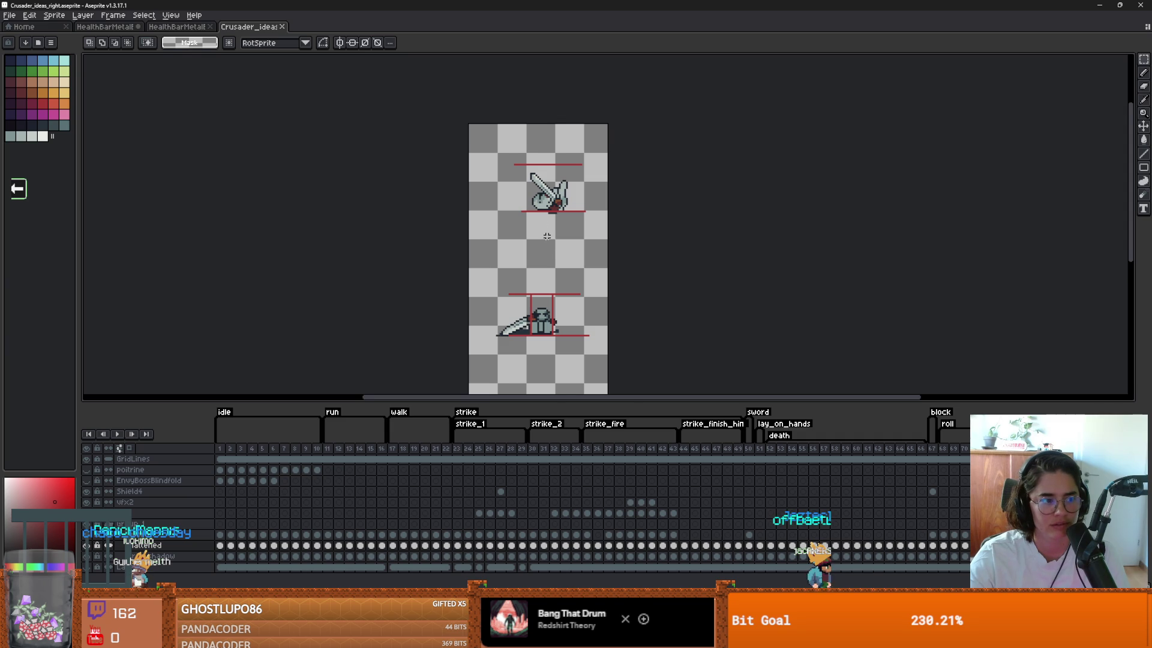
scroll(547, 235, "up", 1)
left_click_drag(539, 250, 530, 264)
scroll(529, 264, "up", 1)
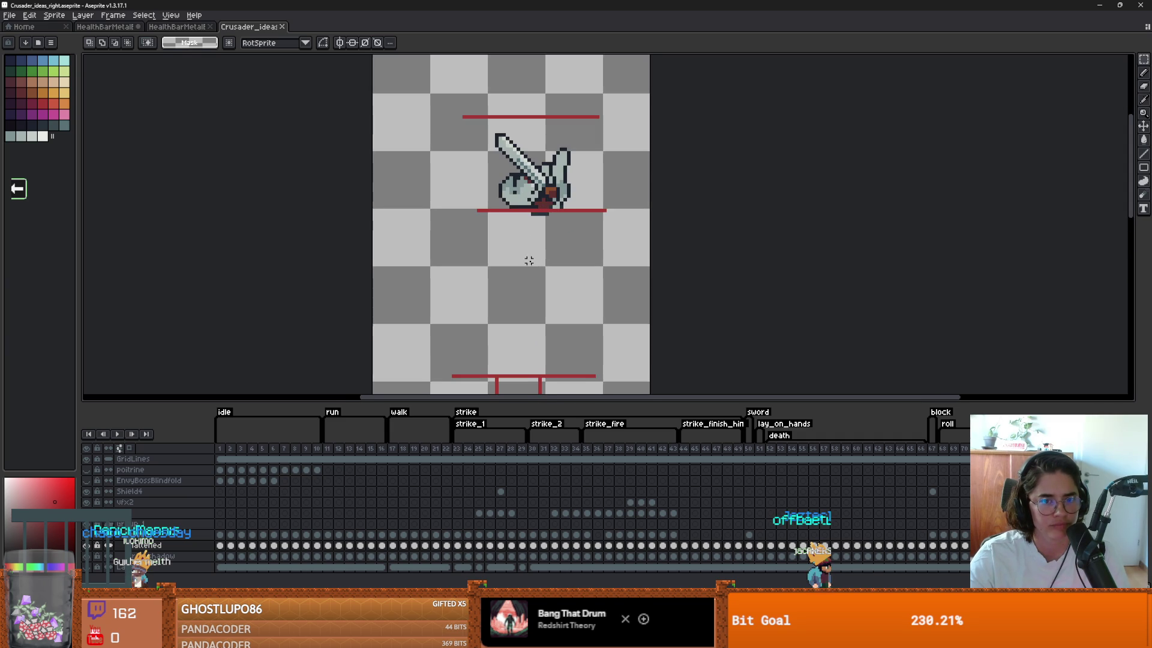
left_click_drag(467, 133, 586, 228)
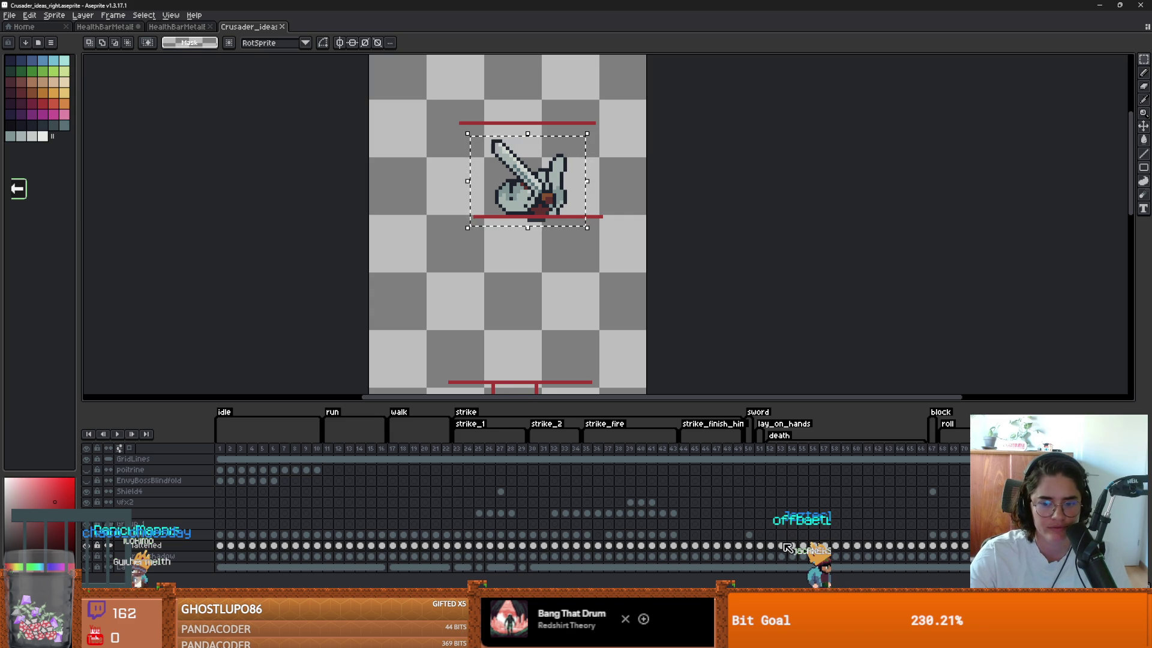
Make frame 52 current and try pasting the pose, then undo it
left_click(771, 490)
left_click(543, 318)
scroll(543, 317, "down", 1)
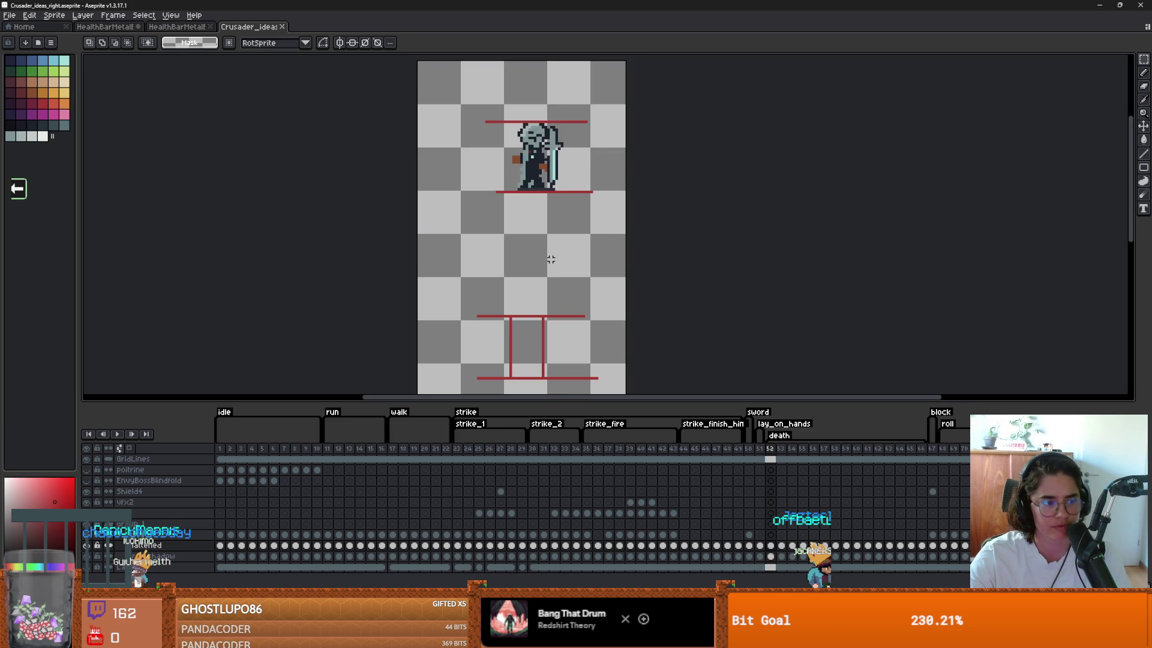
key("ctrl+z")
key("ctrl+z")
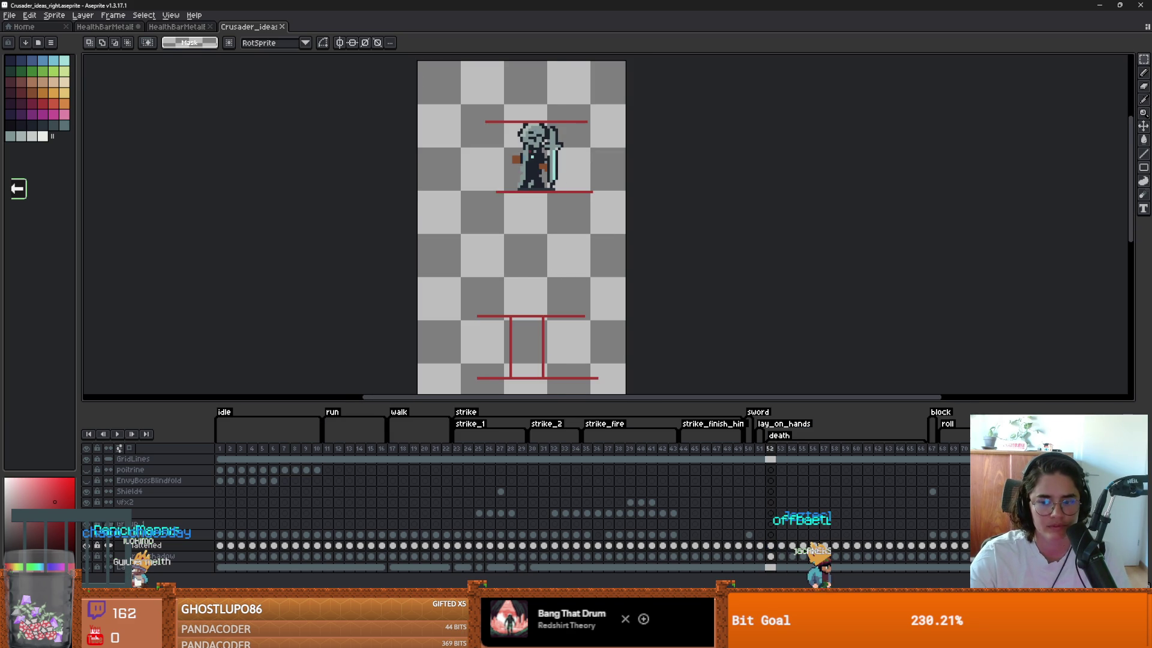
key("ctrl+z")
scroll(547, 306, "down", 1)
scroll(547, 307, "down", 1)
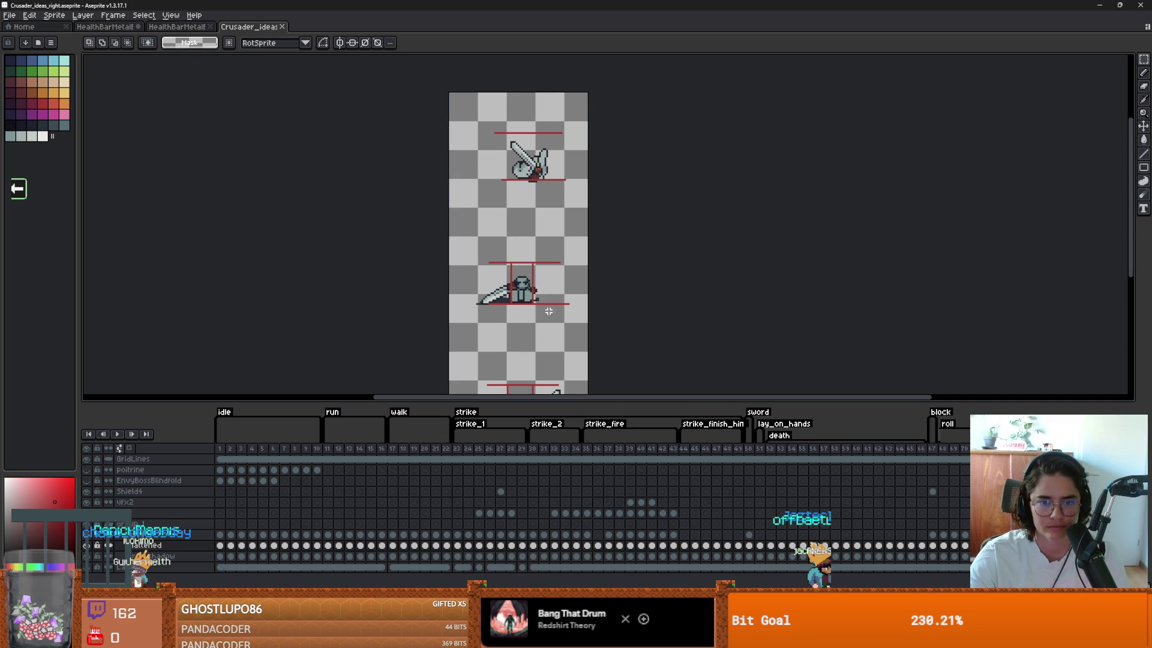
Reselect the upper sword pose, paste it into frame 52, and drag it into the middle grid box
left_click_drag(551, 314, 480, 264)
left_click_drag(574, 194, 462, 127)
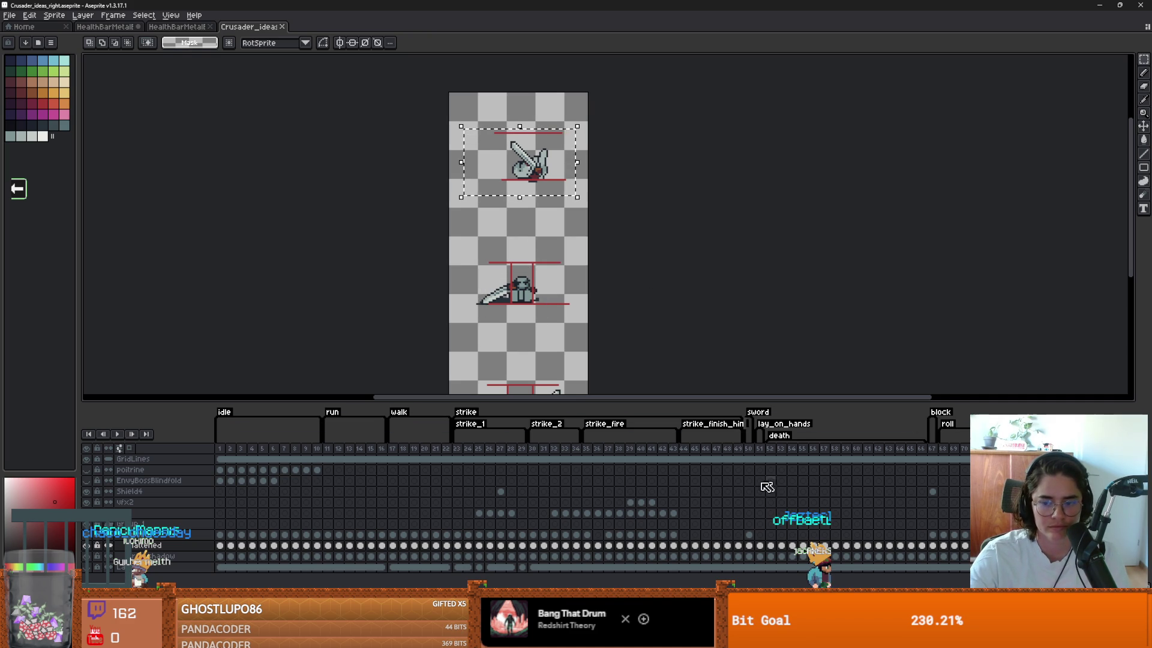
left_click(774, 547)
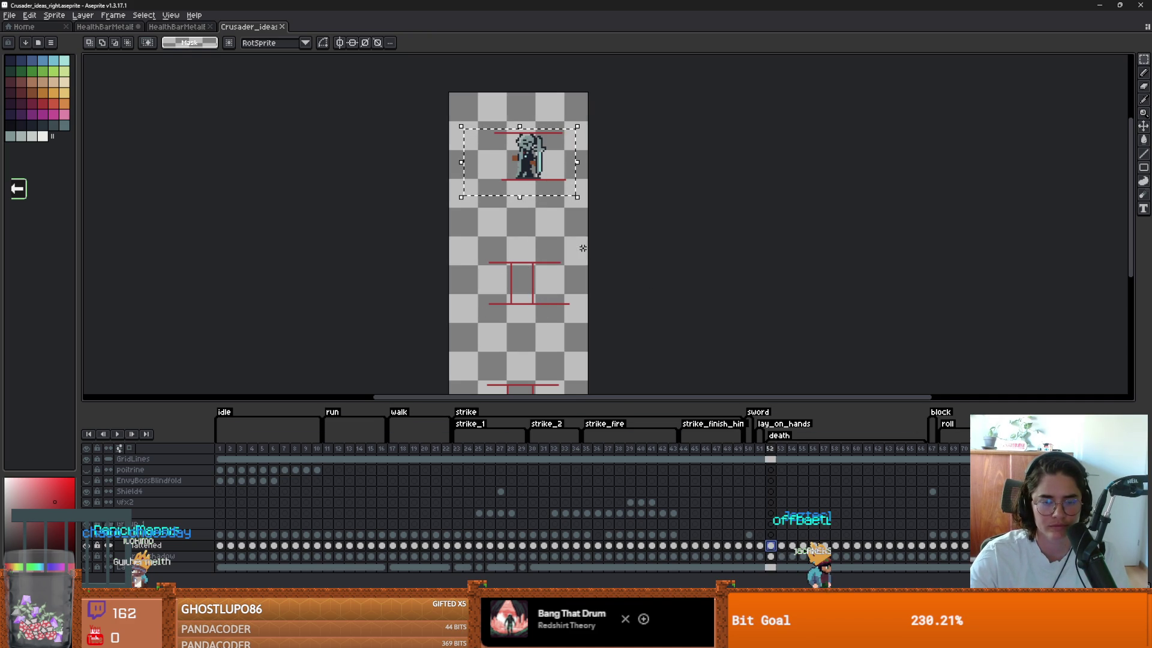
left_click(543, 197)
mouse_move(543, 200)
left_mouse_down()
mouse_move(534, 302)
mouse_move(538, 291)
left_mouse_up()
Nudge the pasted pose one pixel down and right, apply it, and compare neighbouring frames
scroll(536, 302, "up", 4)
key("Down")
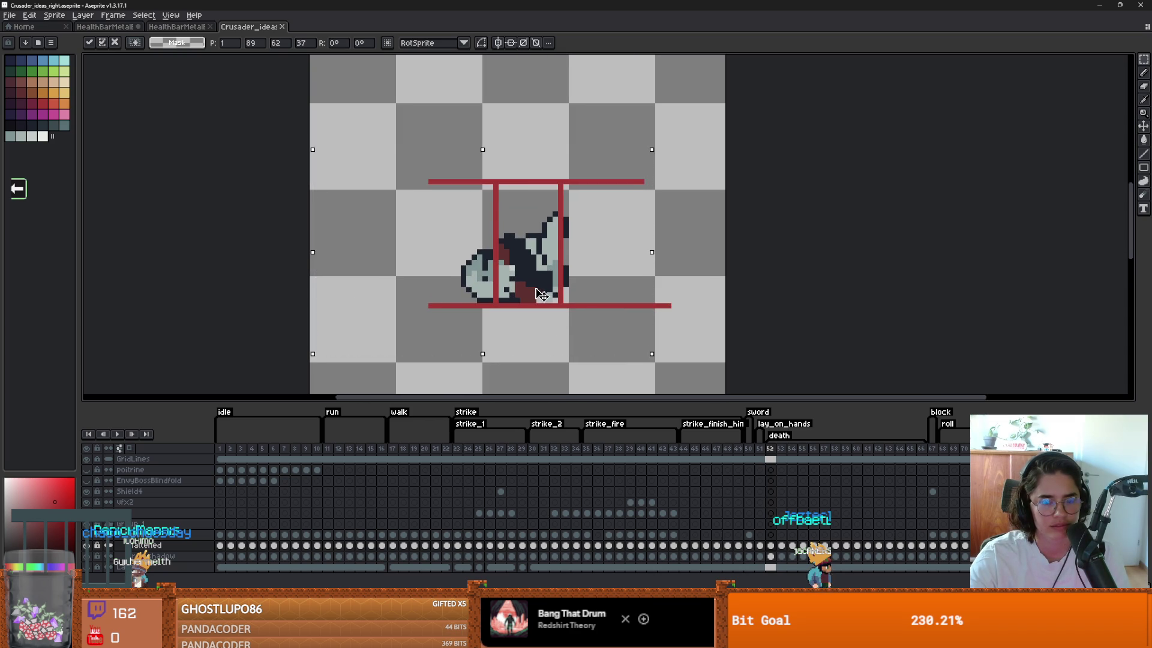
key("Right")
scroll(558, 290, "down", 2)
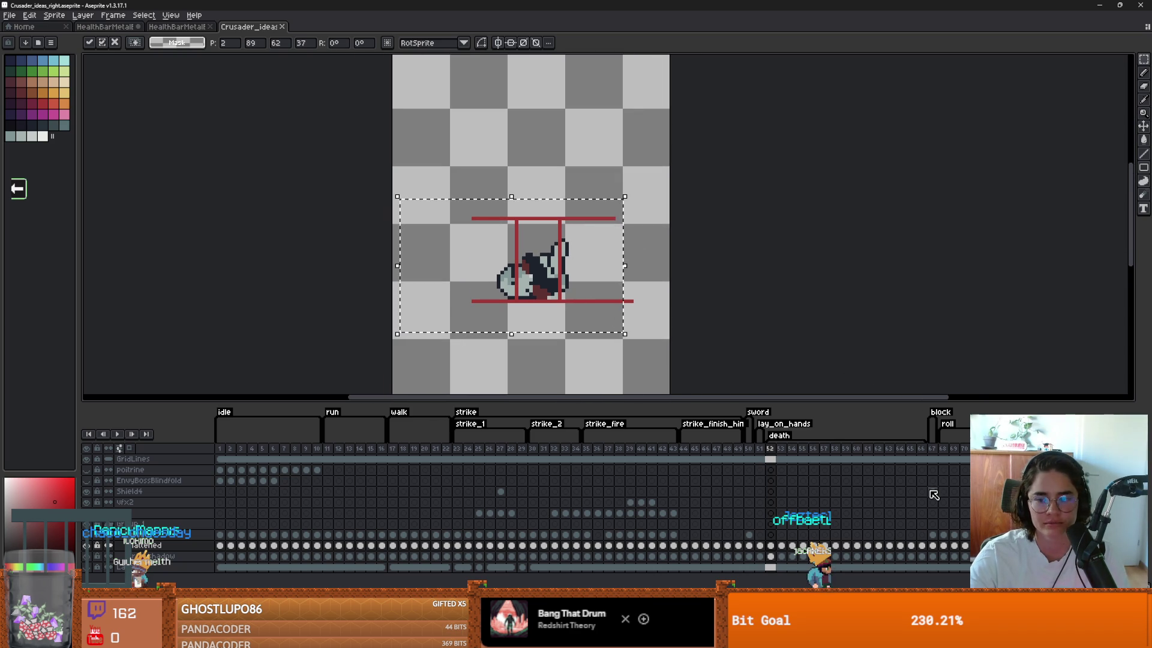
key("period")
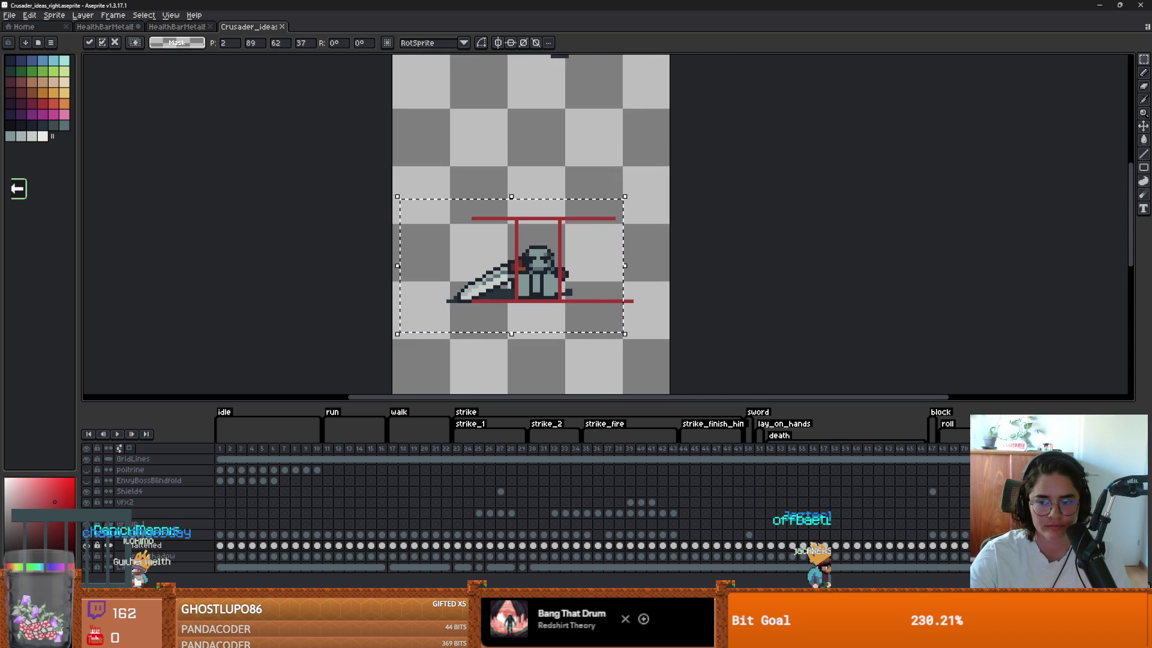
scroll(681, 200, "up", 3)
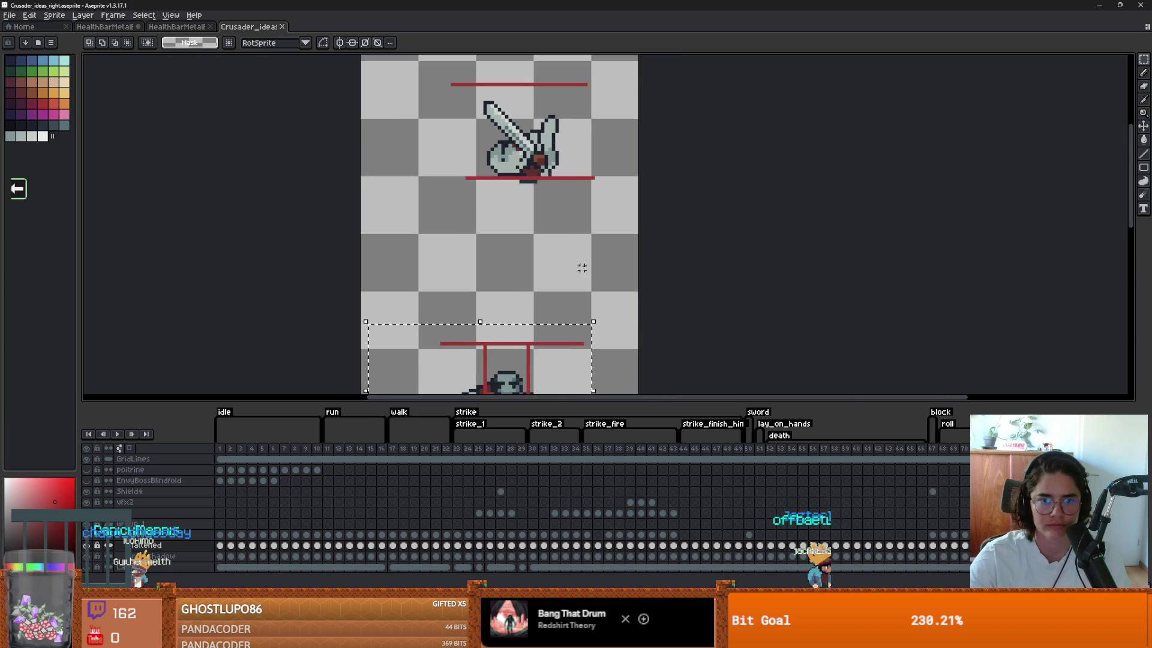
key("period")
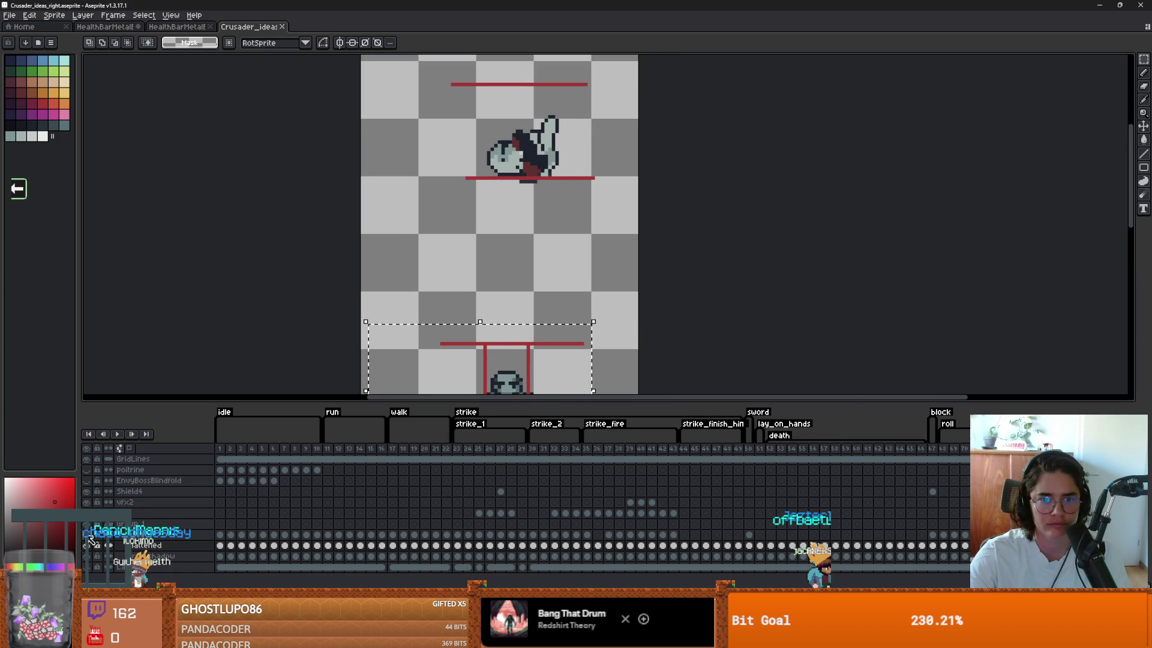
key("comma")
Move up one layer, deselect, marquee the upper sprite's sword in frame 51, and go to frame 52
key("Up")
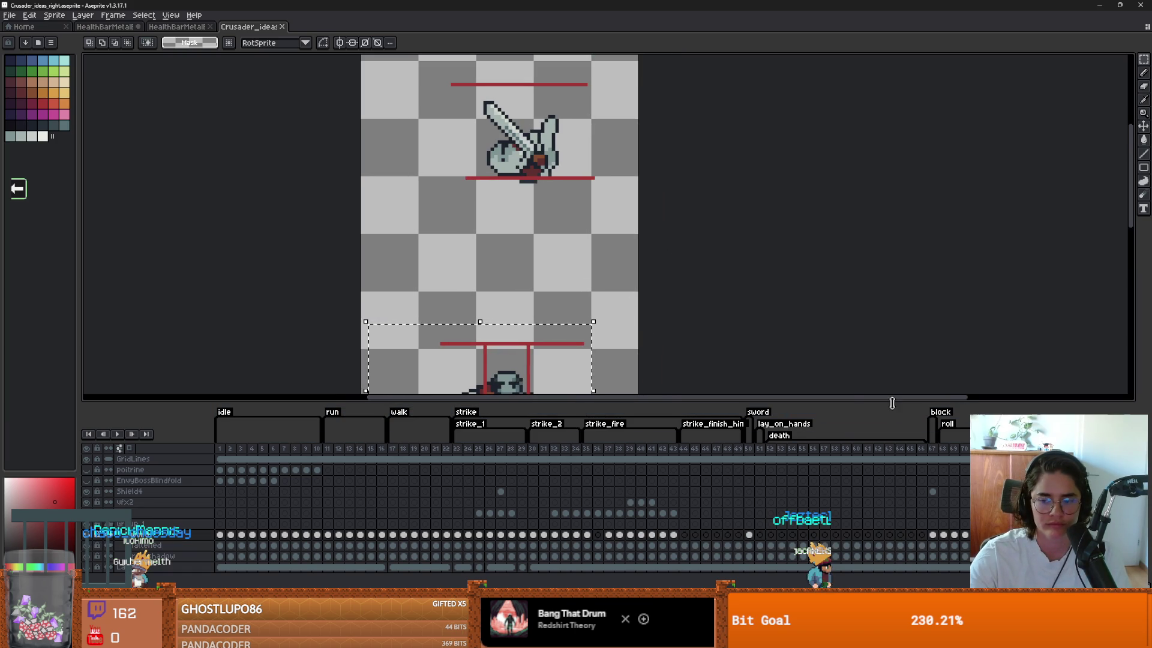
key("ctrl+d")
left_click_drag(606, 198, 412, 65)
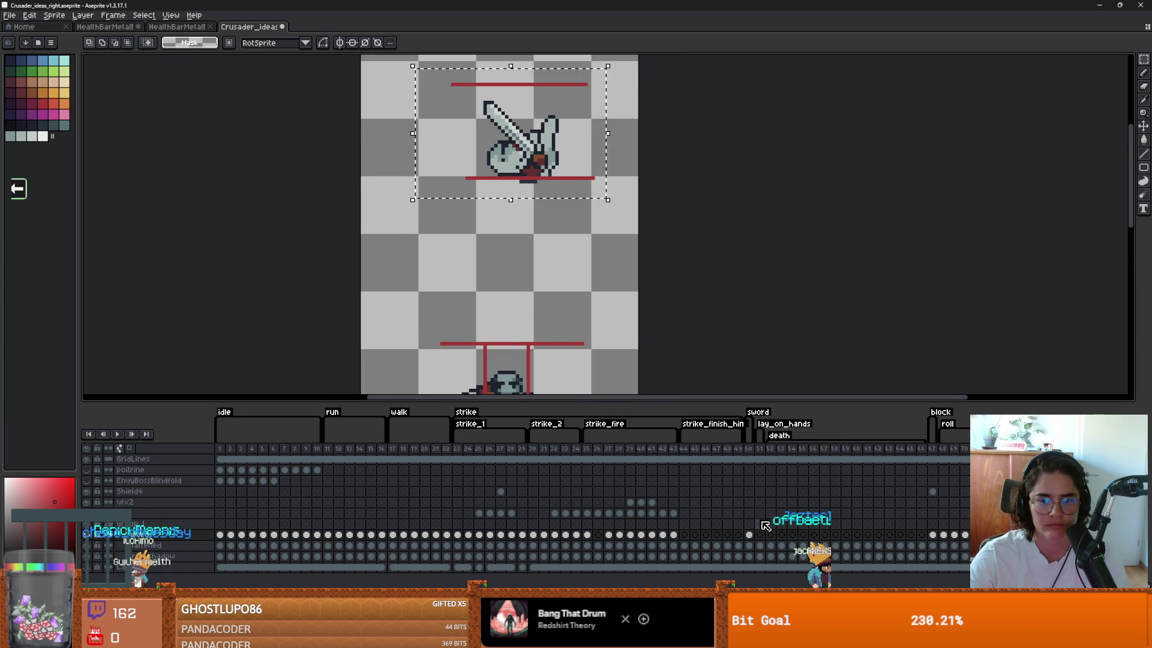
left_click(760, 545)
key("minus")
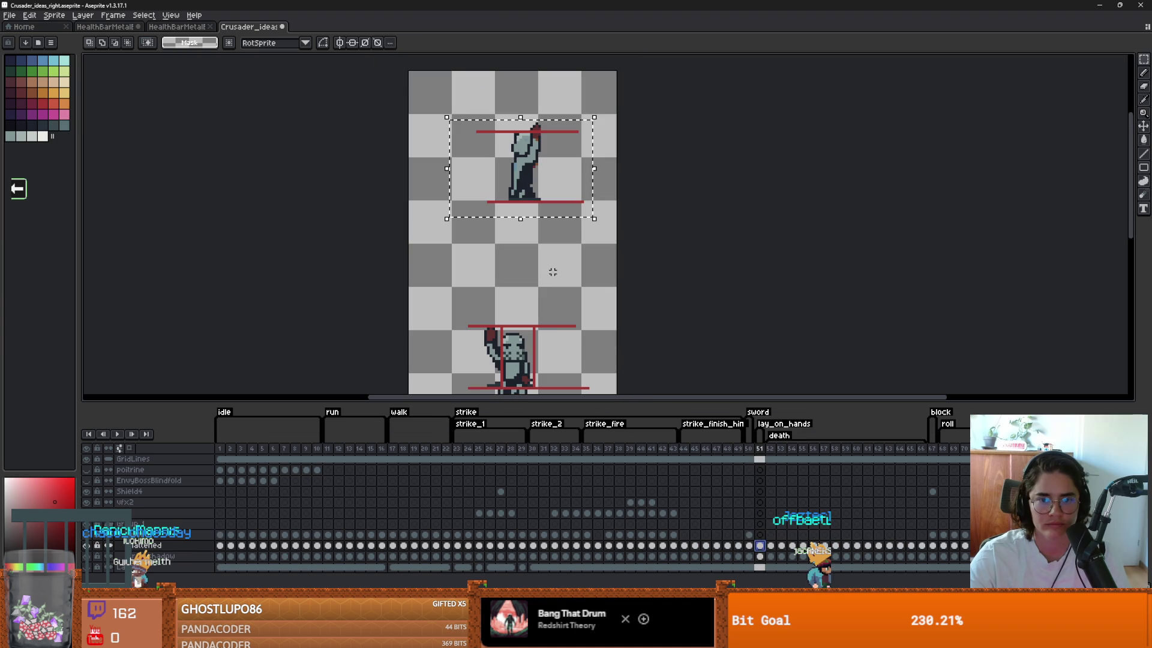
left_click(771, 448)
Paste the sword into frame 52 and position it on the lying knight
scroll(531, 313, "down", 3)
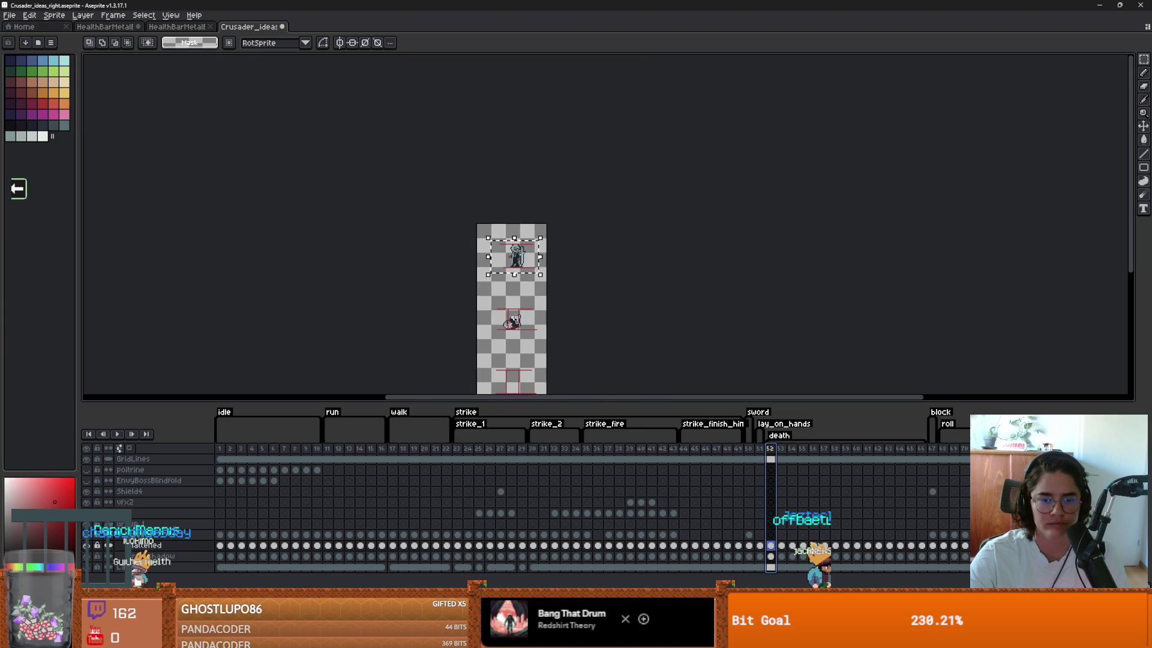
scroll(531, 313, "up", 2)
left_click(531, 313)
scroll(501, 319, "up", 1)
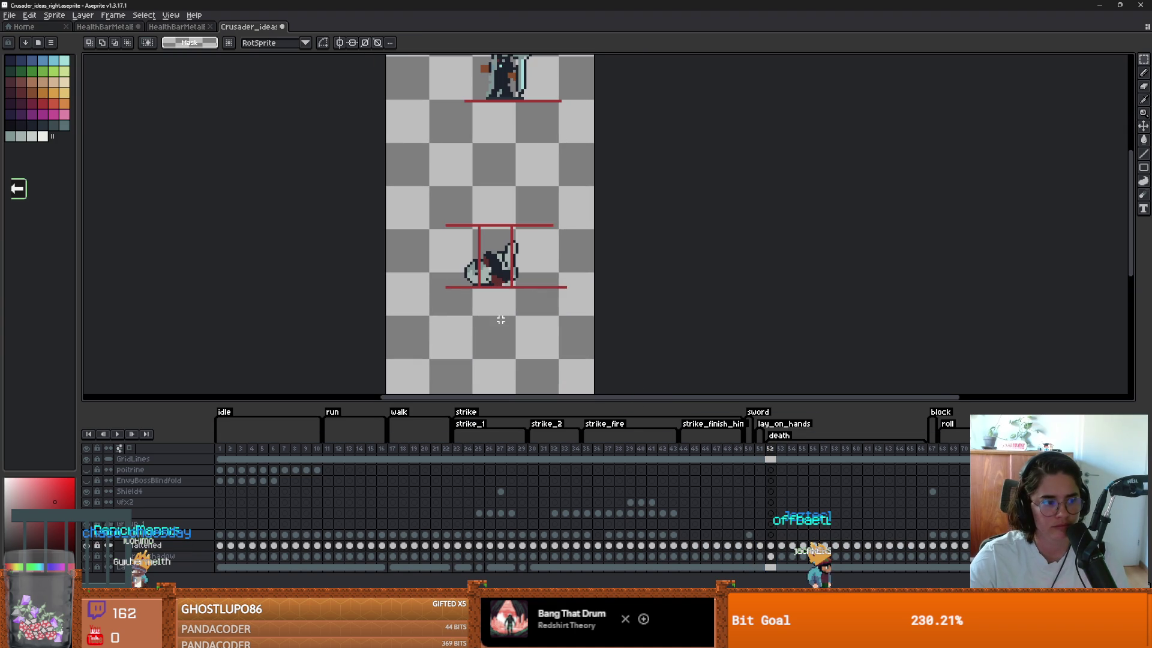
key("ctrl+v")
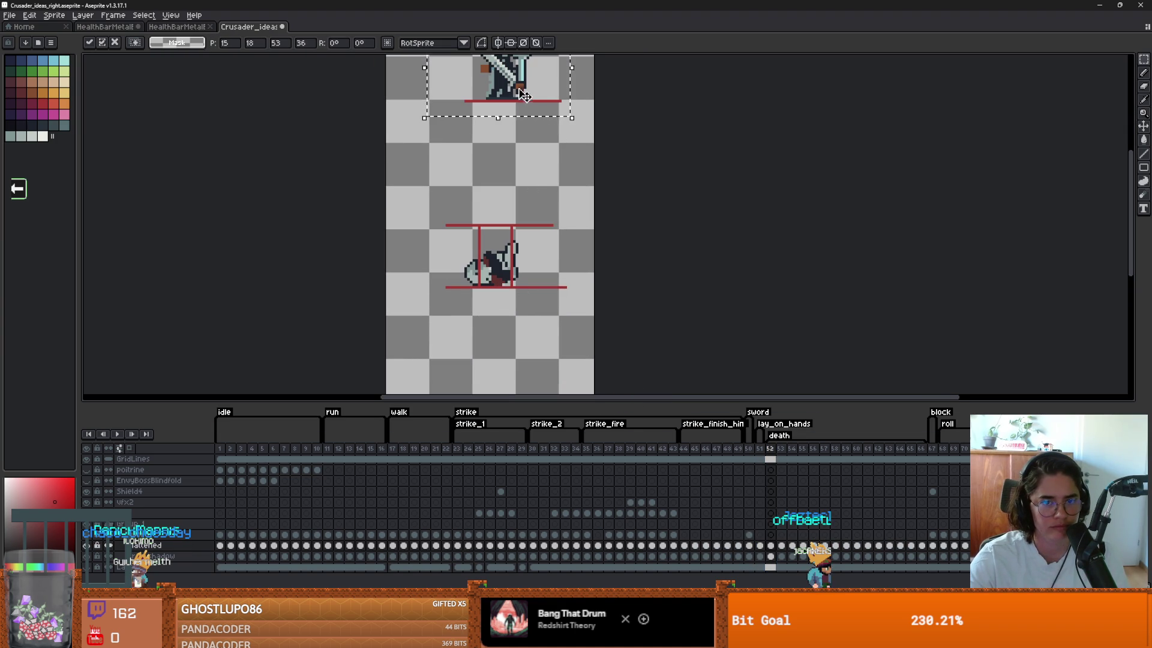
left_click_drag(517, 87, 509, 280)
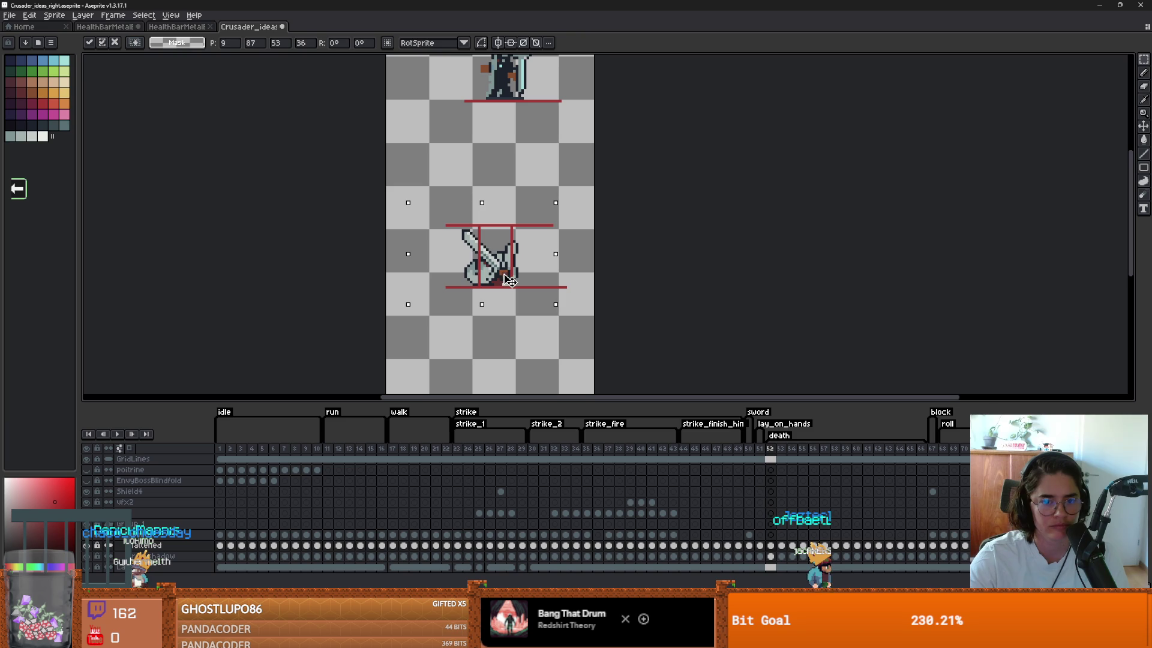
left_click_drag(509, 280, 508, 278)
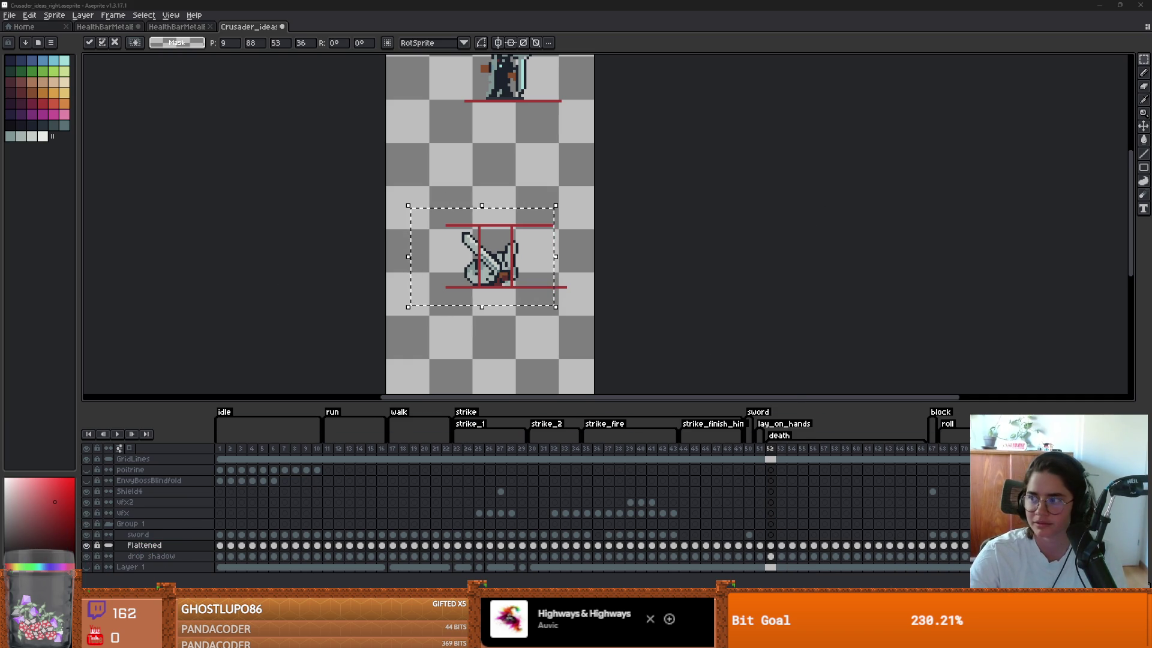
In Godot's 2D view, filter files for 'lem' to find the Jackie_Codes_Game folder, then clear the filter
key("alt+Tab")
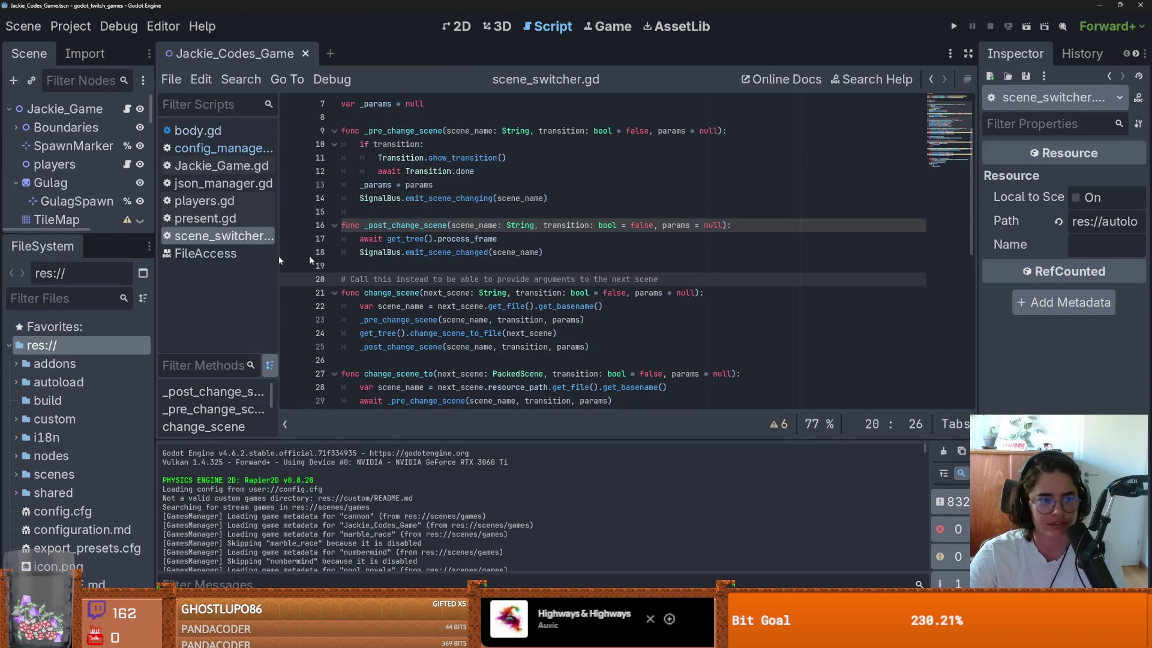
left_click_drag(64, 232, 64, 388)
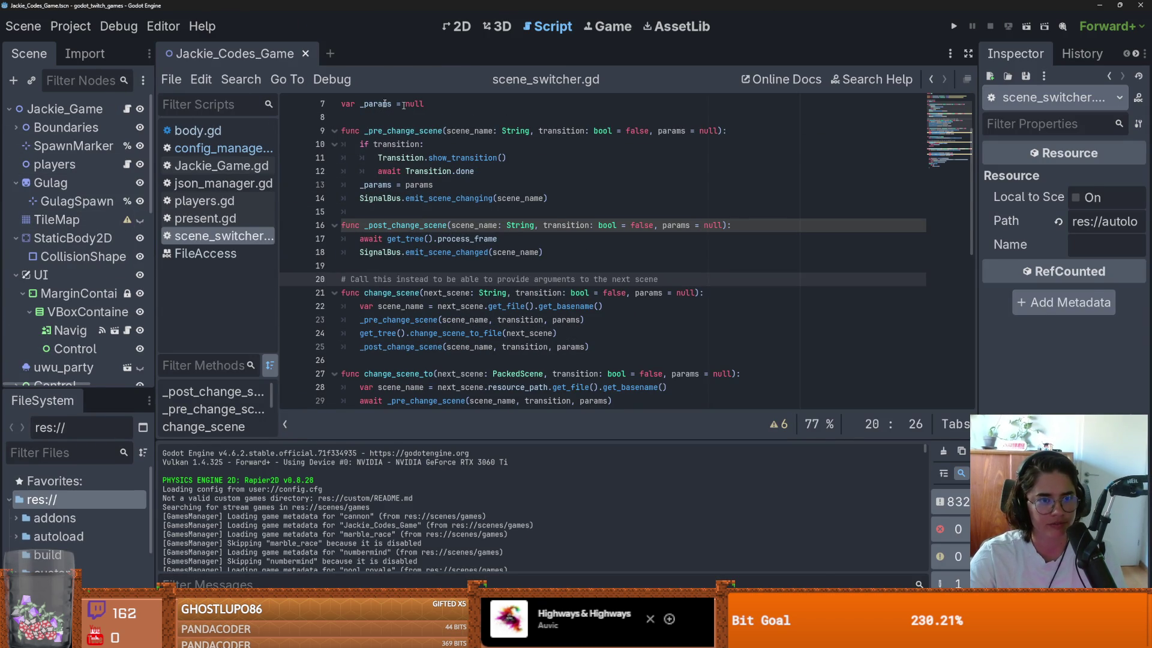
left_click(461, 30)
scroll(544, 334, "down", 2)
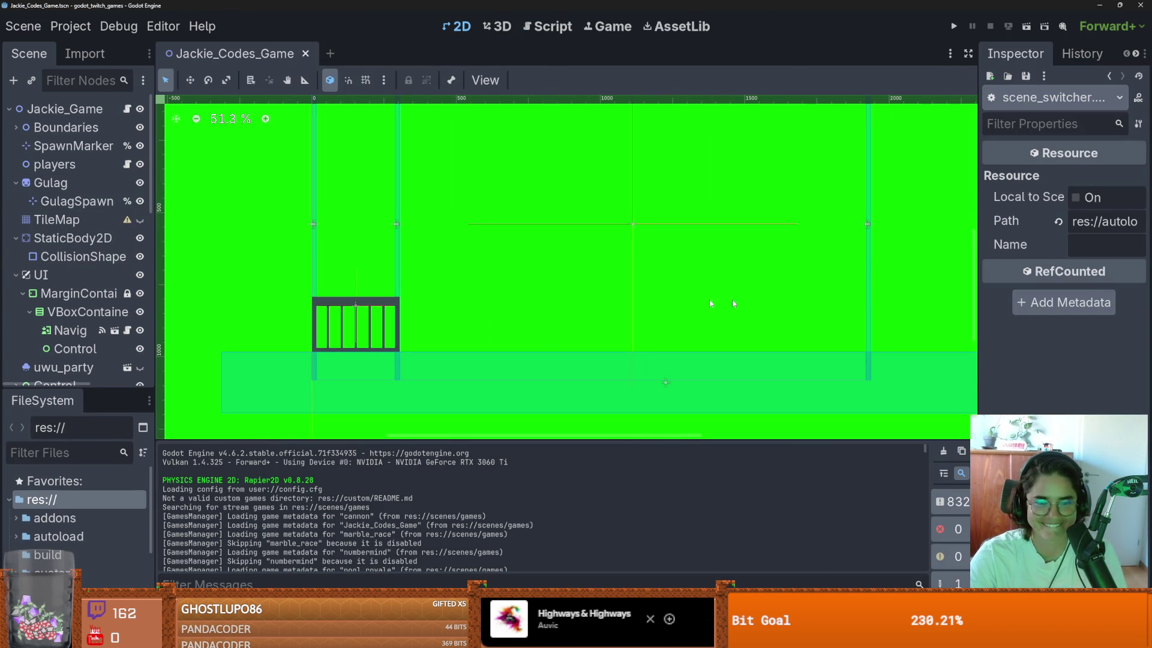
left_click_drag(70, 391, 70, 260)
left_click(62, 322)
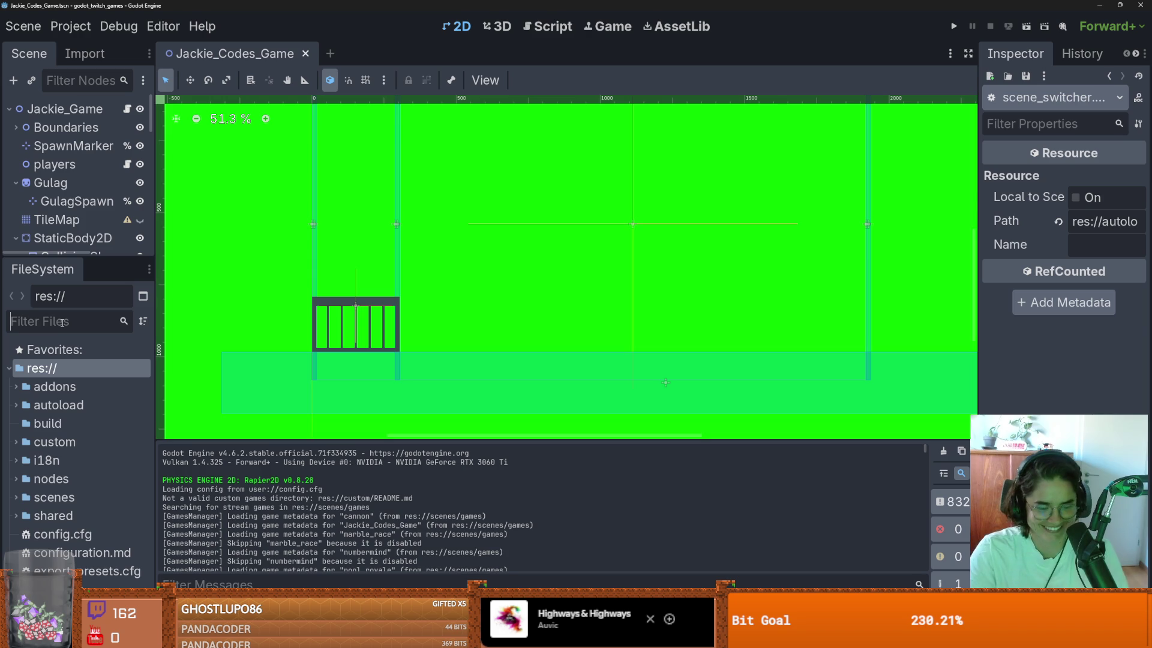
type("lem")
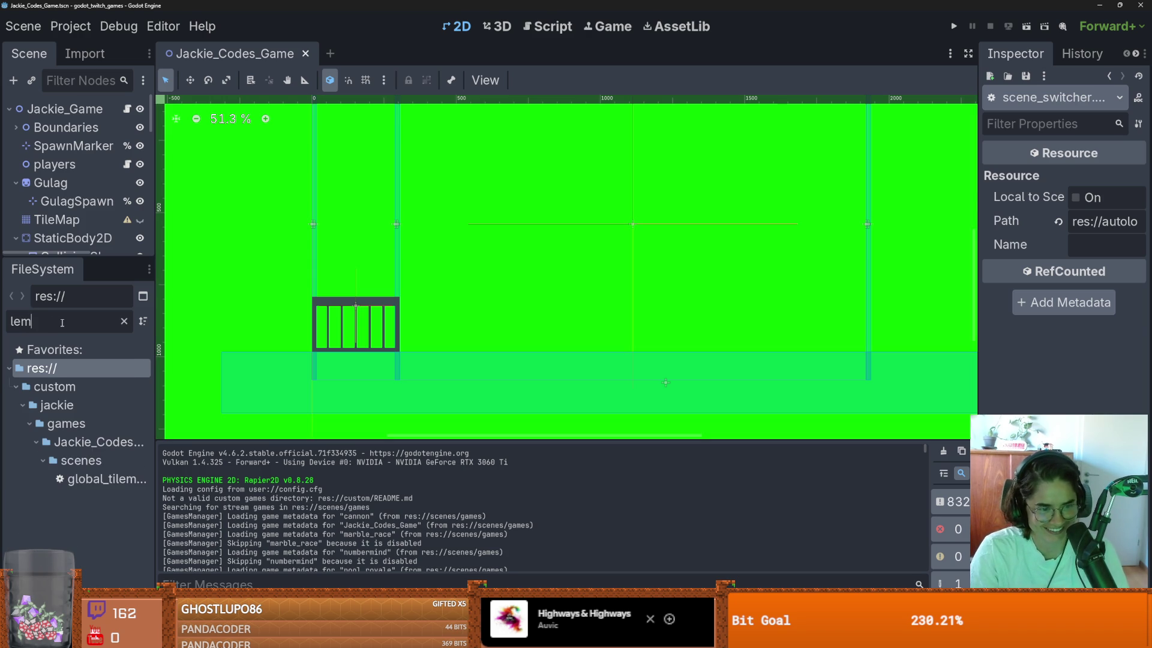
left_click(96, 442)
left_click(124, 320)
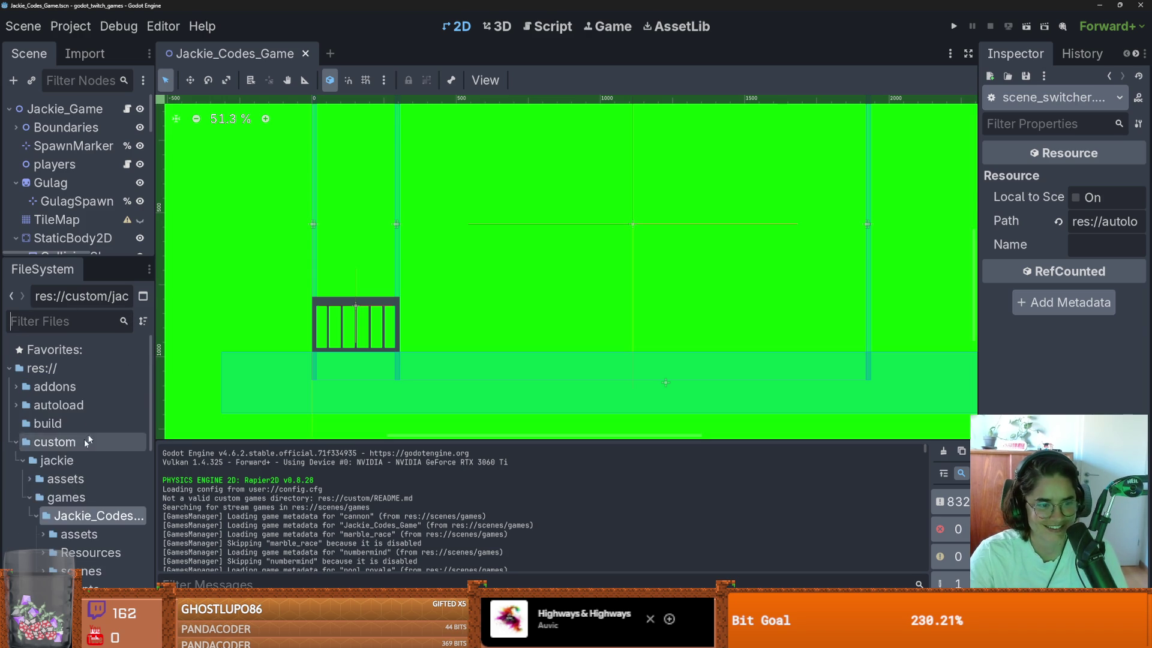
Expand the Jackie_Codes_Game scenes folder and open body.tscn
scroll(87, 441, "down", 4)
left_click_drag(152, 448, 291, 446)
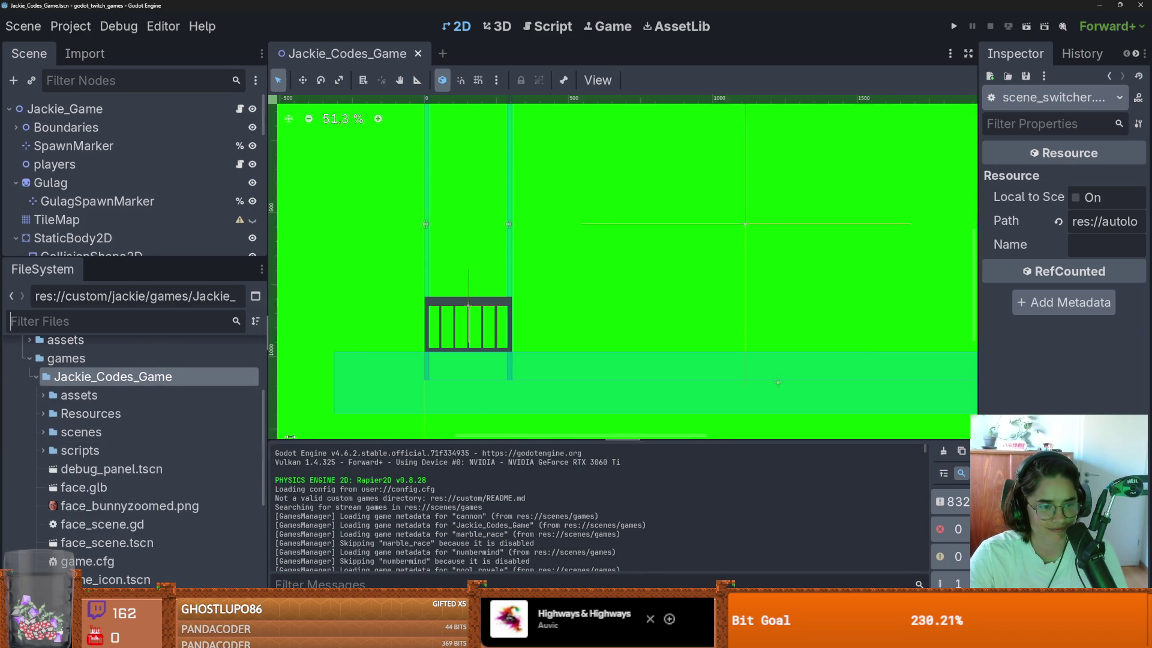
scroll(125, 441, "down", 2)
scroll(112, 473, "up", 1)
scroll(111, 474, "up", 3)
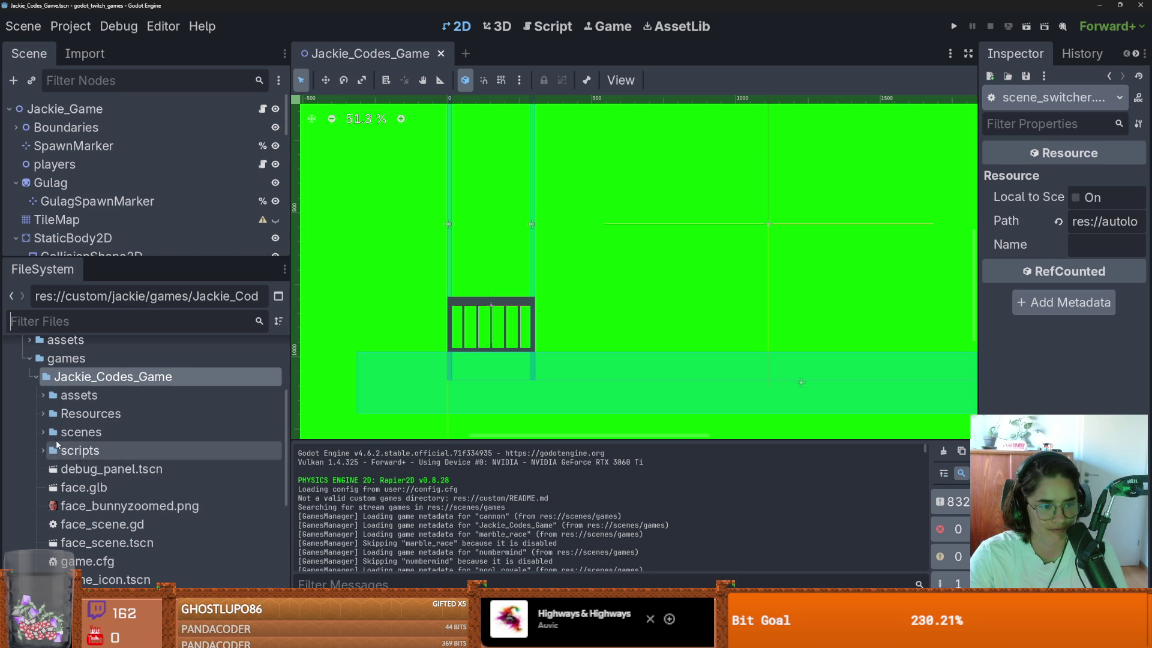
left_click(42, 448)
left_click(43, 448)
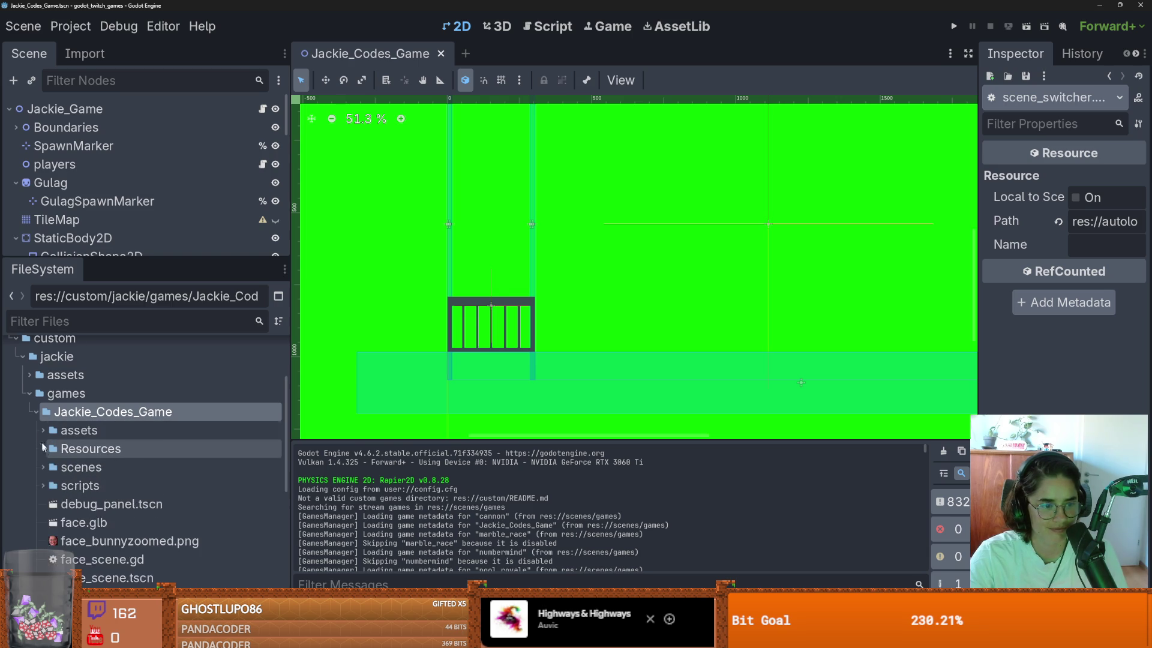
left_click(42, 430)
left_click(40, 429)
scroll(36, 427, "down", 2)
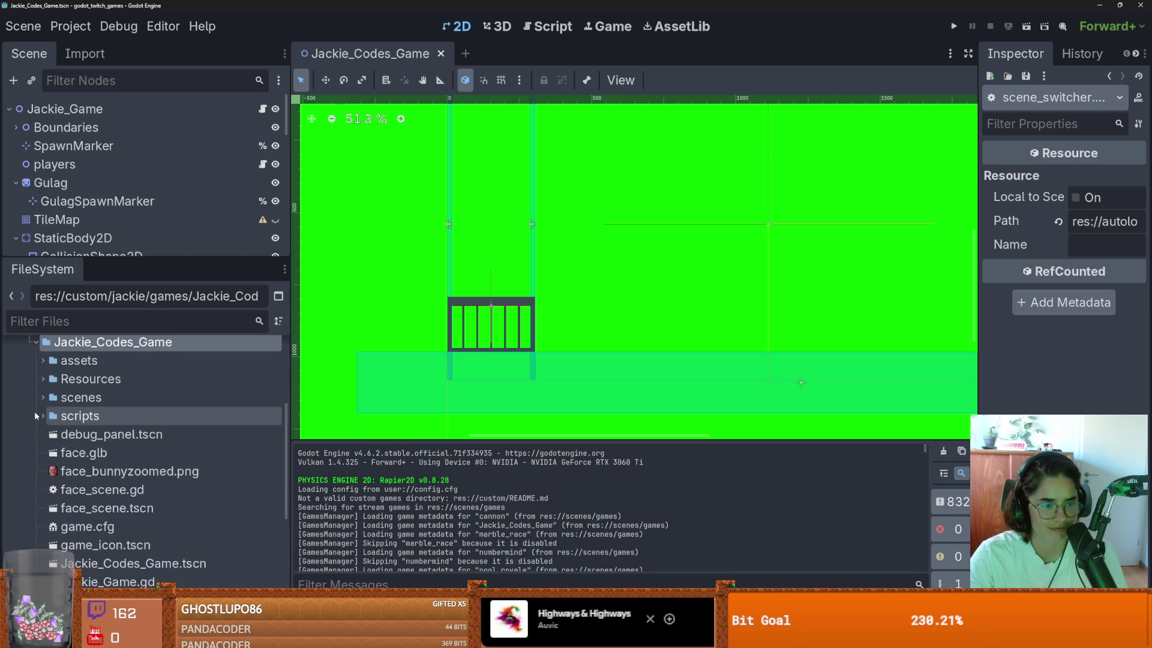
left_click(43, 397)
scroll(120, 408, "down", 1)
double_click(134, 403)
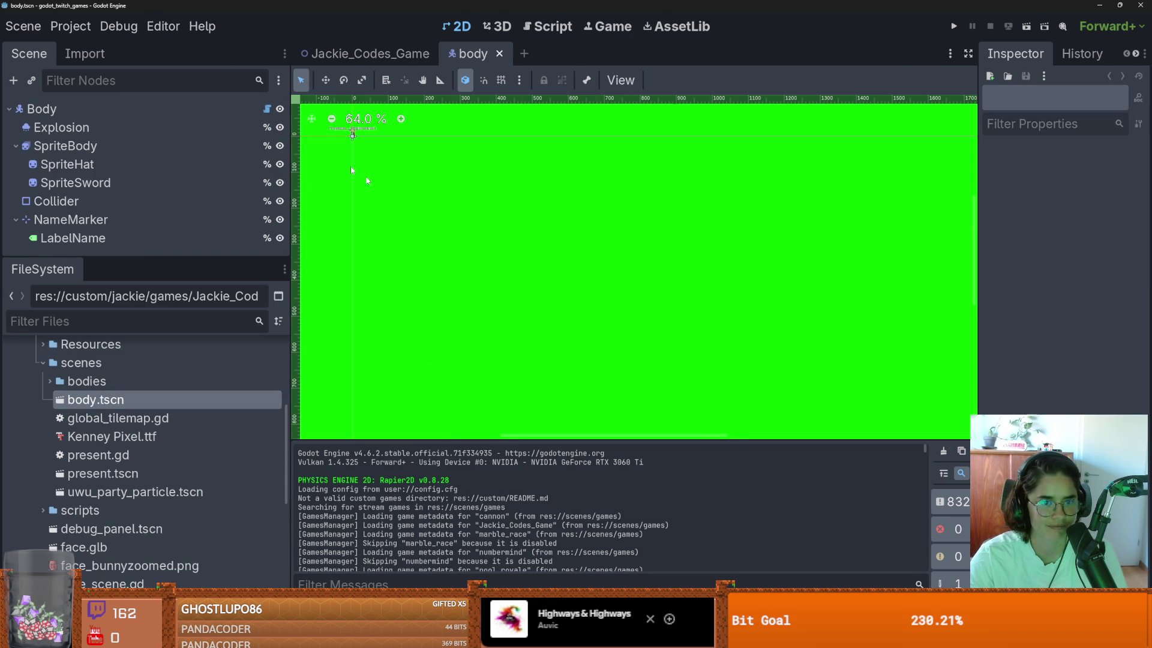
Enlarge the Scene dock and open the Body node's body.gd script
scroll(462, 185, "up", 10)
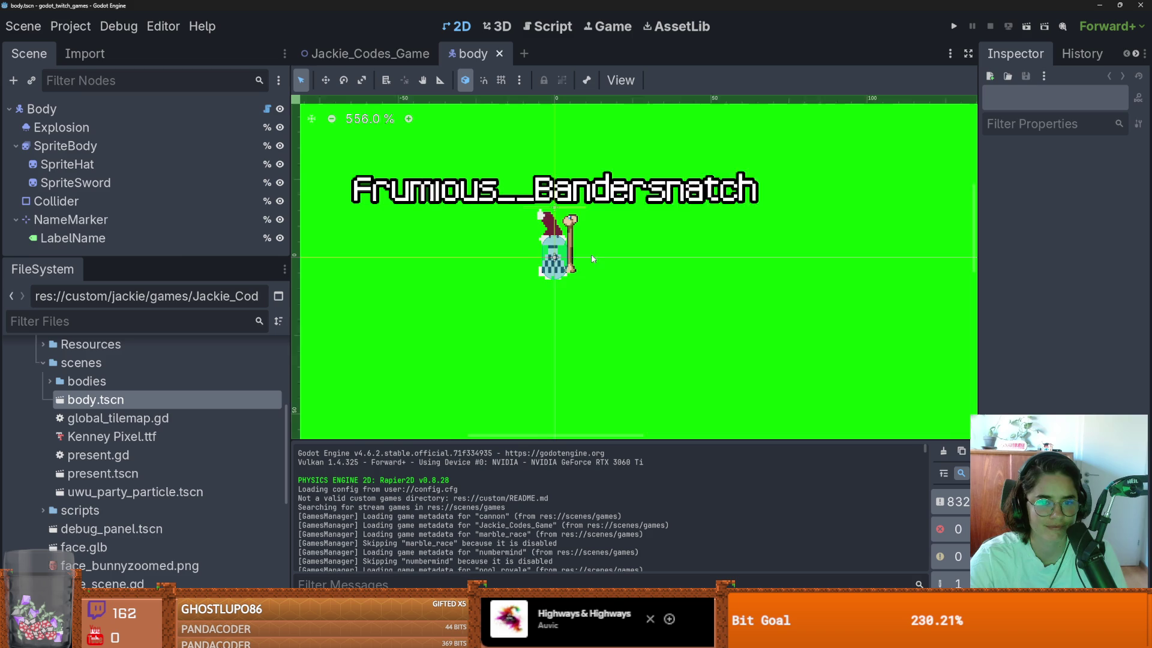
scroll(592, 259, "down", 1)
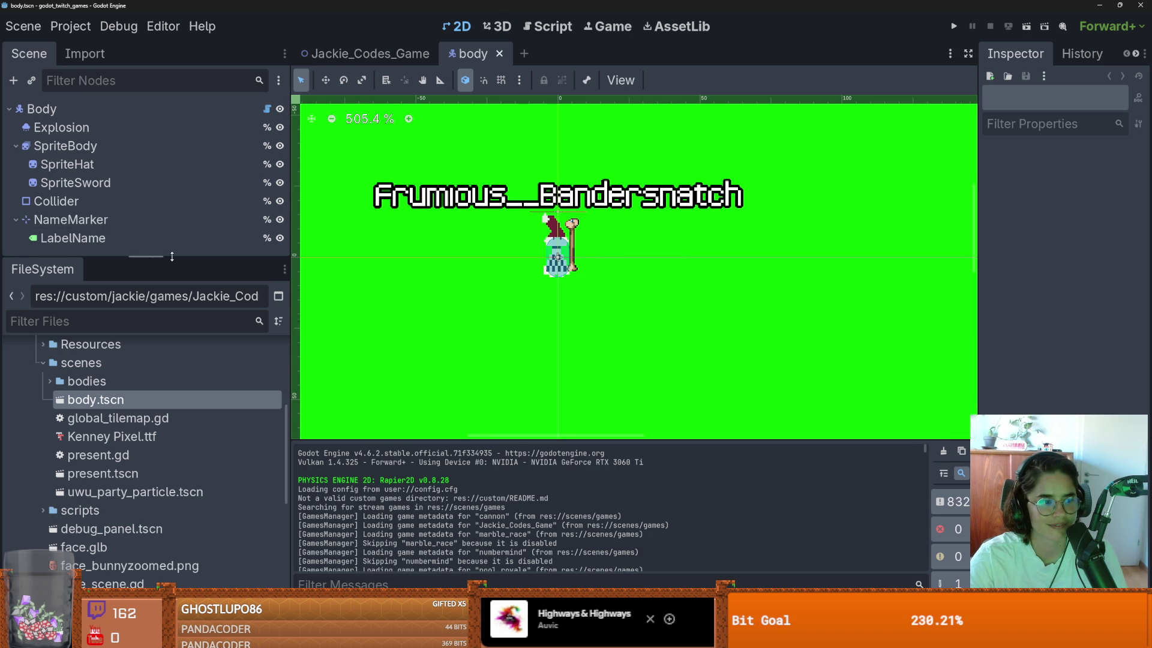
left_click_drag(172, 256, 162, 416)
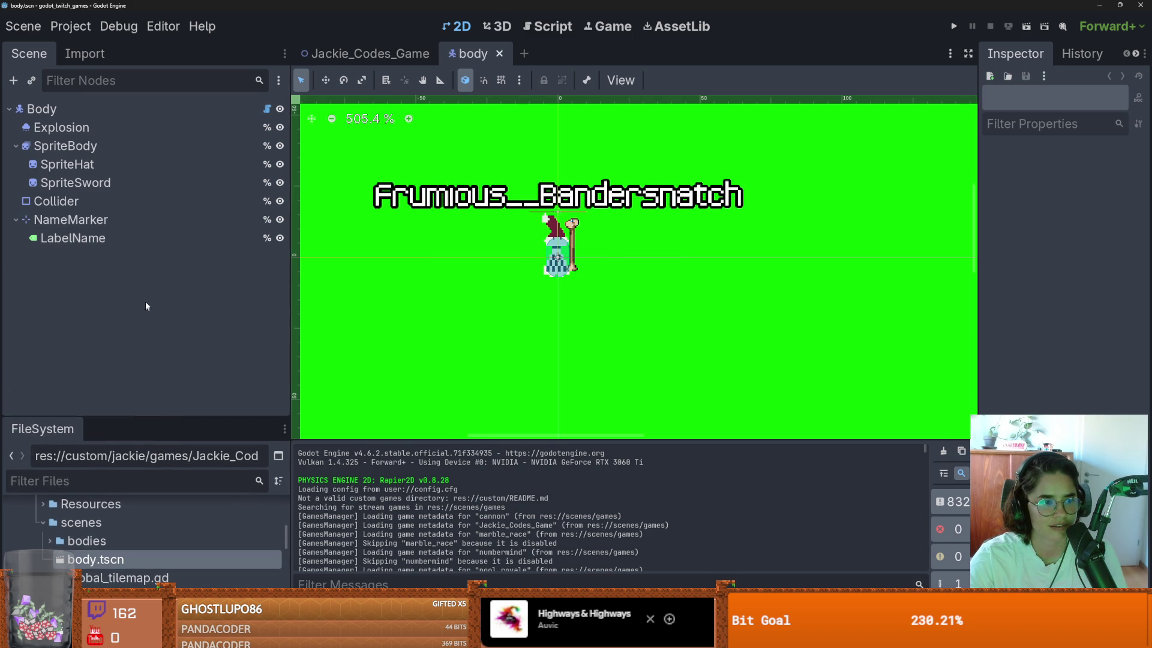
left_click(267, 109)
Scroll down body.gd and delete the empty line 93
left_click(552, 264)
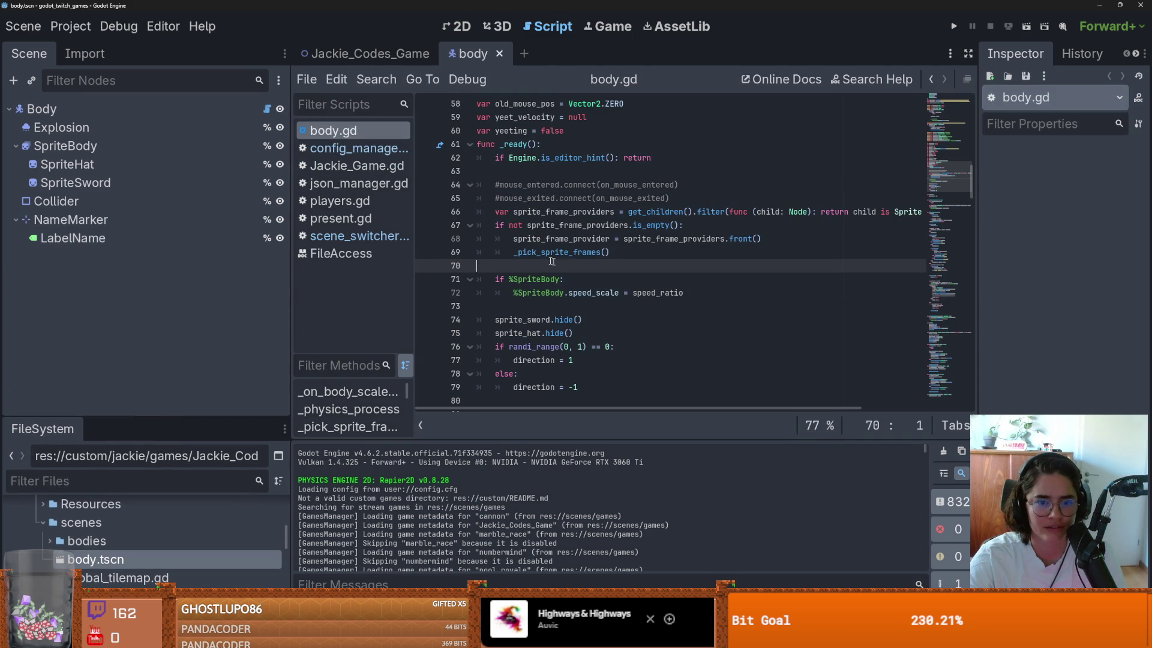
scroll(612, 251, "down", 6)
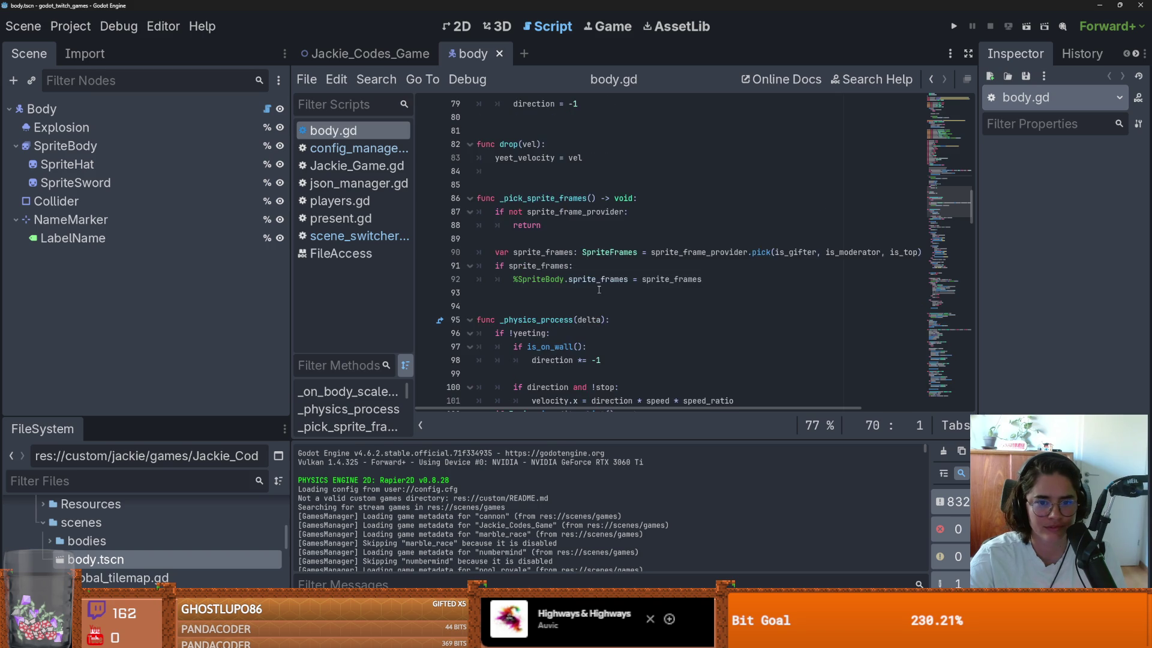
scroll(570, 282, "down", 2)
left_click(543, 253)
key("BackSpace")
scroll(539, 257, "down", 1)
Inspect yeeting, direction, velocity, the stop flag and should_flip on lines 95–145
left_click(532, 238)
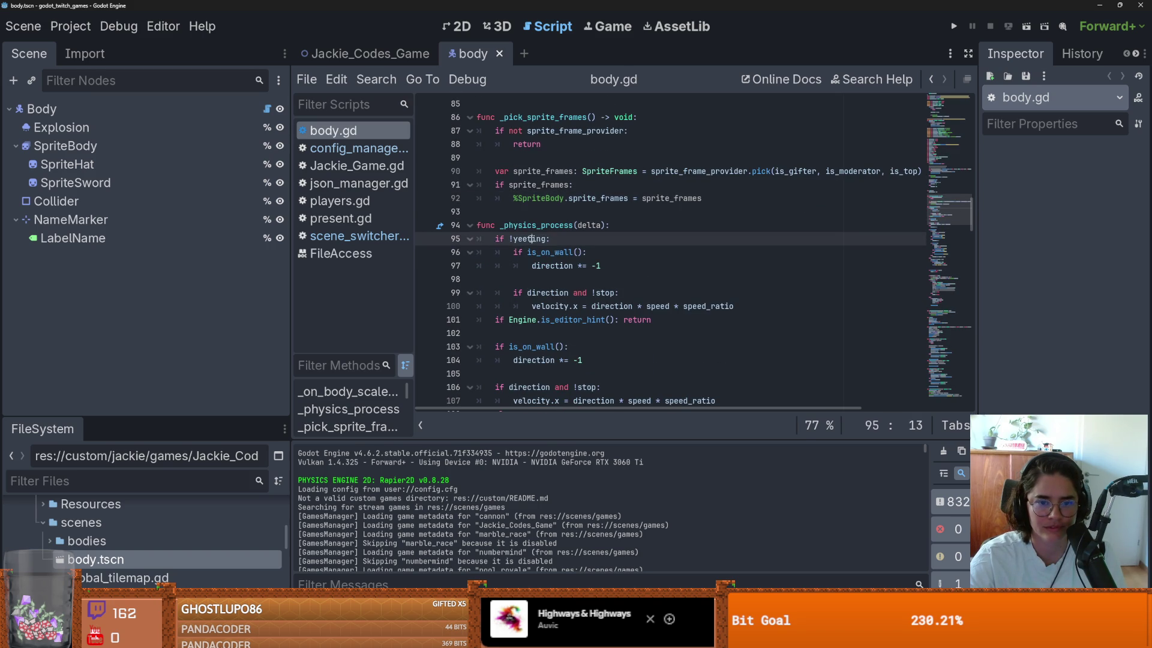
scroll(582, 284, "down", 4)
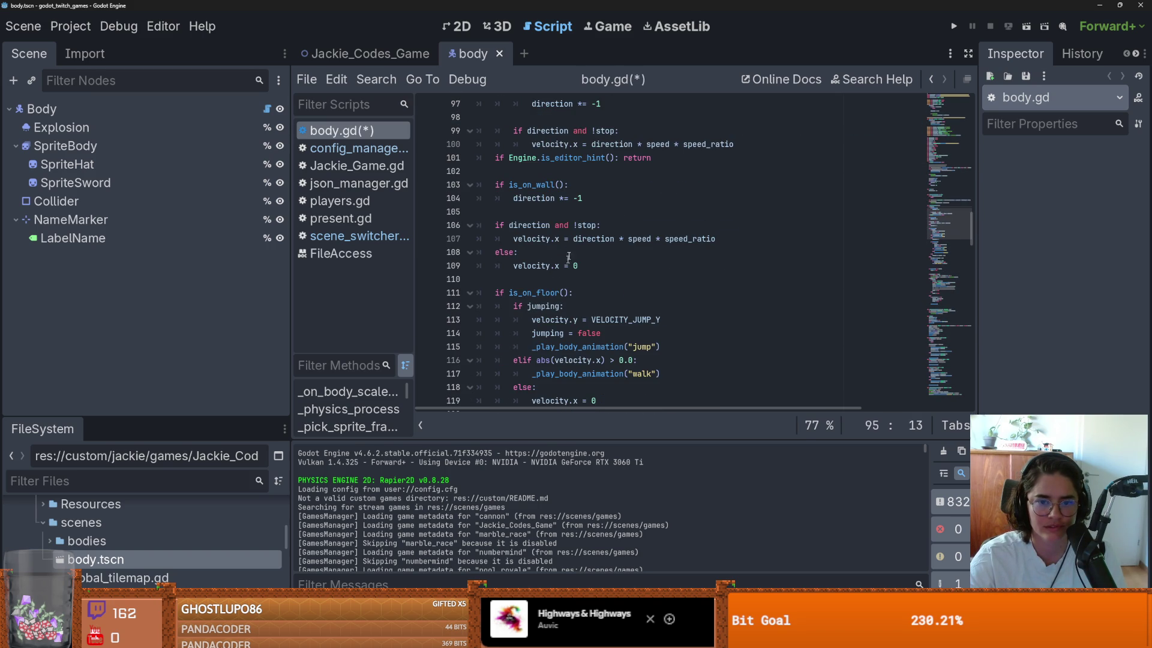
double_click(541, 225)
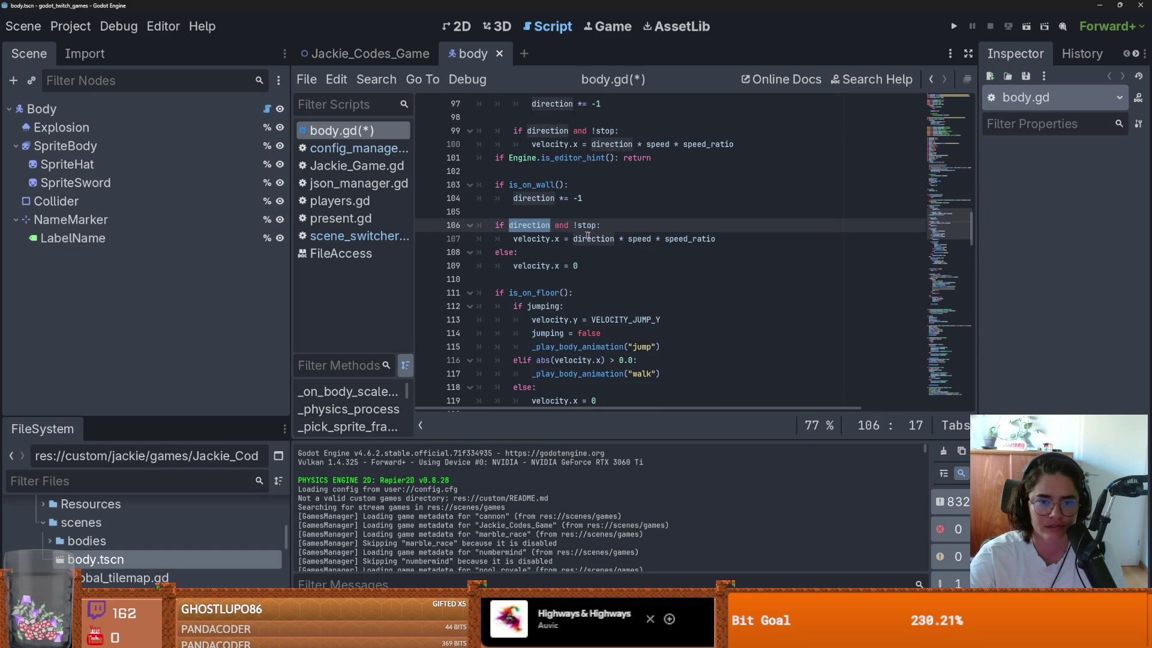
double_click(540, 239)
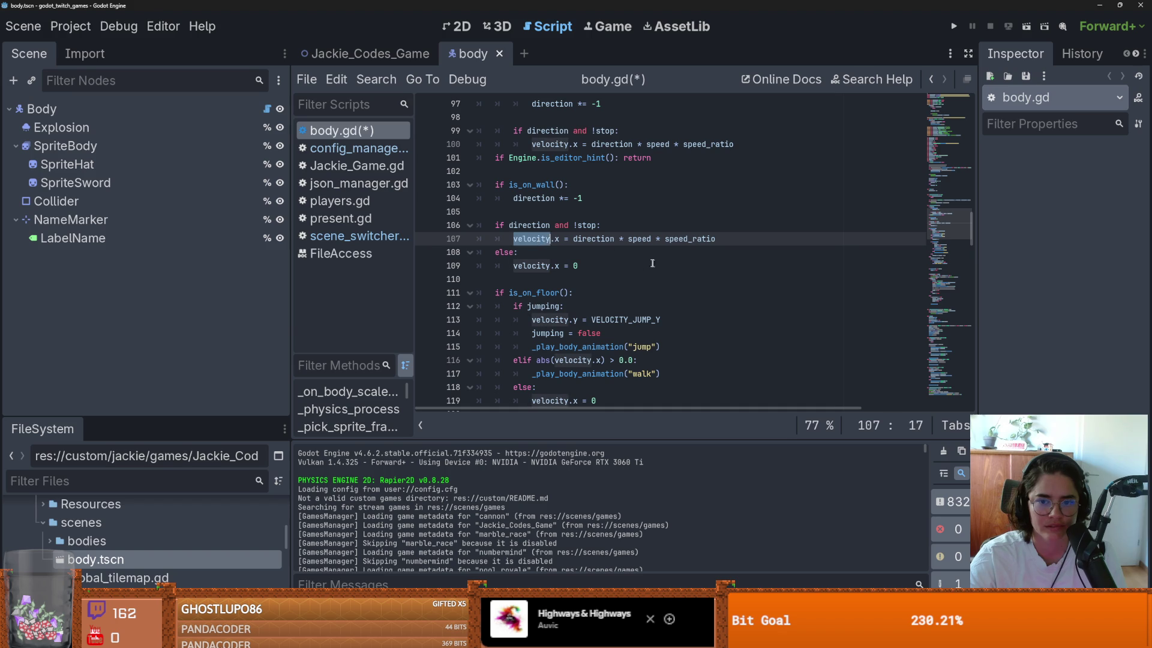
double_click(588, 225)
scroll(609, 269, "down", 7)
scroll(608, 270, "down", 9)
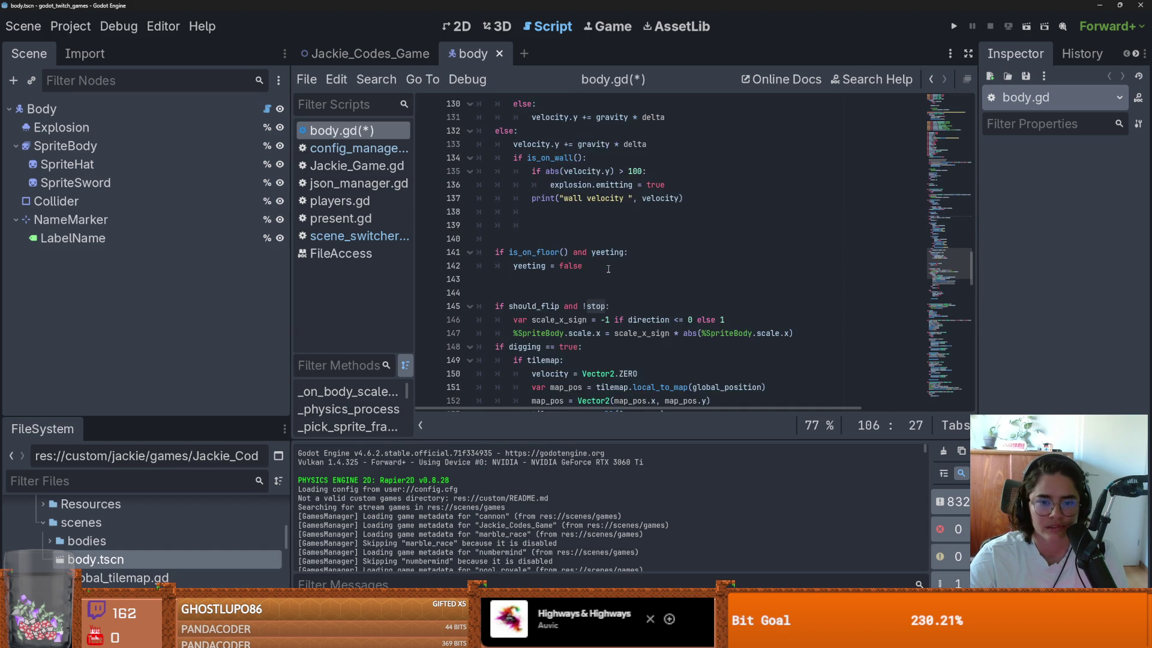
scroll(609, 270, "up", 2)
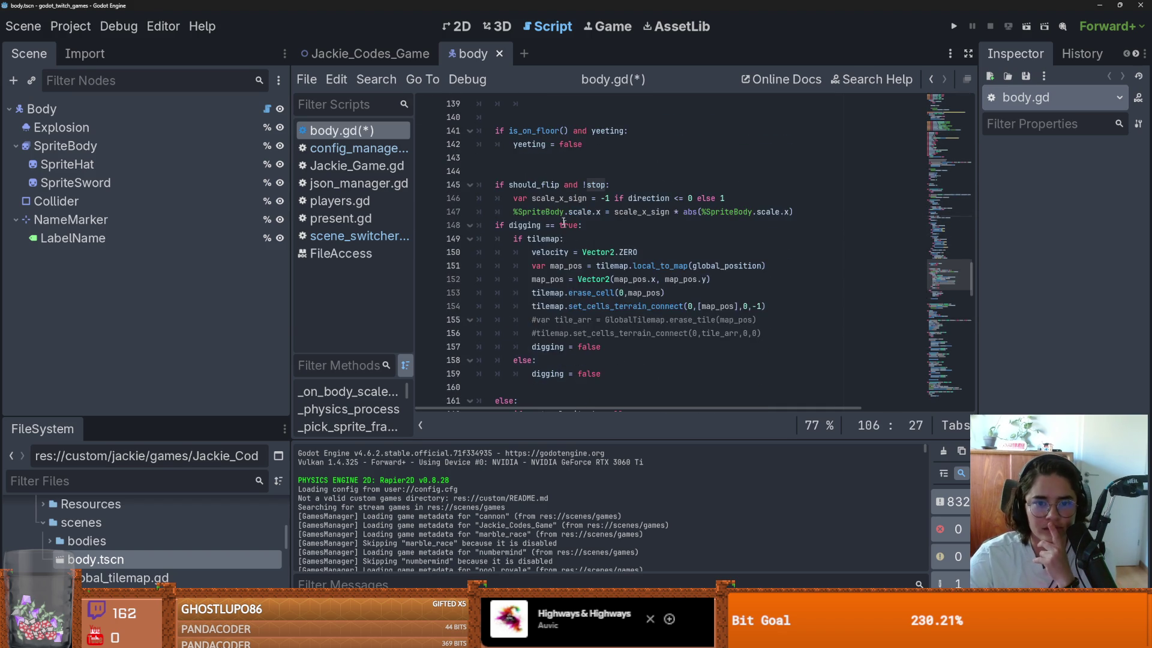
double_click(528, 186)
Scroll through the rest of body.gd, then view the Body character in the 2D workspace
scroll(595, 277, "down", 5)
scroll(595, 277, "down", 9)
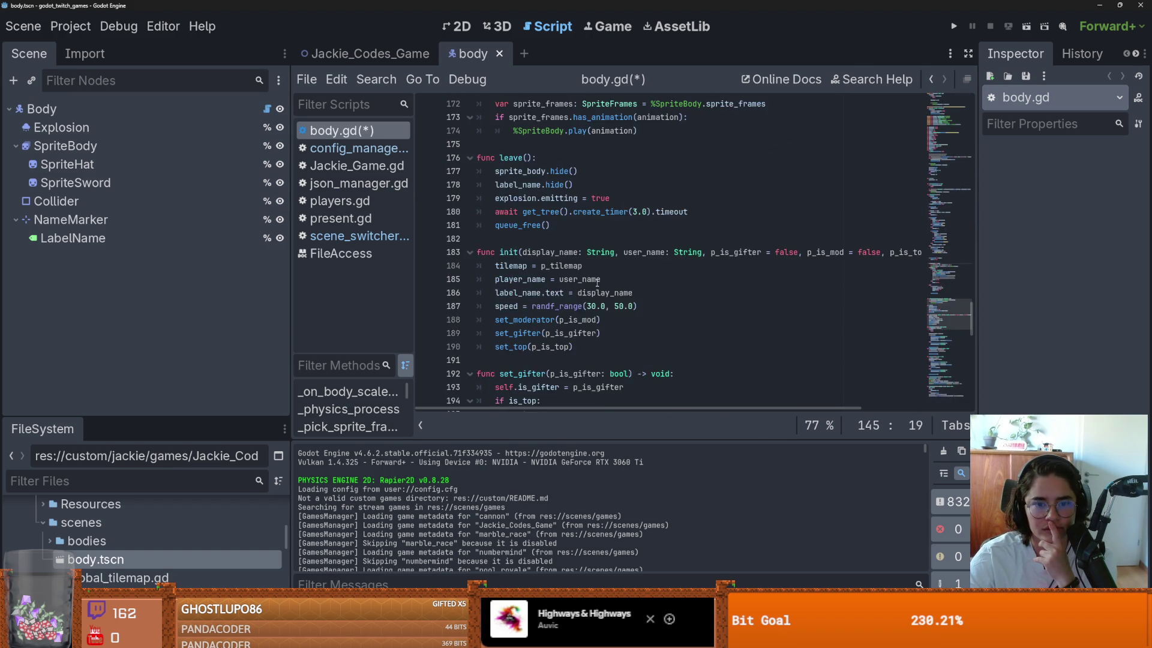
scroll(597, 282, "down", 11)
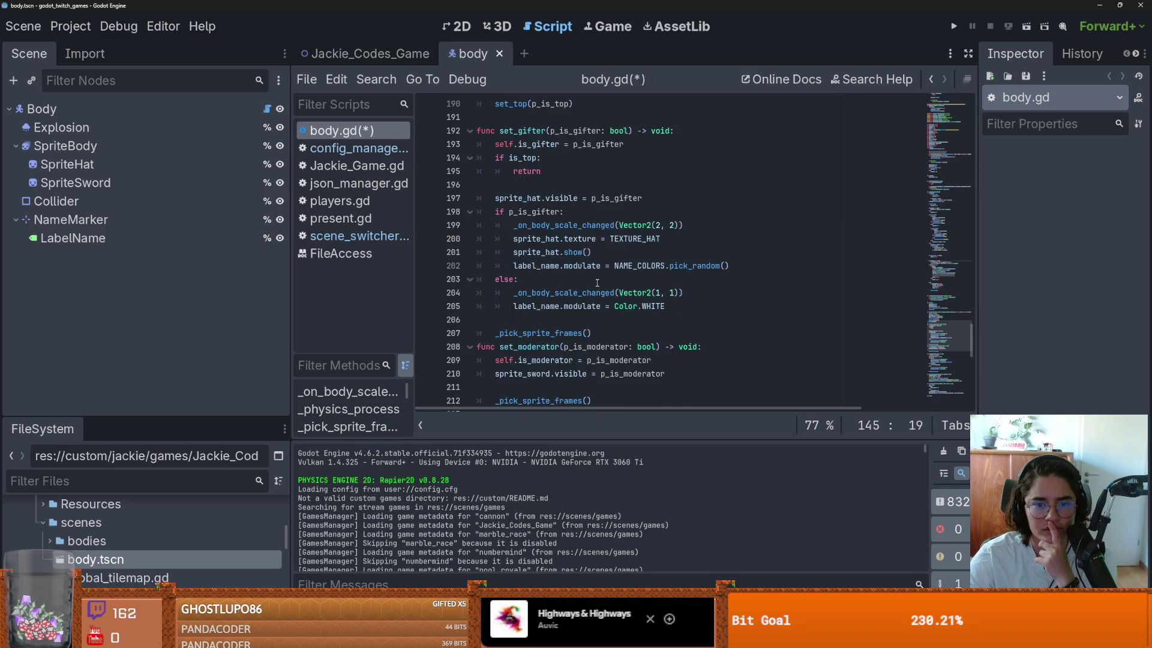
scroll(596, 283, "down", 5)
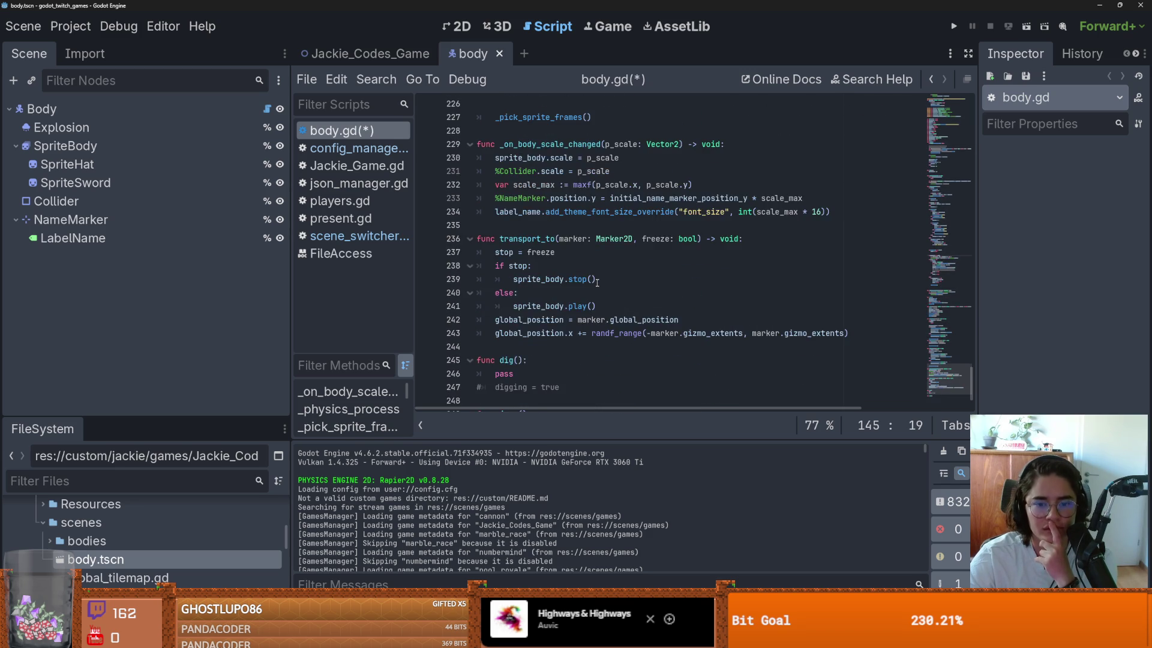
scroll(597, 282, "up", 5)
scroll(597, 283, "up", 20)
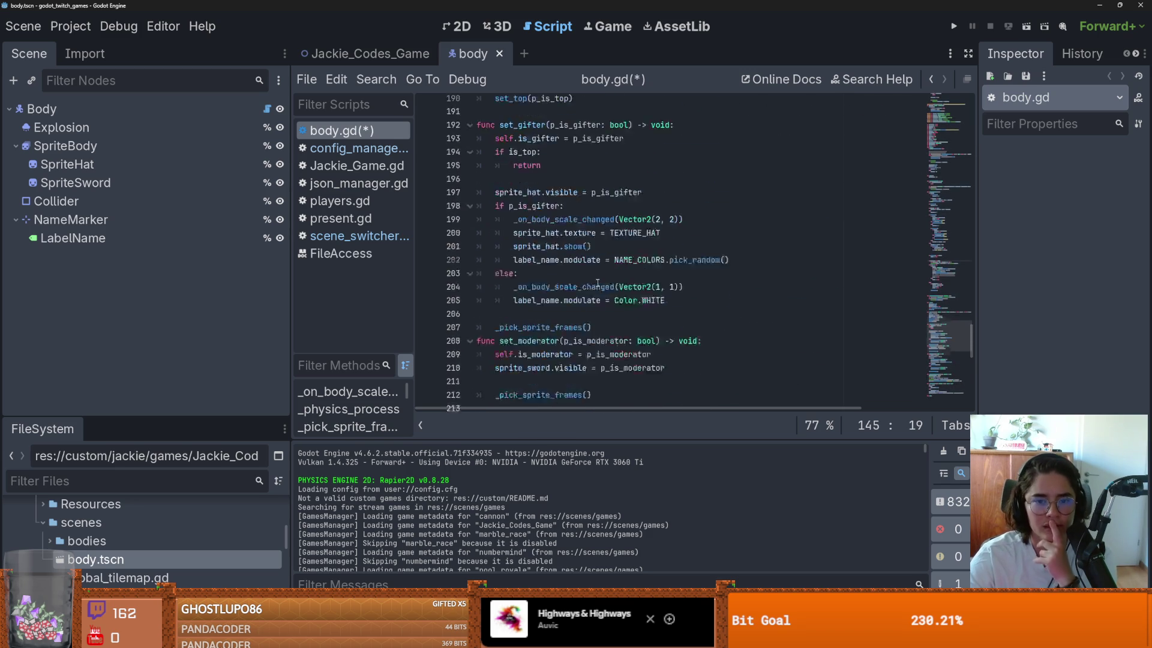
scroll(599, 277, "up", 2)
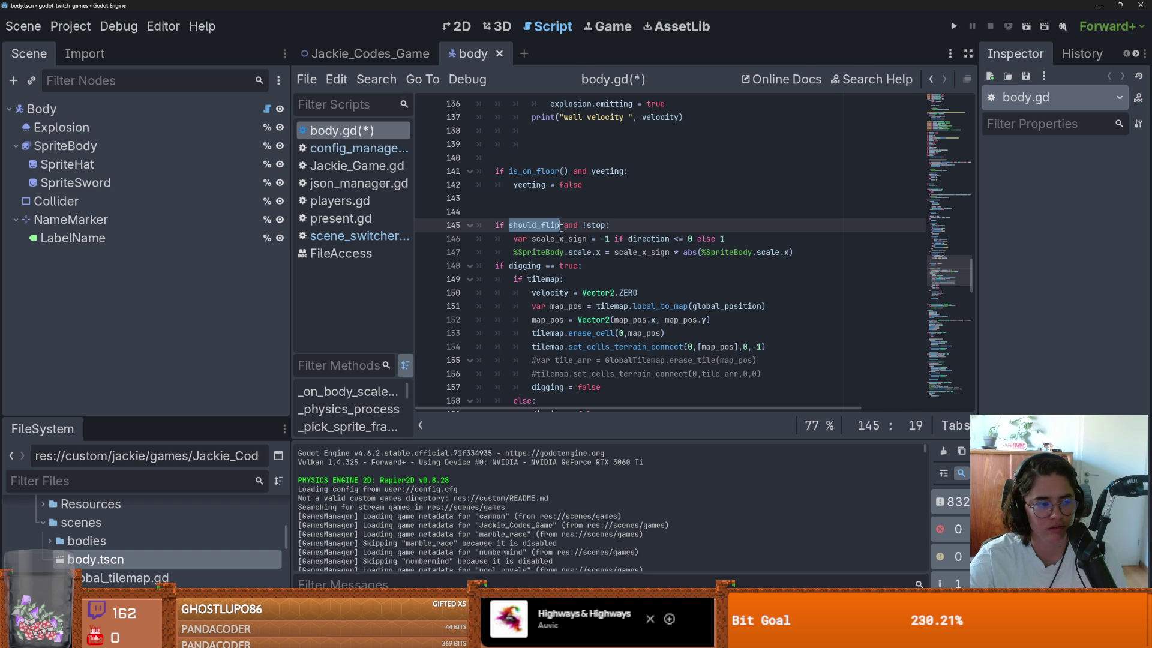
left_click(441, 25)
Select the Collider node, then go back to the body.gd script
scroll(552, 240, "up", 3)
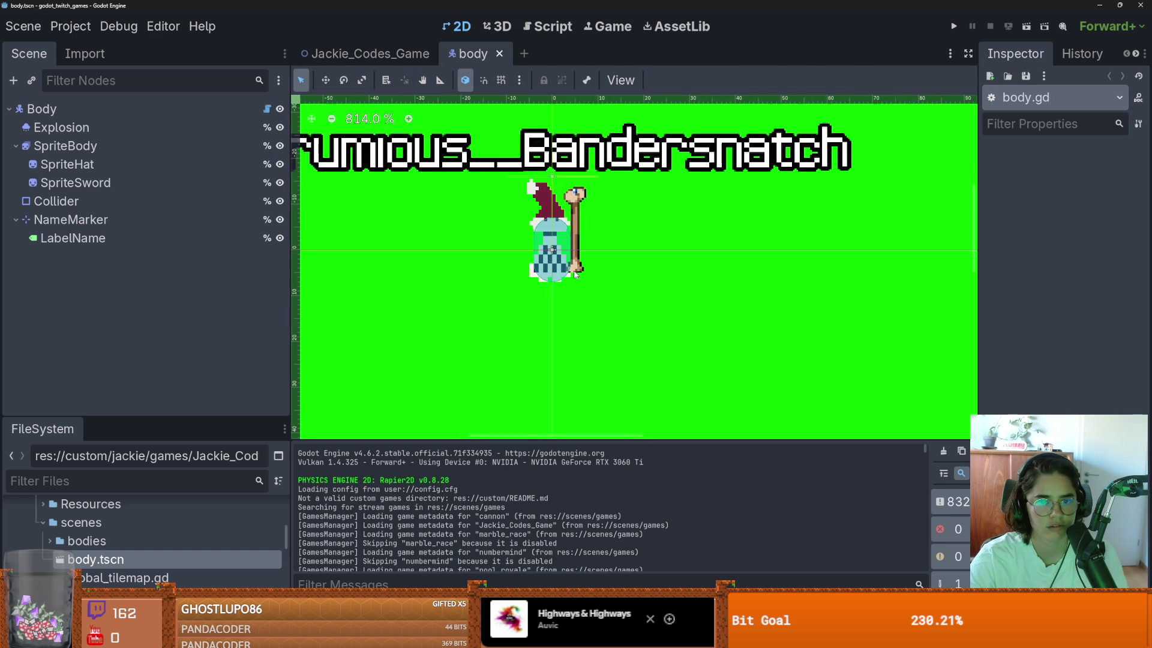
left_click(538, 218)
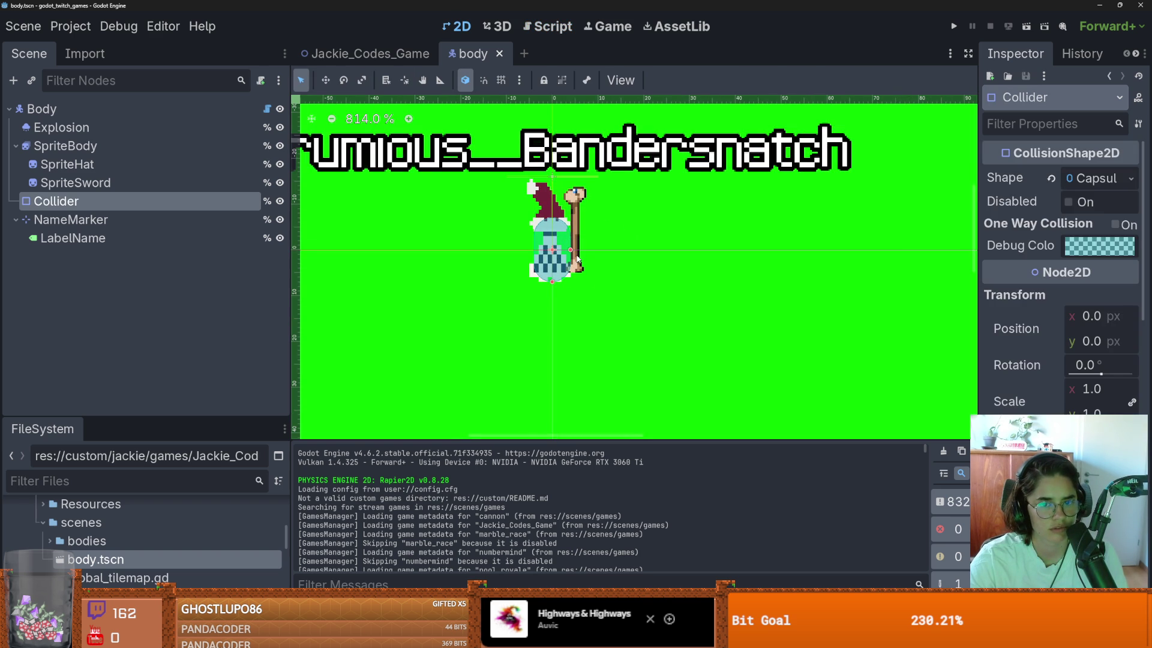
left_click(267, 108)
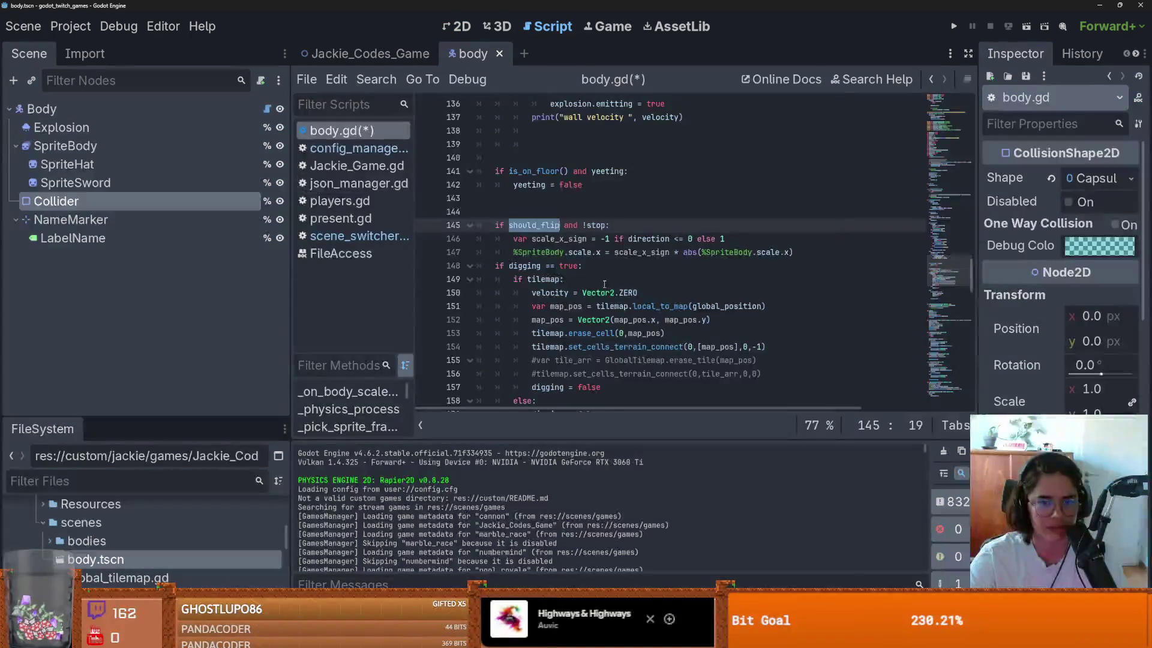
Insert a blank line after the sprite-flip code on line 147
scroll(604, 284, "down", 1)
scroll(575, 265, "up", 2)
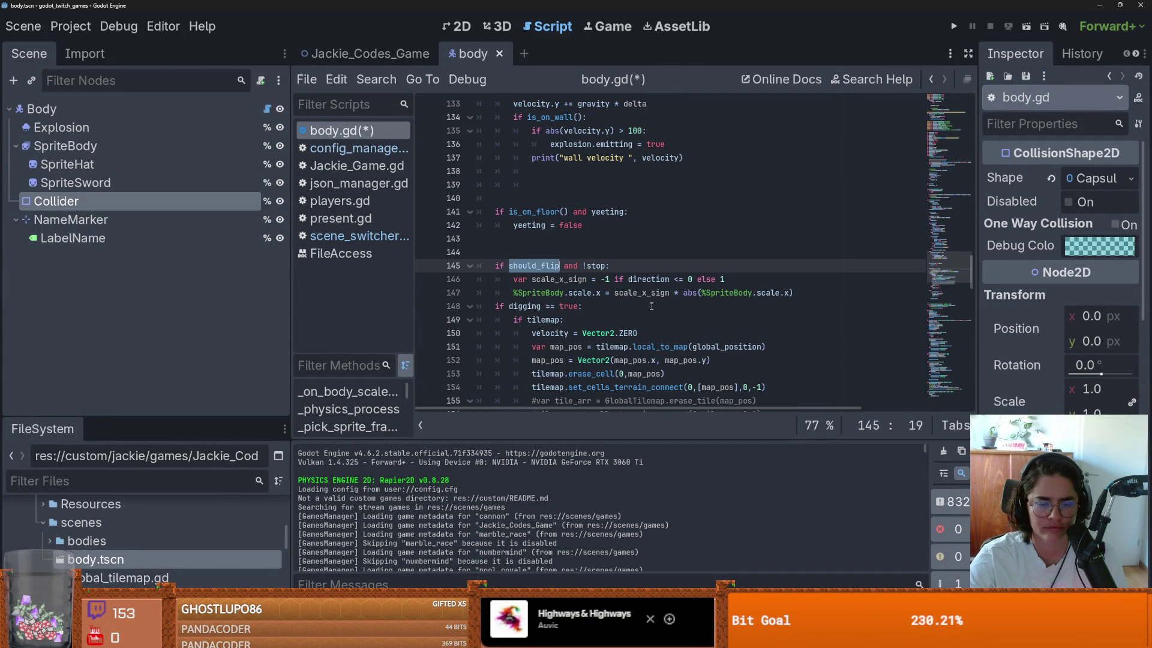
scroll(650, 304, "down", 1)
scroll(648, 304, "down", 2)
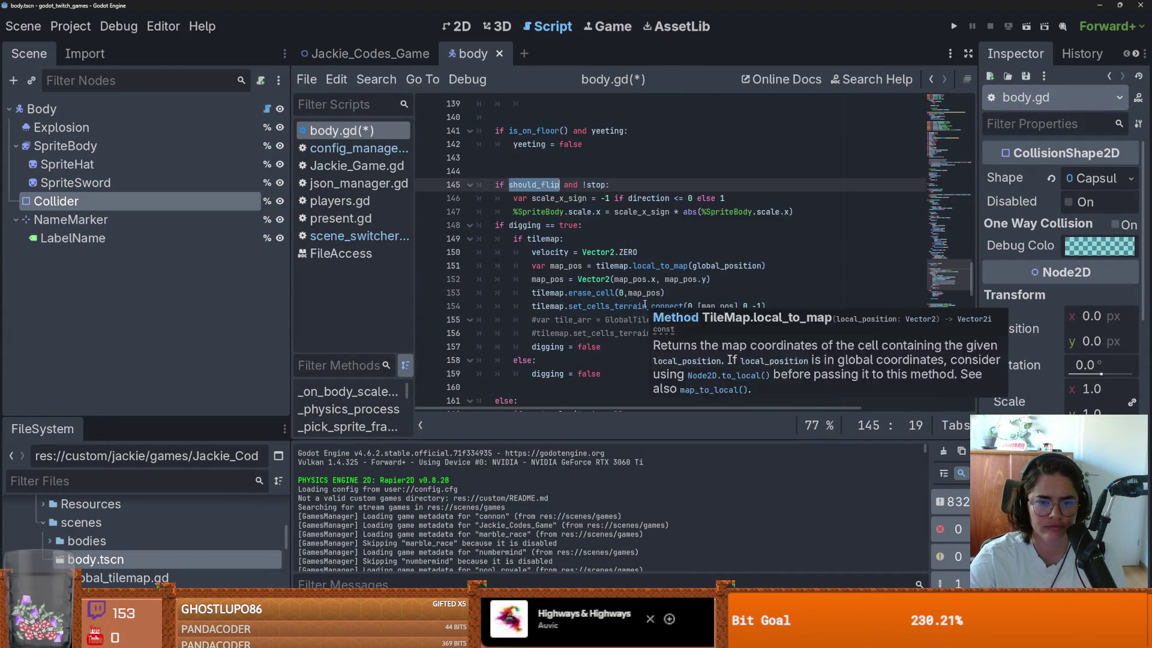
scroll(646, 305, "up", 2)
left_click(814, 258)
key("Return")
key("ctrl+s")
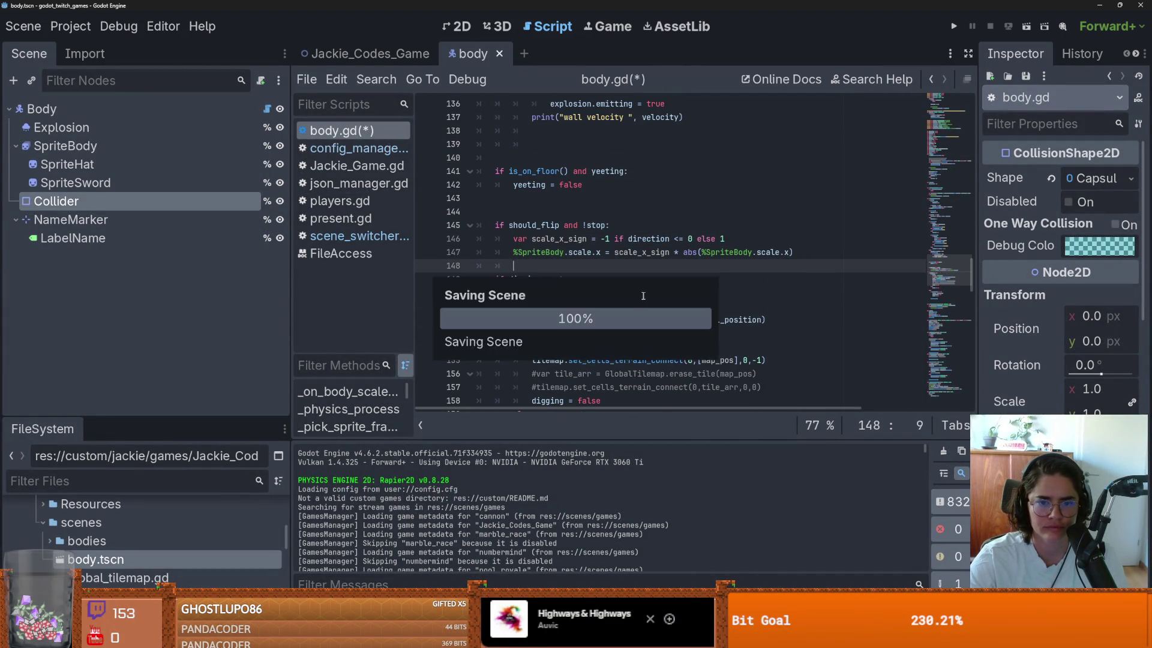
scroll(638, 297, "down", 5)
scroll(638, 297, "up", 1)
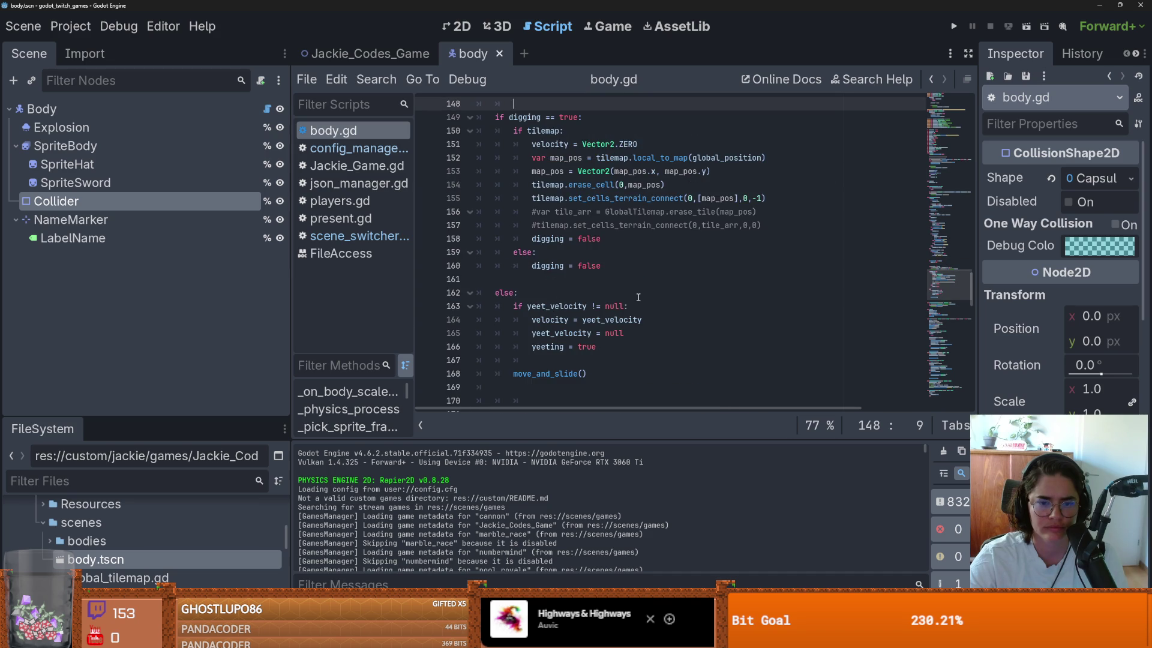
double_click(532, 374)
scroll(540, 363, "up", 10)
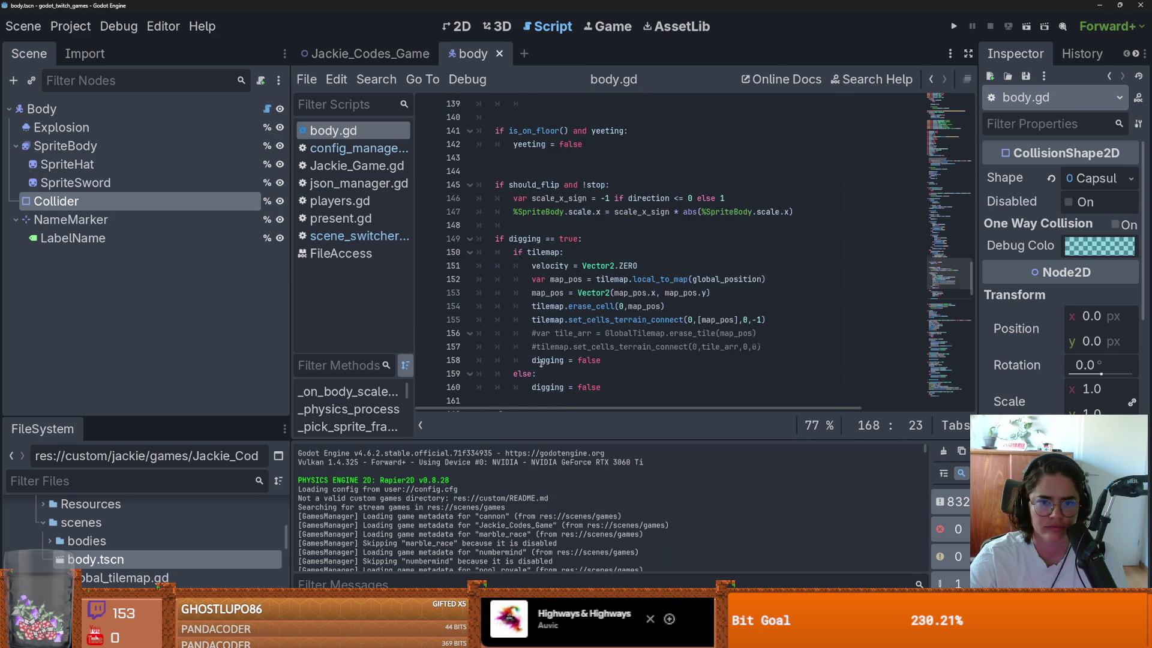
scroll(541, 359, "up", 5)
scroll(542, 356, "down", 9)
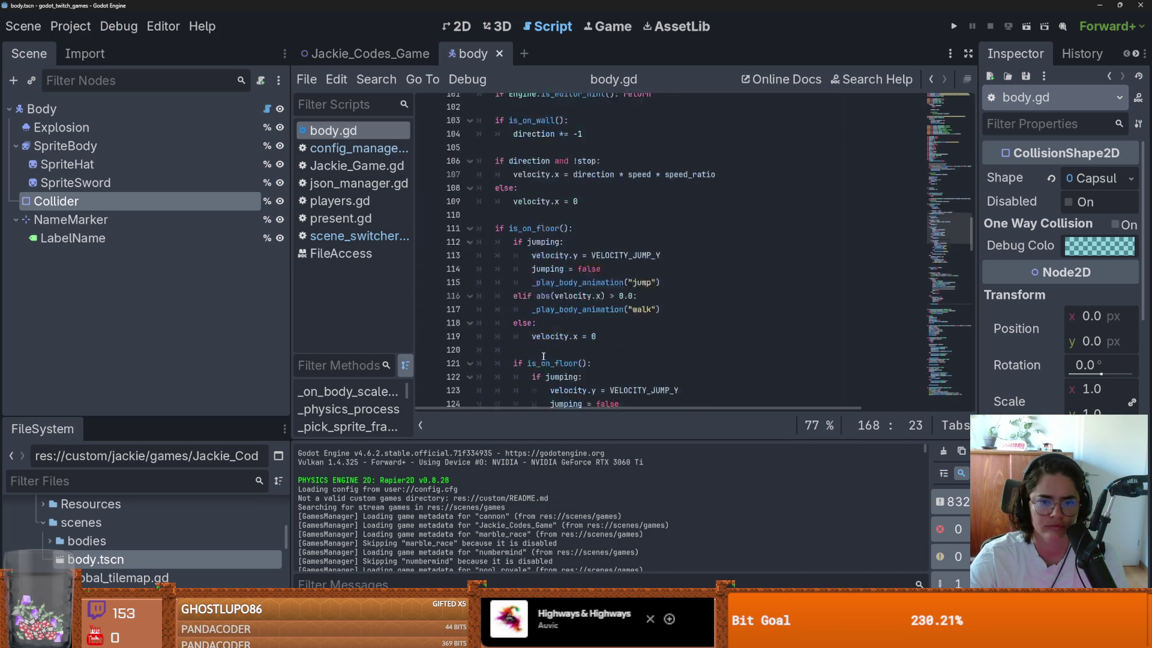
scroll(542, 354, "down", 10)
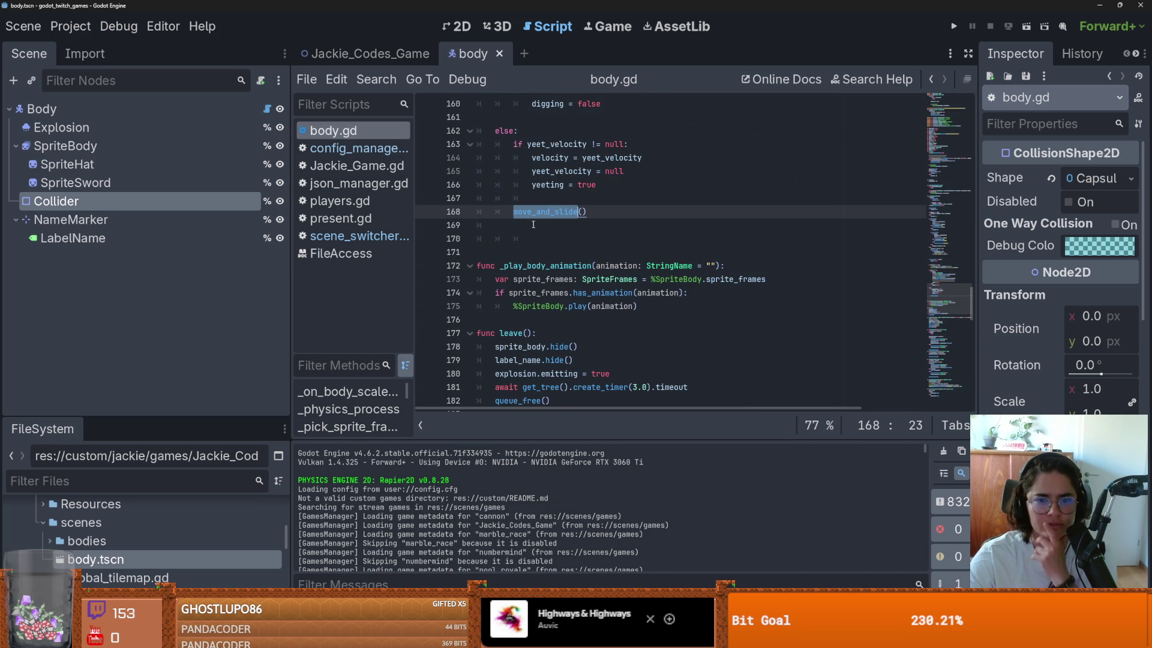
scroll(537, 218, "up", 3)
left_click(575, 251)
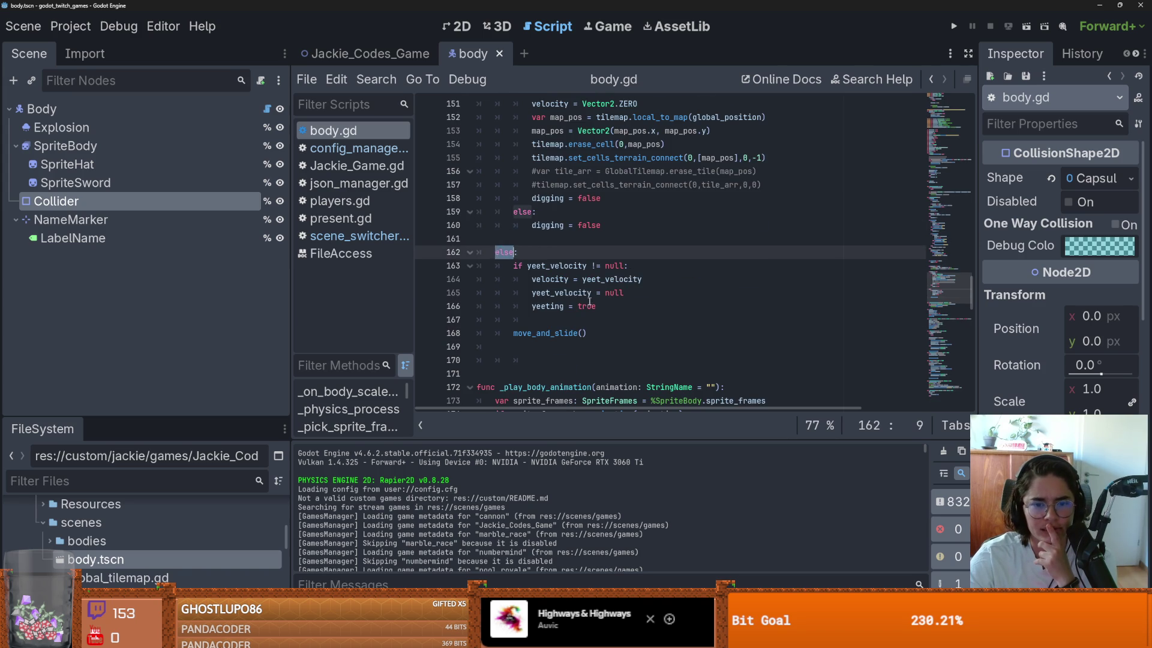
scroll(590, 301, "up", 6)
scroll(590, 301, "down", 2)
scroll(553, 239, "down", 3)
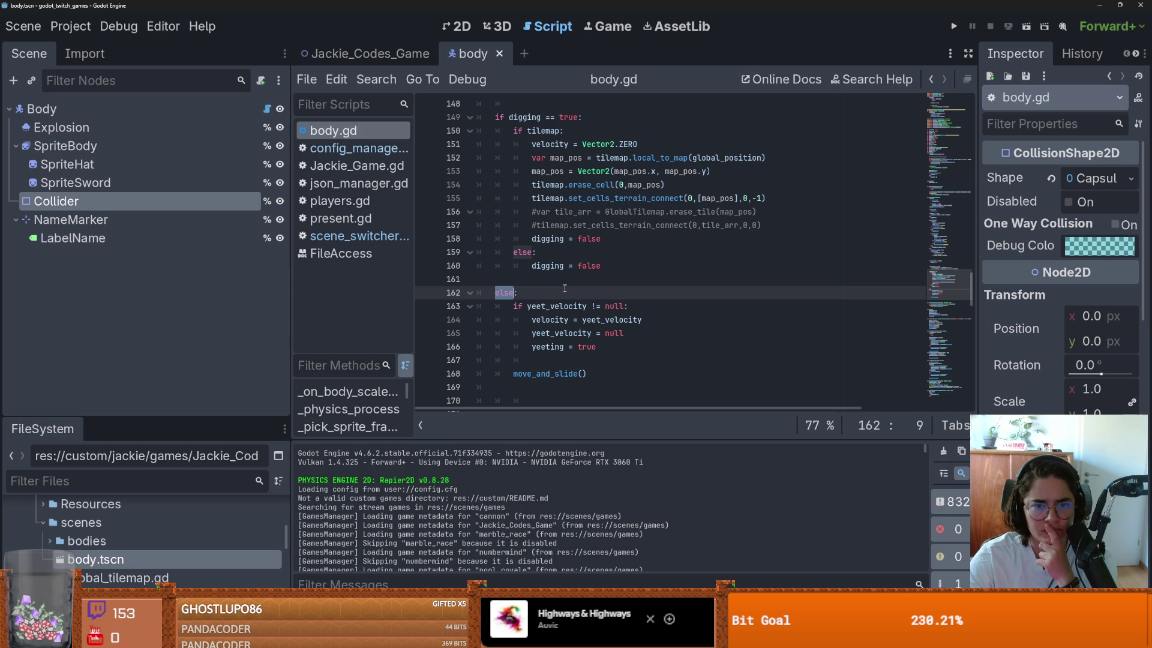
mouse_move(567, 323)
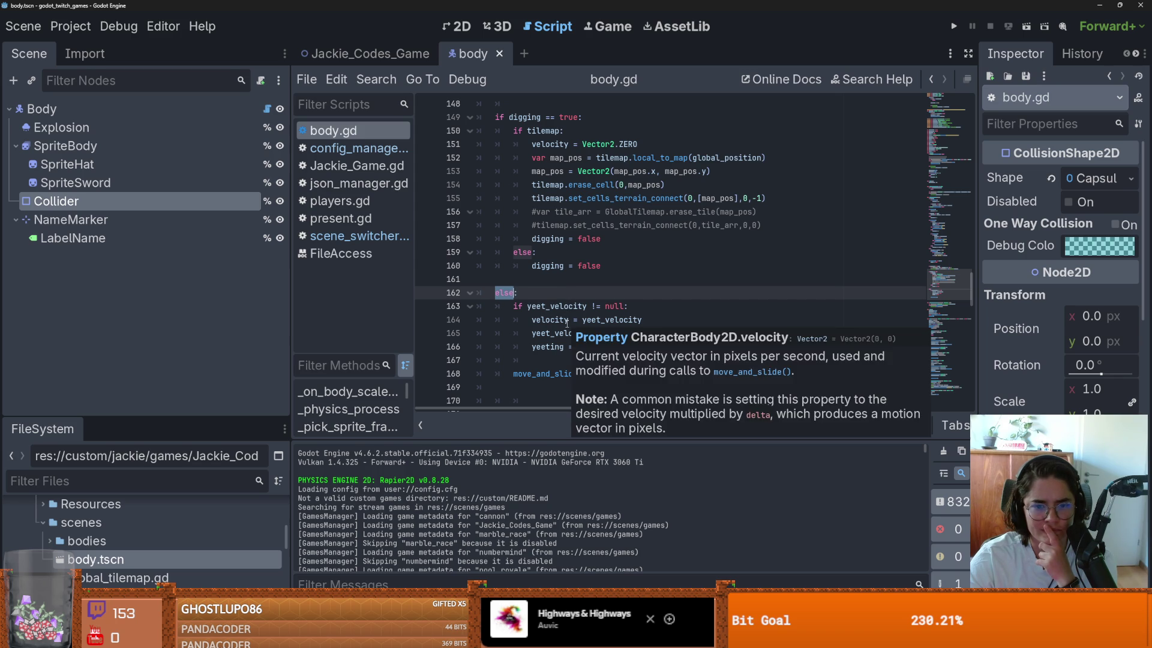
scroll(556, 320, "up", 2)
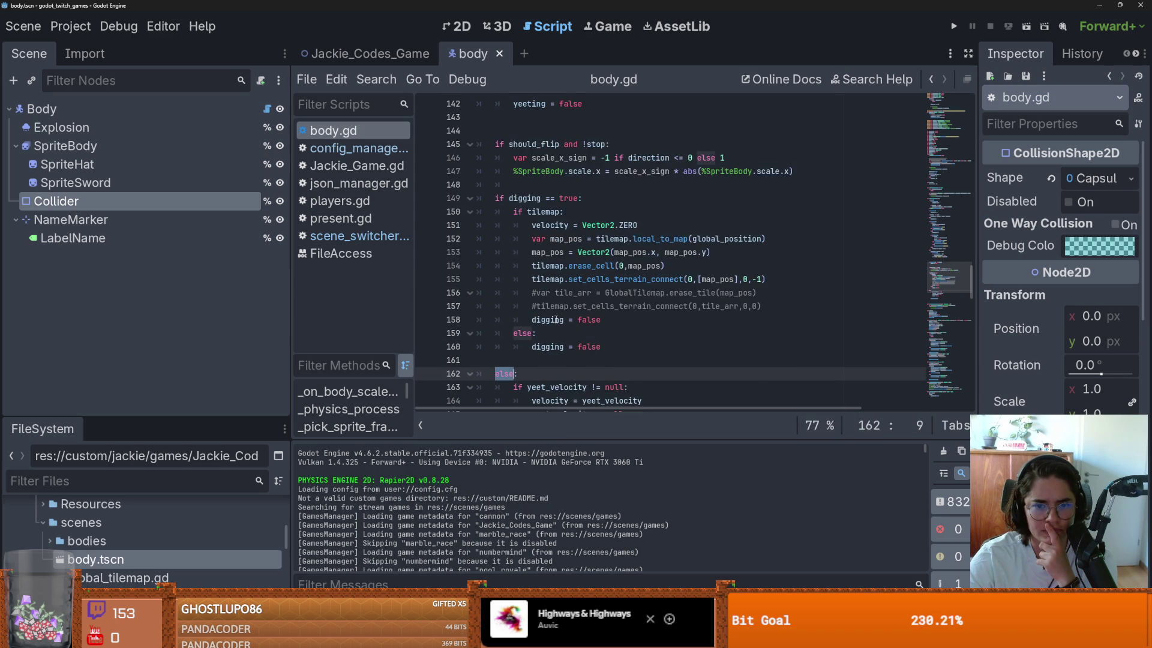
scroll(557, 319, "up", 5)
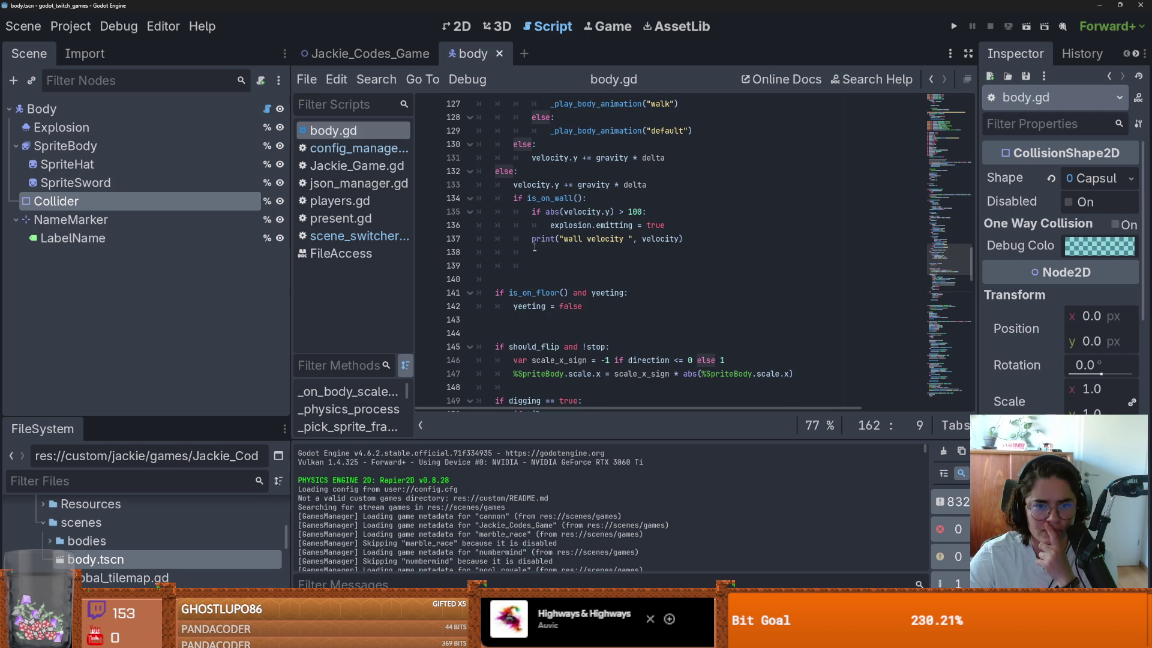
scroll(534, 247, "up", 9)
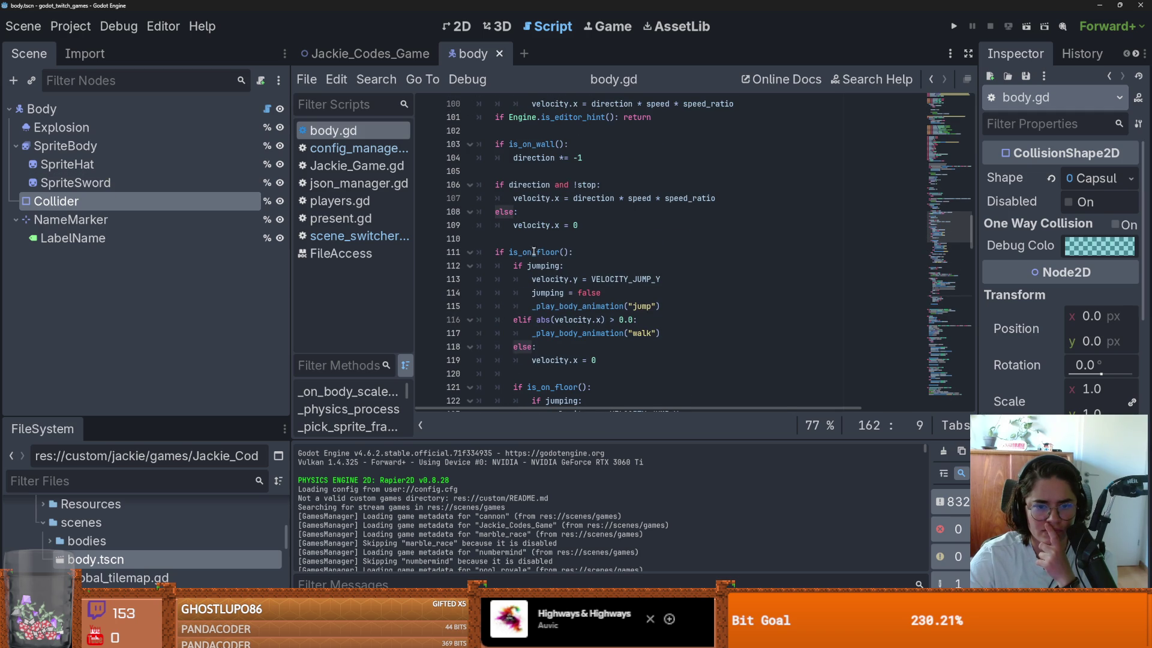
double_click(534, 251)
scroll(543, 282, "down", 2)
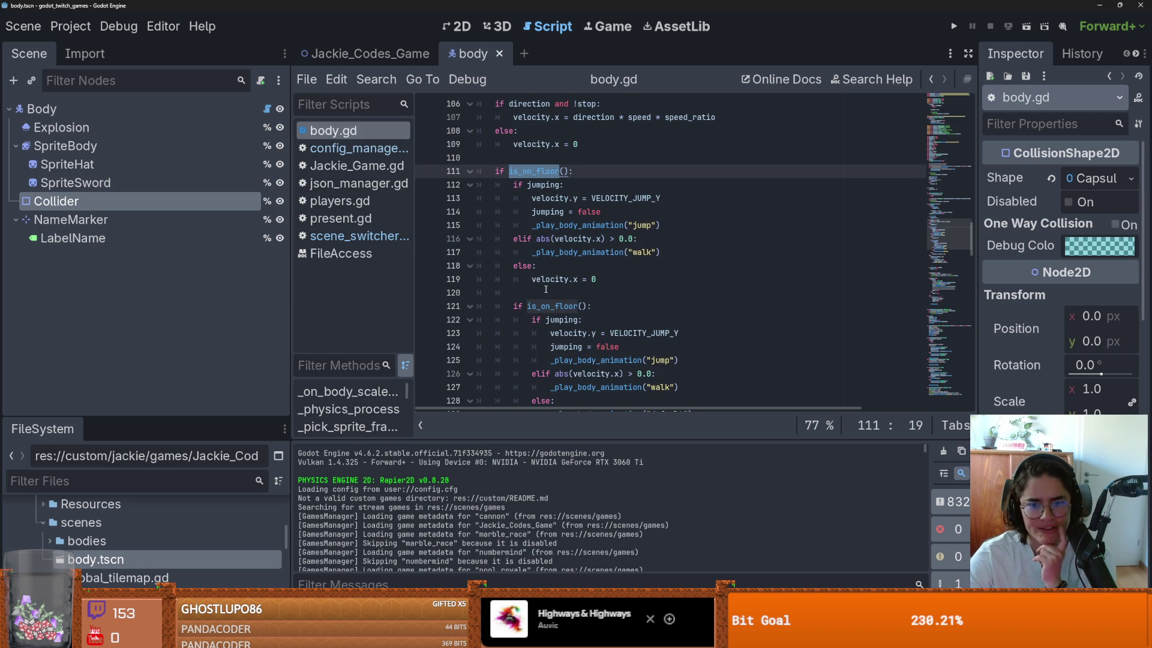
scroll(589, 266, "down", 2)
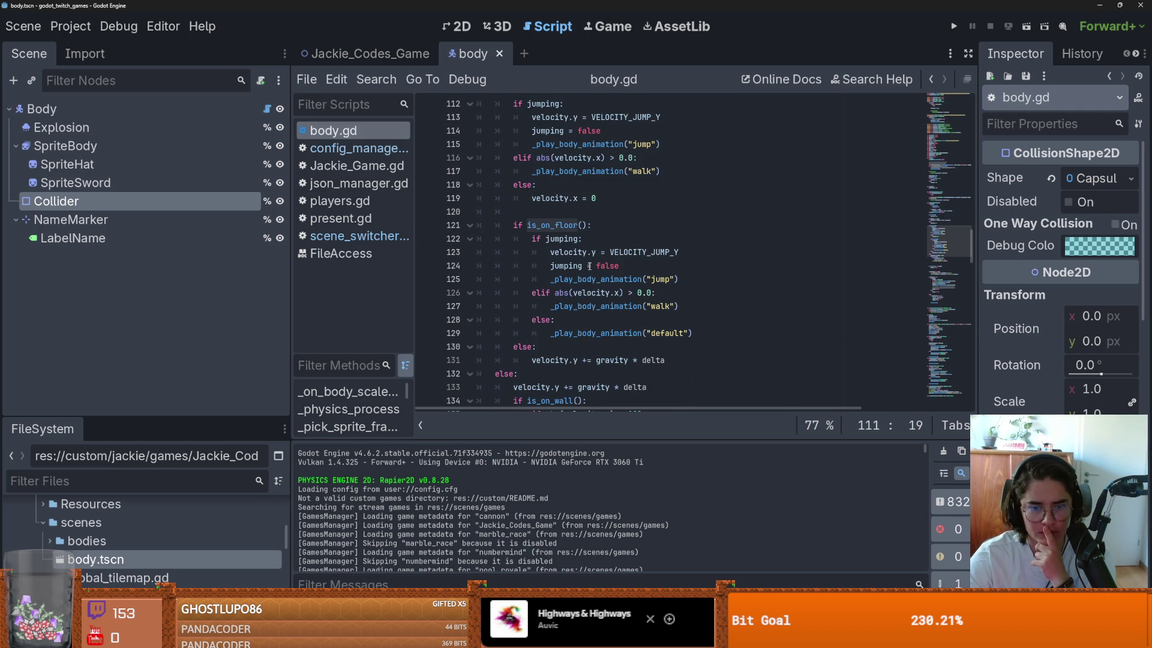
scroll(592, 266, "down", 3)
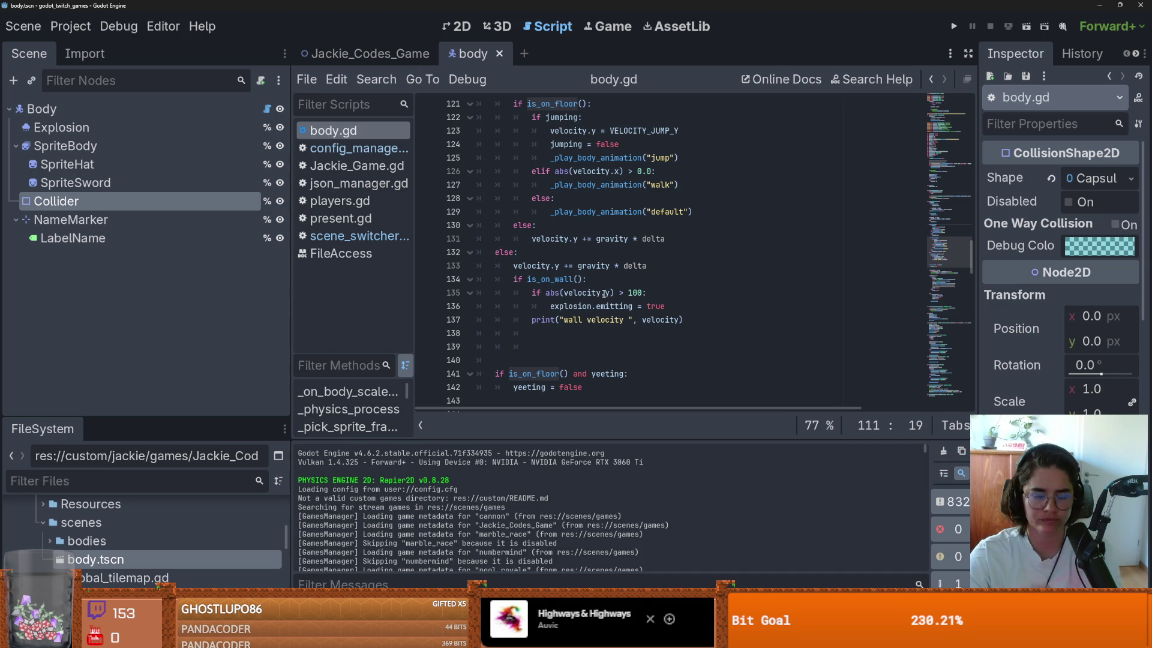
scroll(606, 292, "up", 4)
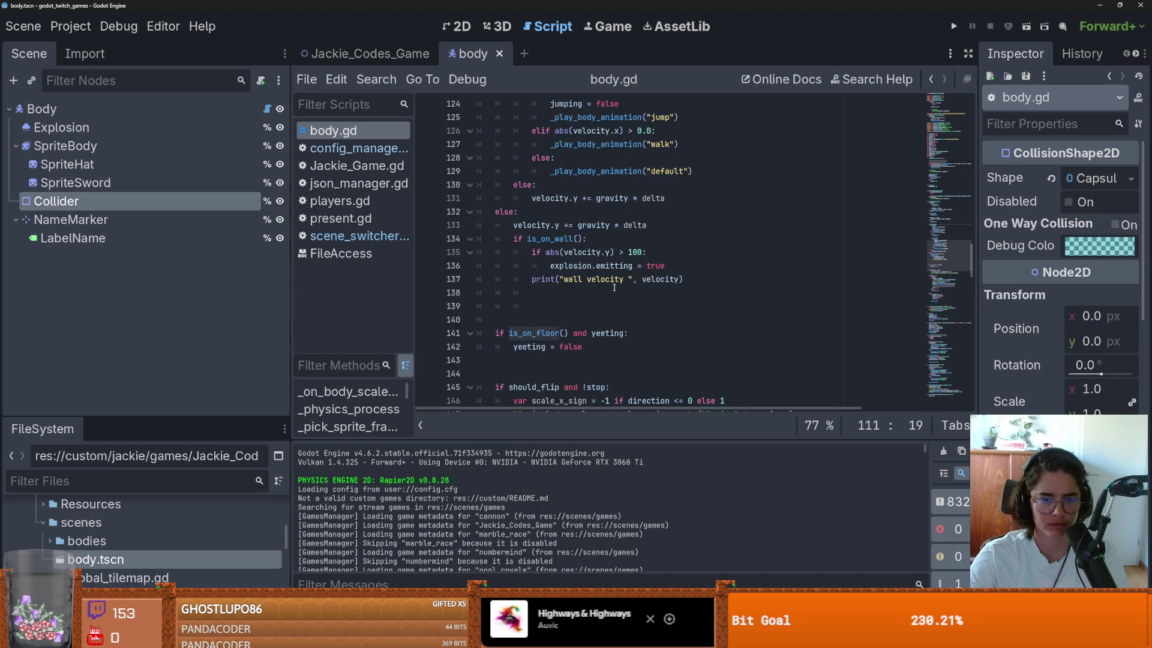
scroll(614, 287, "up", 6)
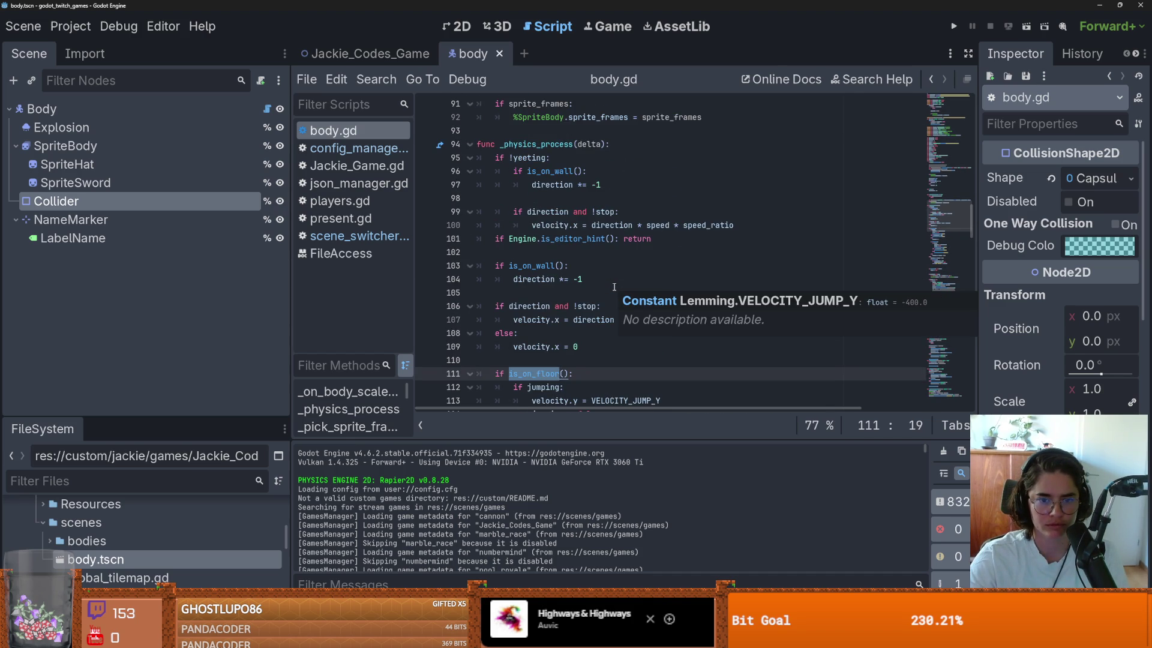
scroll(614, 288, "up", 1)
double_click(540, 324)
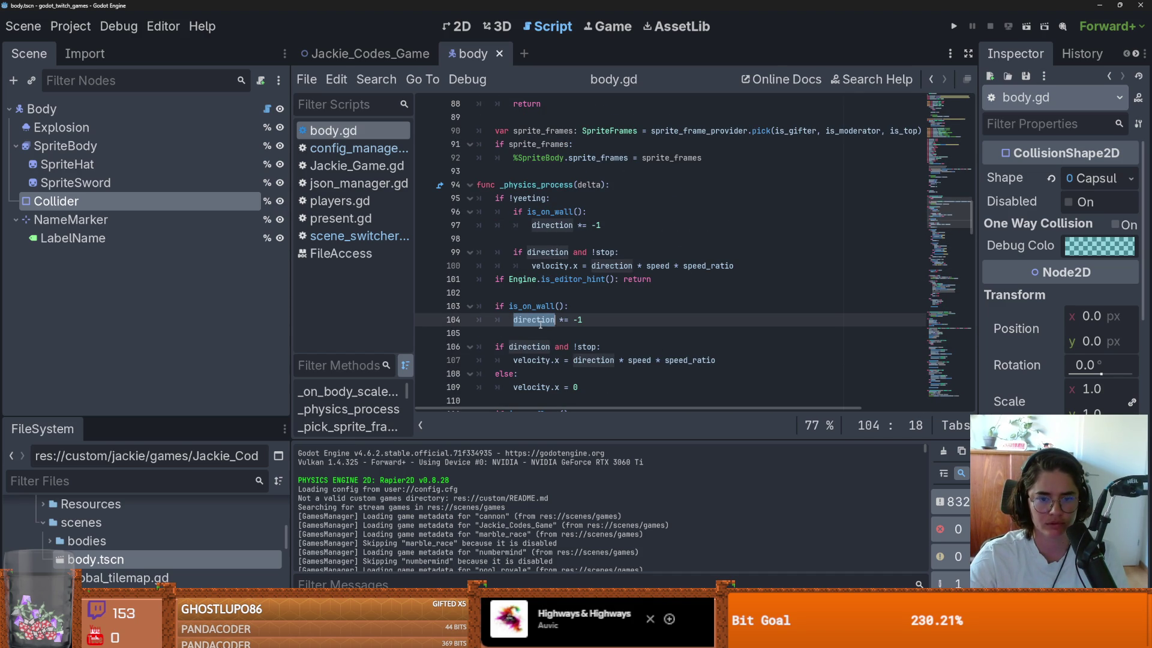
double_click(539, 307)
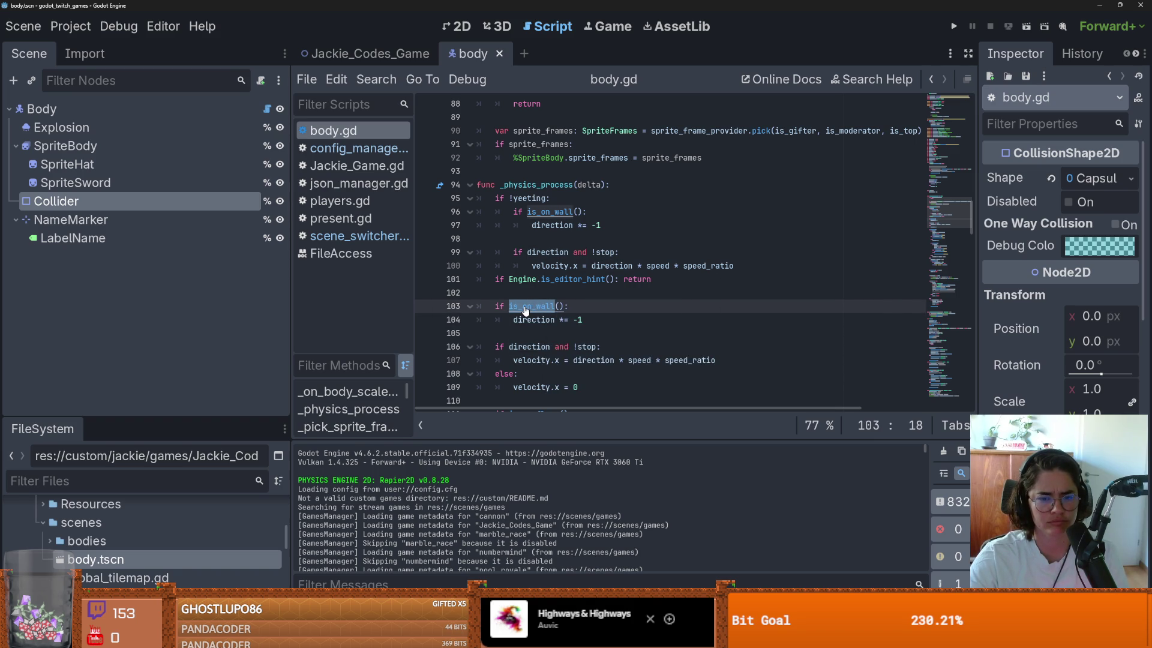
Move from the is_on_wall docs to the Jackie_Codes_Game scene in the 2D workspace
left_click(525, 309, "ctrl")
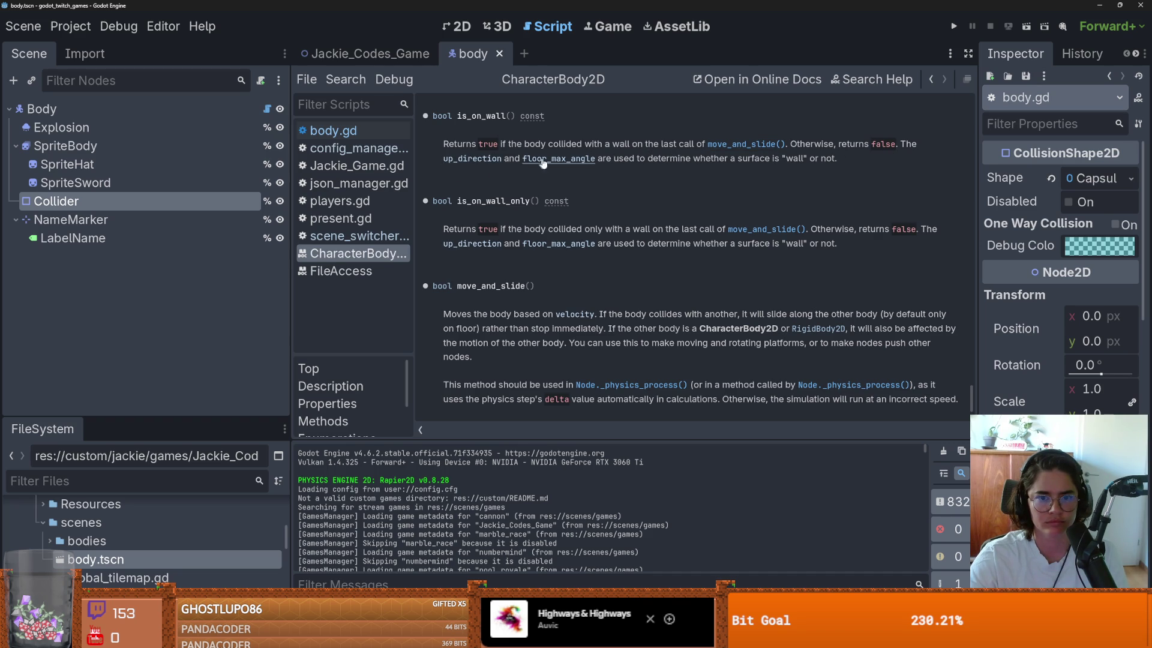
left_click(369, 53)
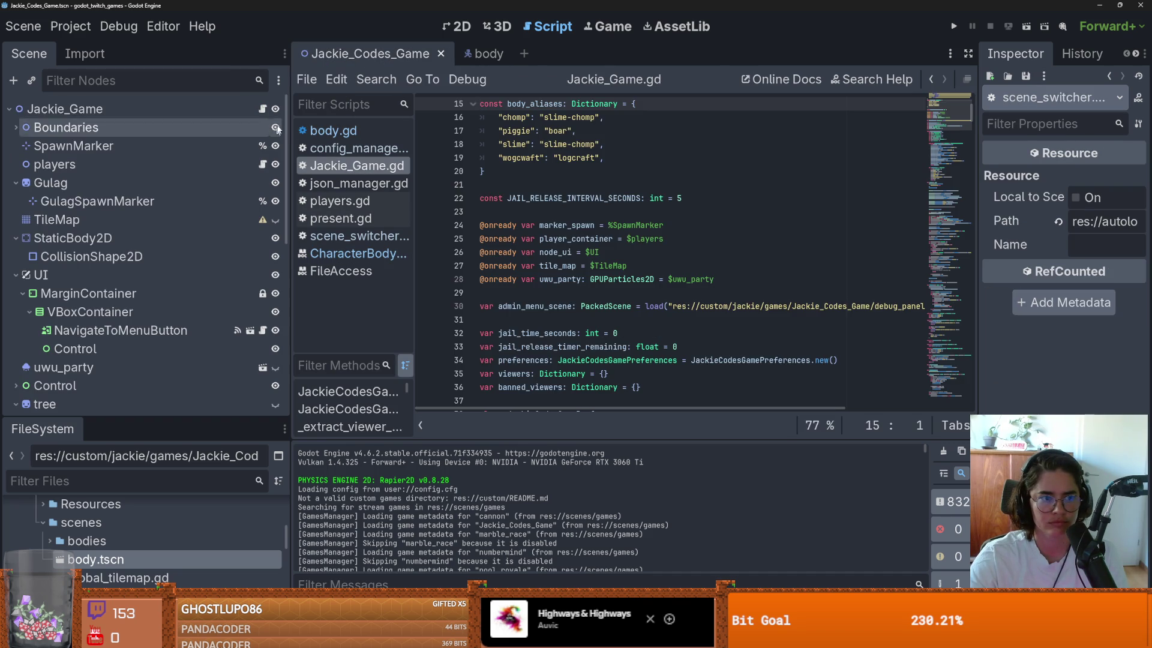
left_click(457, 28)
scroll(571, 282, "up", 2)
Inspect the Right boundary's CollisionShape2D, collapse the Right node, and save the scene
scroll(739, 289, "right", 10)
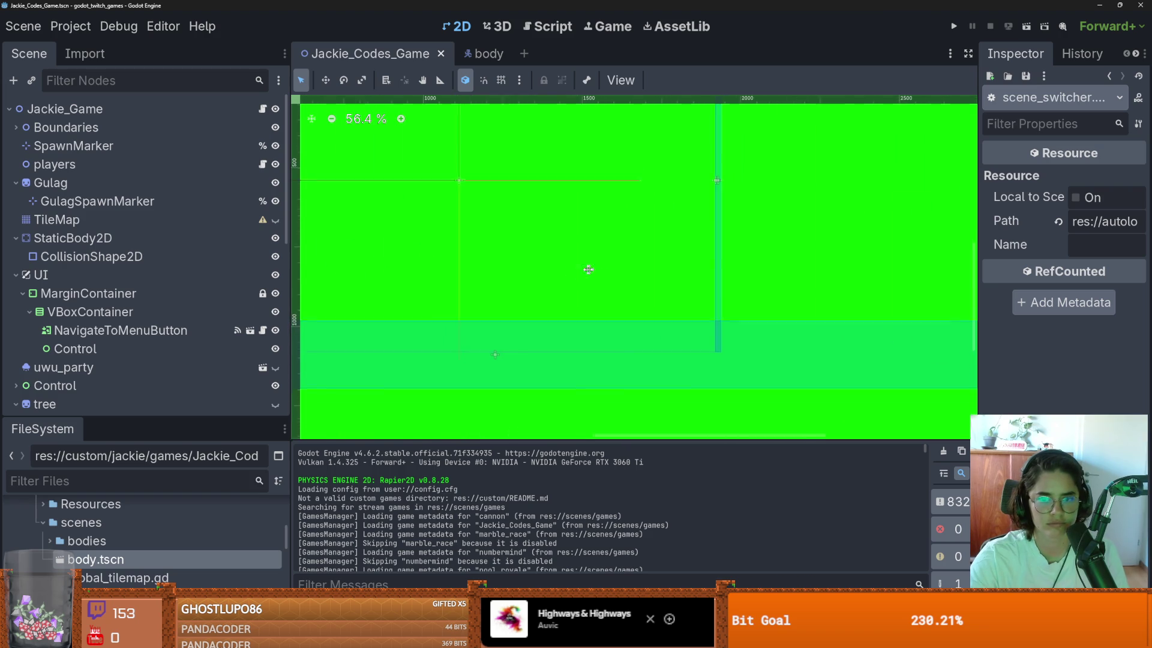
left_click(748, 287)
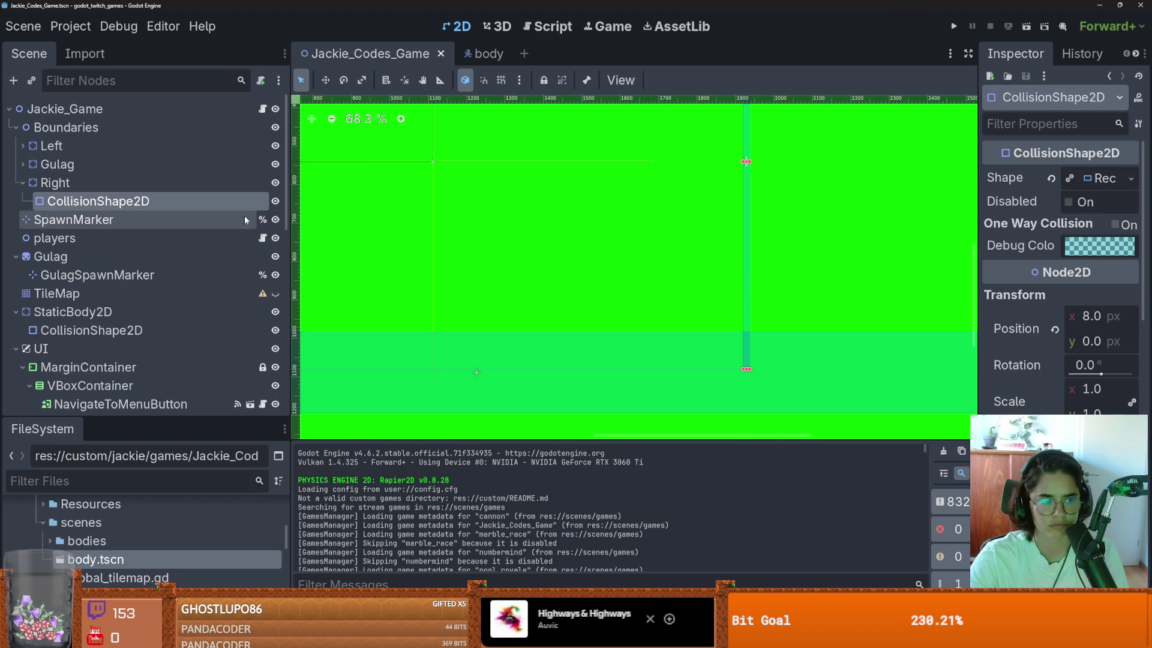
left_click(22, 183)
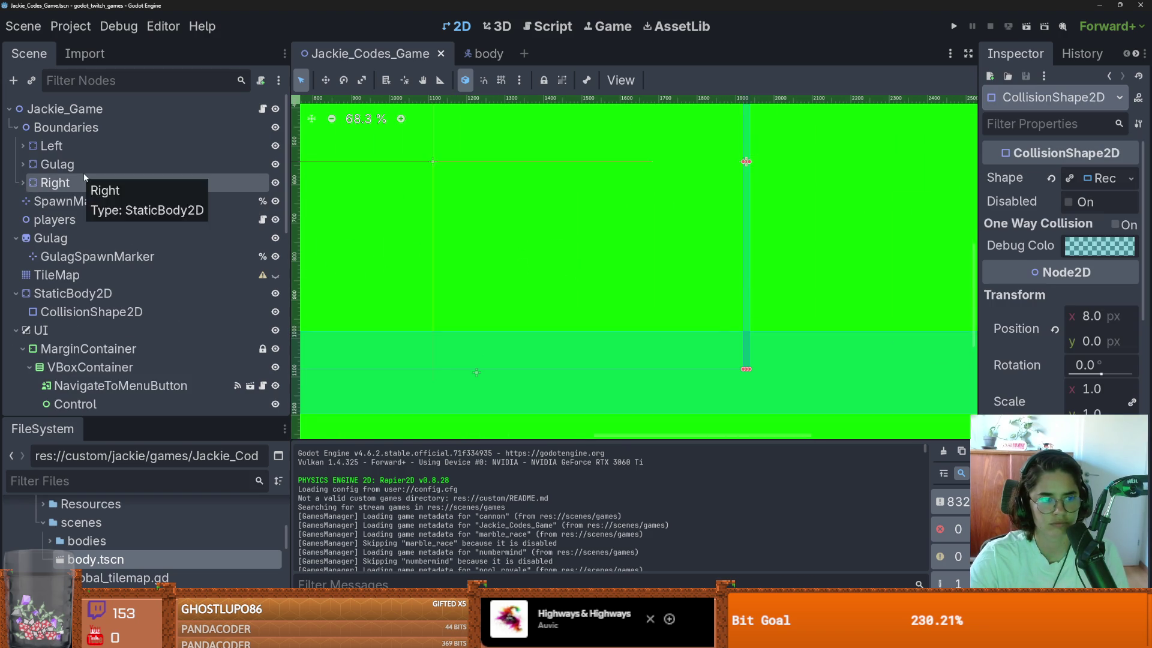
key("ctrl+s")
Collapse the Gulag and other tree nodes, then open the Jackie_Game.gd script
scroll(358, 243, "down", 2)
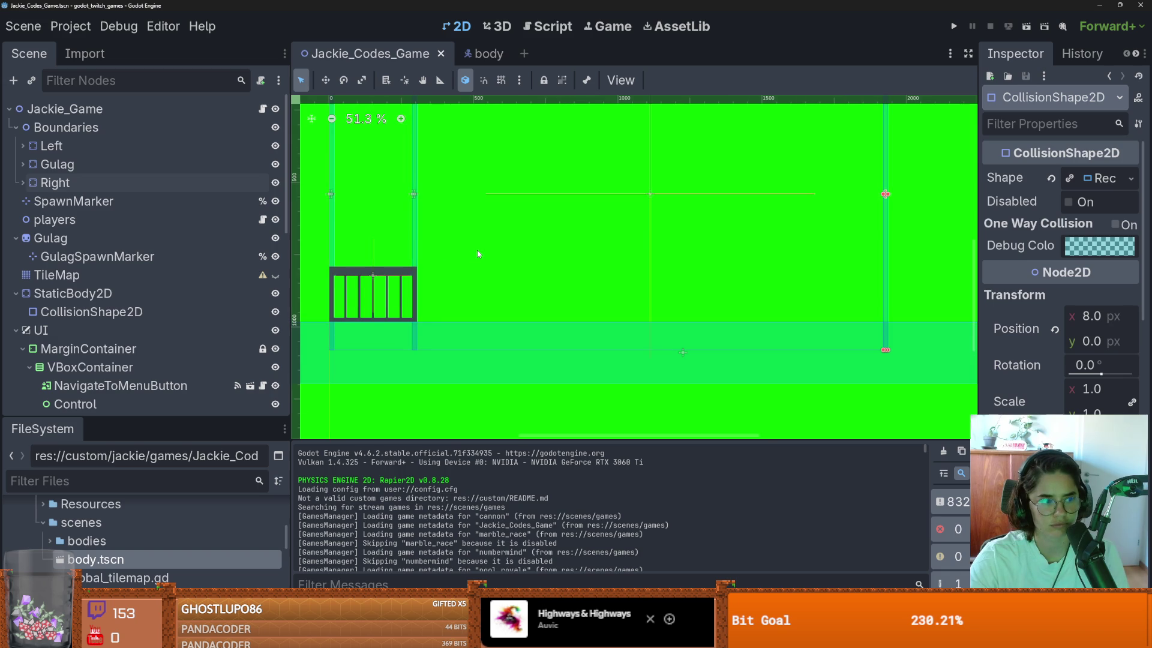
scroll(477, 250, "down", 2)
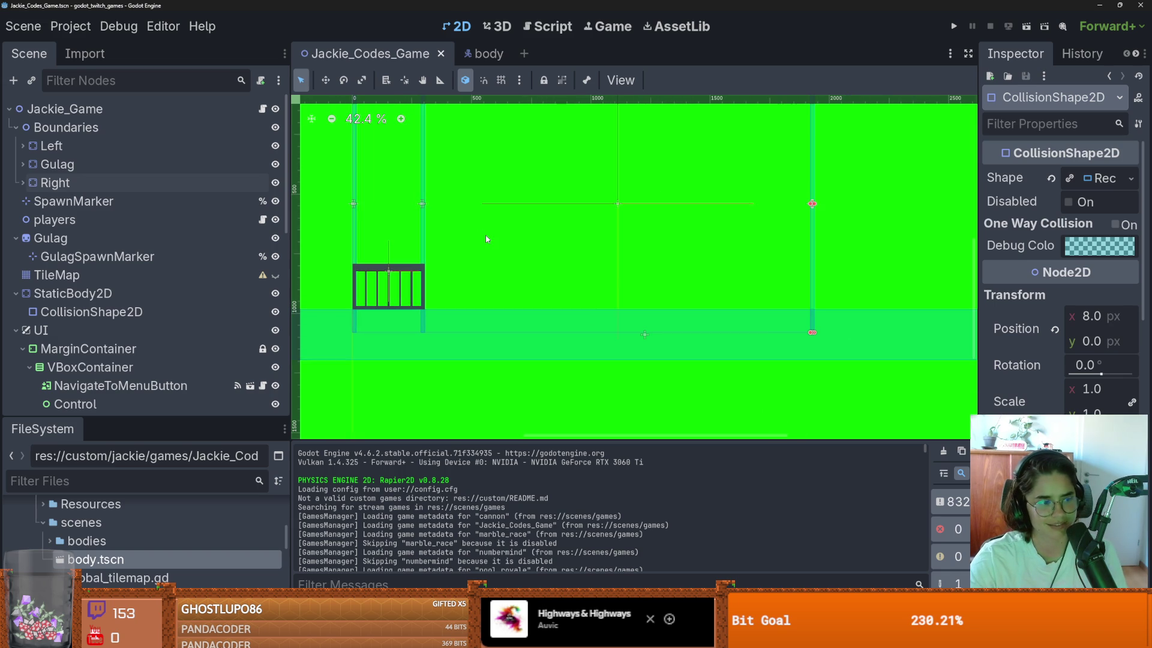
left_click_drag(451, 271, 485, 258)
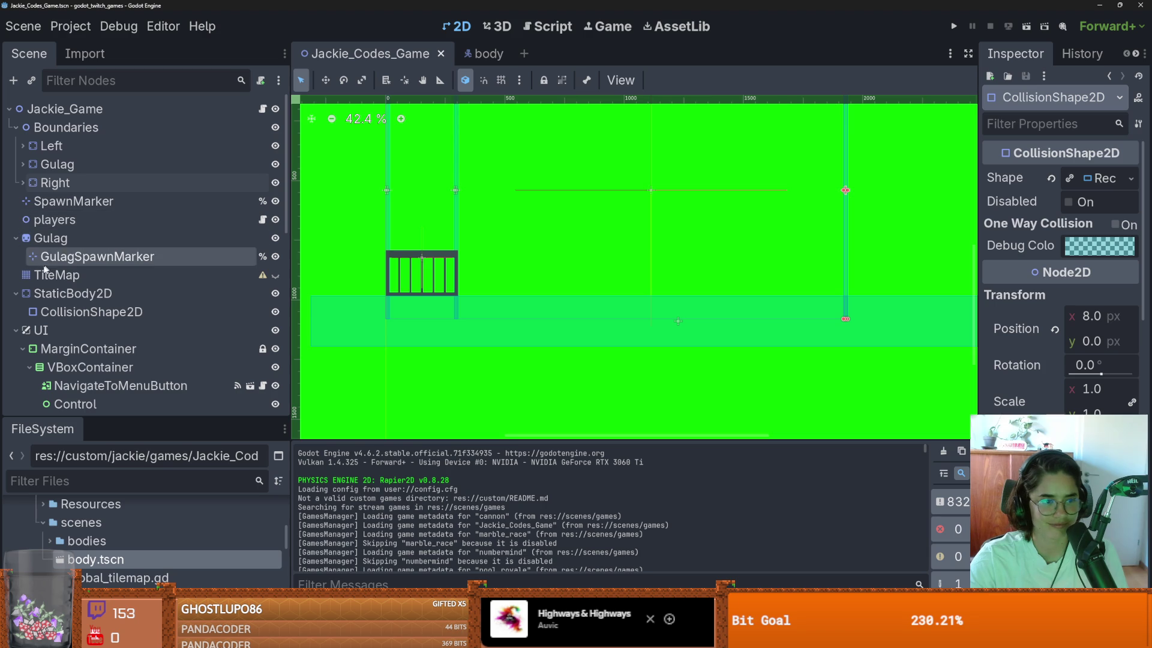
left_click(14, 238)
scroll(15, 245, "down", 5)
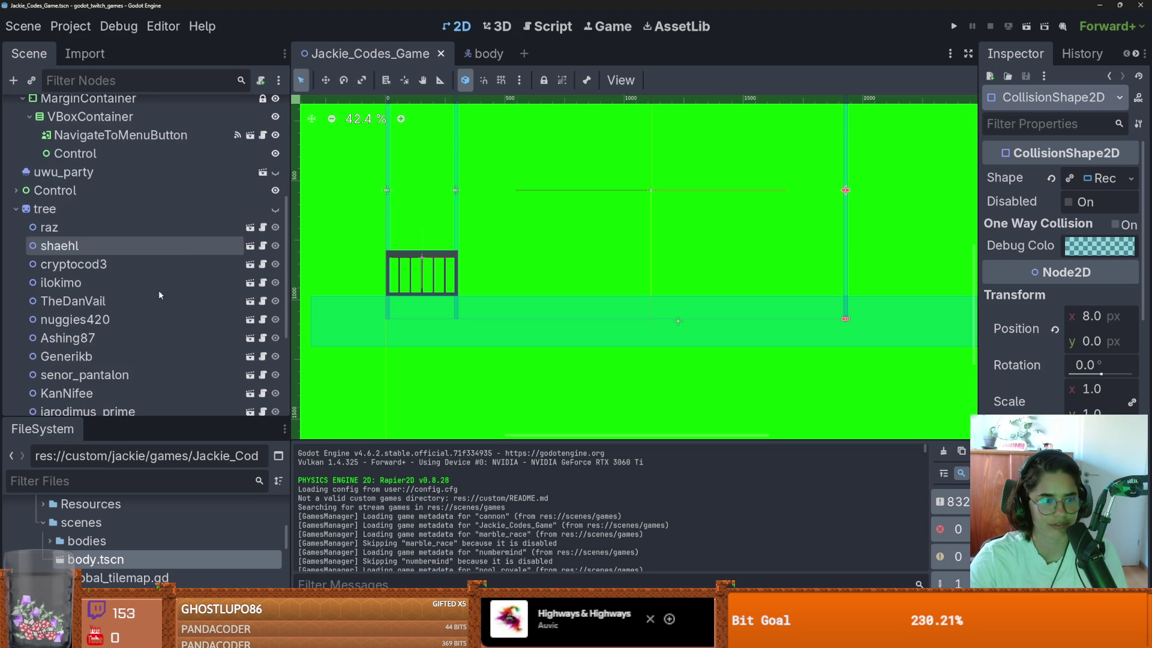
left_click(12, 248)
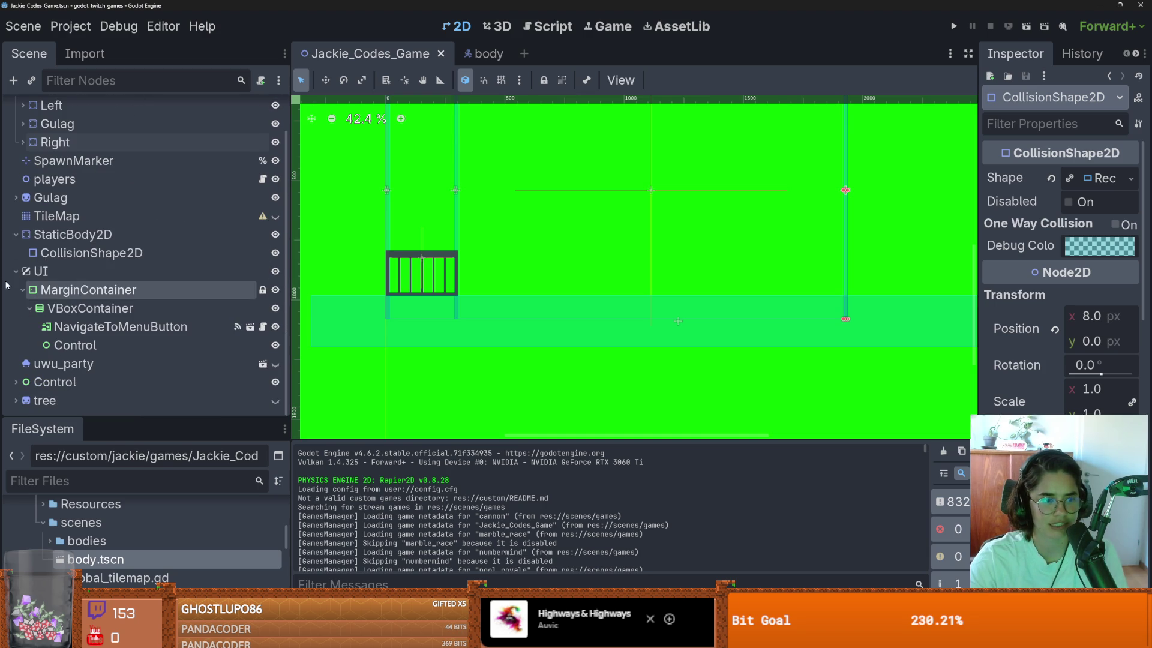
scroll(486, 297, "down", 1)
scroll(486, 296, "up", 1)
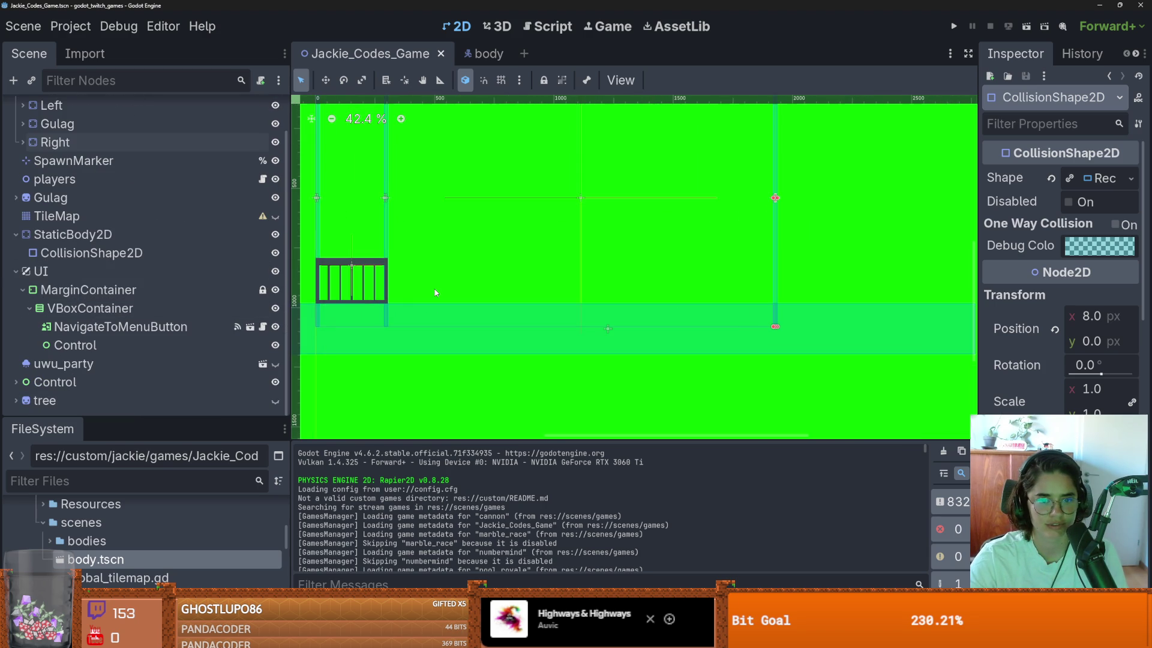
left_click(90, 307)
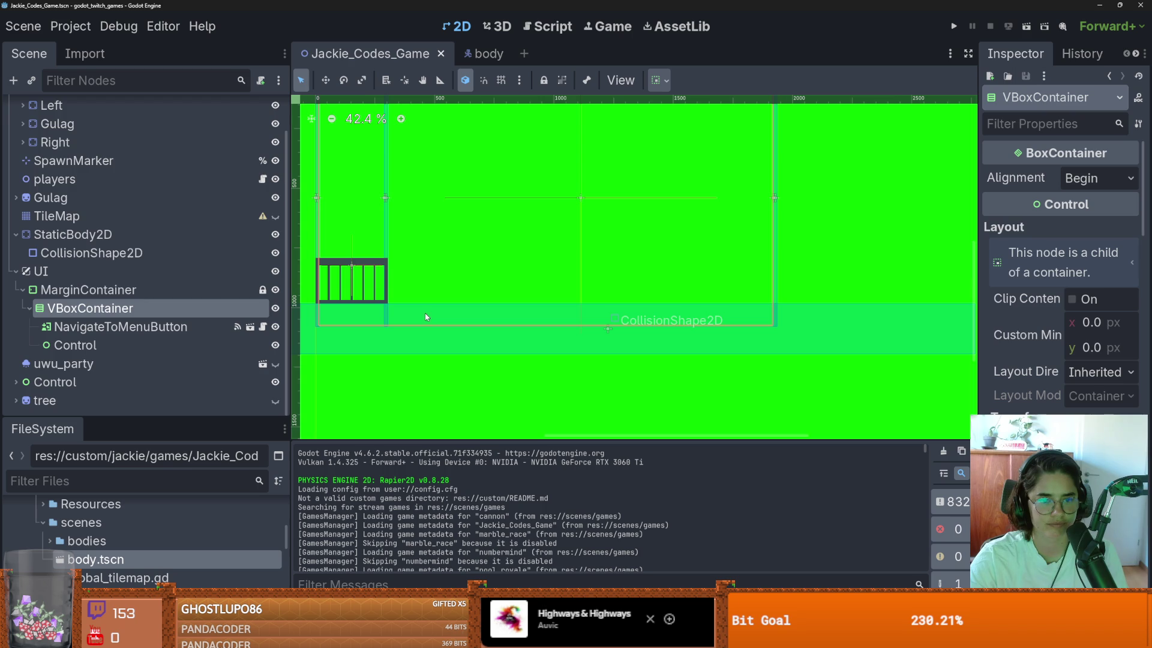
scroll(181, 172, "up", 2)
left_click(262, 108)
Open the body script and highlight the is_on_wall call on line 103
scroll(530, 247, "down", 8)
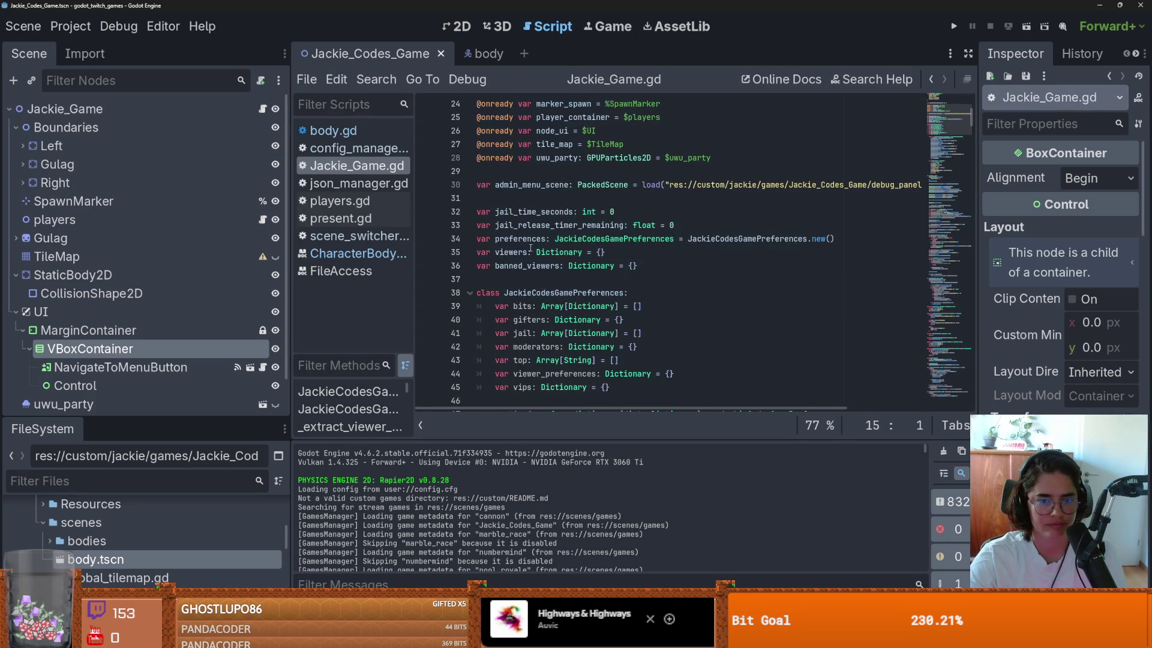
scroll(530, 247, "down", 5)
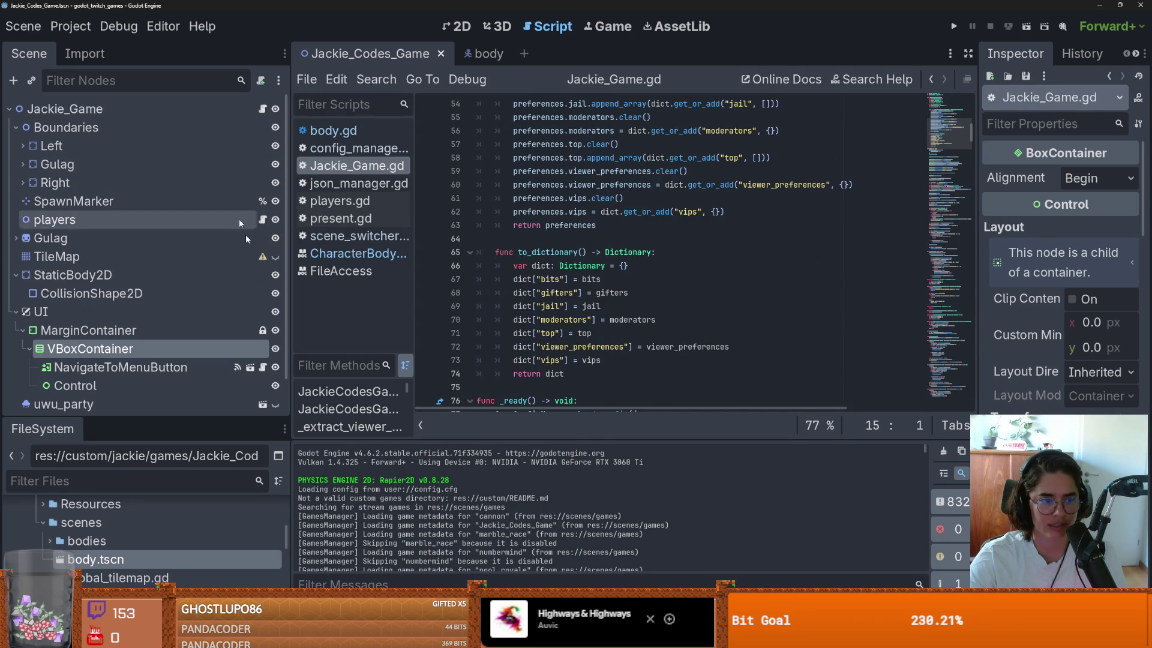
left_click(468, 55)
scroll(540, 270, "down", 1)
left_click(539, 266)
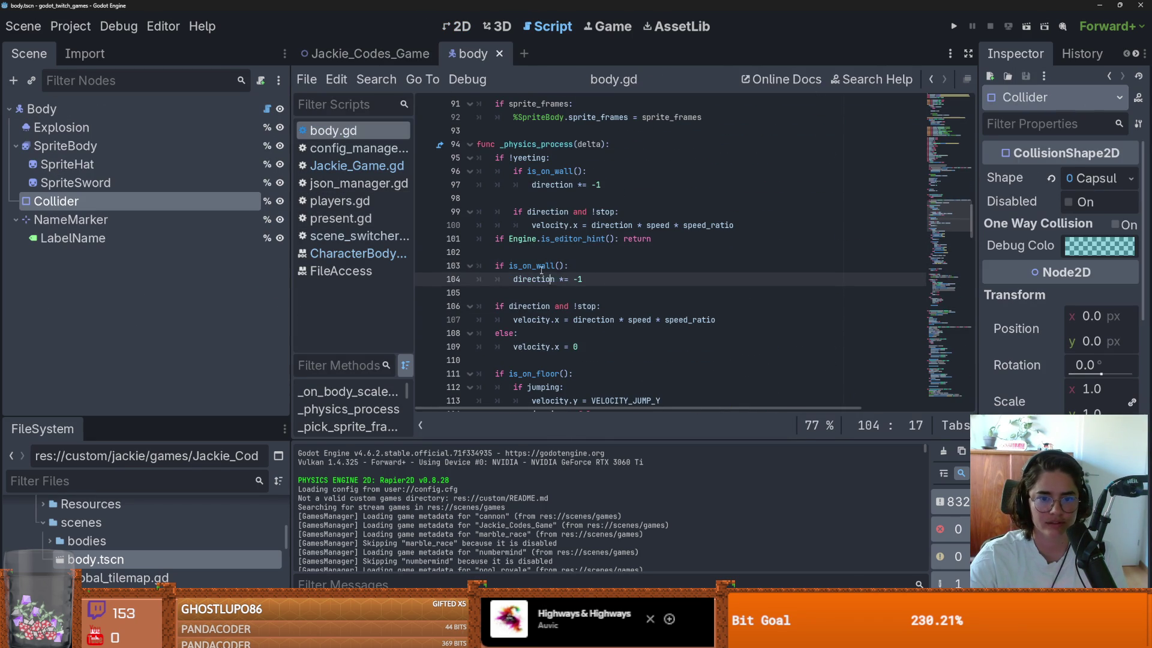
double_click(540, 266)
left_click(540, 266)
double_click(539, 266)
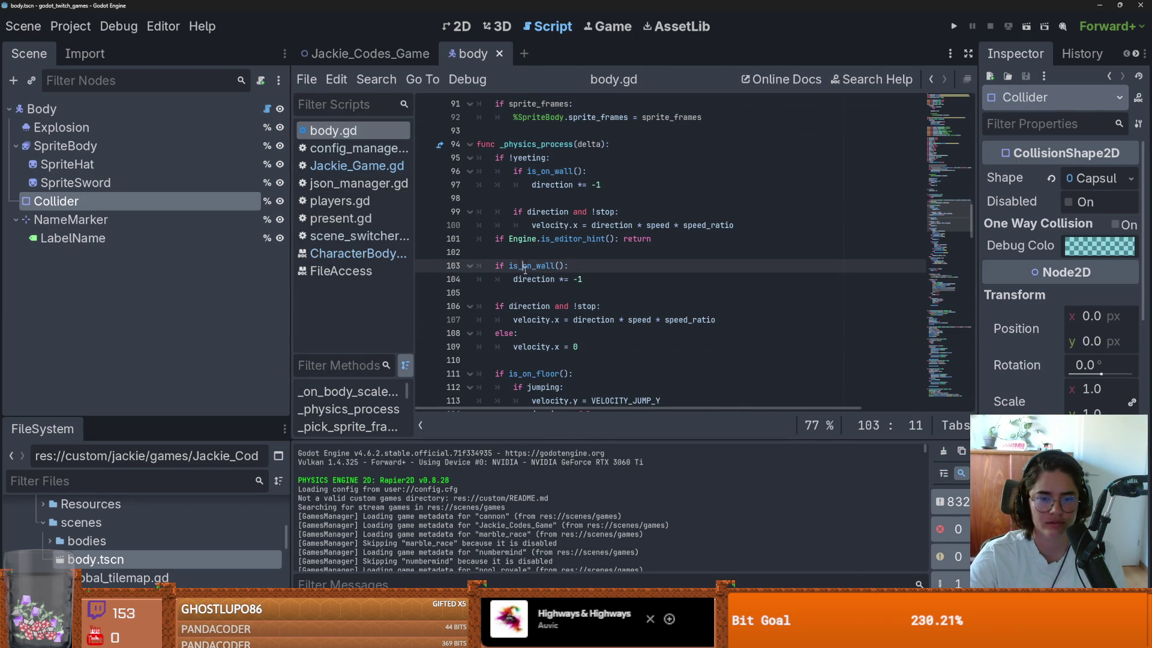
left_click(531, 254)
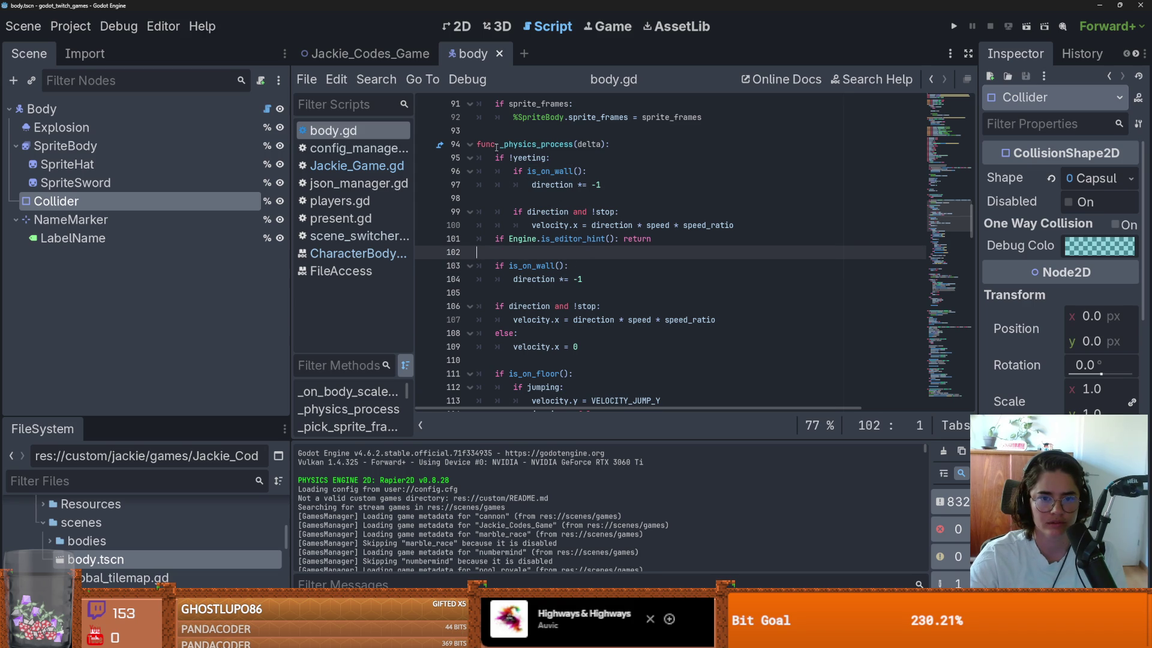
Highlight the !yeeting condition on line 95 that wraps the wall-turning code
left_click_drag(509, 158, 555, 158)
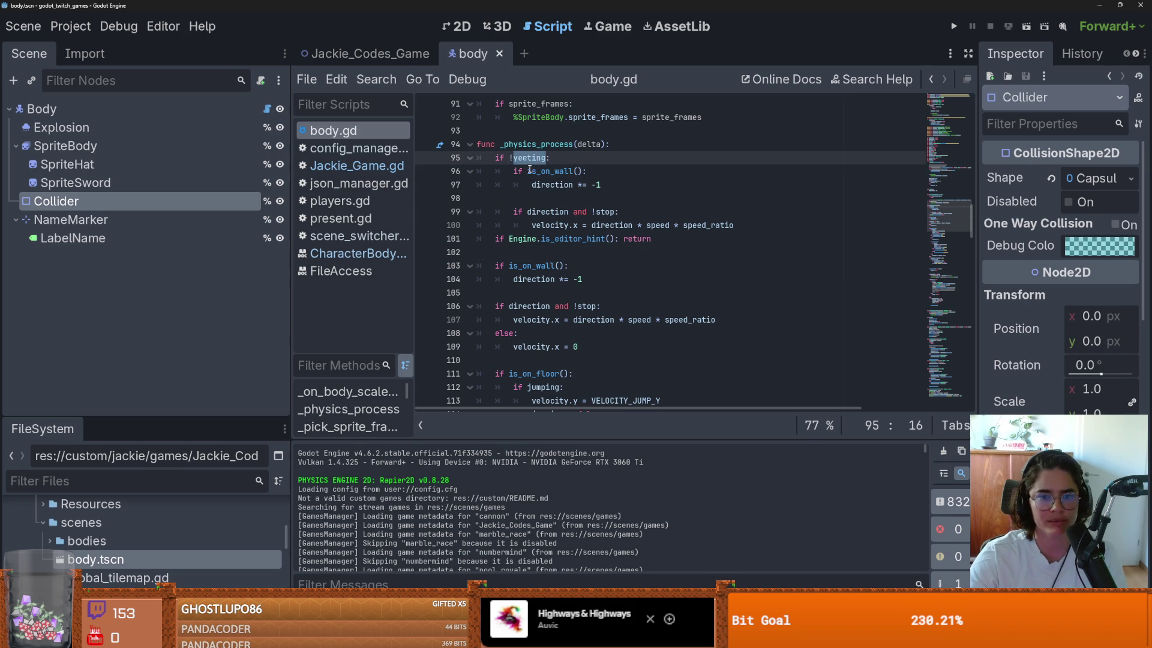
left_click(511, 157)
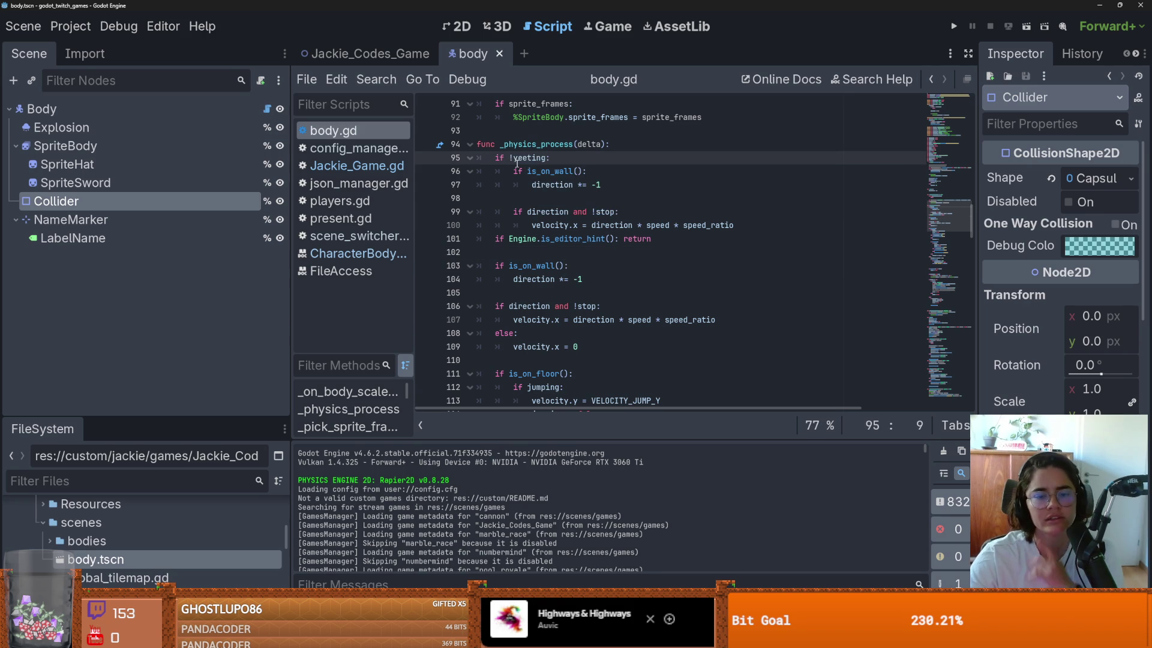
left_click(517, 170)
double_click(528, 158)
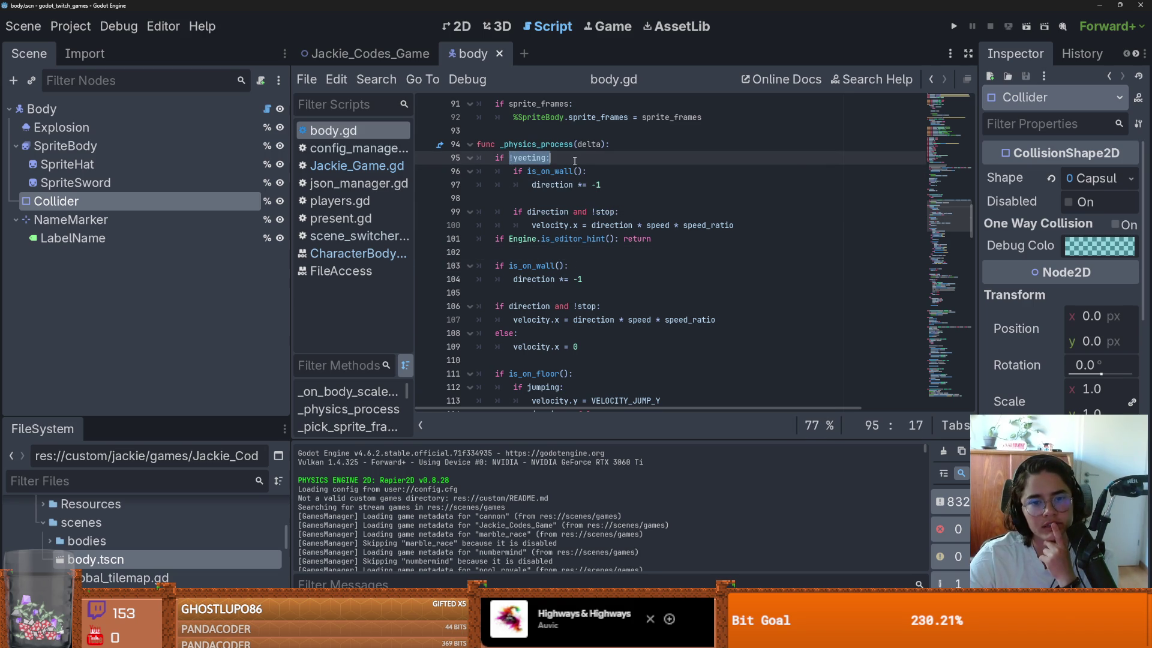
type("!")
left_click(552, 171)
double_click(529, 158)
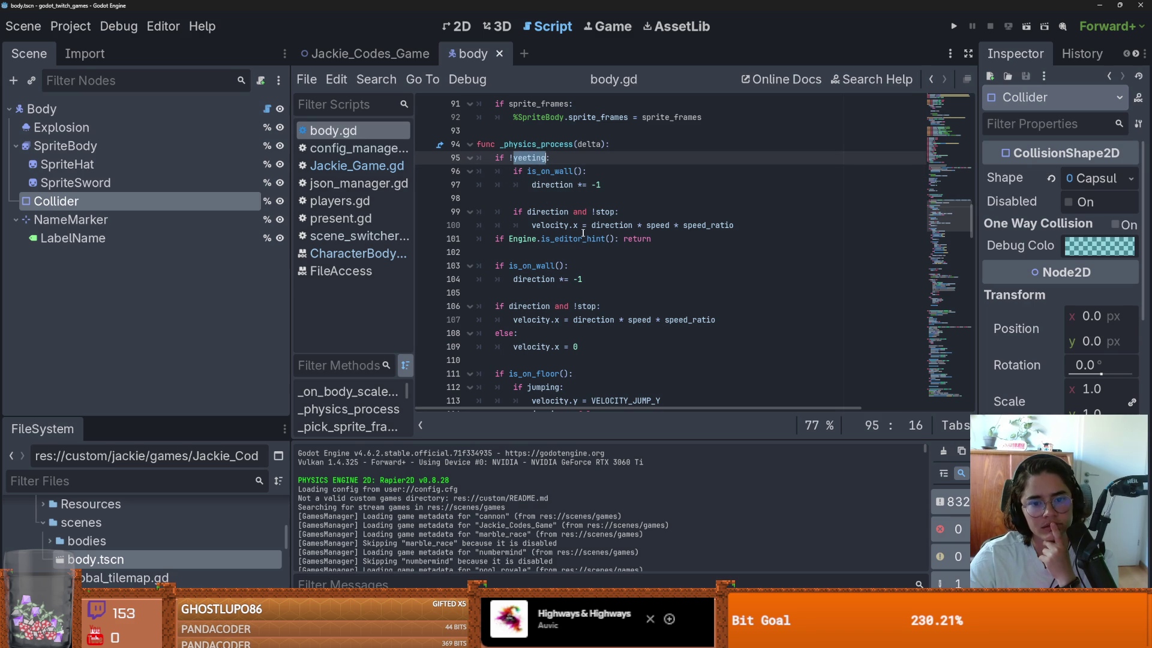
scroll(589, 242, "down", 1)
mouse_move(588, 241)
scroll(589, 242, "up", 1)
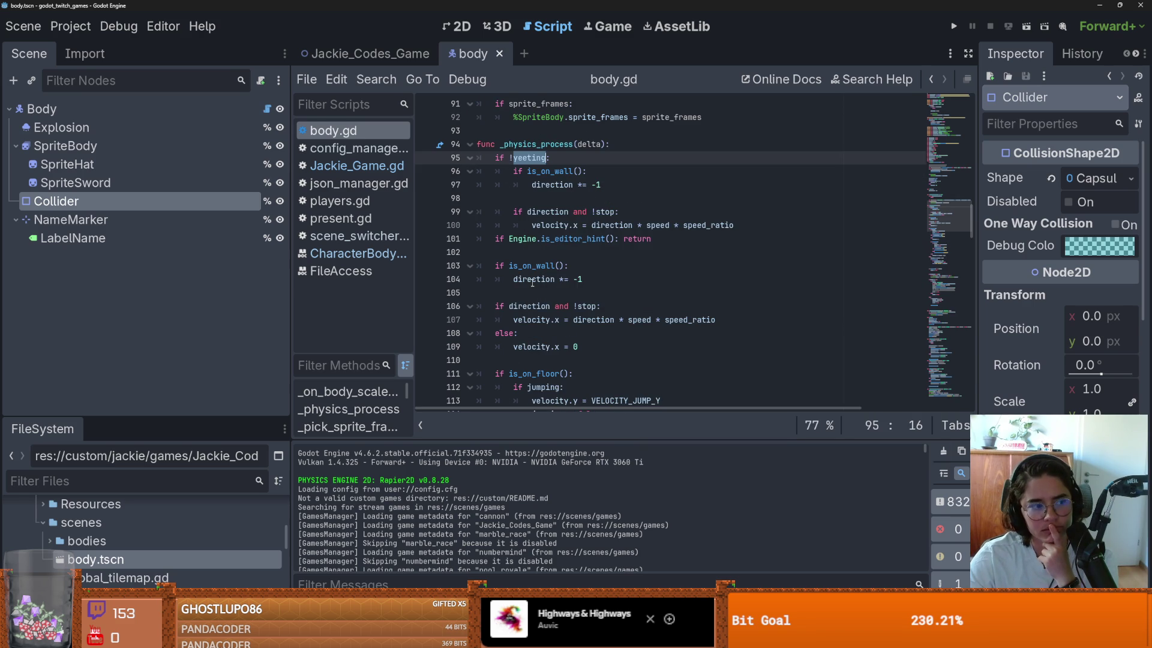
mouse_move(532, 282)
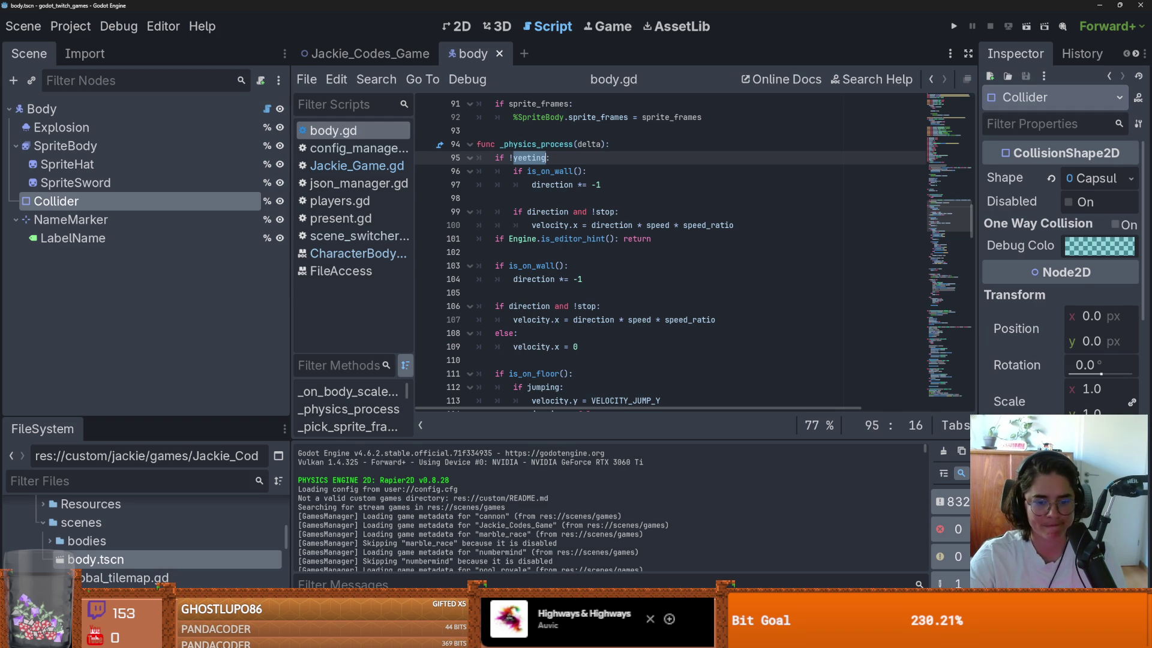
In GitHub Desktop, view the space_shooter_game.gd.uid diff, then fetch and pull from origin
key("alt+Tab")
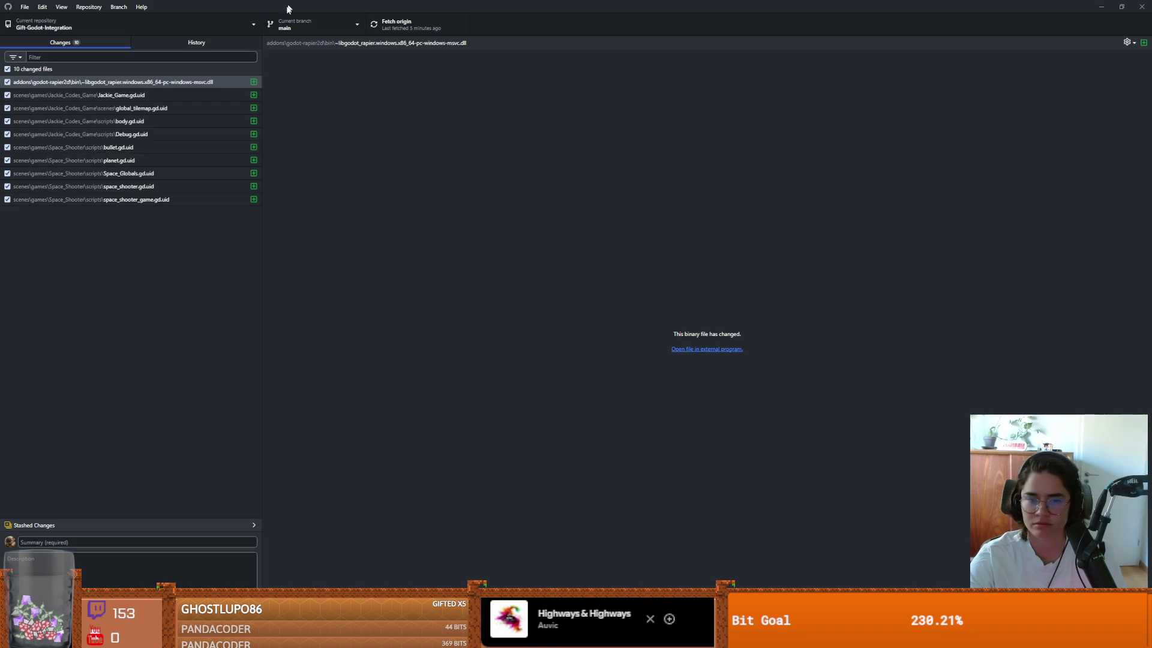
left_click(153, 197)
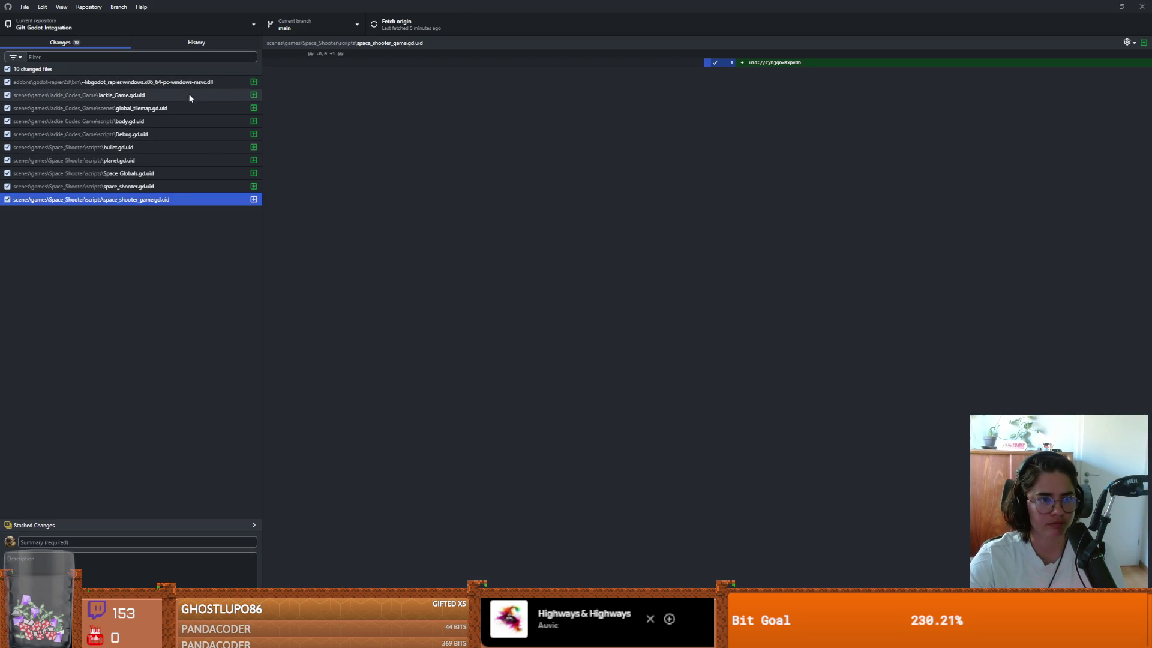
left_click(388, 30)
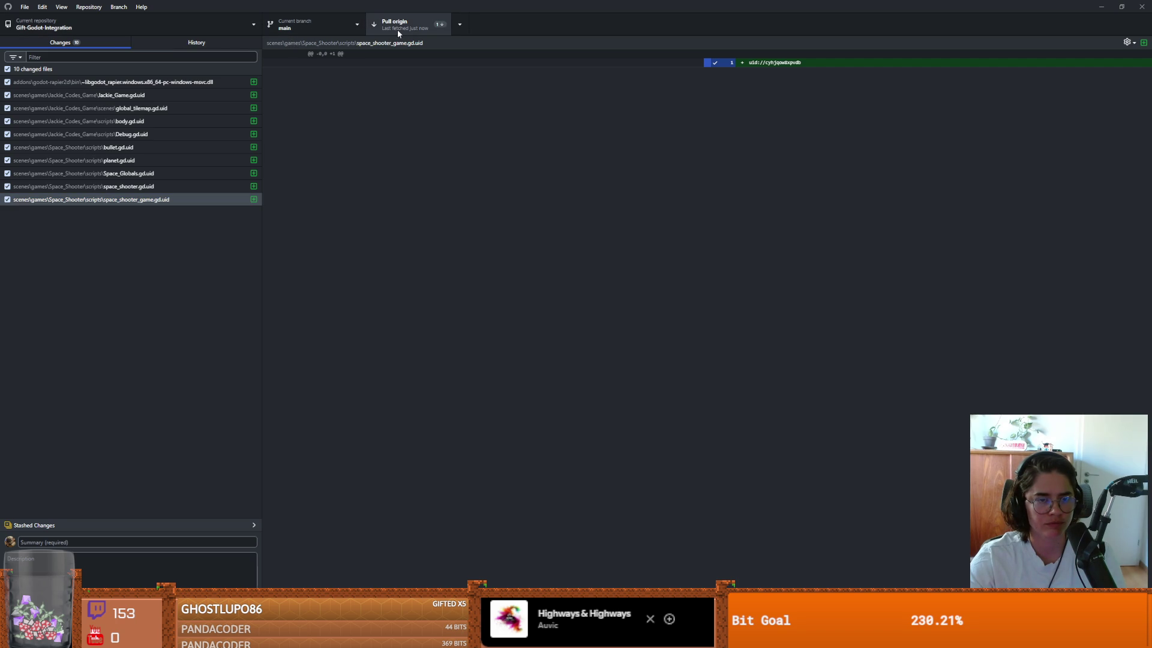
left_click(397, 30)
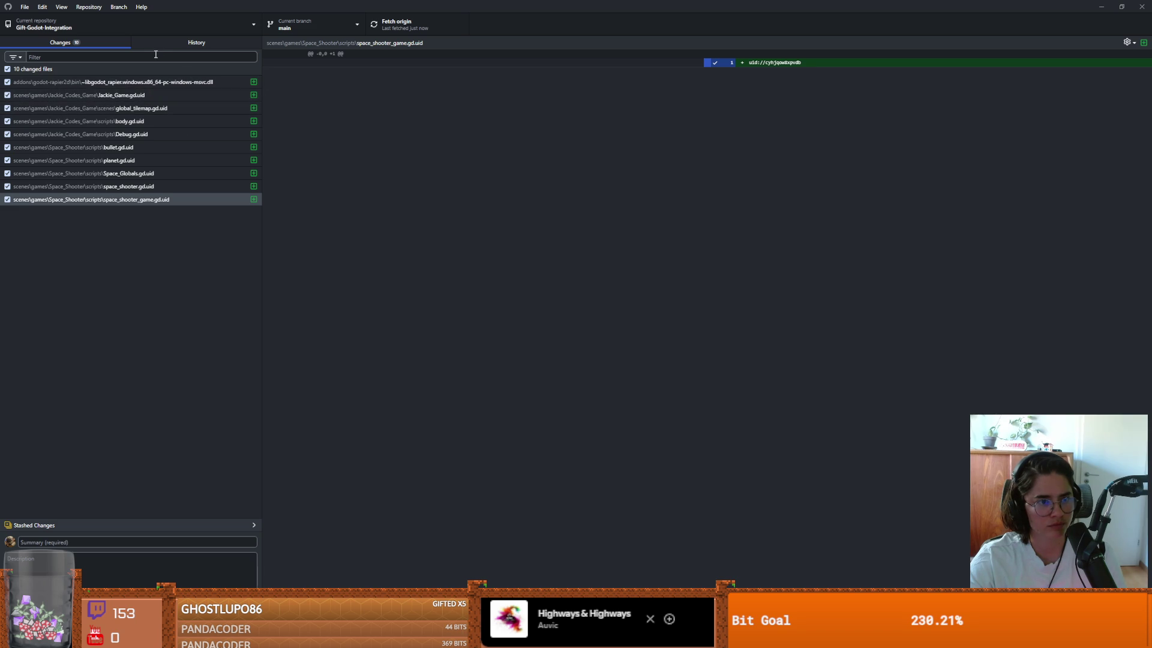
Try discarding all local changes, dismiss the permission error, check History, and return to Godot
right_click(151, 73)
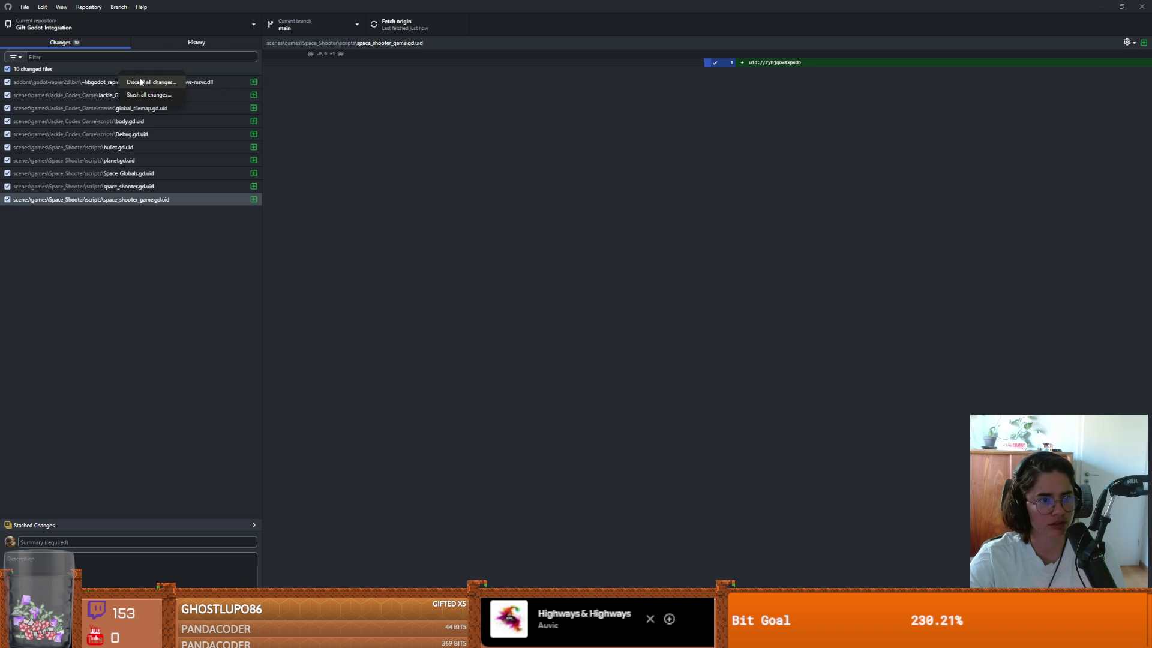
left_click(165, 82)
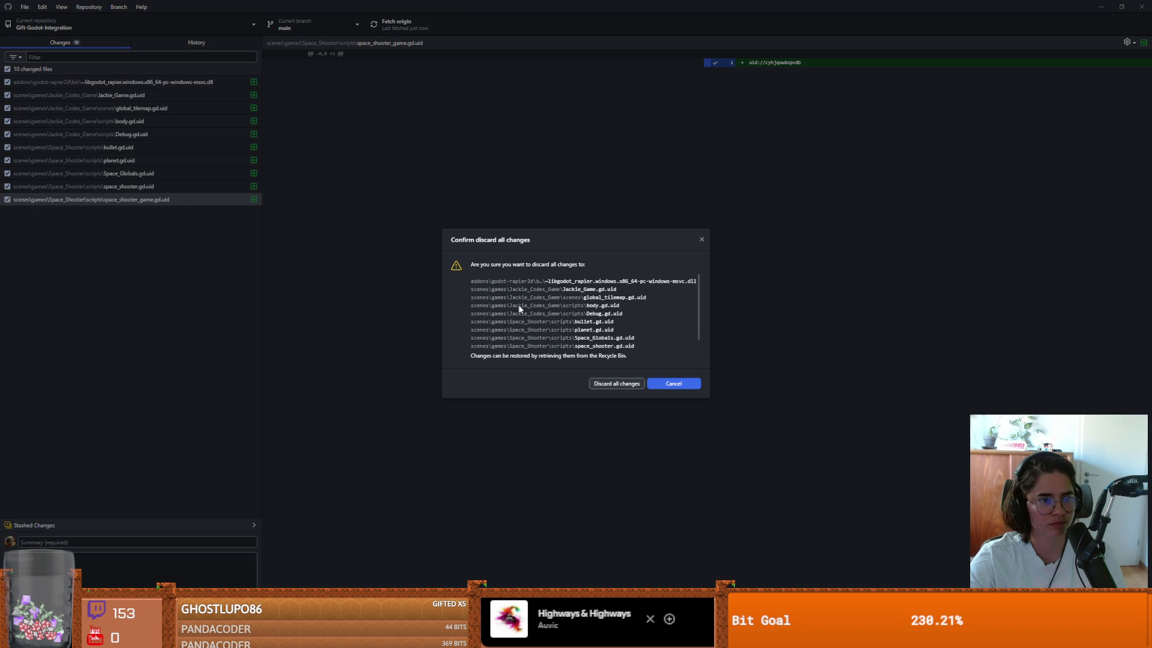
left_click(609, 384)
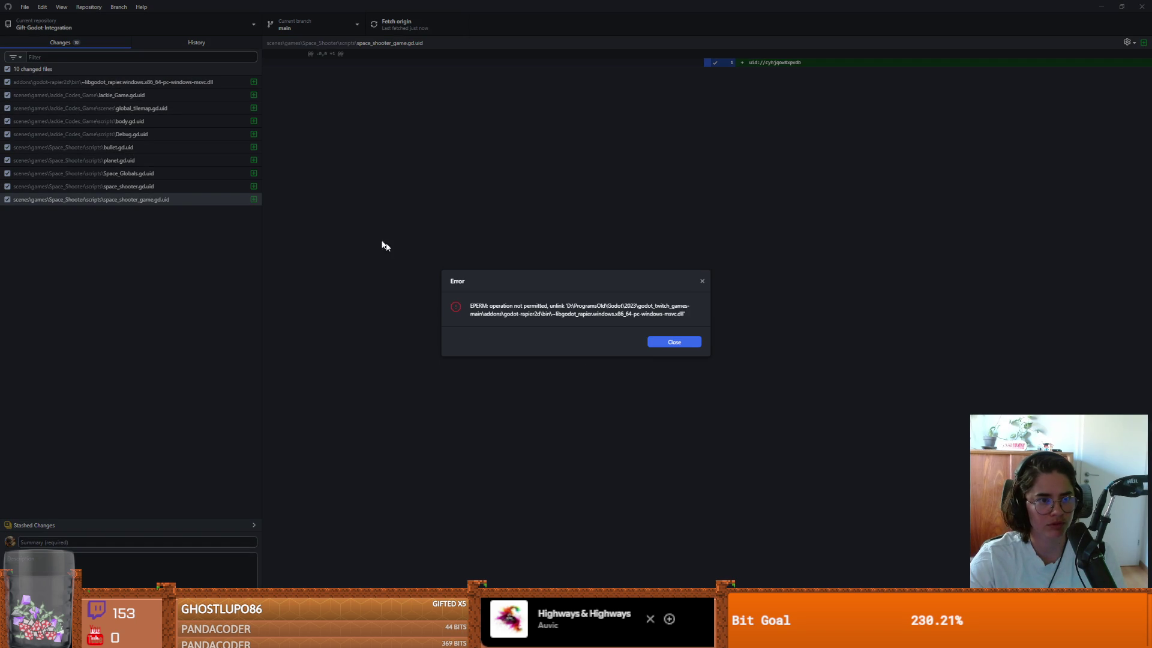
left_click(661, 343)
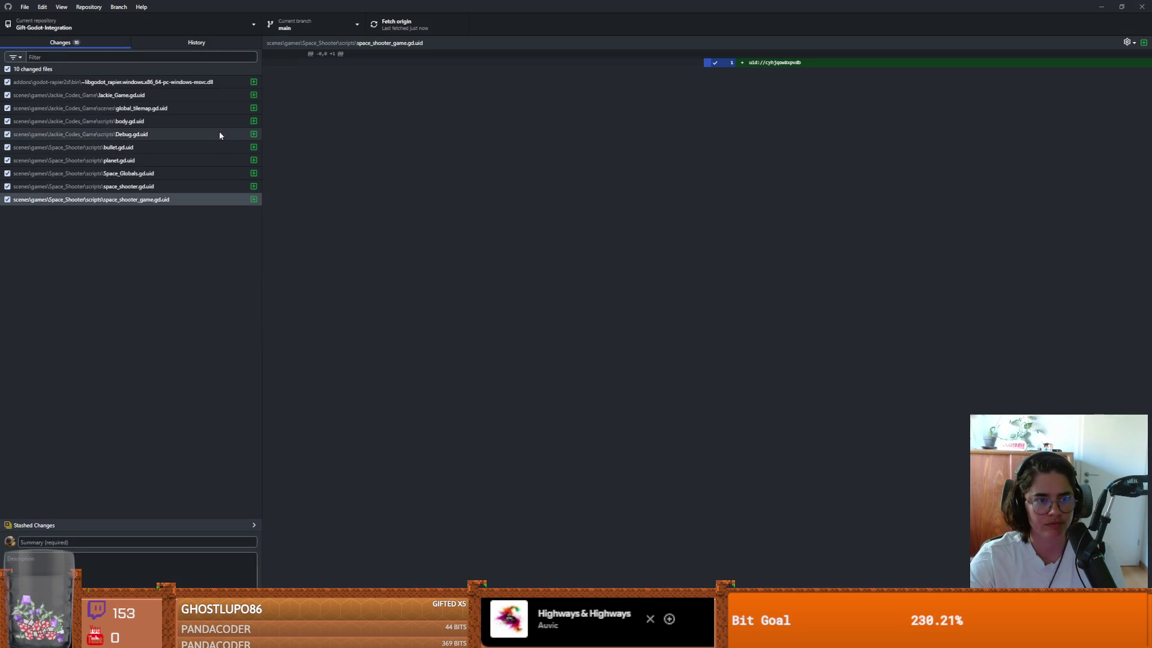
left_click(214, 43)
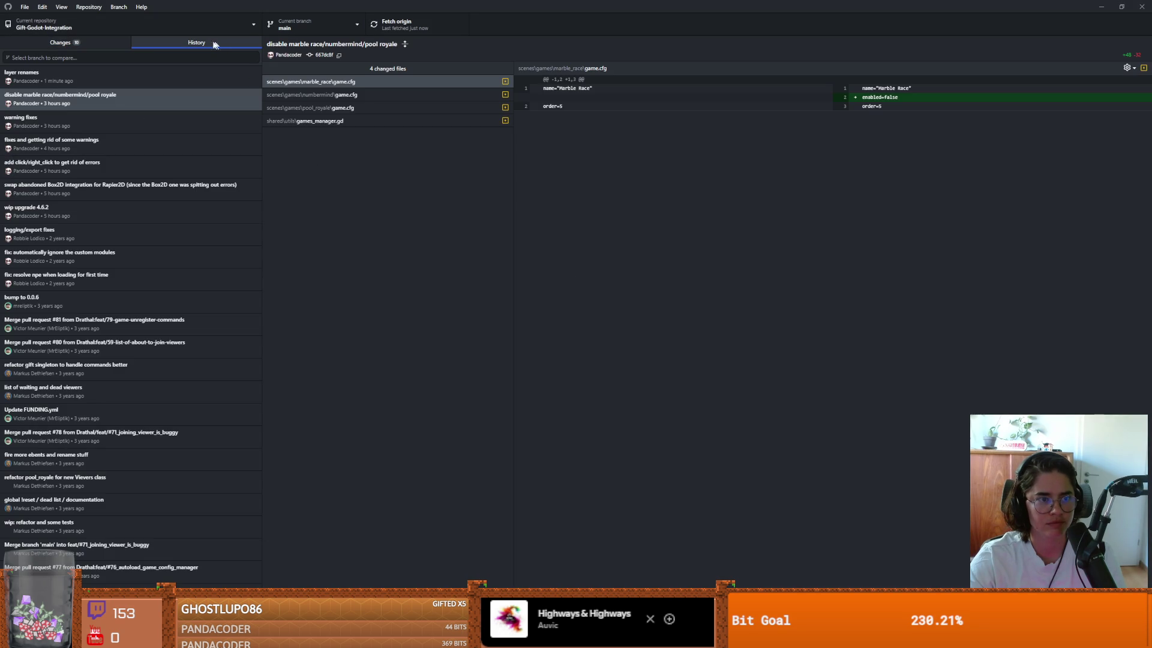
left_click(84, 42)
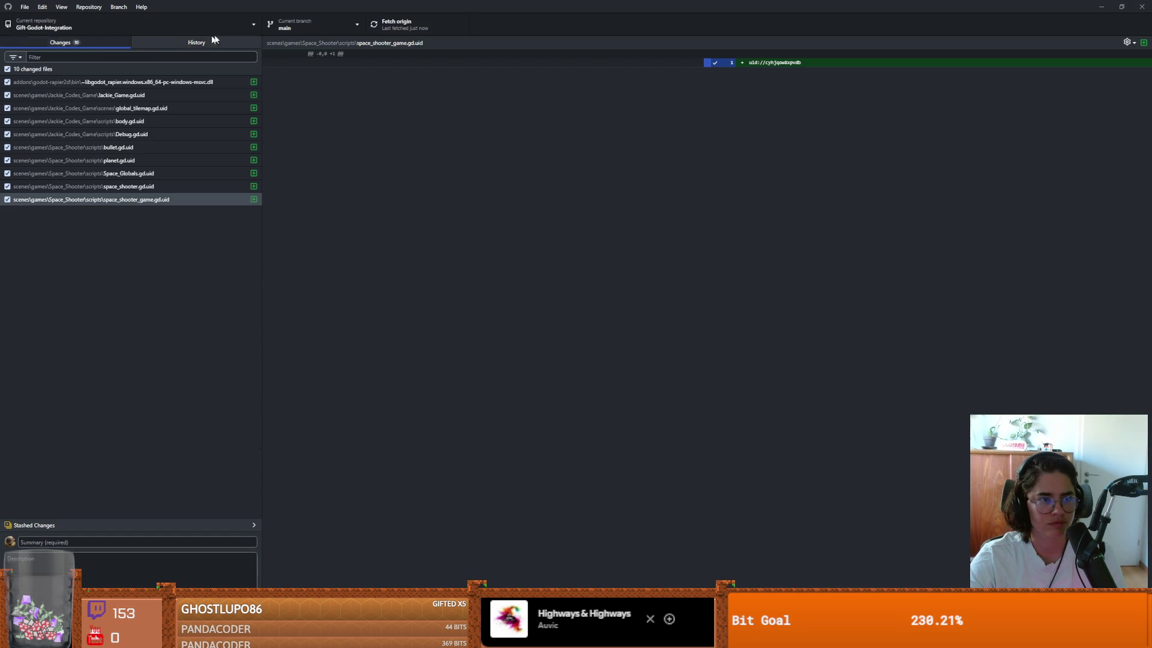
key("alt+Tab")
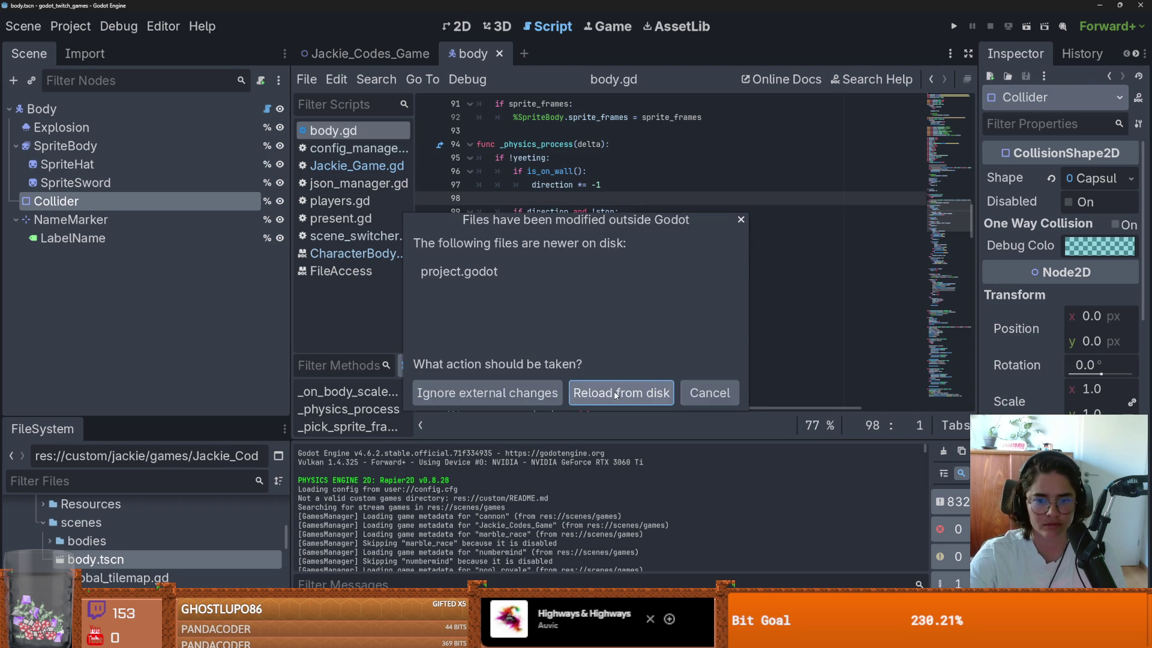
Reload the externally changed files from disk and run the project with F5
left_click(621, 390)
left_click(580, 292)
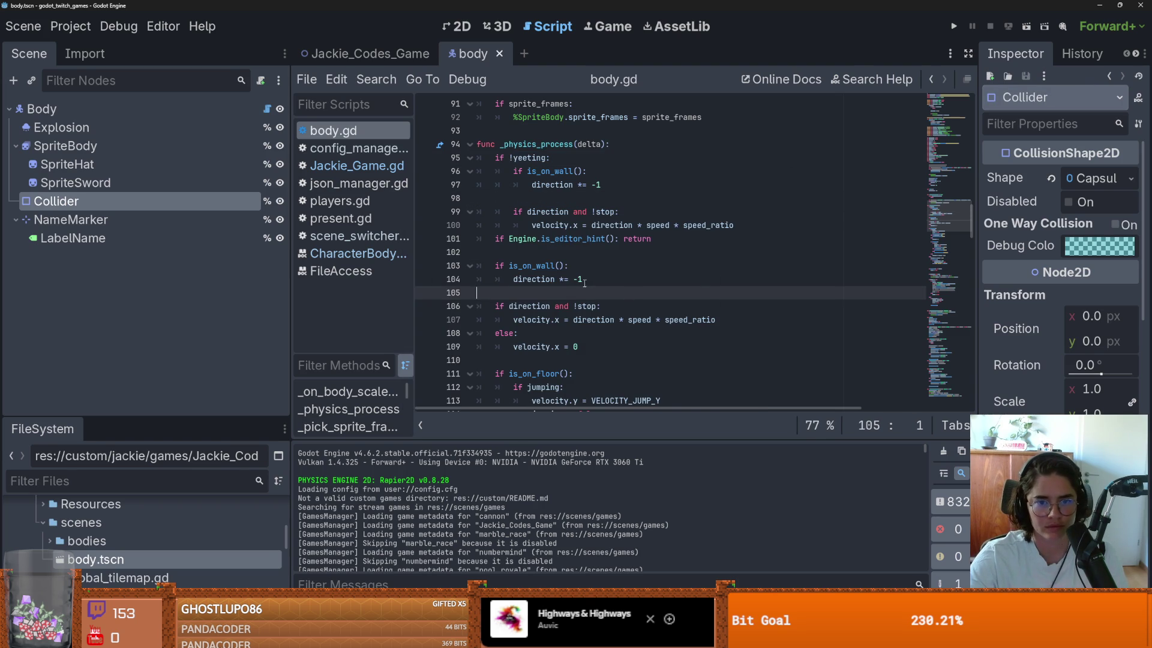
scroll(584, 282, "up", 2)
key("F5")
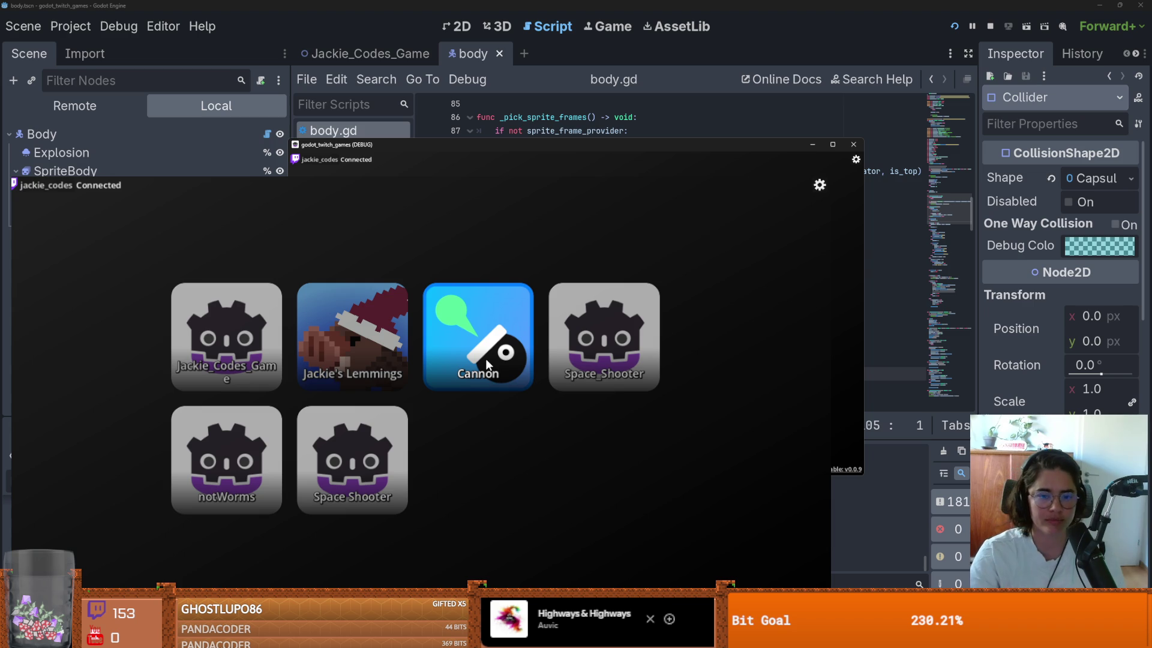
Launch Jackie's Lemmings from its tile in the running game picker
left_click(352, 346)
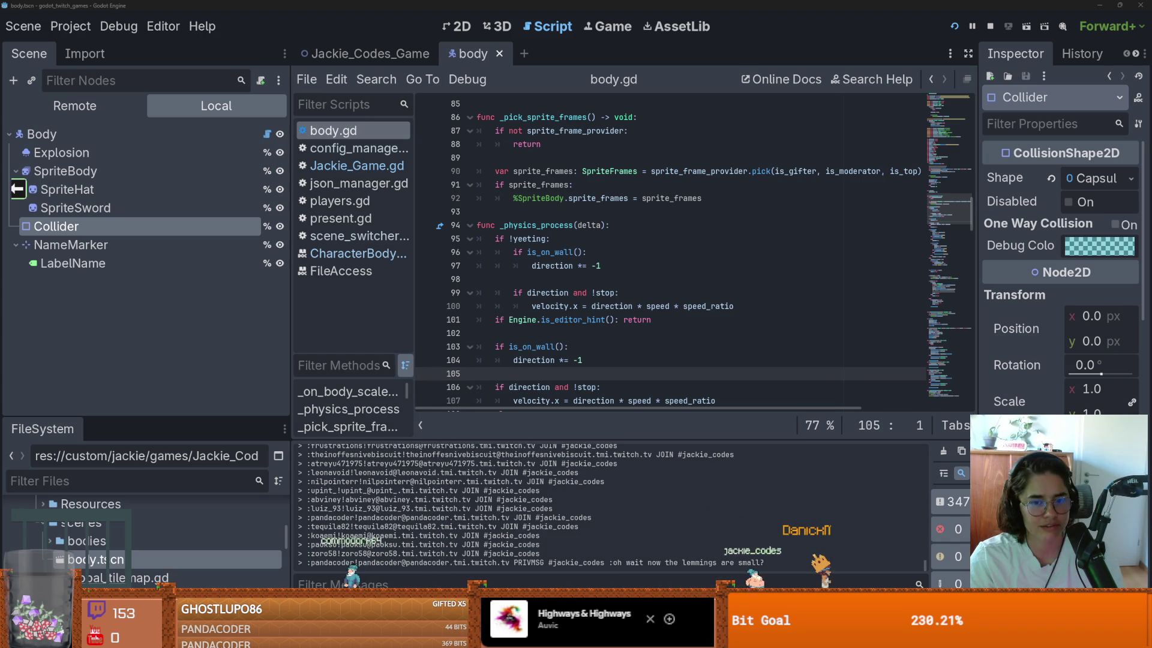
Add a print("is on wall", is_is_wall()) line at the top of _physics_process and save
scroll(581, 269, "up", 1)
left_click(625, 266)
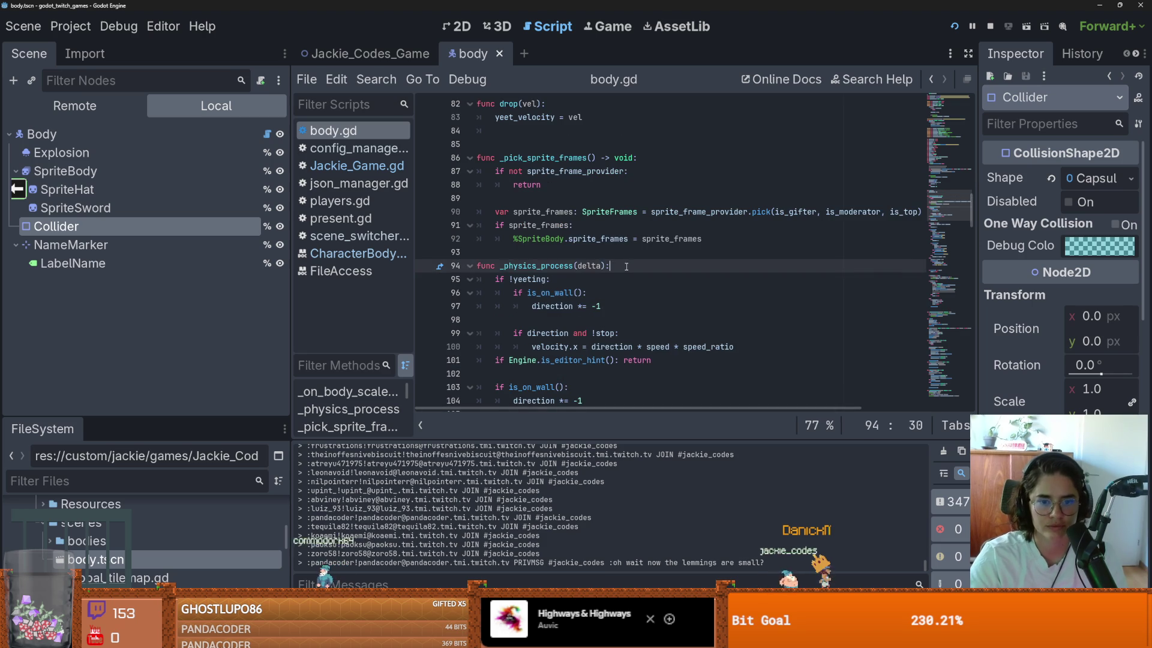
key("Return")
type("or")
key("BackSpace")
key("BackSpace")
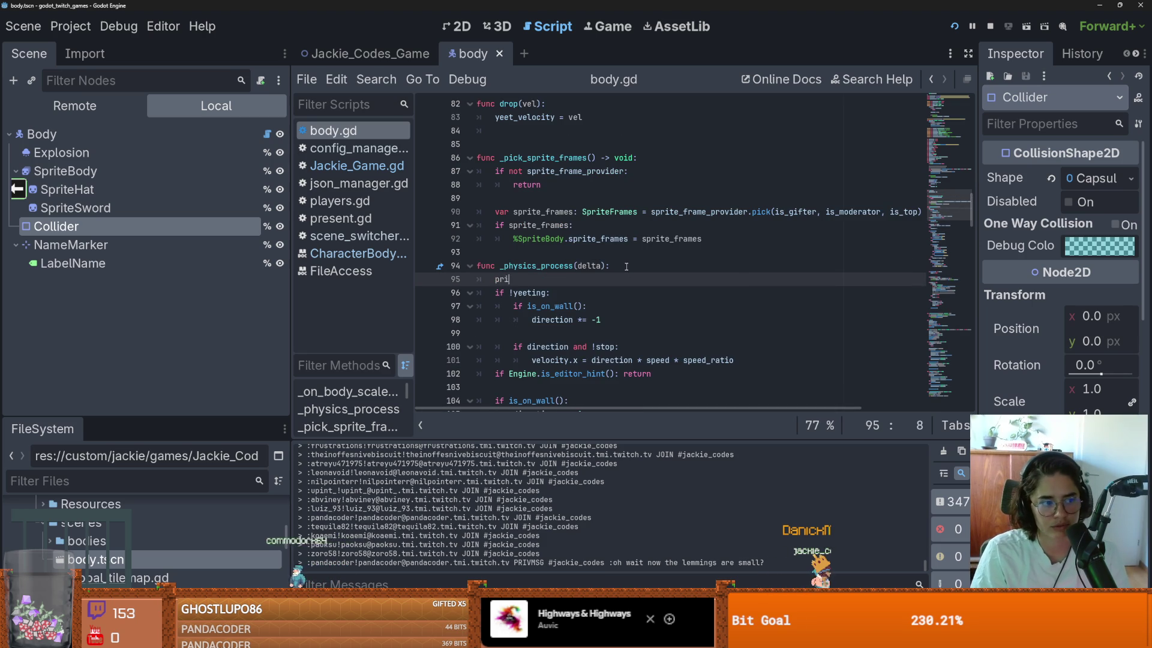
type("print(\"is on wall")
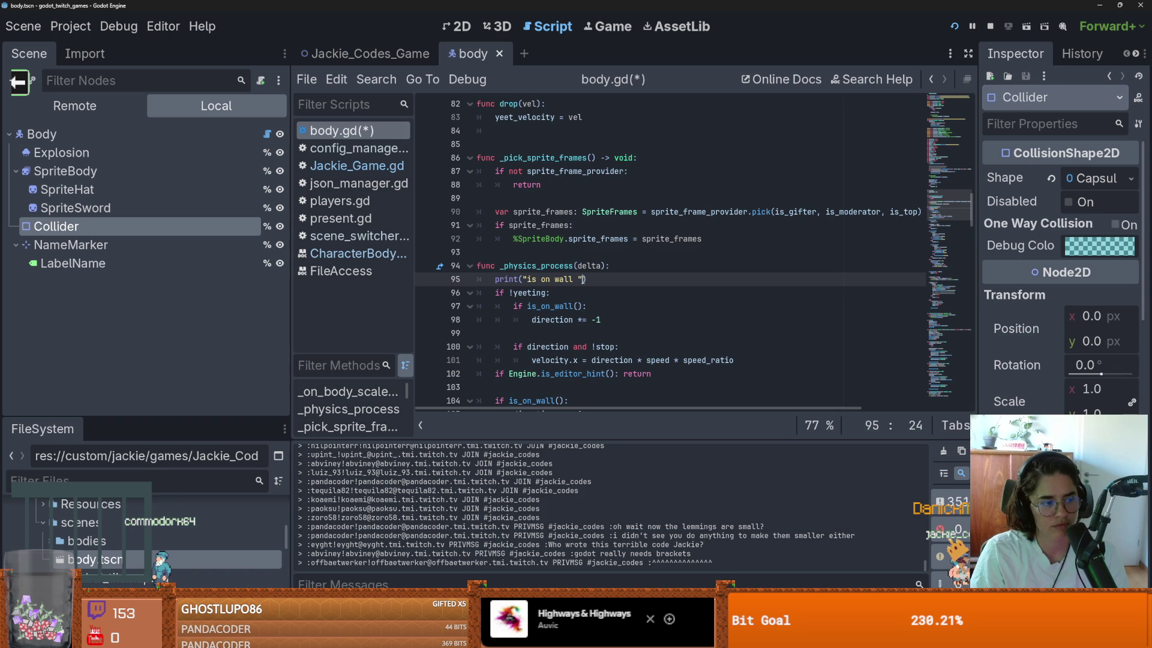
type(", i")
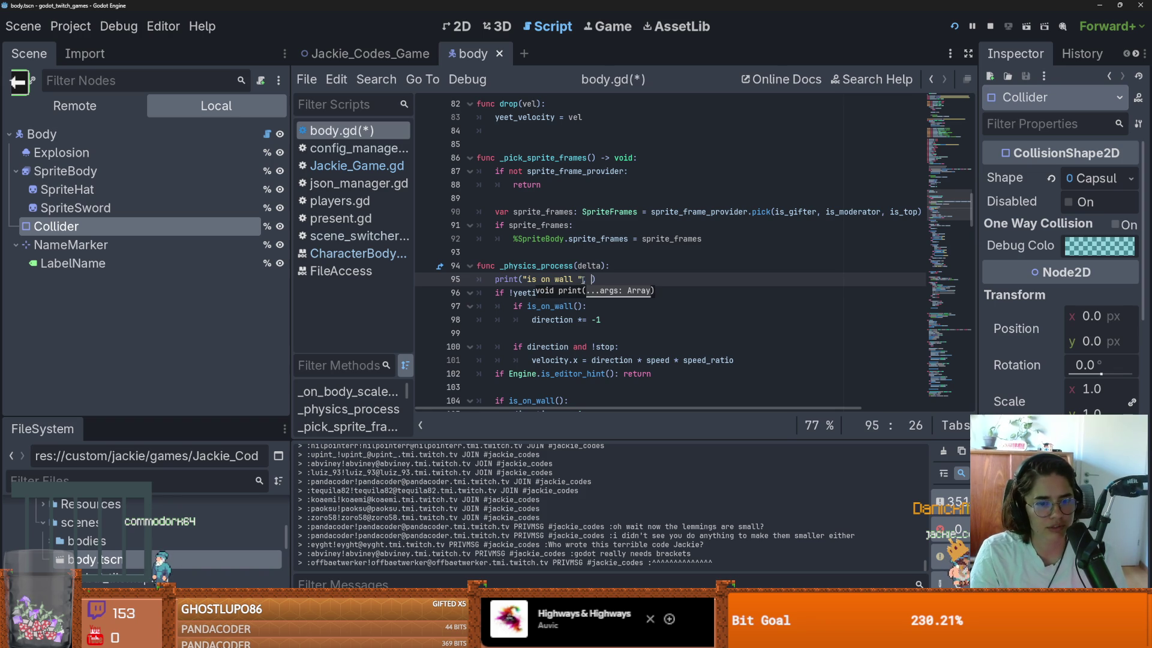
type("s")
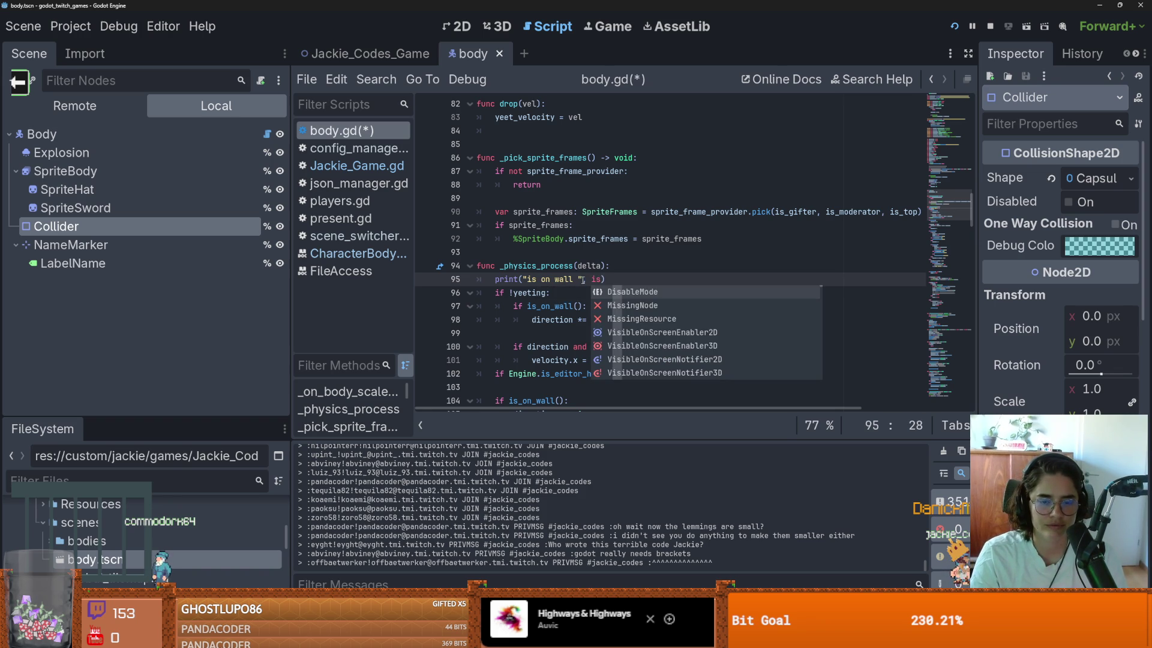
type("_is_wall")
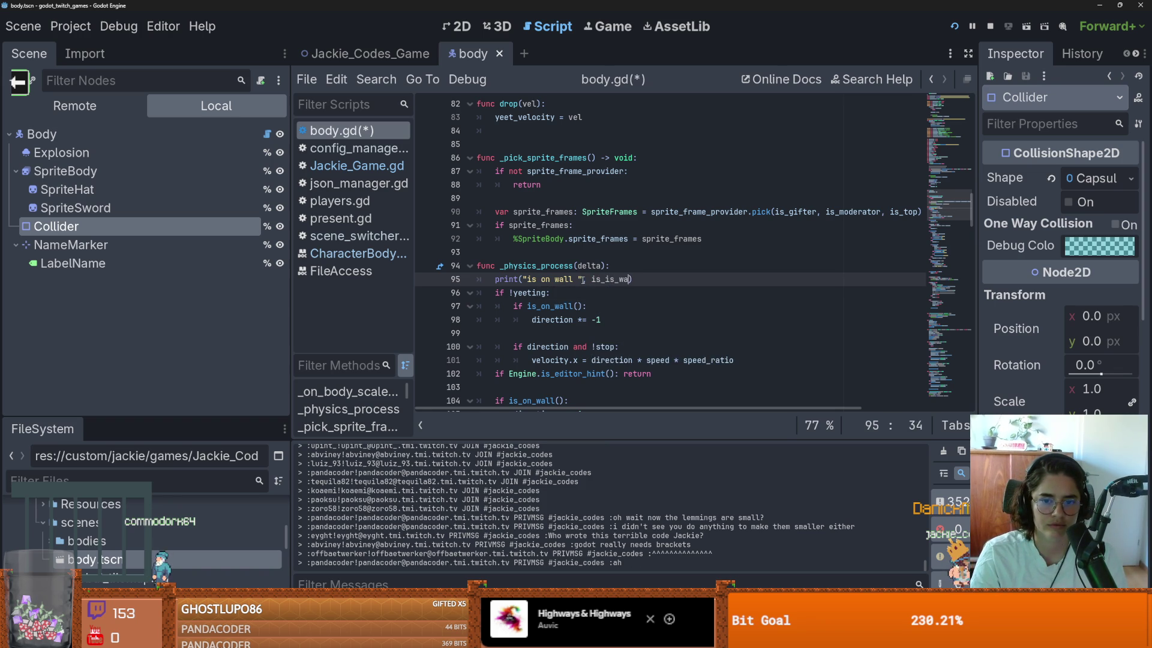
type("(")
key("ctrl+s")
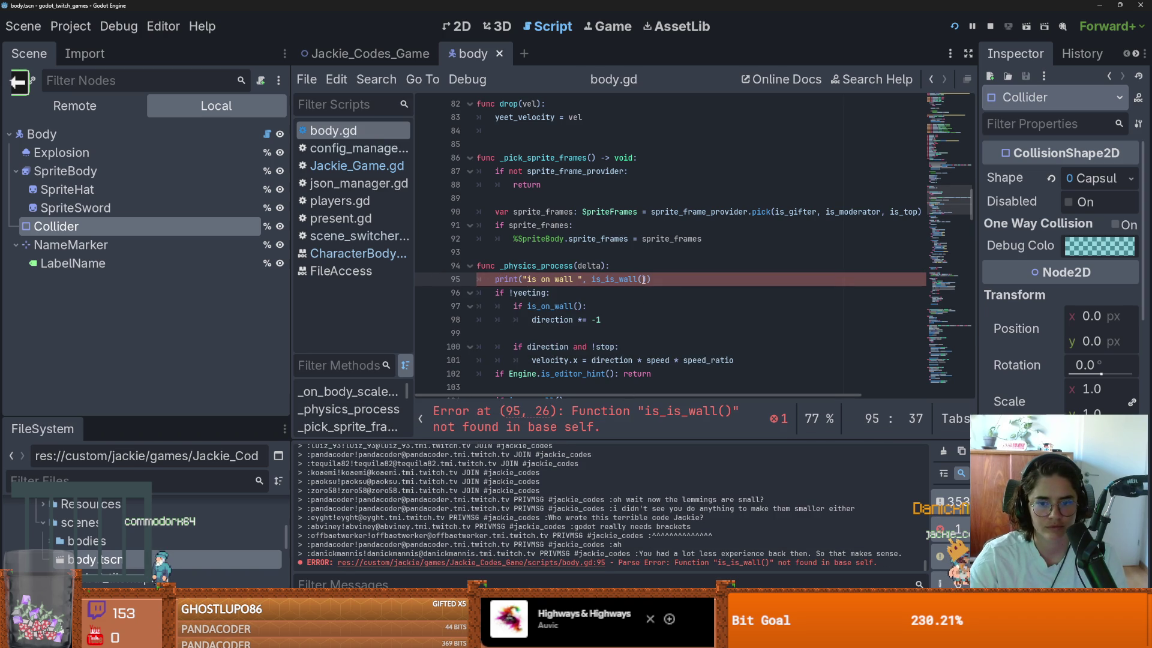
Fix the misspelled is_is_wall to is_on_wall and save the script
double_click(569, 307)
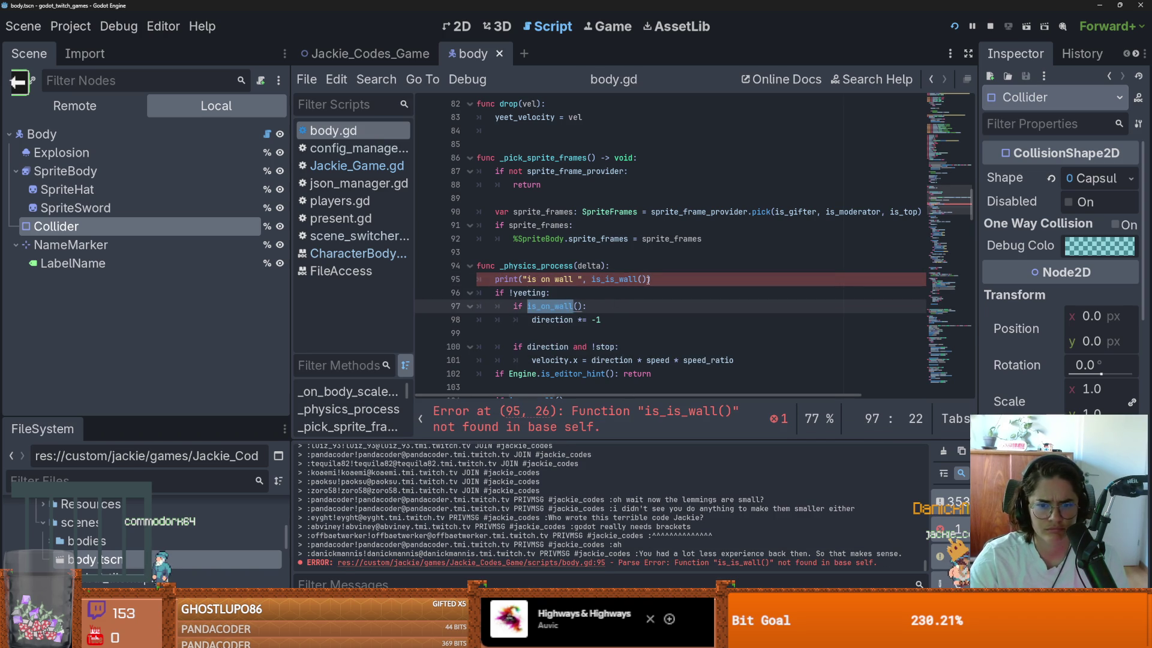
left_click(674, 414)
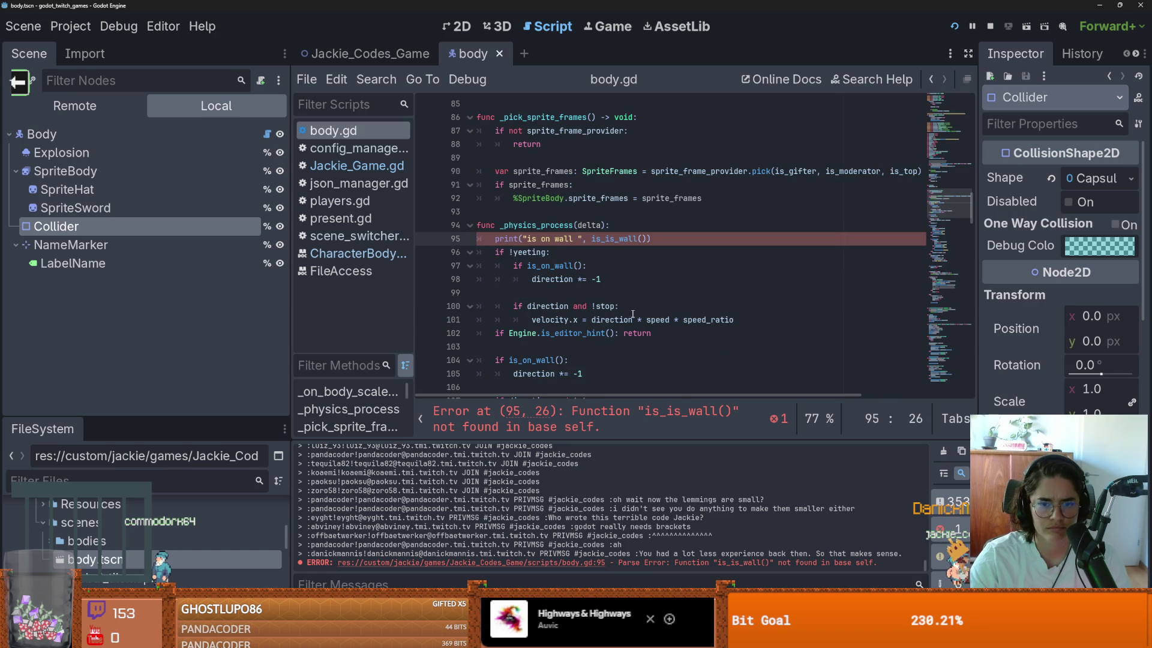
key("BackSpace")
key("BackSpace")
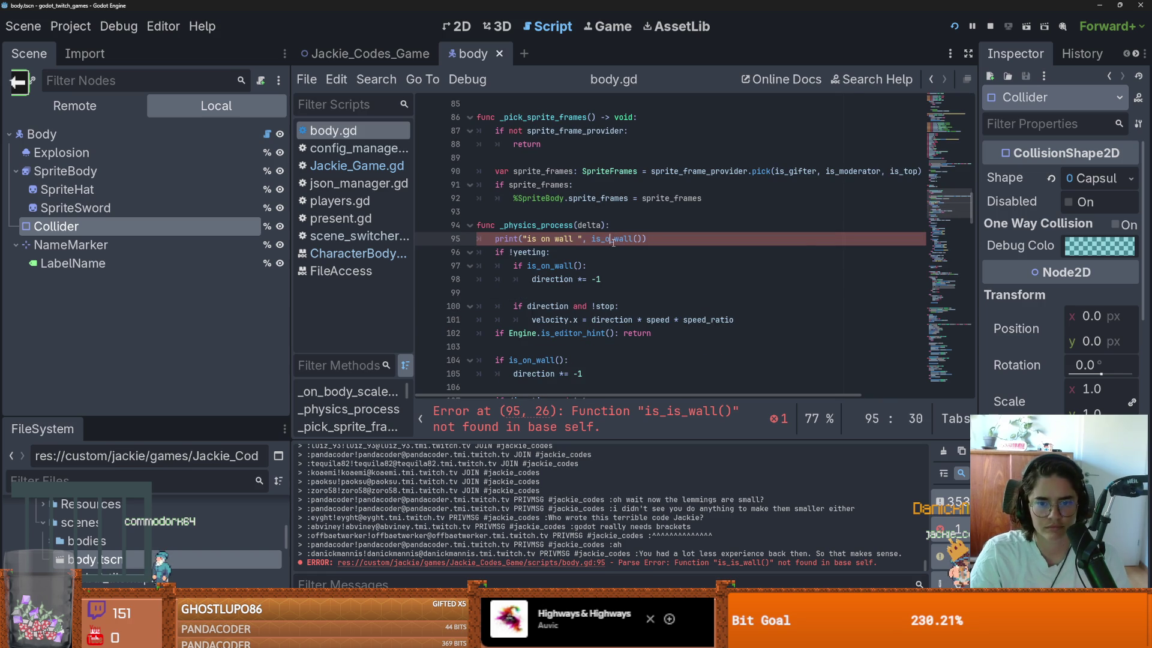
type("on")
key("ctrl+s")
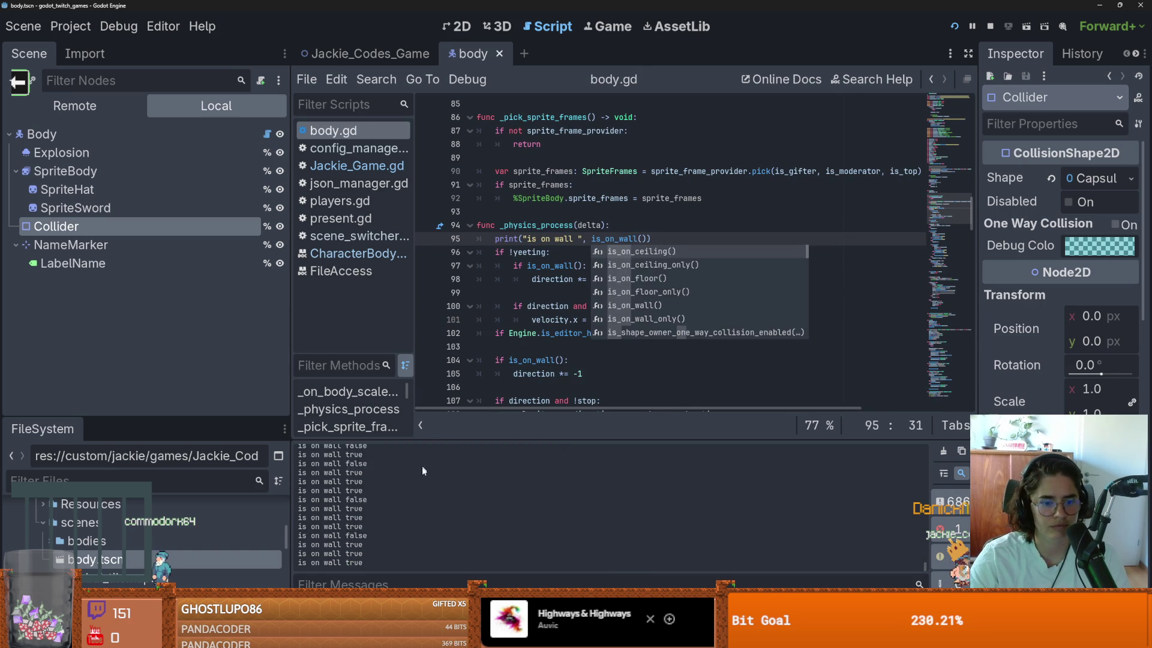
key("Escape")
key("Down")
key("Down")
key("Down")
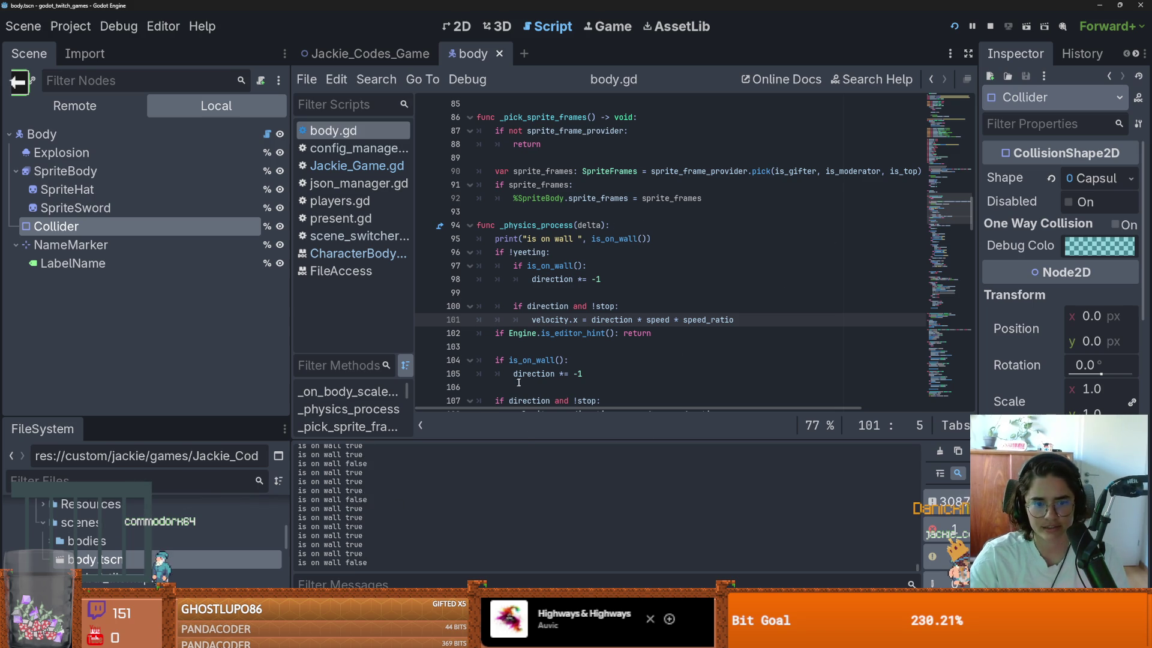
left_click(610, 306)
left_click(610, 290)
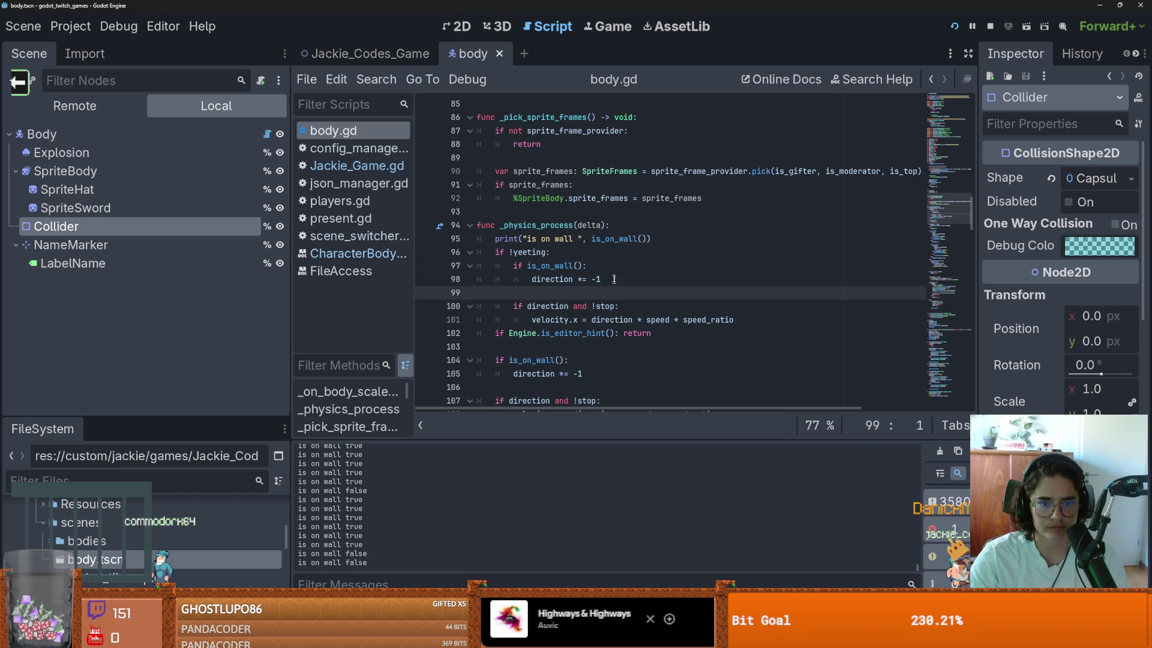
Delete the debug print line from _physics_process
left_click_drag(477, 238, 651, 238)
key("BackSpace")
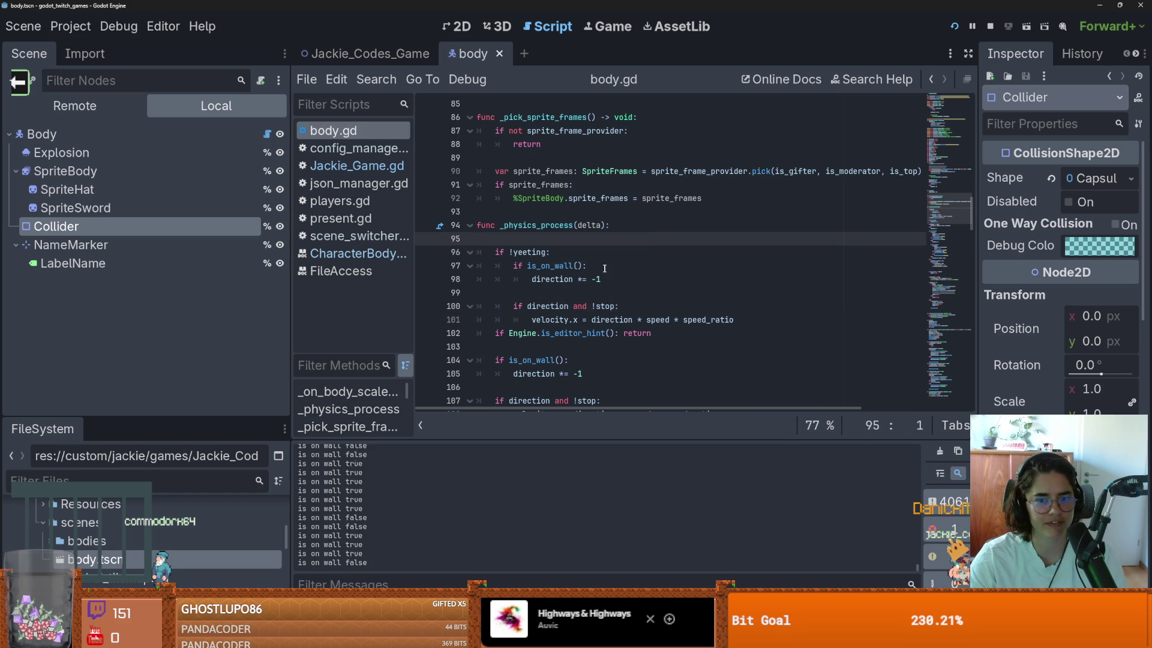
left_click(604, 255)
Review the direction usage in the wall checks through line 110, then switch to GitHub Desktop
scroll(540, 300, "down", 1)
left_click(515, 319)
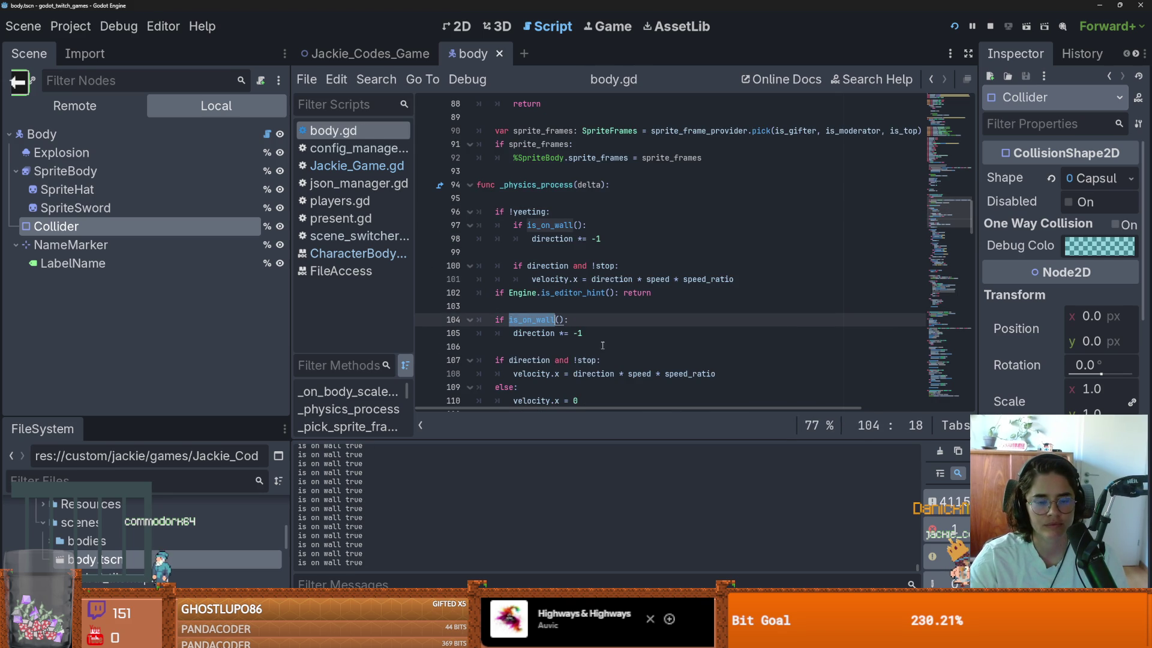
double_click(533, 332)
scroll(629, 358, "down", 1)
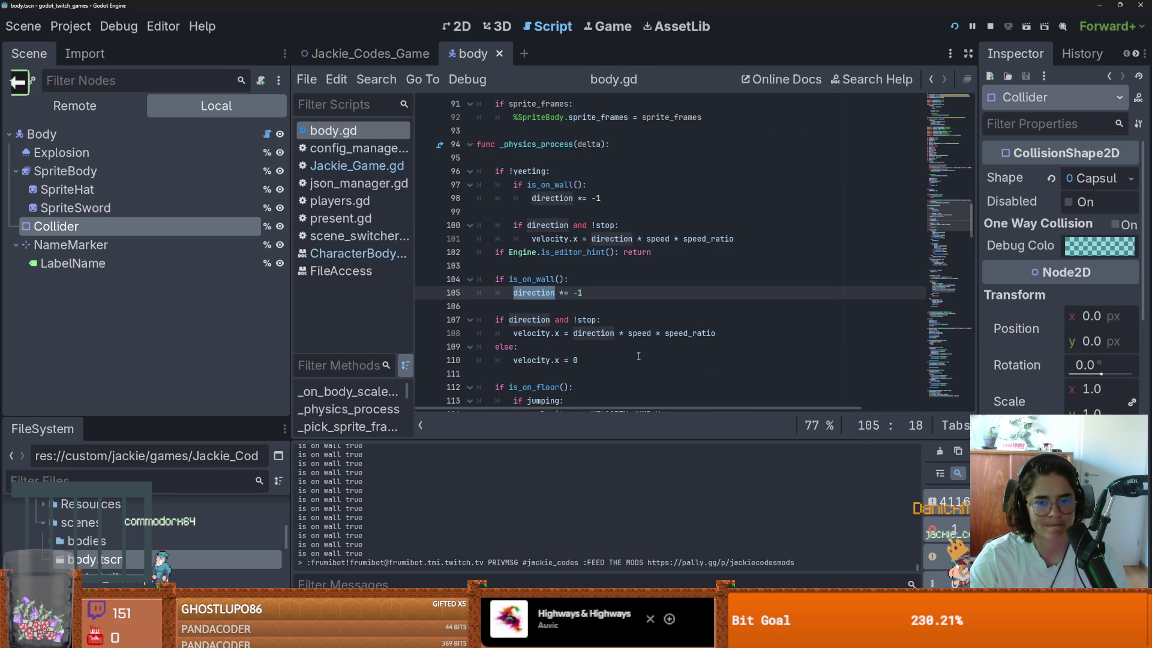
scroll(638, 357, "down", 1)
scroll(589, 294, "up", 1)
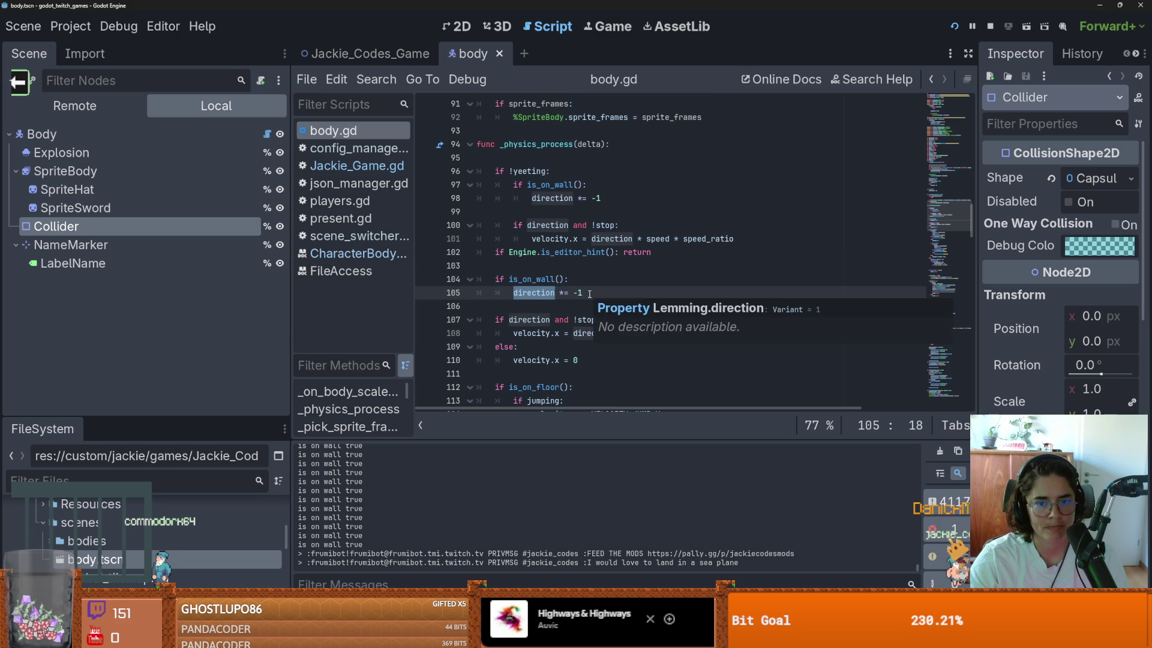
key("Left")
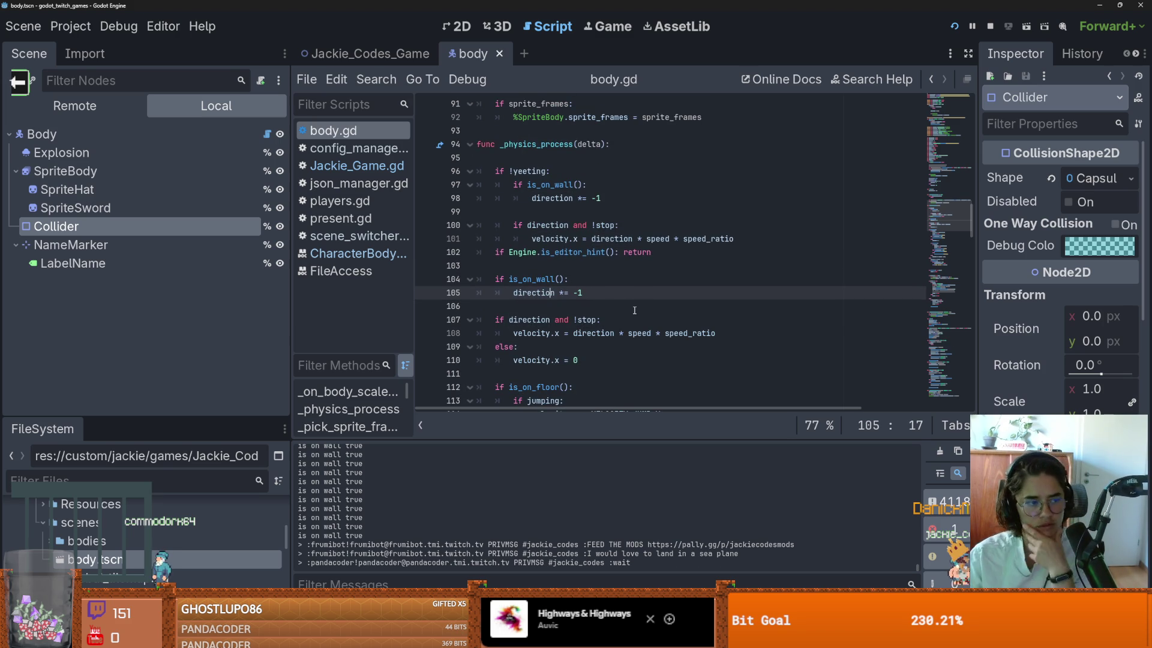
left_click(591, 354)
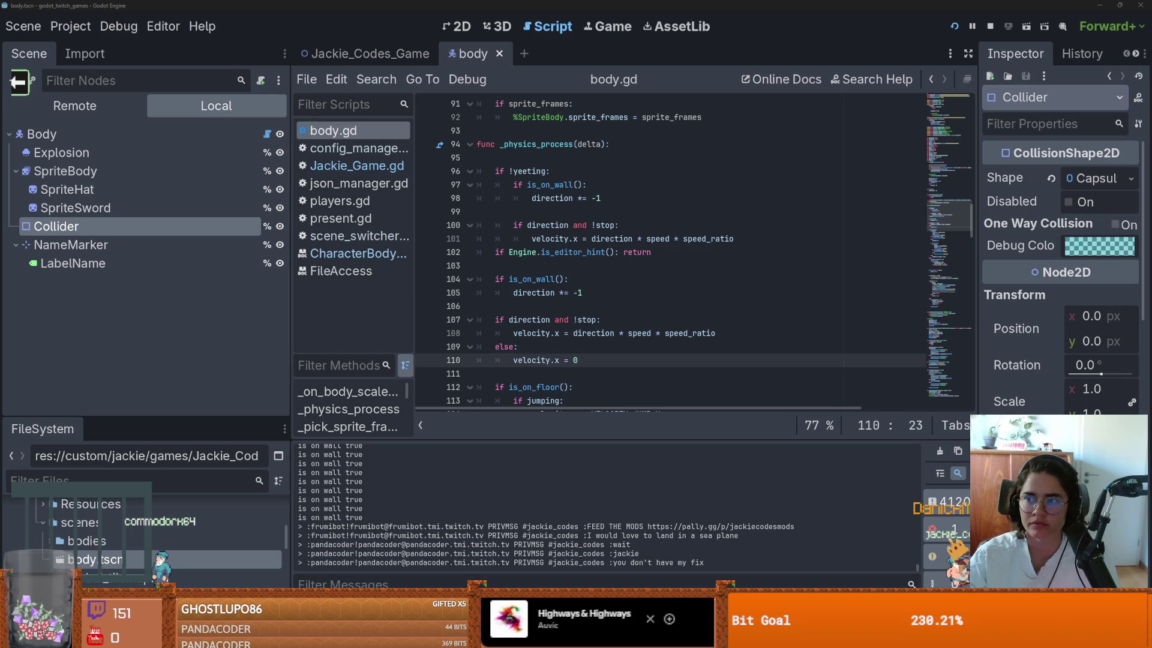
key("alt+Tab")
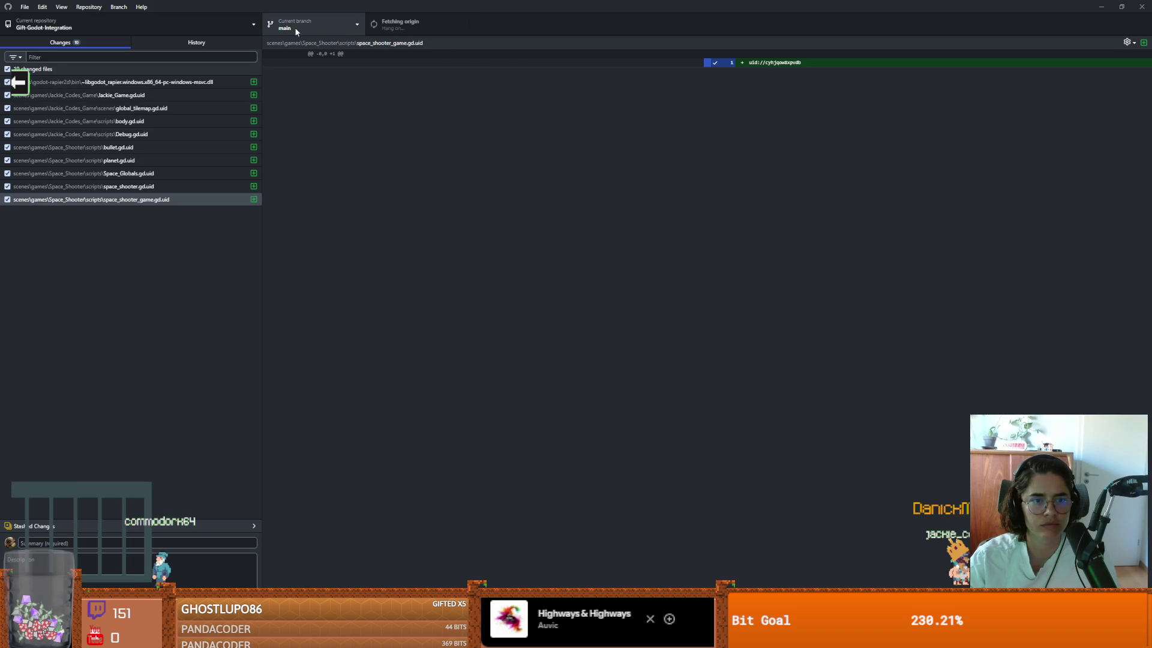
left_click(296, 30)
left_click(477, 67)
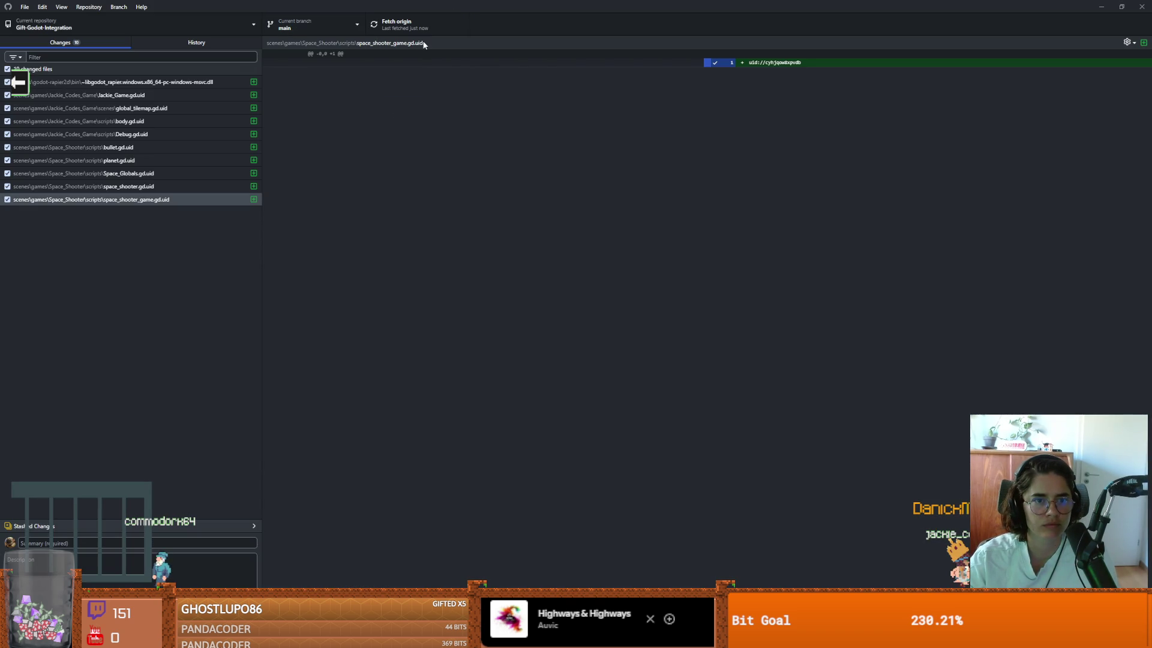
left_click(210, 44)
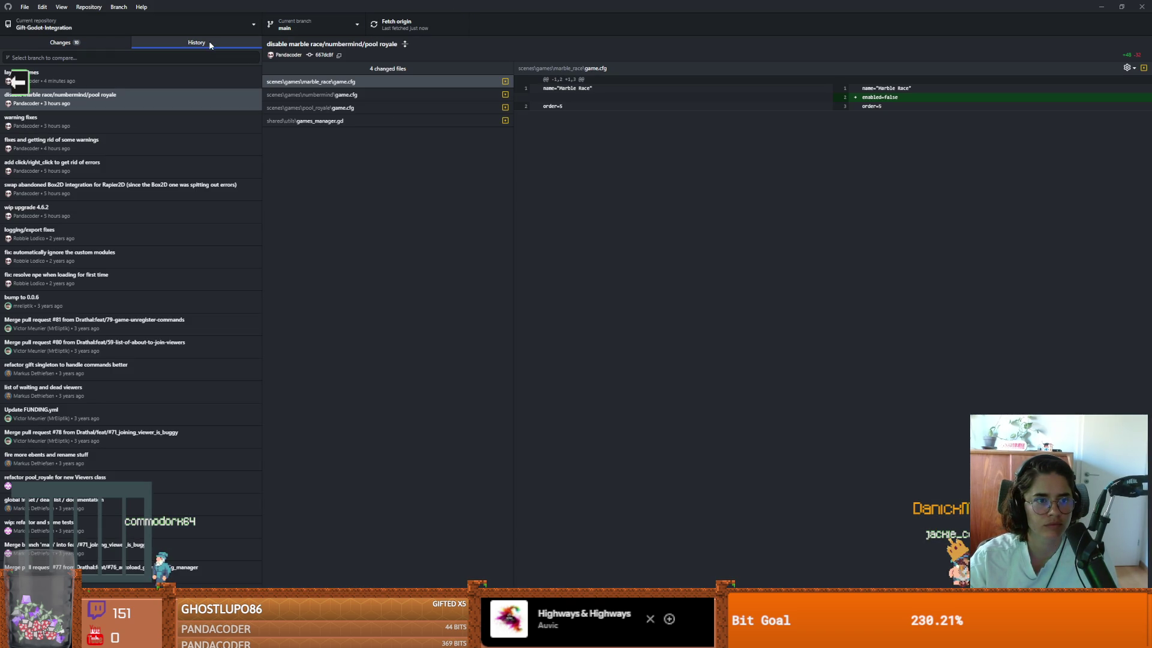
left_click(390, 31)
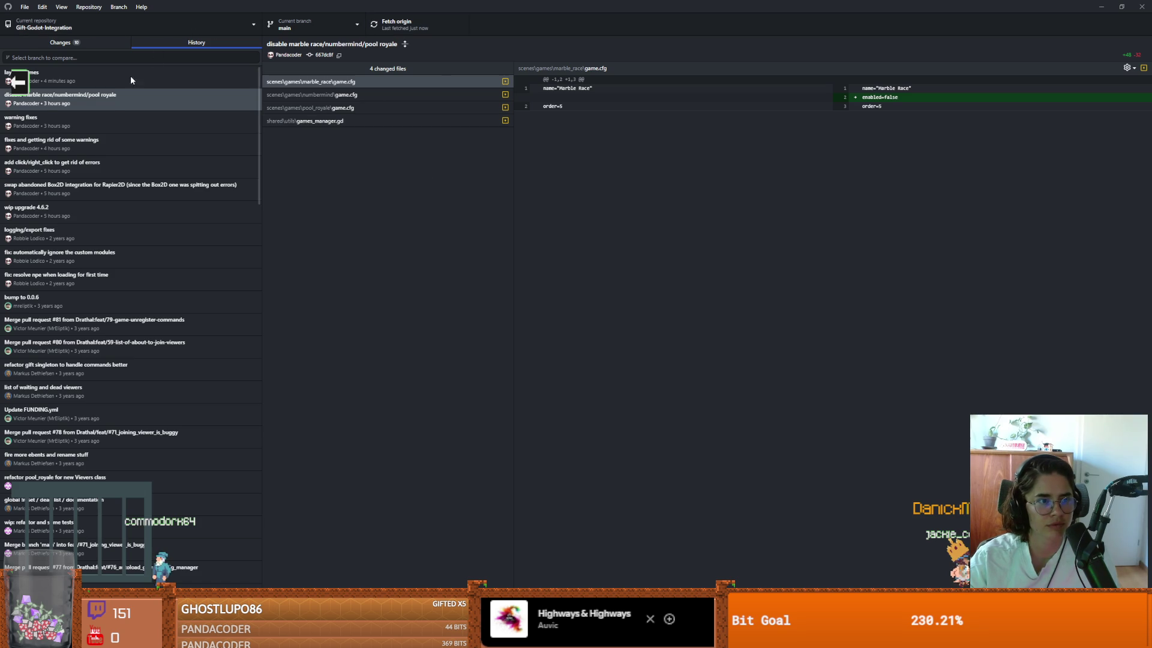
left_click(131, 76)
left_click(105, 43)
left_click(401, 29)
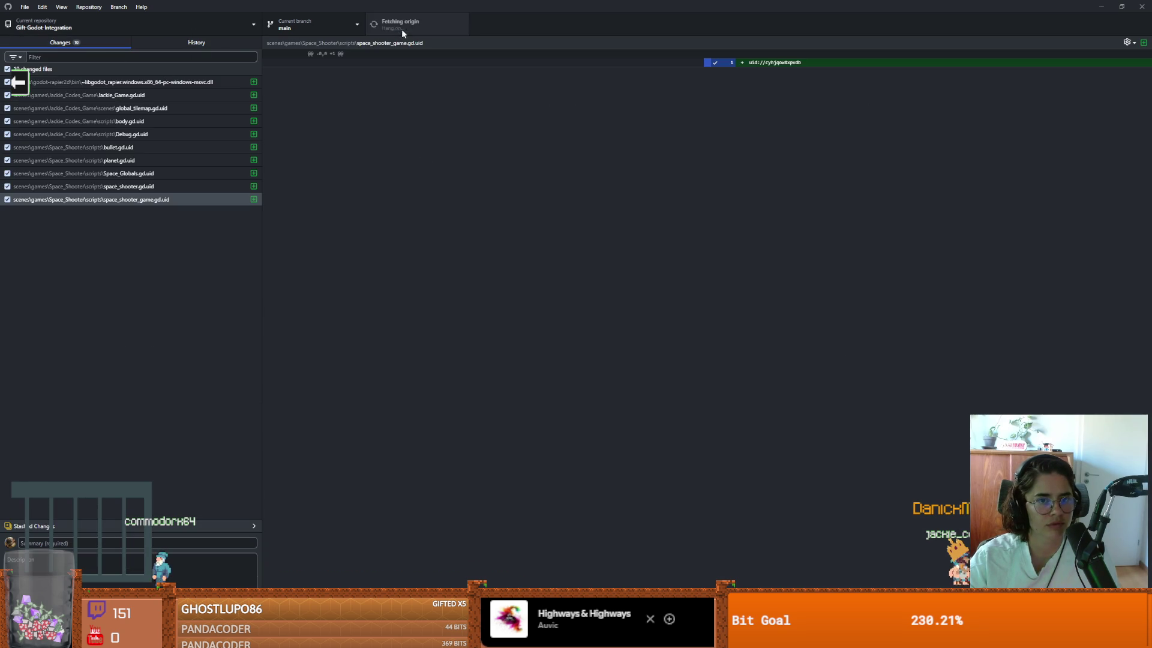
left_click(246, 45)
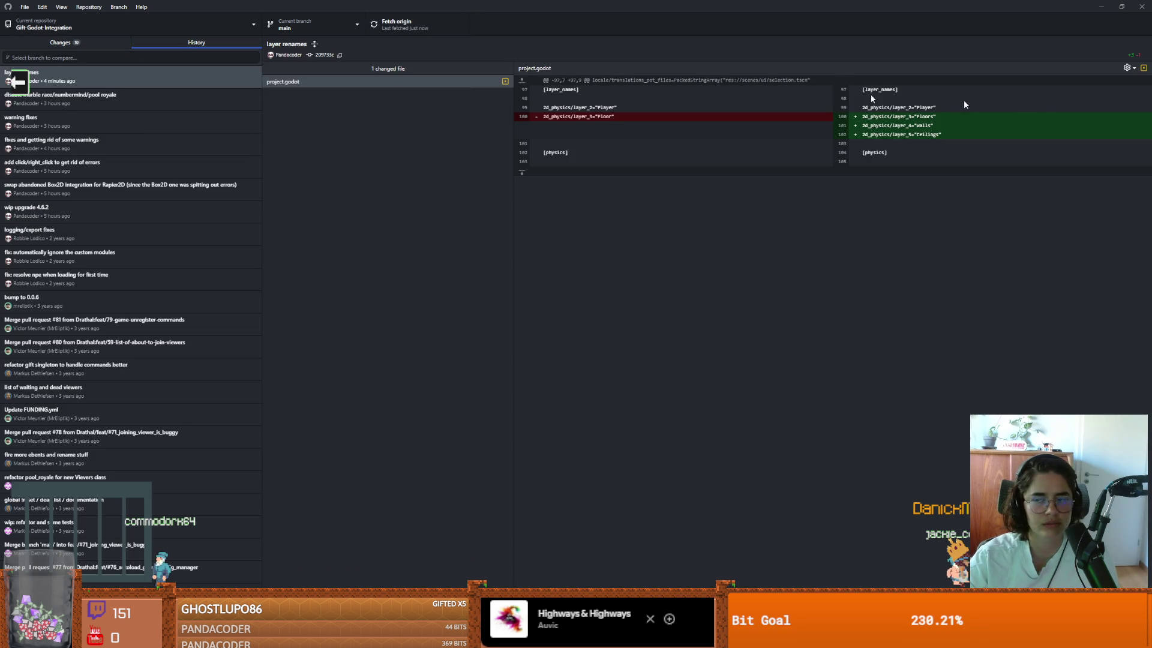
key("alt+Tab")
left_click(630, 223)
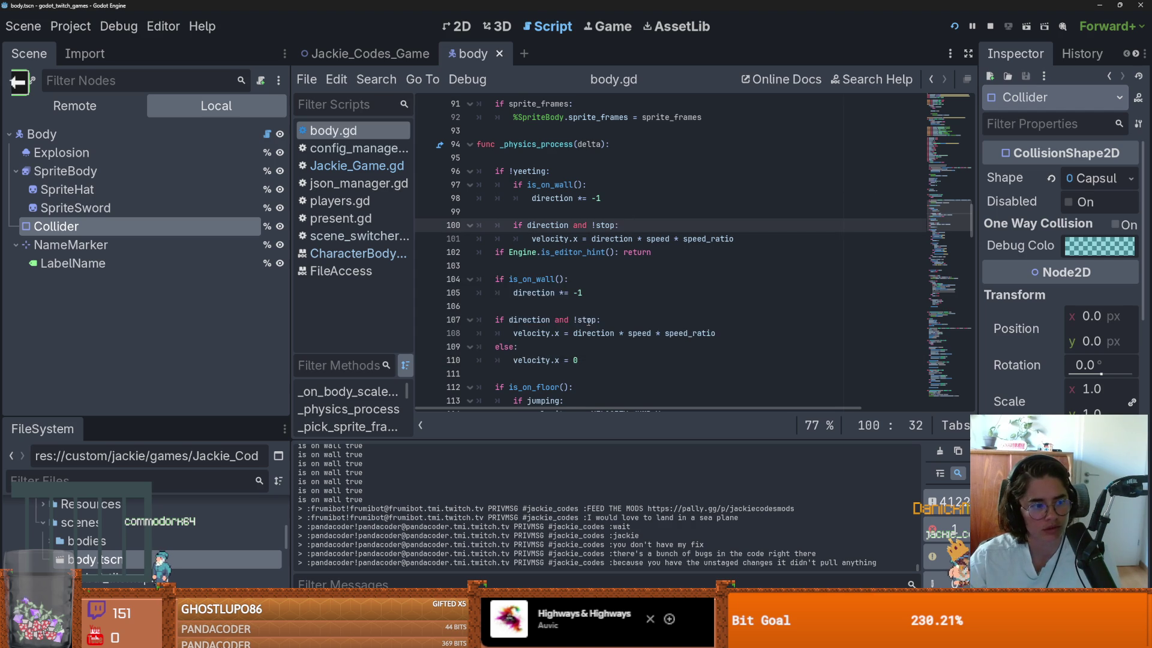
scroll(588, 322, "up", 1)
scroll(591, 306, "down", 1)
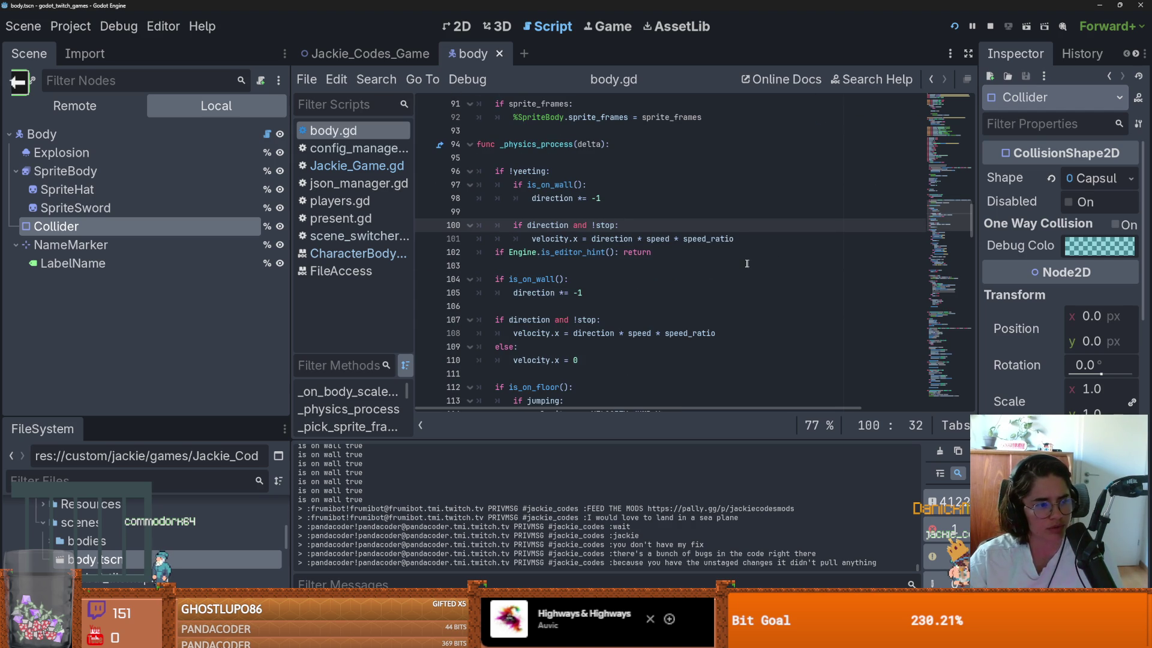
key("alt+Tab")
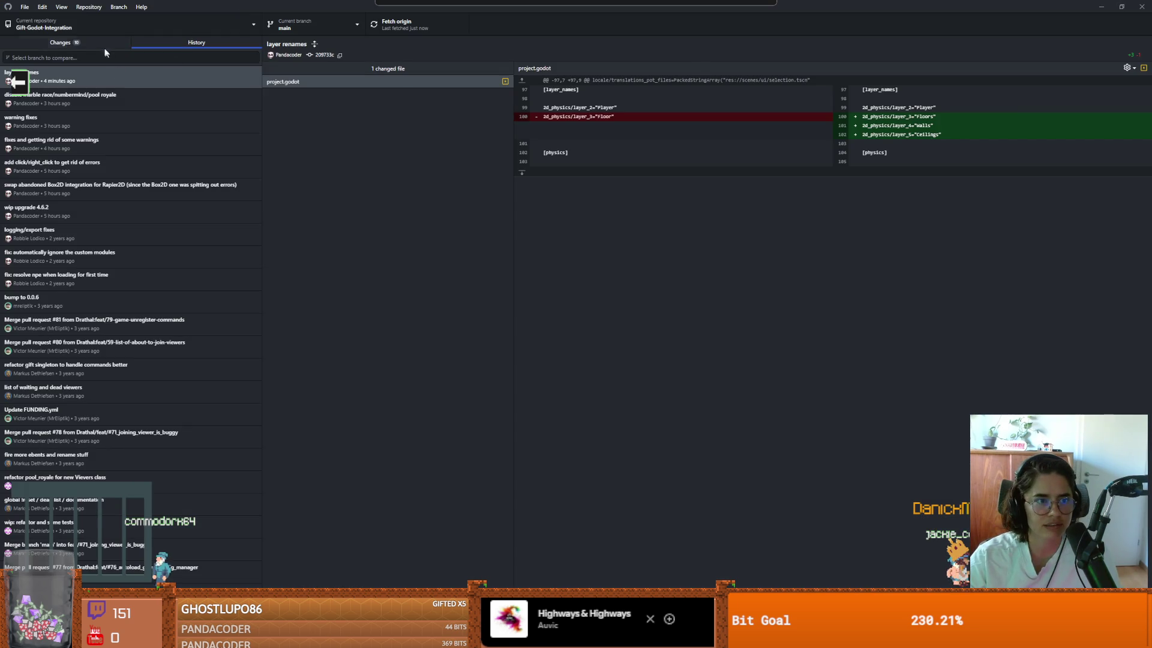
left_click(102, 45)
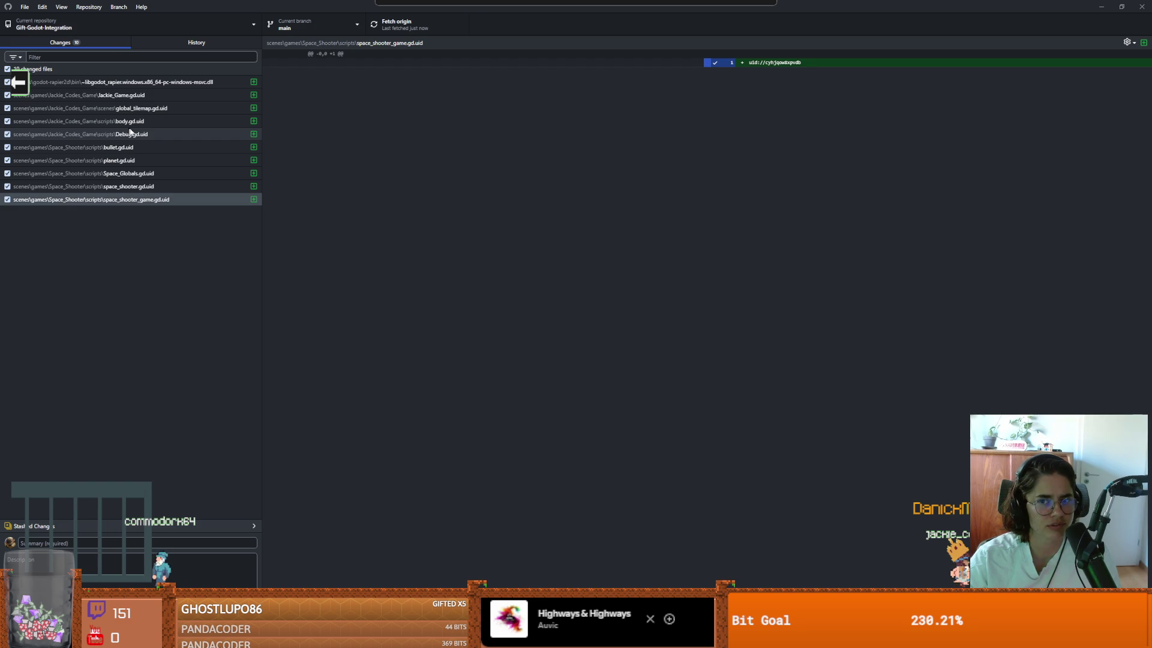
left_click(339, 28)
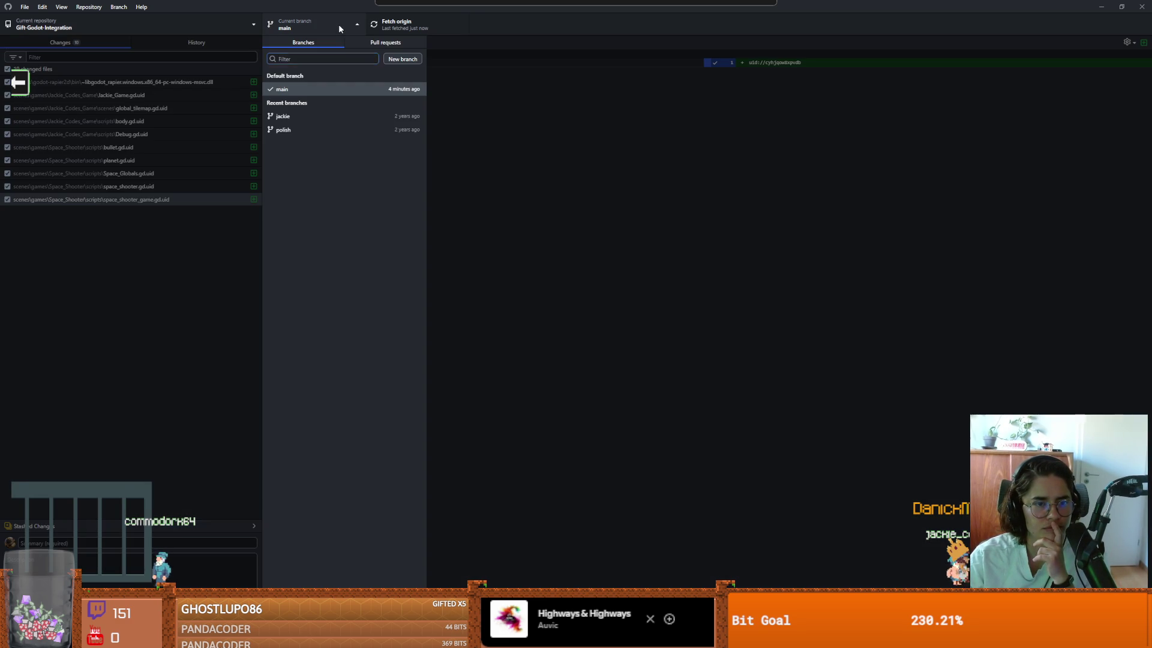
left_click(339, 28)
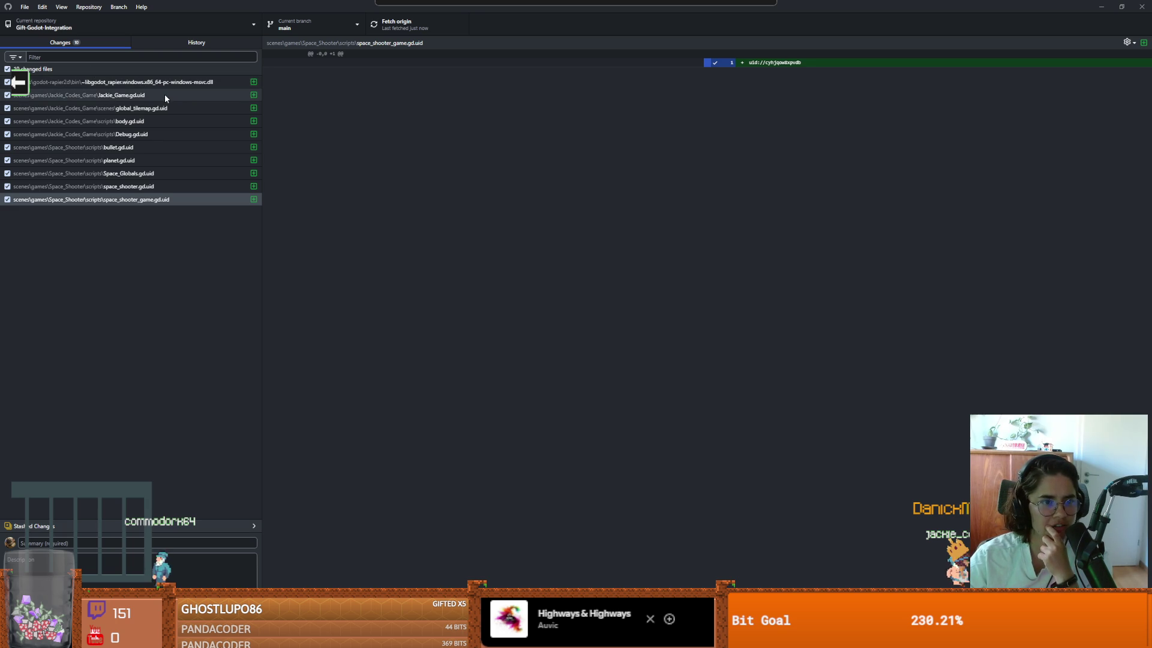
right_click(188, 72)
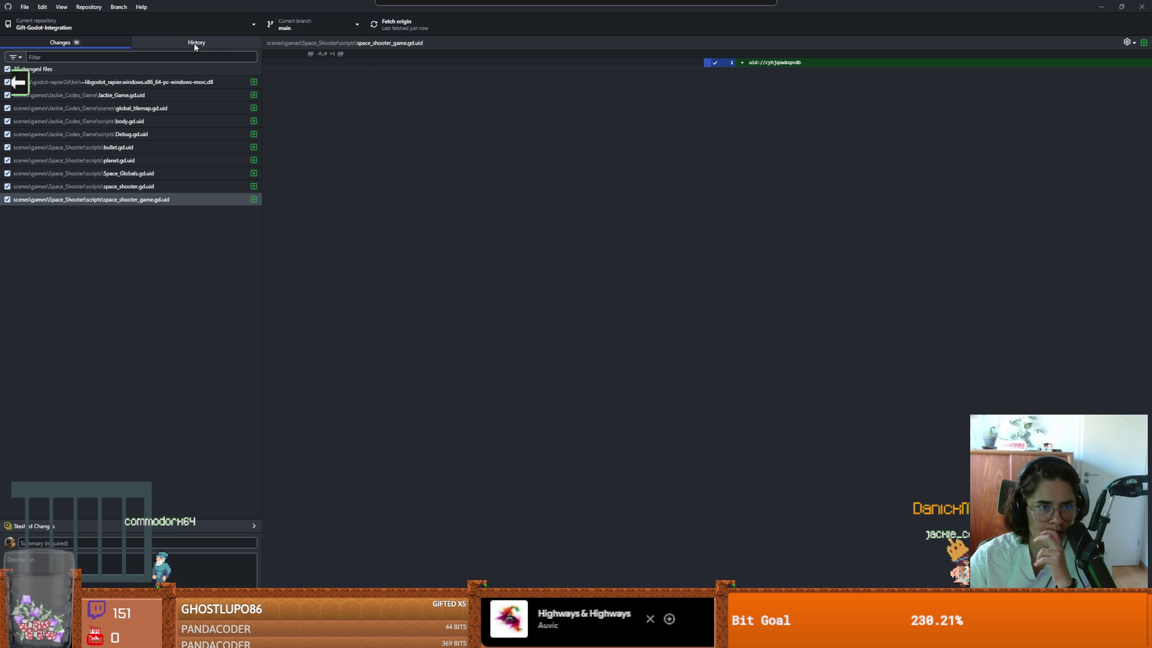
left_click(197, 43)
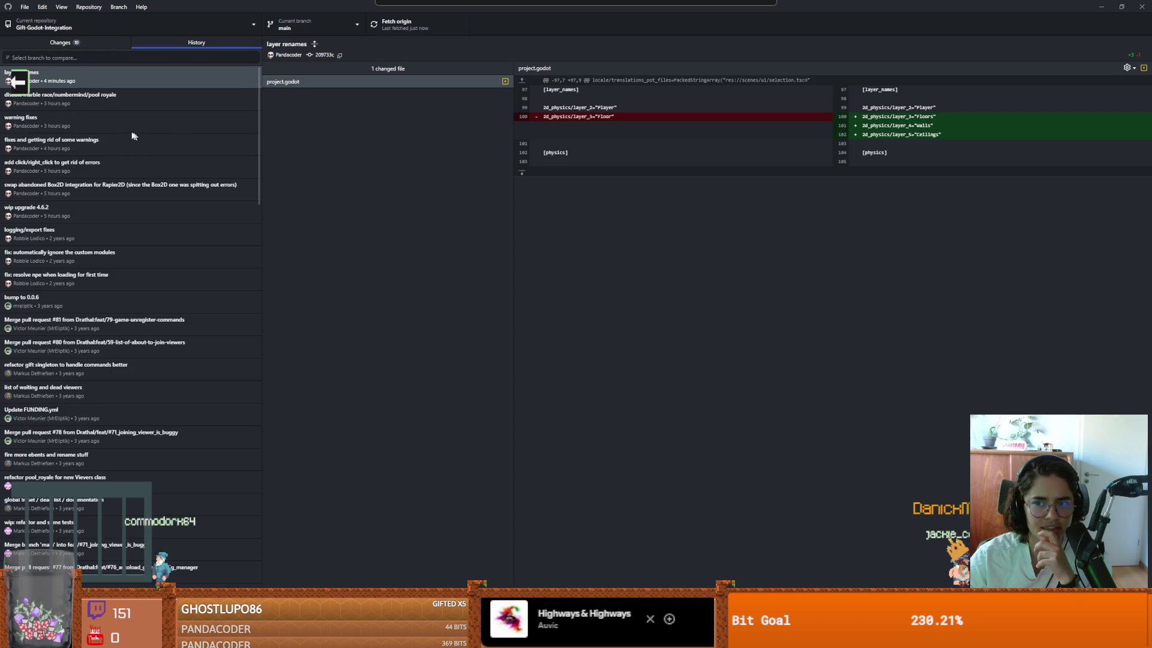
left_click(63, 114)
left_click(66, 103)
left_click(110, 42)
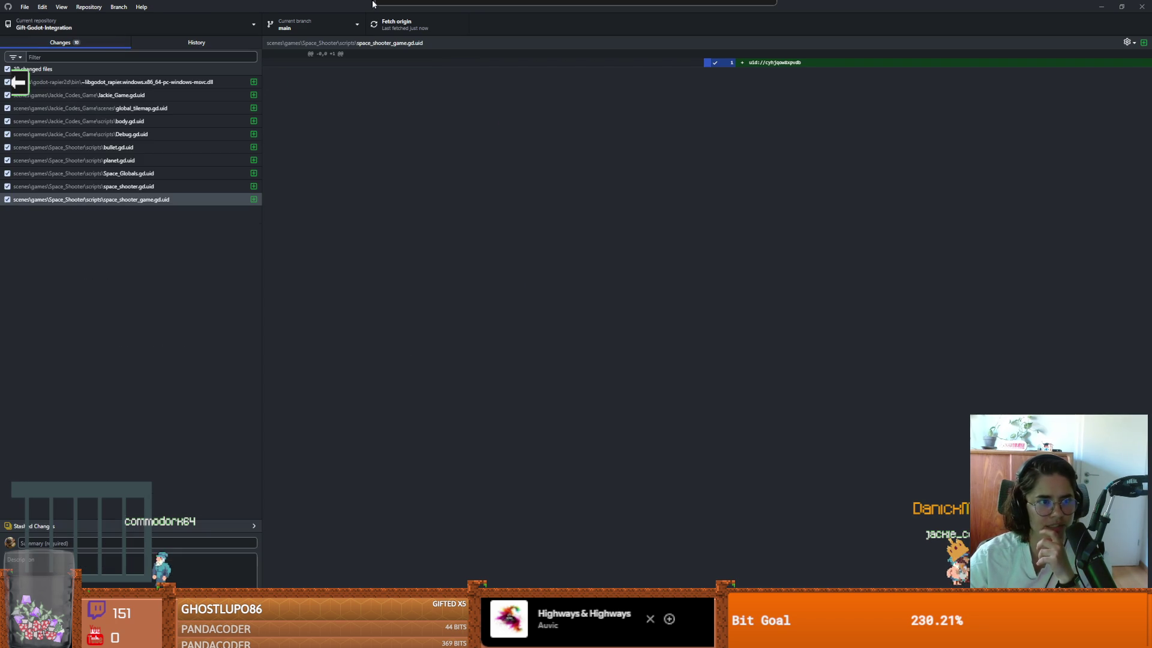
key("alt+Tab")
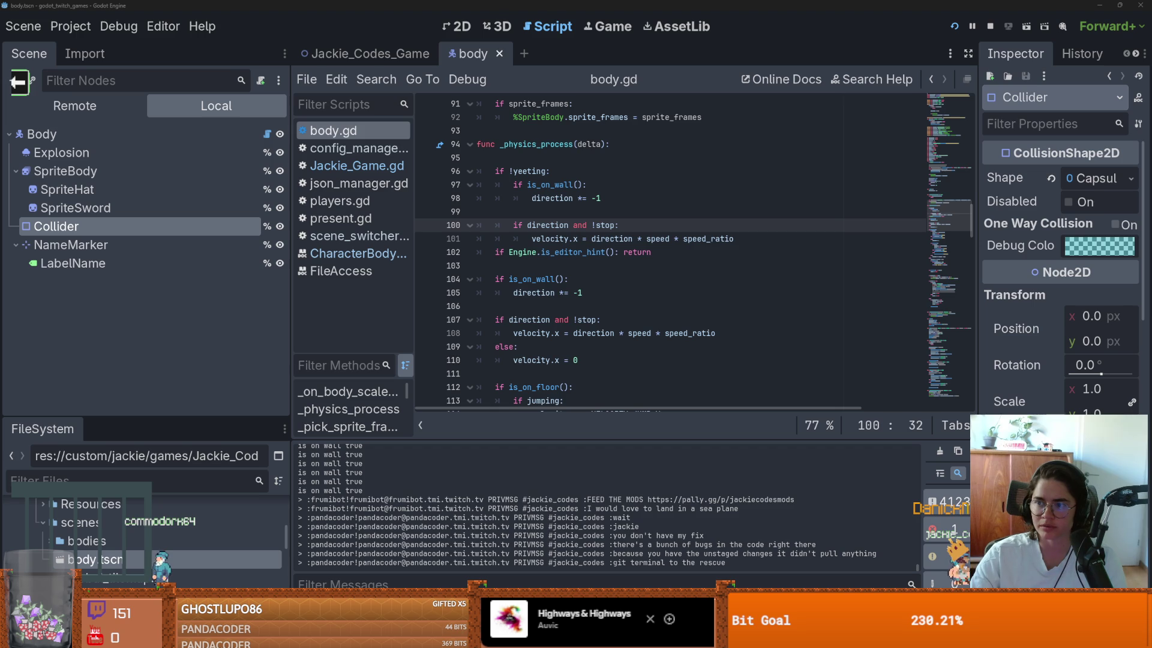
Run git add in Command Prompt to stage all local changes
type("gi")
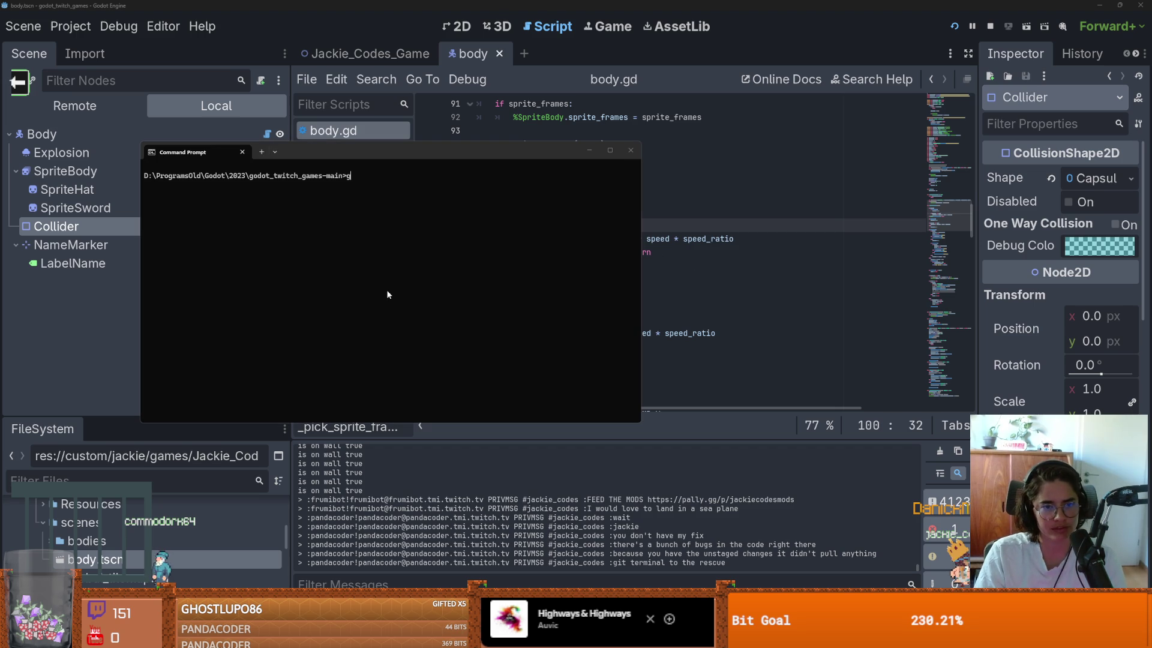
type("t")
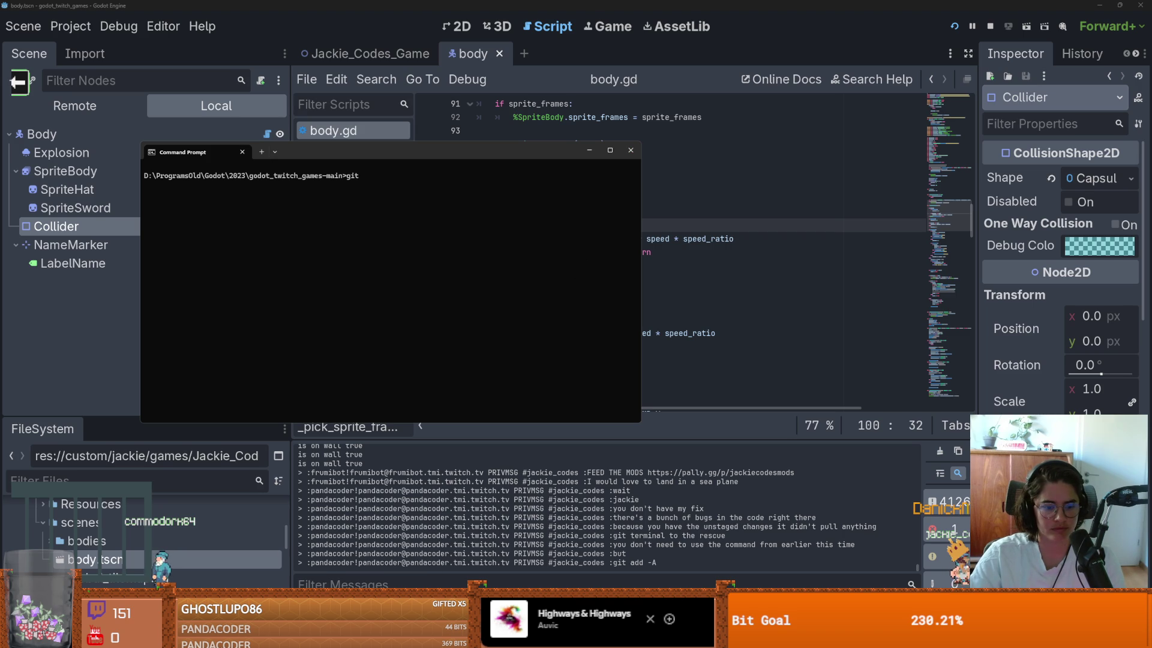
mouse_move(330, 639)
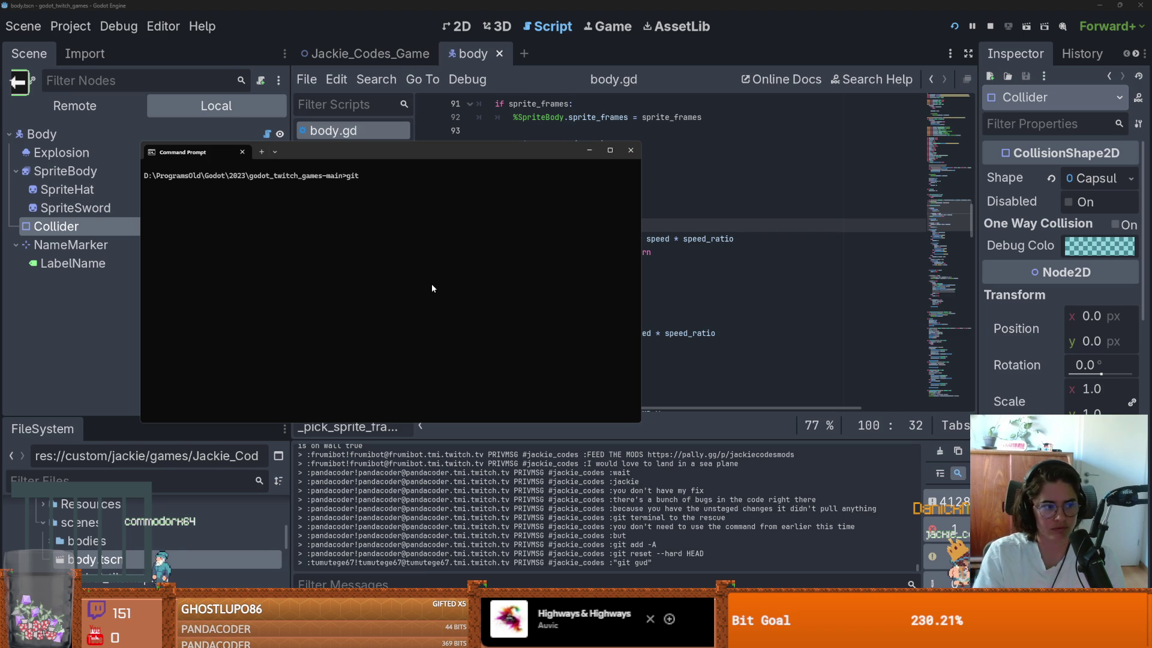
type("add -A")
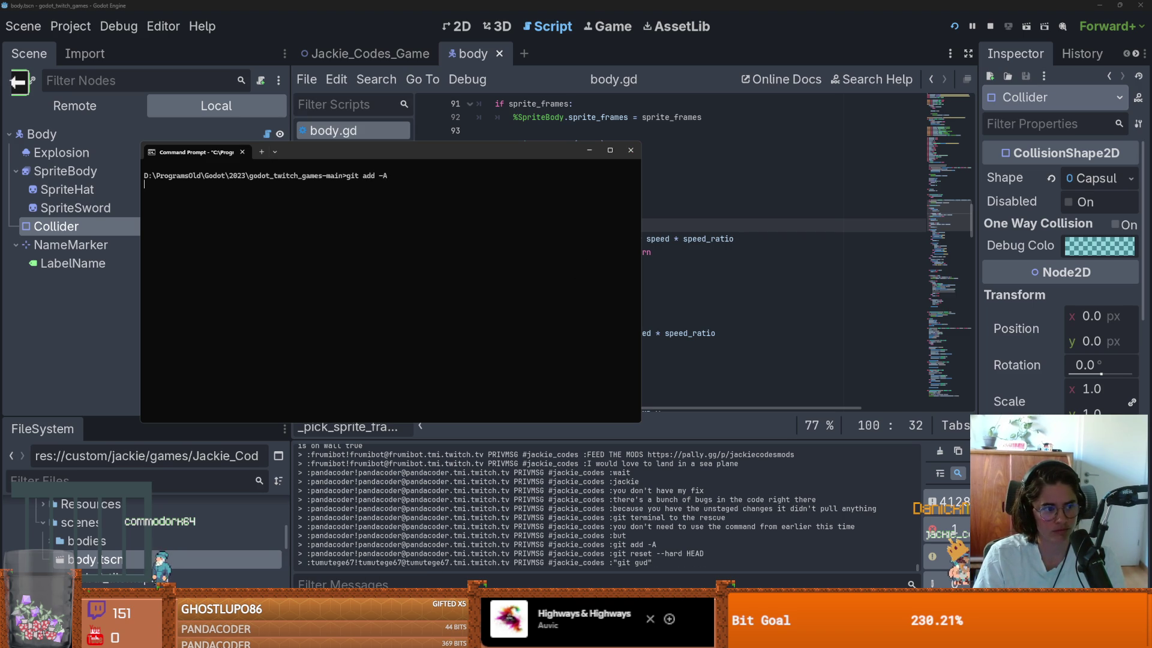
type("git rese")
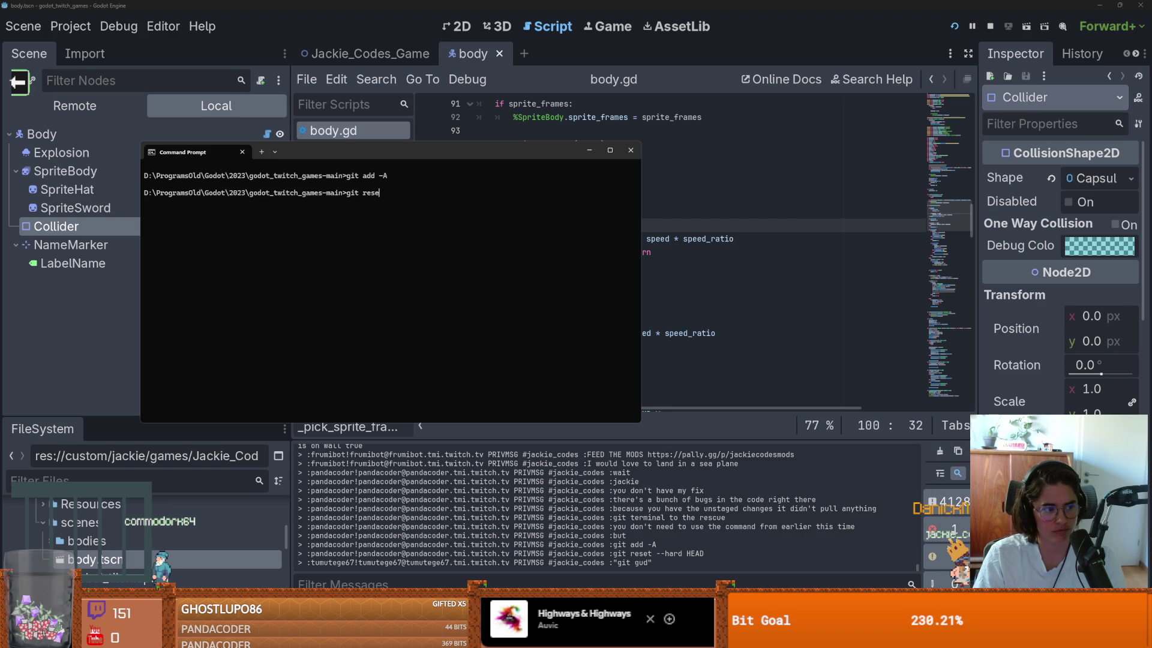
key("BackSpace")
key("BackSpace")
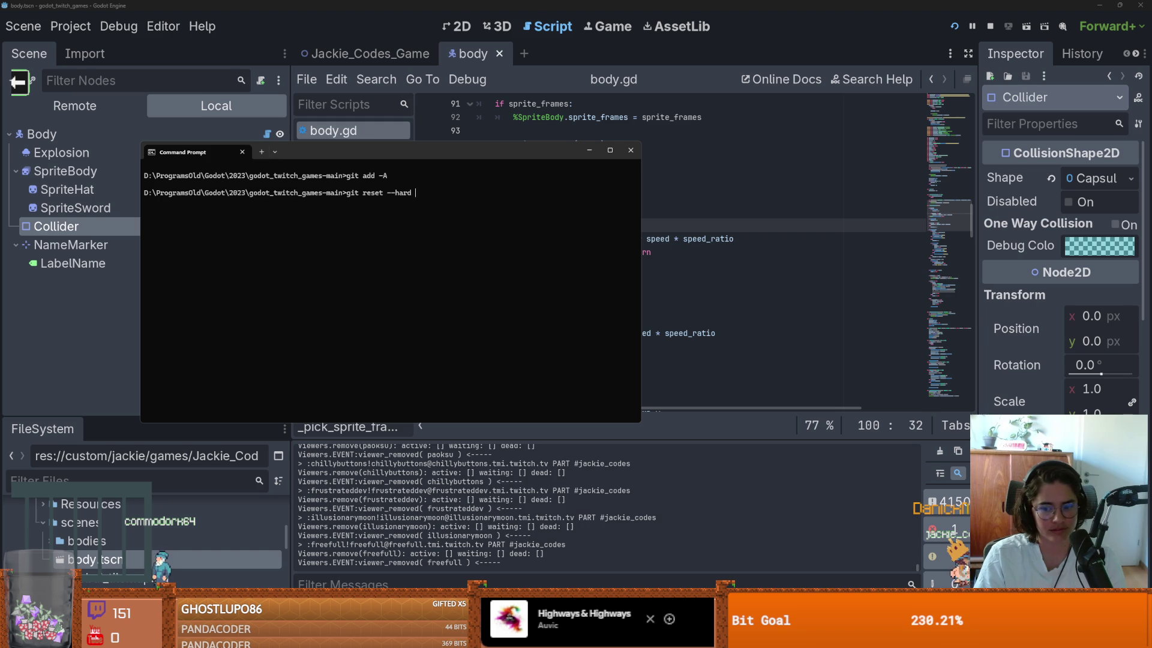
key("Return")
Stop & Quit the Godot editor and run git reset --hard HEAD
left_click(750, 267)
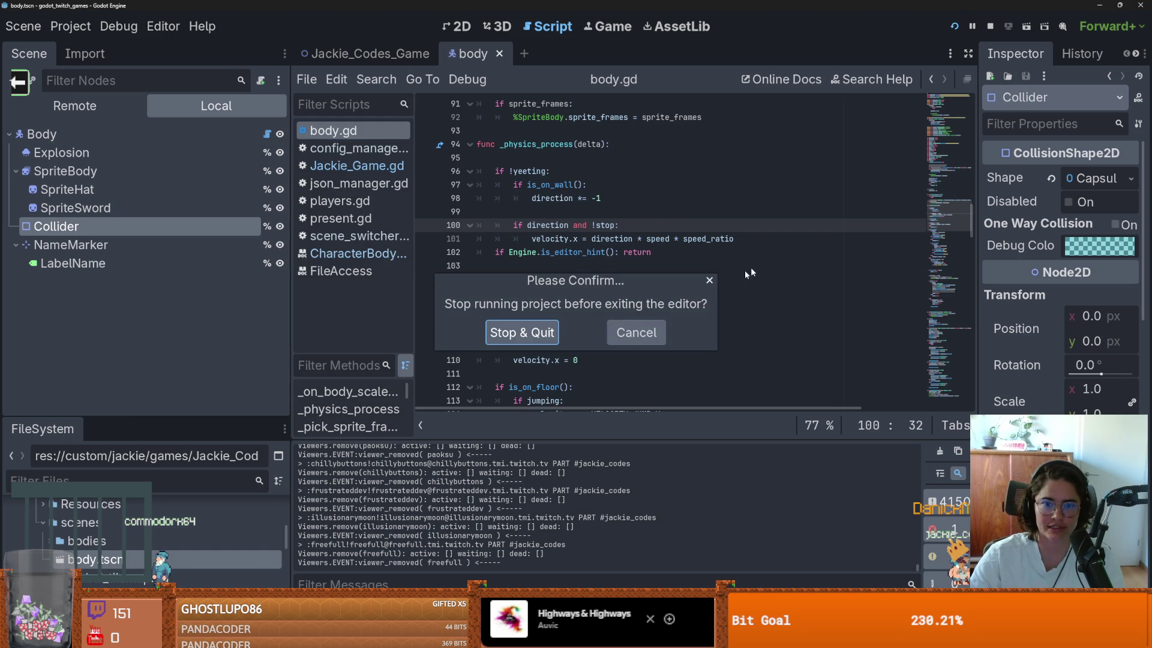
left_click(547, 332)
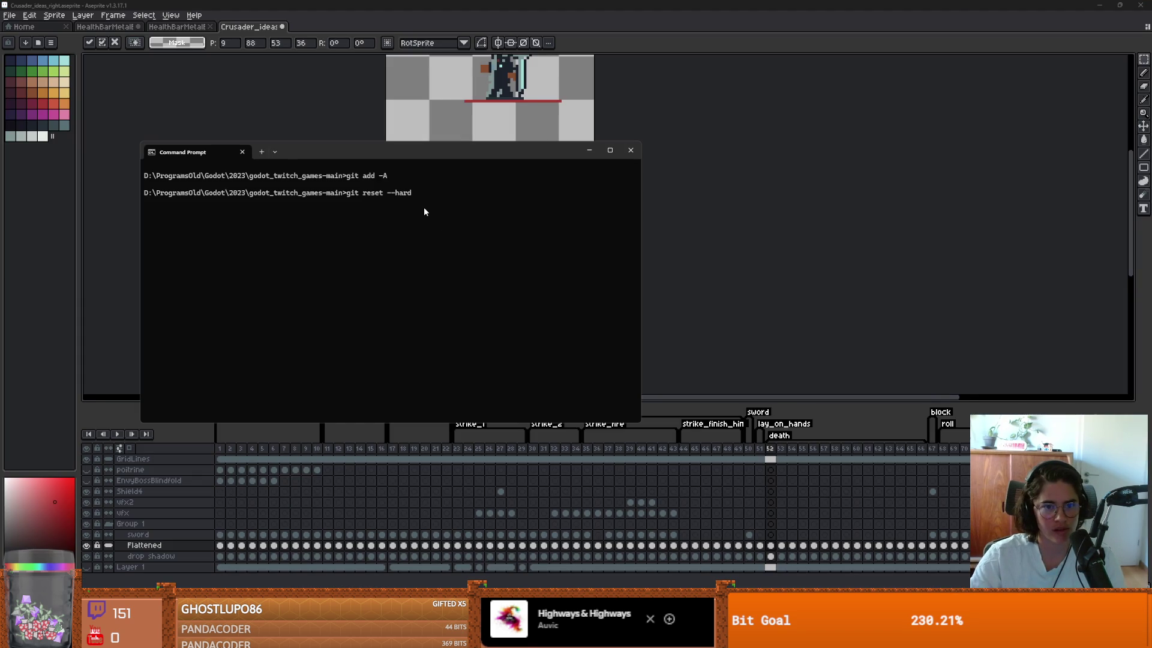
type("HEAD")
key("Return")
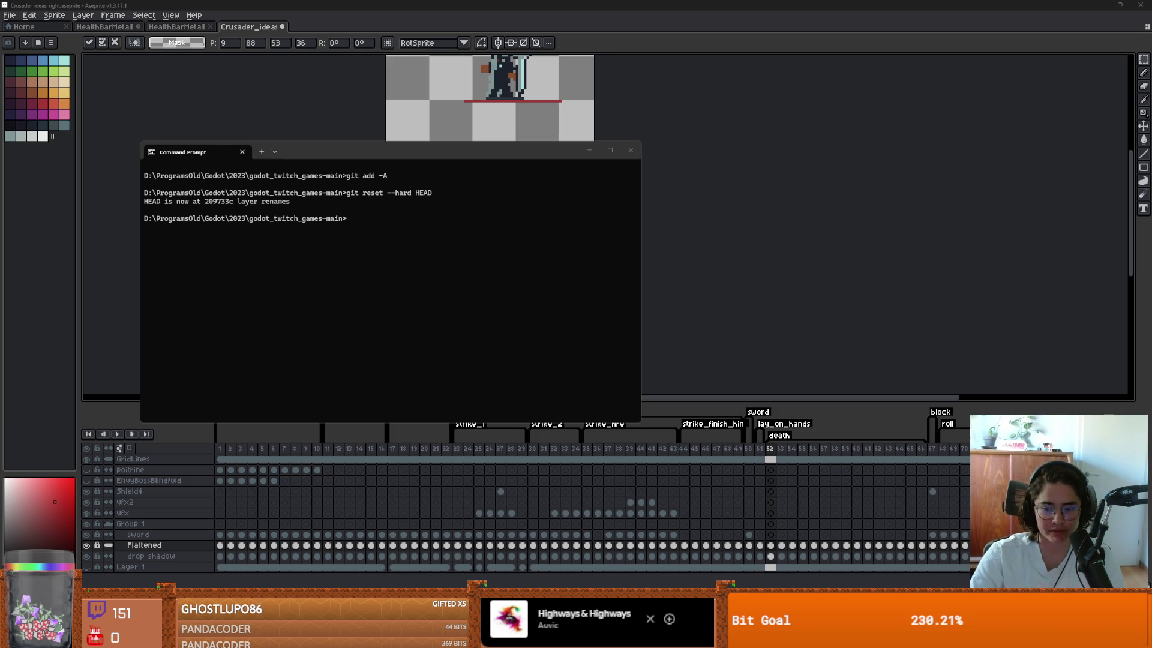
key("alt+Tab")
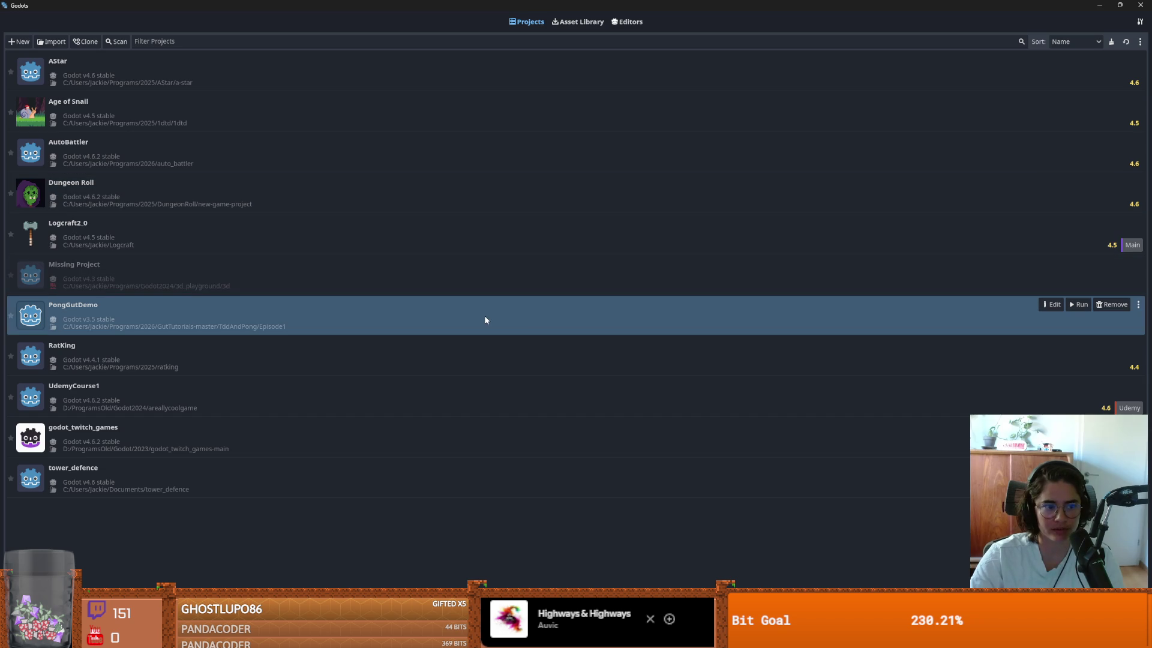
Reopen the godot_twitch_games project in the Godot v4.6.2 editor
double_click(286, 434)
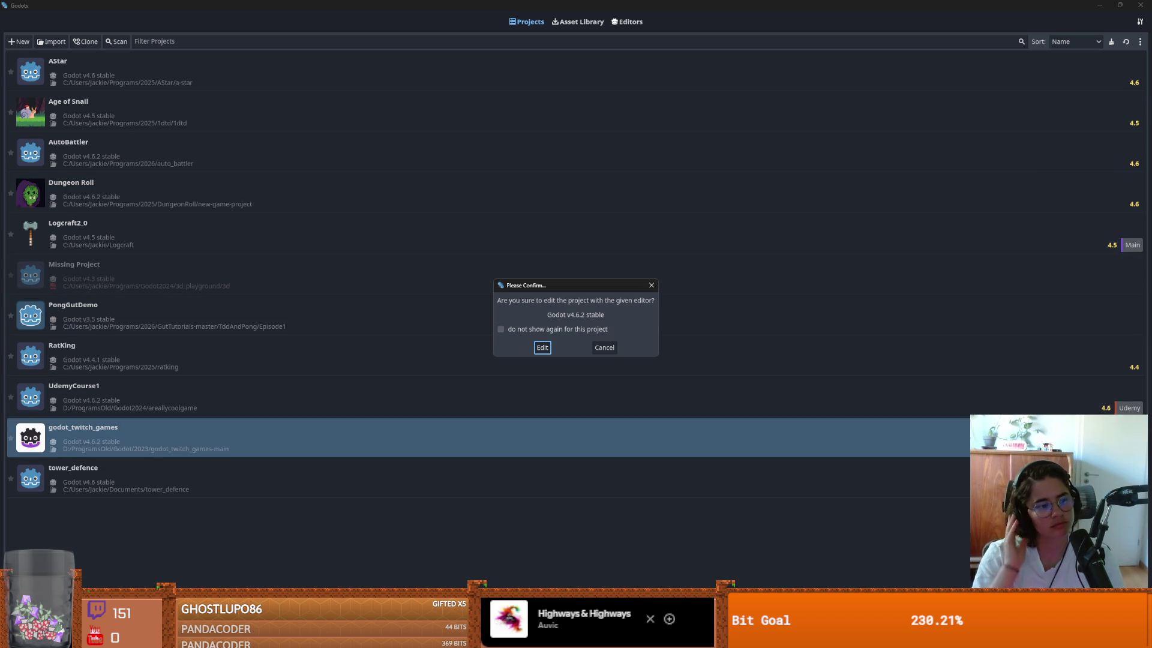
left_click(535, 352)
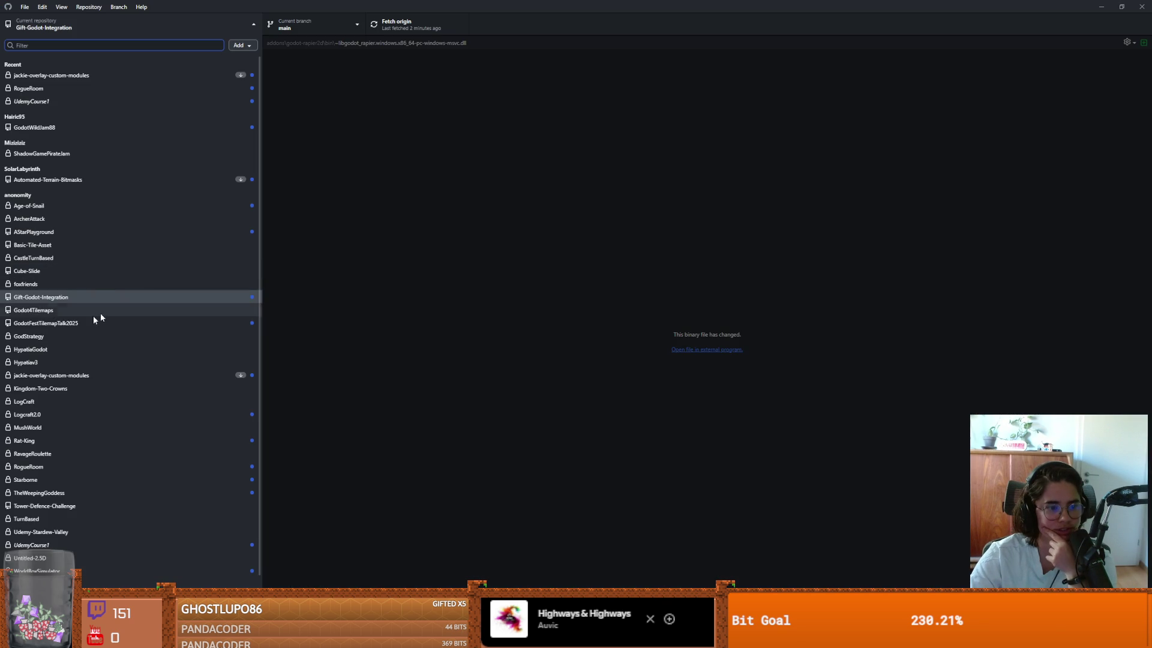
Stash jackie-overlay-custom-modules' four local changes and pull the latest commits from origin
left_click(73, 75)
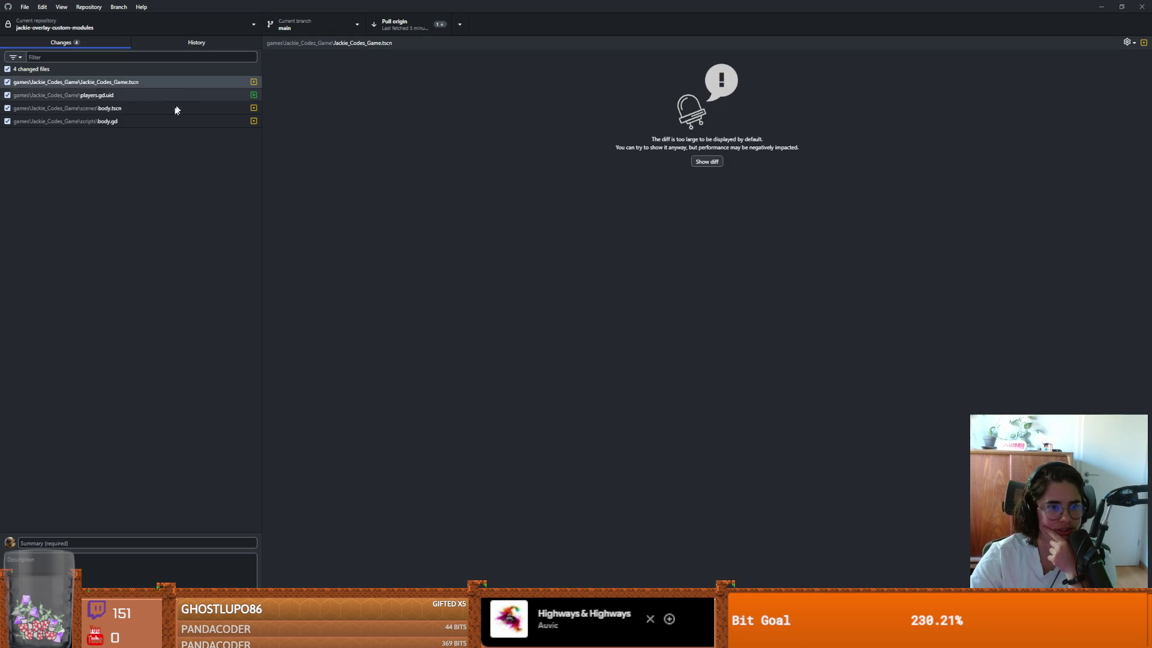
left_click(443, 24)
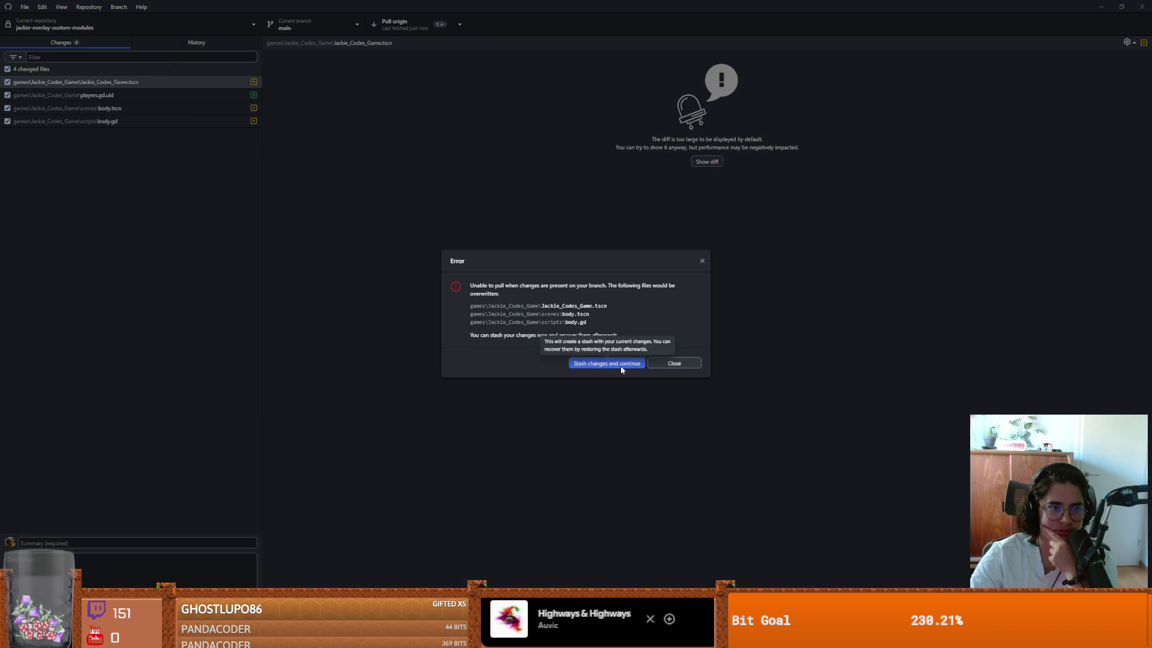
left_click(603, 363)
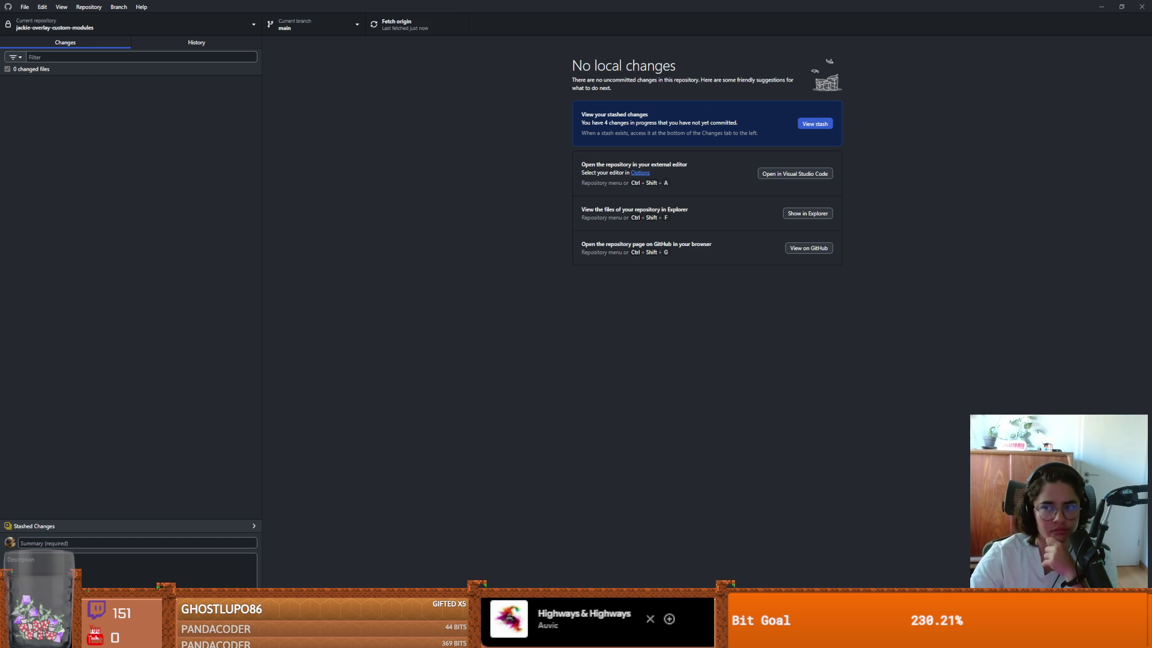
key("alt+Tab")
Reload the changed files from disk, review body.gd's wall-bounce physics code, and run the project
left_click(621, 396)
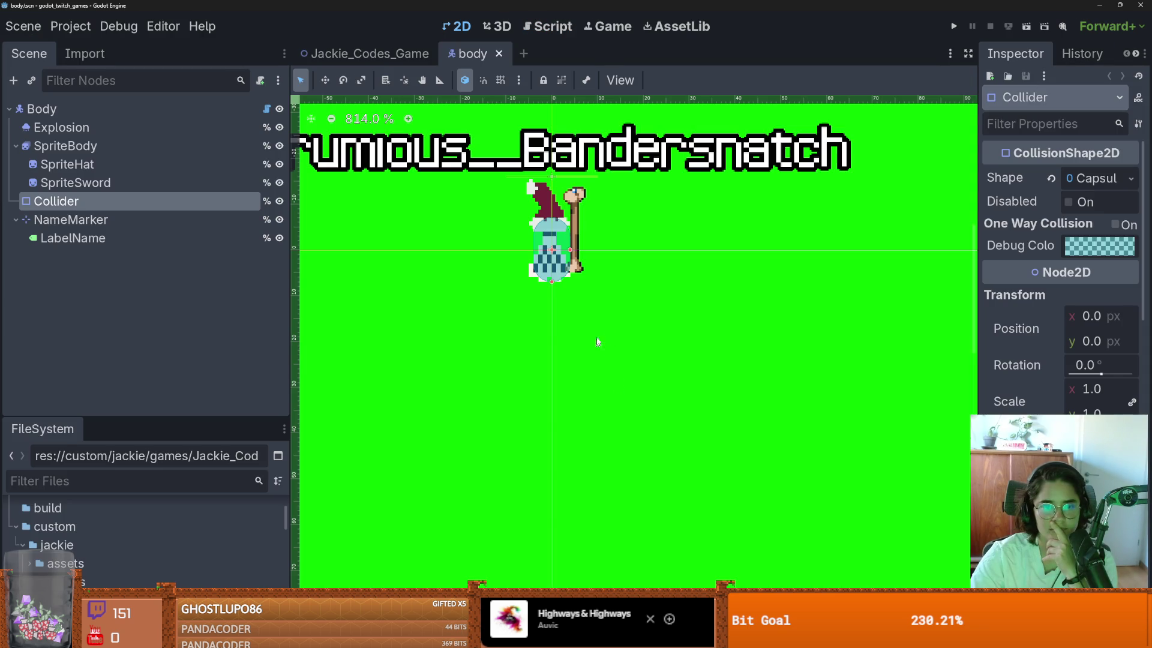
left_click(267, 109)
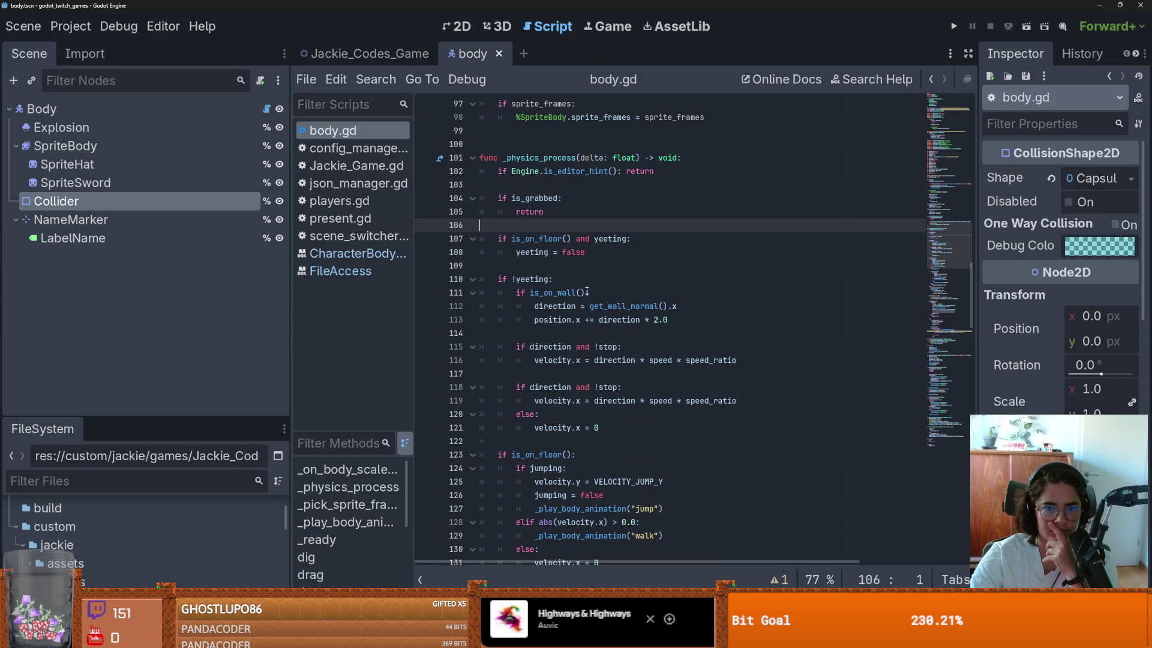
scroll(563, 281, "down", 3)
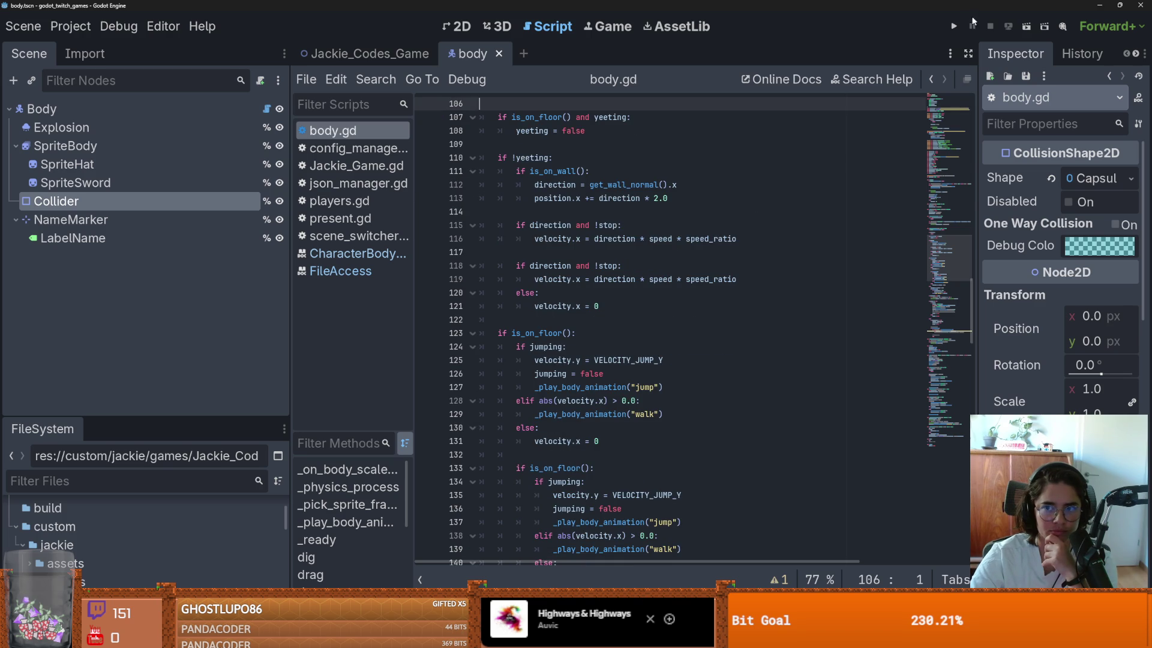
left_click(956, 20)
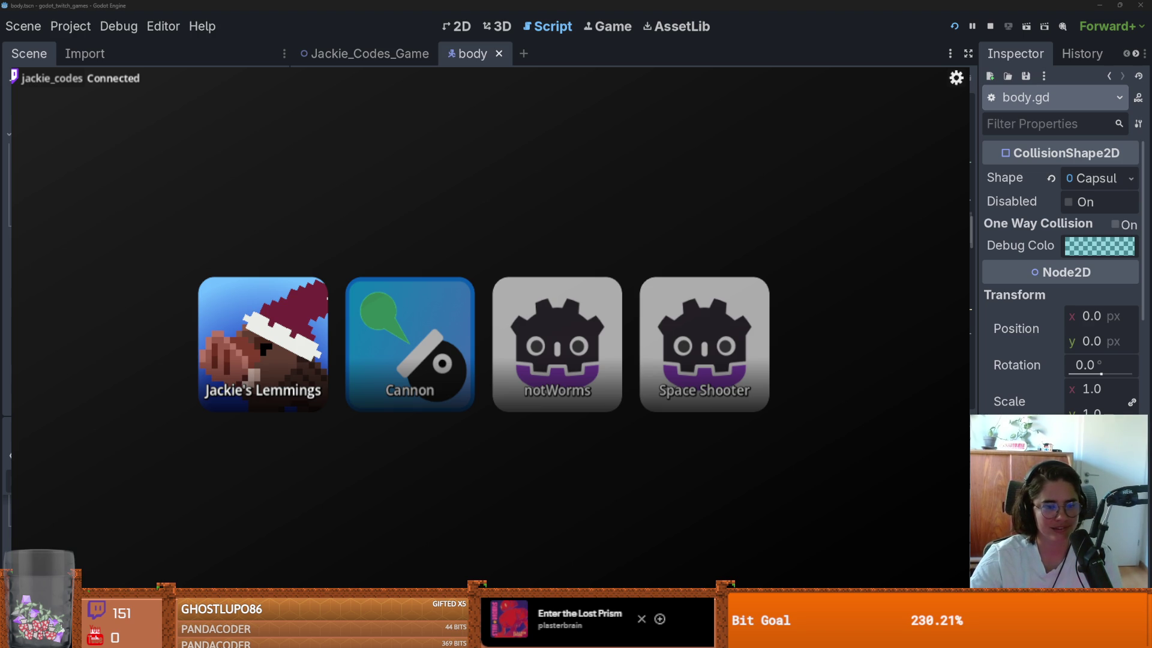
Launch Jackie's Lemmings from the game picker, then bring the Godot editor back to the front
left_click(254, 393)
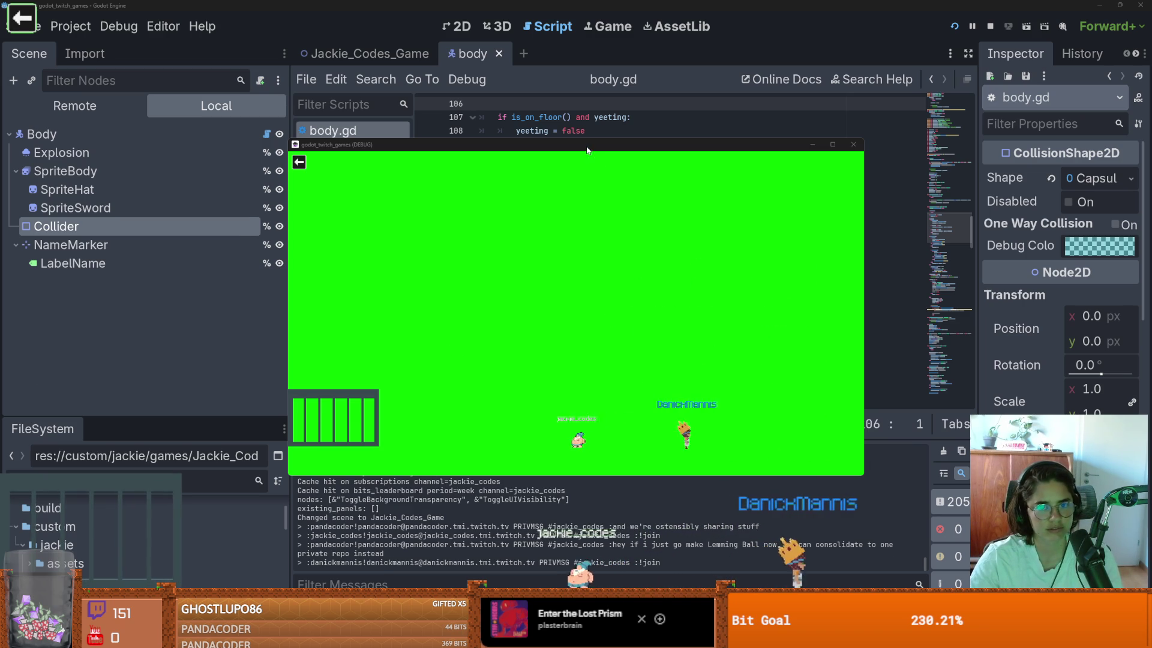
left_click(154, 125)
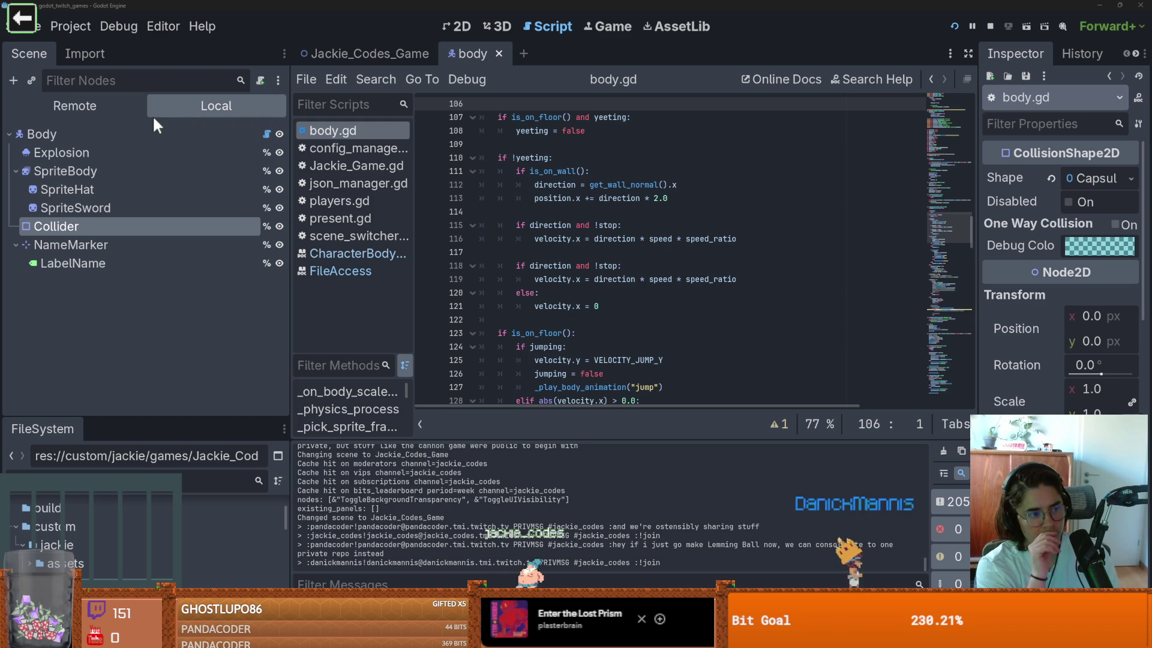
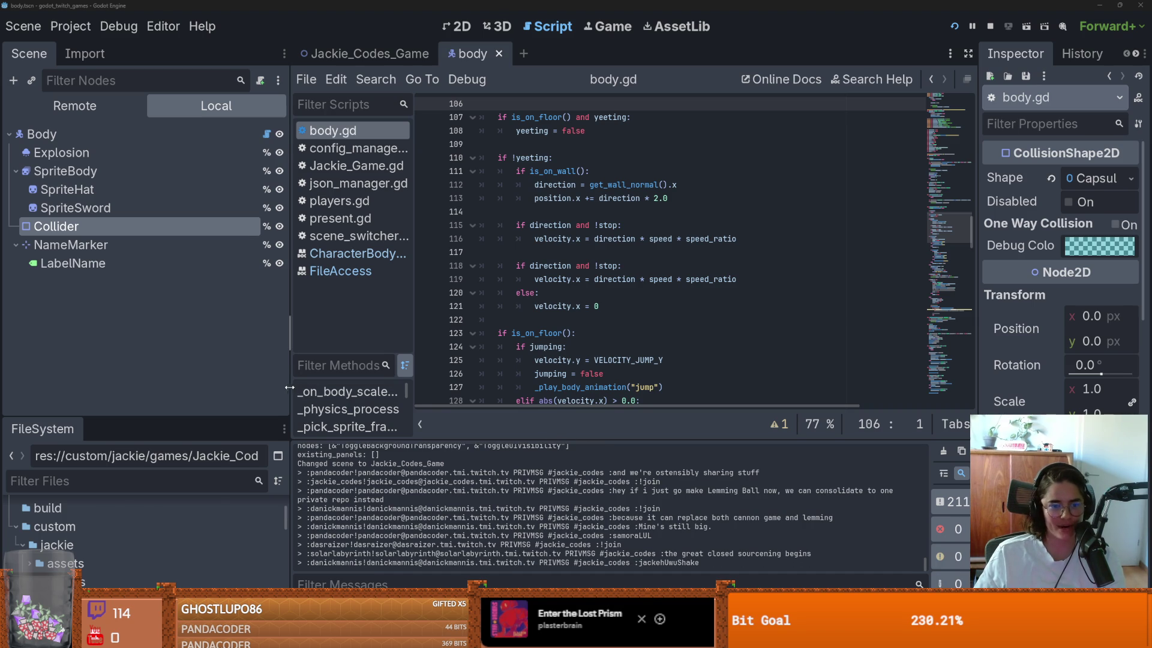
Widen the script editor, save the current scene, and switch to the Dungeon Roll project
left_click_drag(290, 386, 139, 373)
key("ctrl+s")
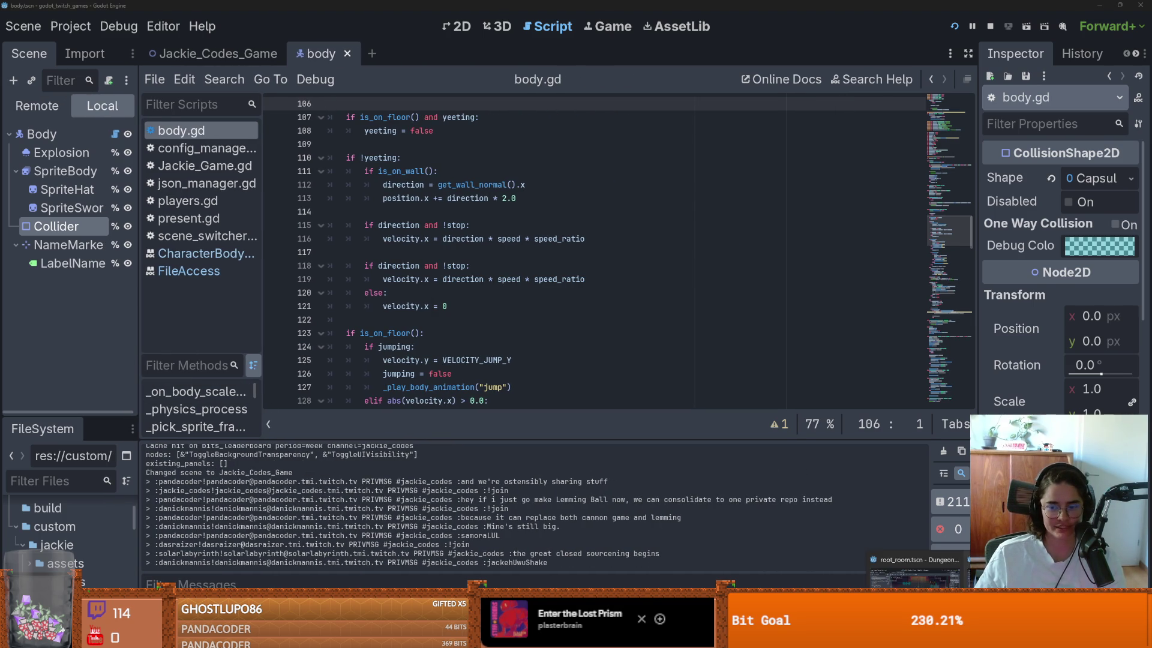
key("alt+Tab")
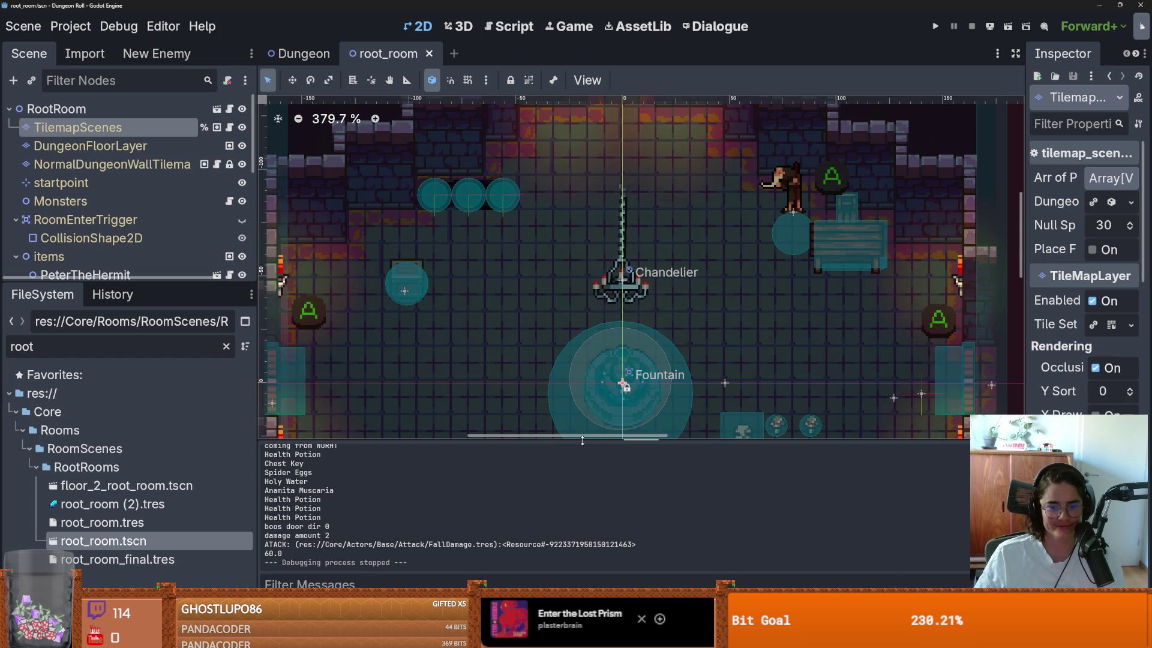
scroll(570, 364, "down", 3)
Save the root_room scene and bring up the Crusader sprite in Aseprite
key("ctrl+s")
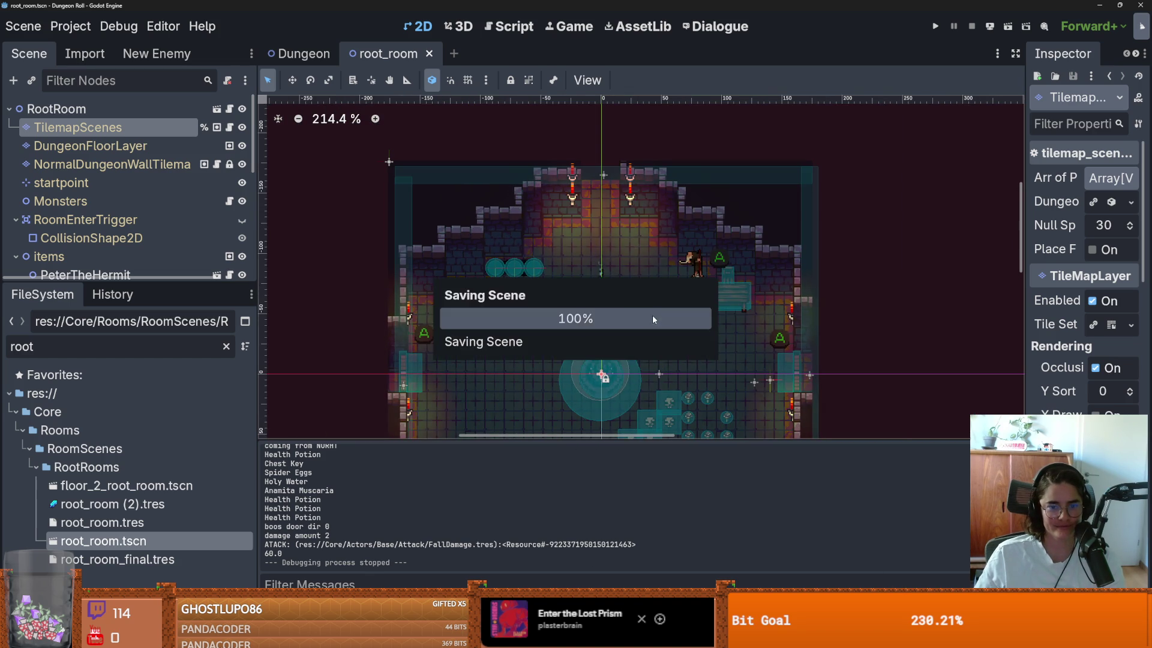
scroll(611, 300, "up", 1)
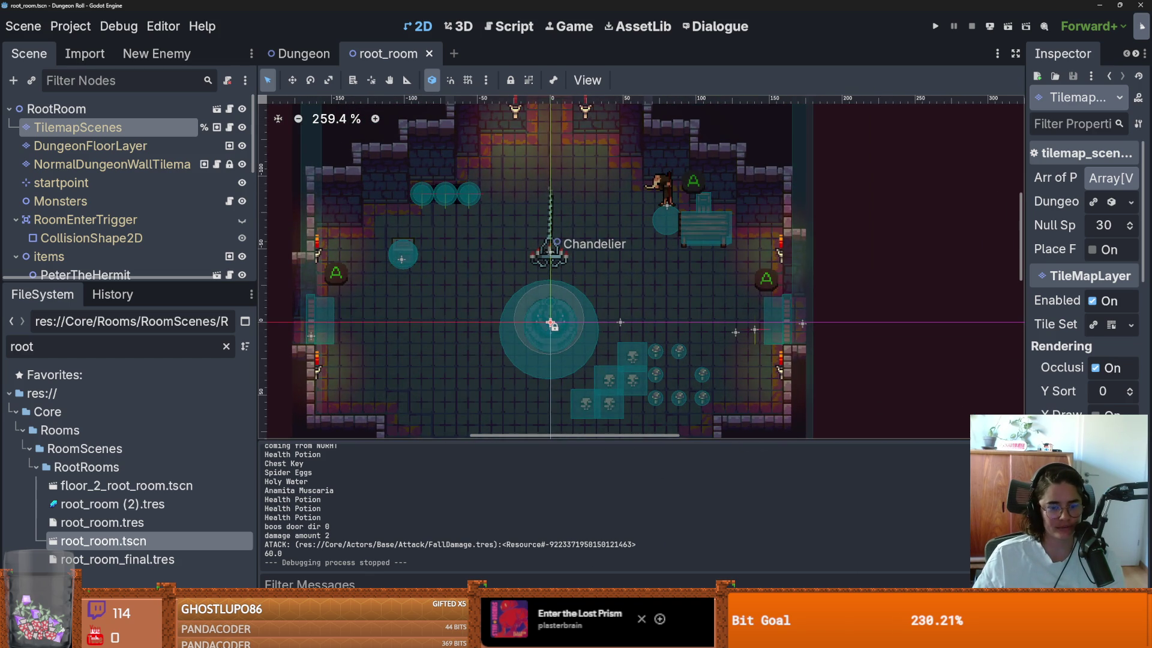
key("alt+Tab")
scroll(531, 293, "up", 2)
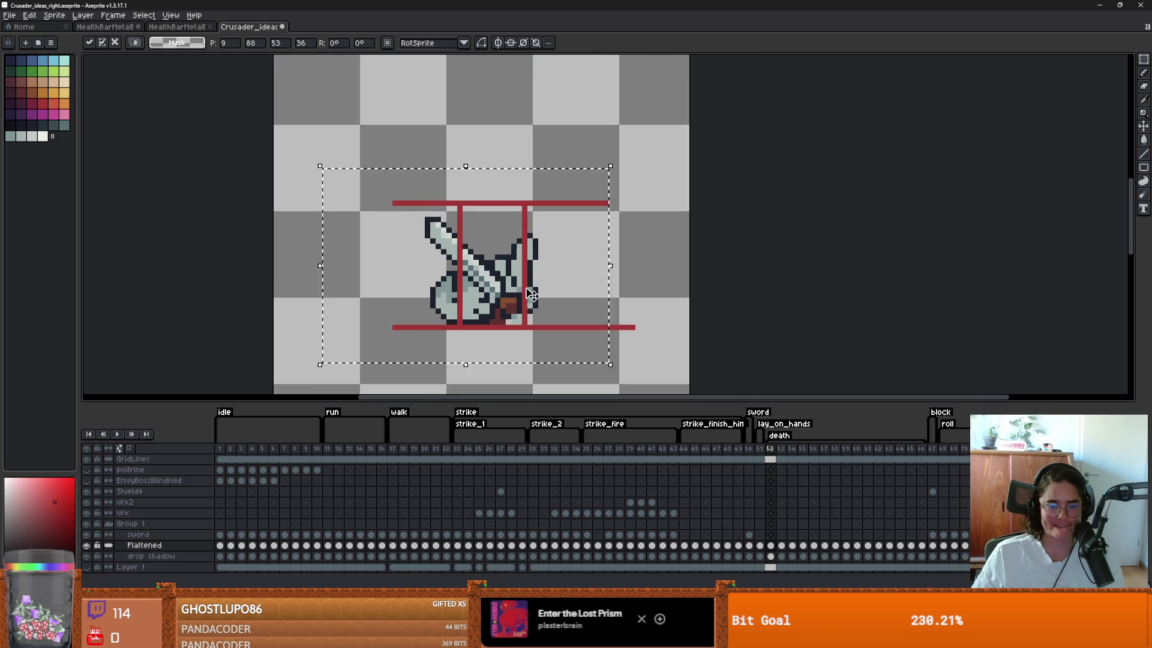
Zoom around the Crusader sword sprite and hide the GridLines layer's red guides
scroll(531, 294, "down", 1)
scroll(539, 291, "up", 2)
scroll(552, 289, "up", 1)
scroll(566, 288, "down", 1)
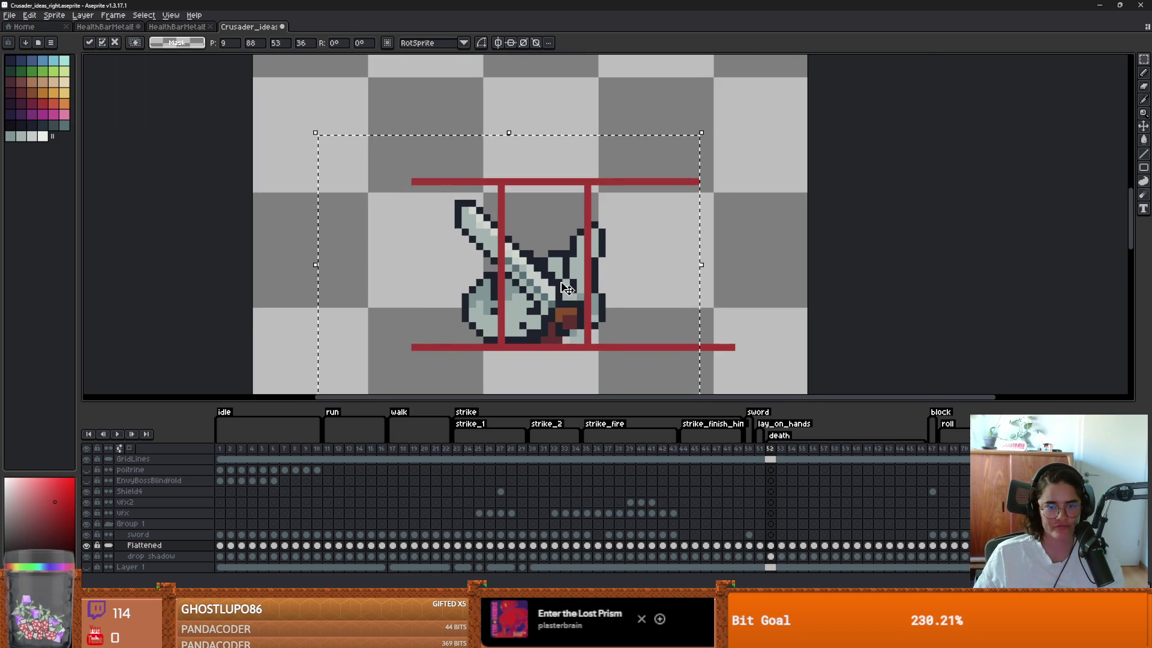
scroll(566, 288, "up", 1)
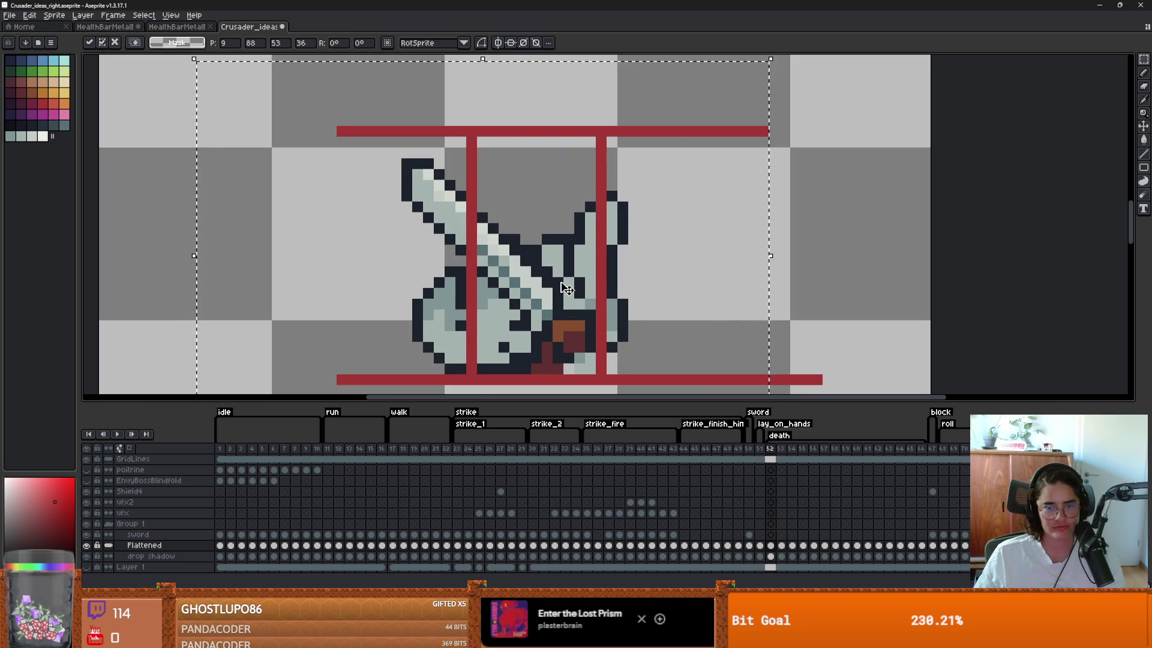
scroll(566, 288, "down", 1)
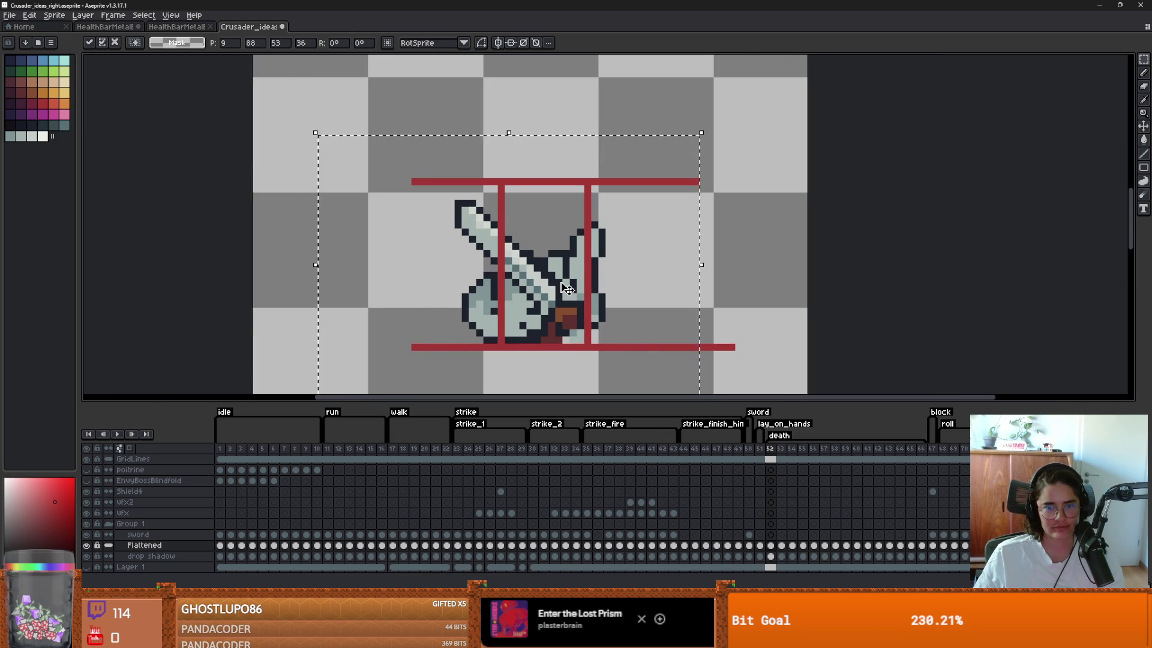
scroll(566, 288, "up", 1)
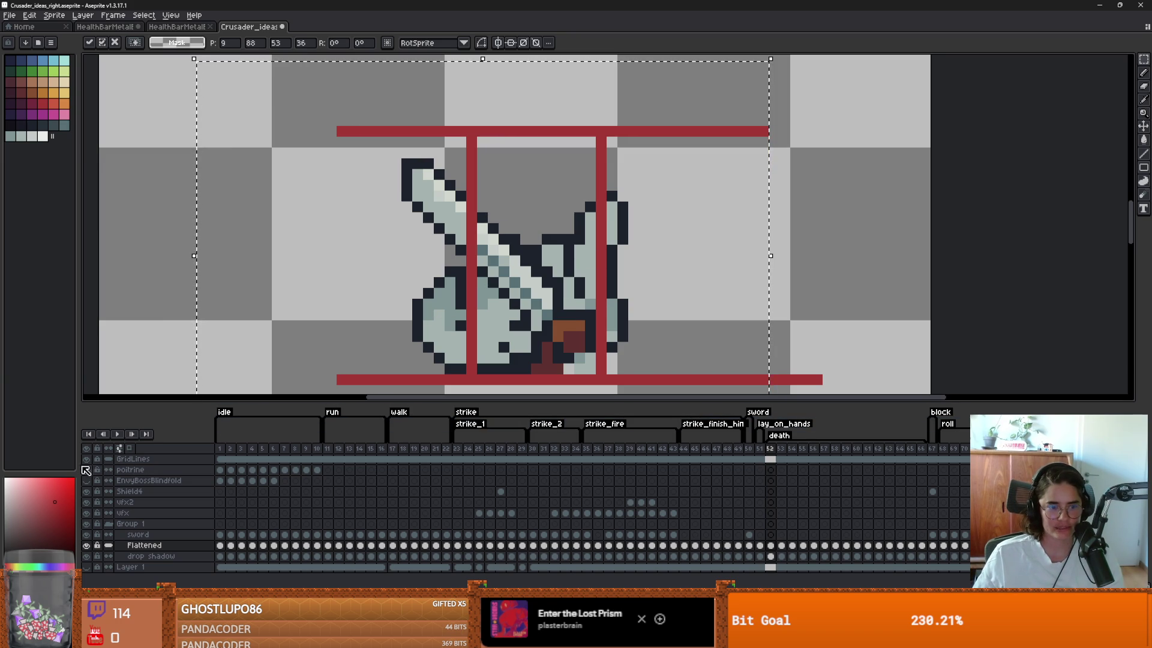
left_click(86, 459)
scroll(390, 306, "down", 2)
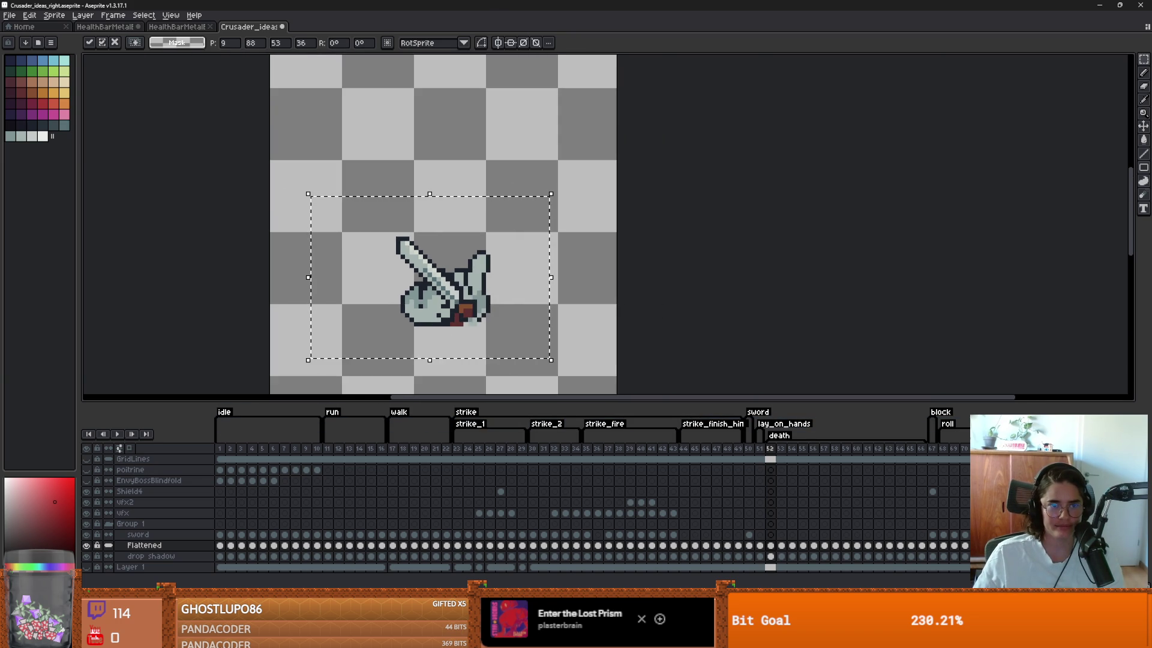
Back in Godot, select the Chandelier node and save the root_room scene
key("alt+Tab")
left_click(550, 252)
key("ctrl+s")
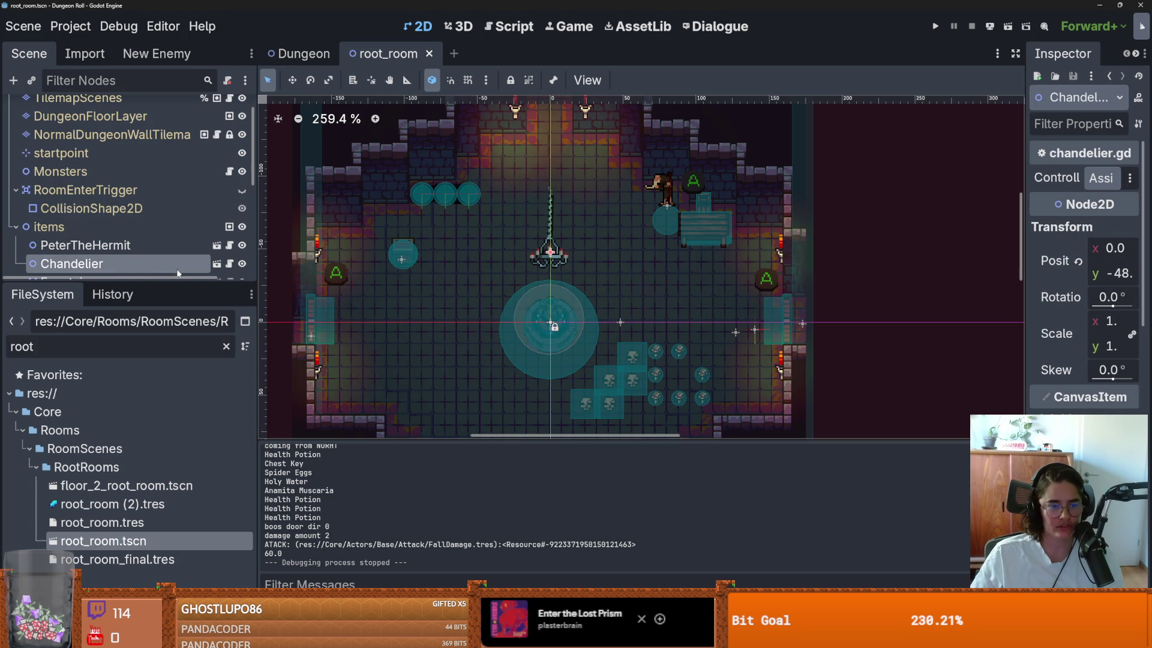
Filter the FileSystem for 'big_' and open big_gaping_hole_down_spawn.tscn
mouse_move(178, 279)
left_mouse_down()
mouse_move(180, 463)
mouse_move(243, 183)
left_mouse_up()
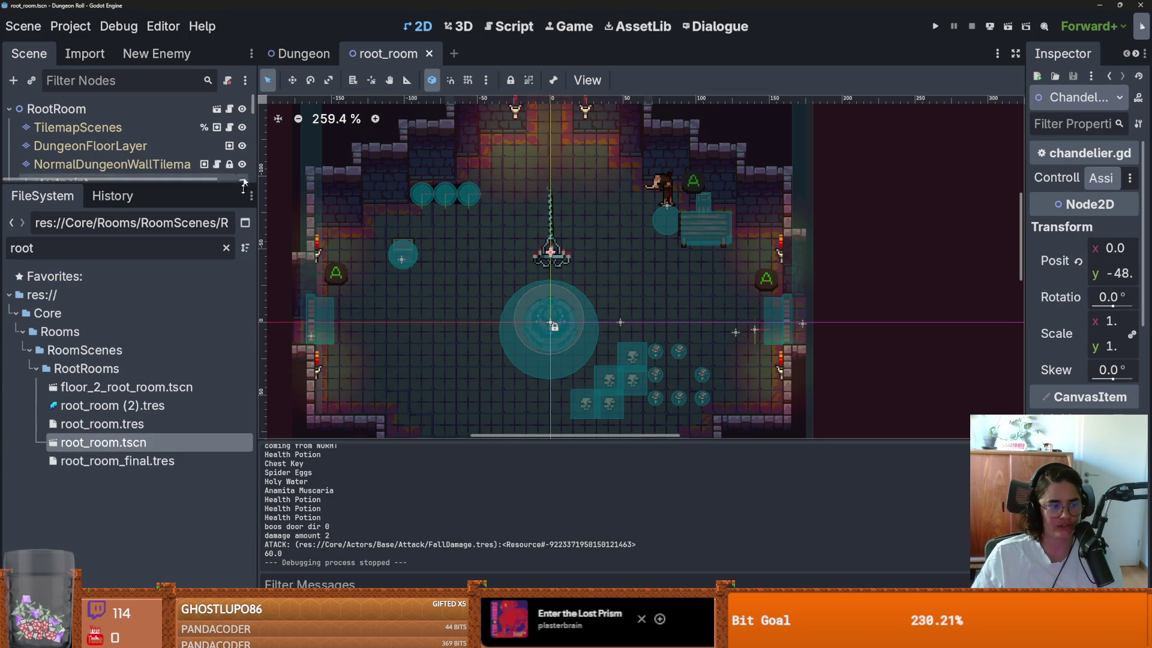
type("big_")
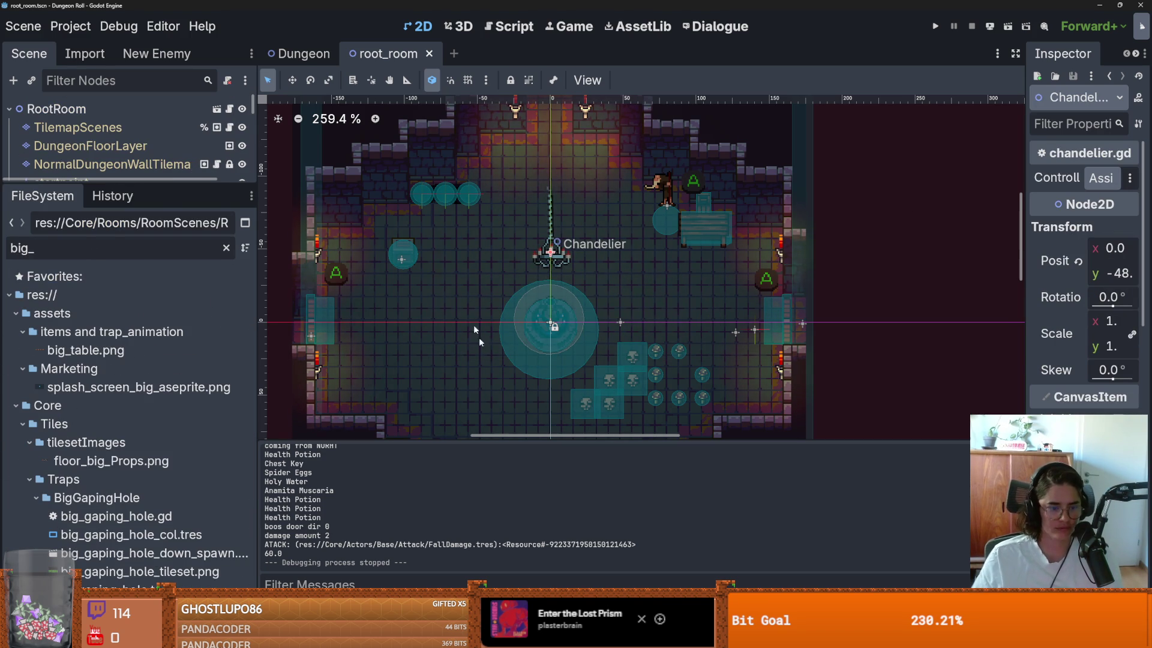
double_click(144, 553)
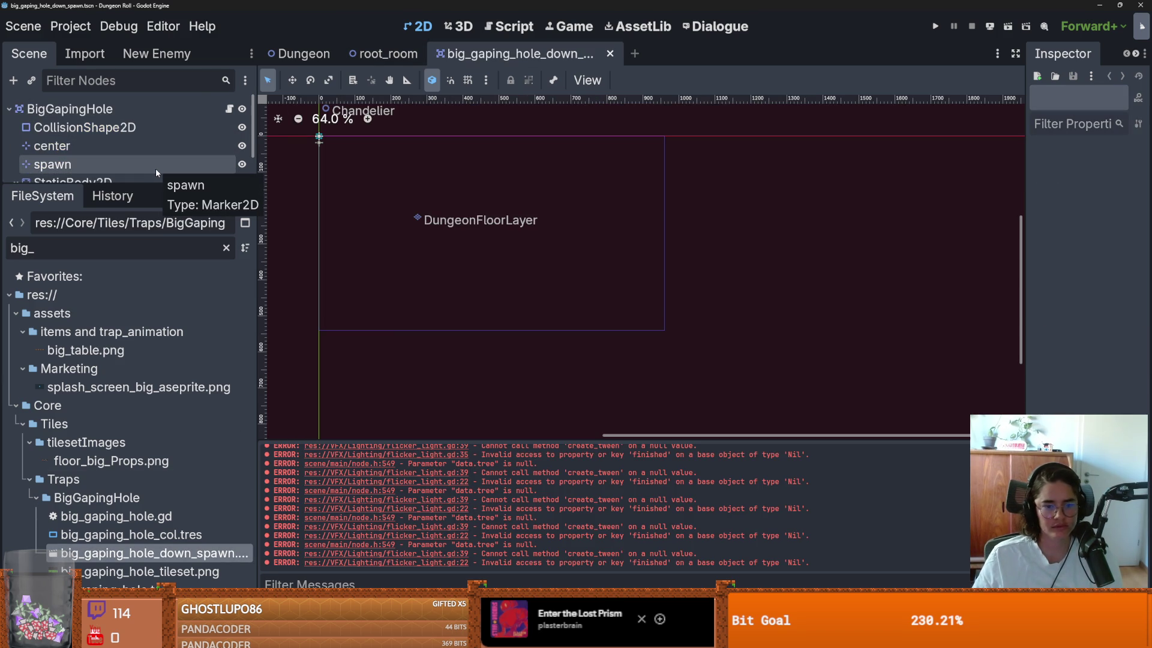
Open the BigGapingHole node's script and jump to the on_body_entered handler
left_click_drag(171, 186, 173, 407)
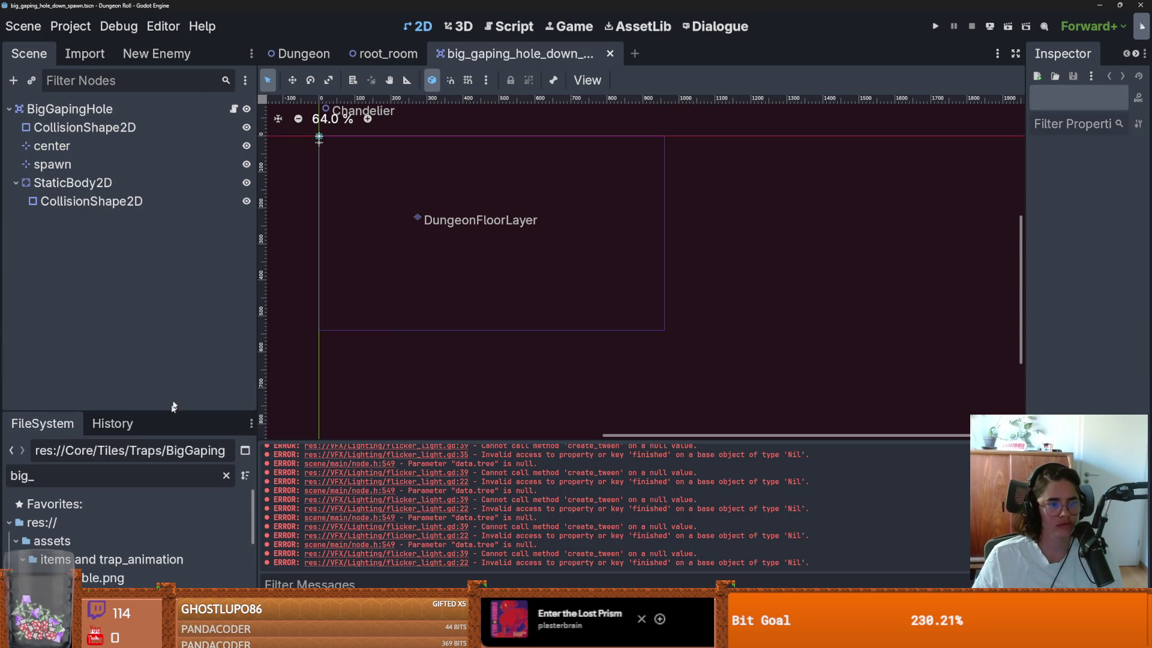
left_click(234, 108)
scroll(550, 337, "down", 1)
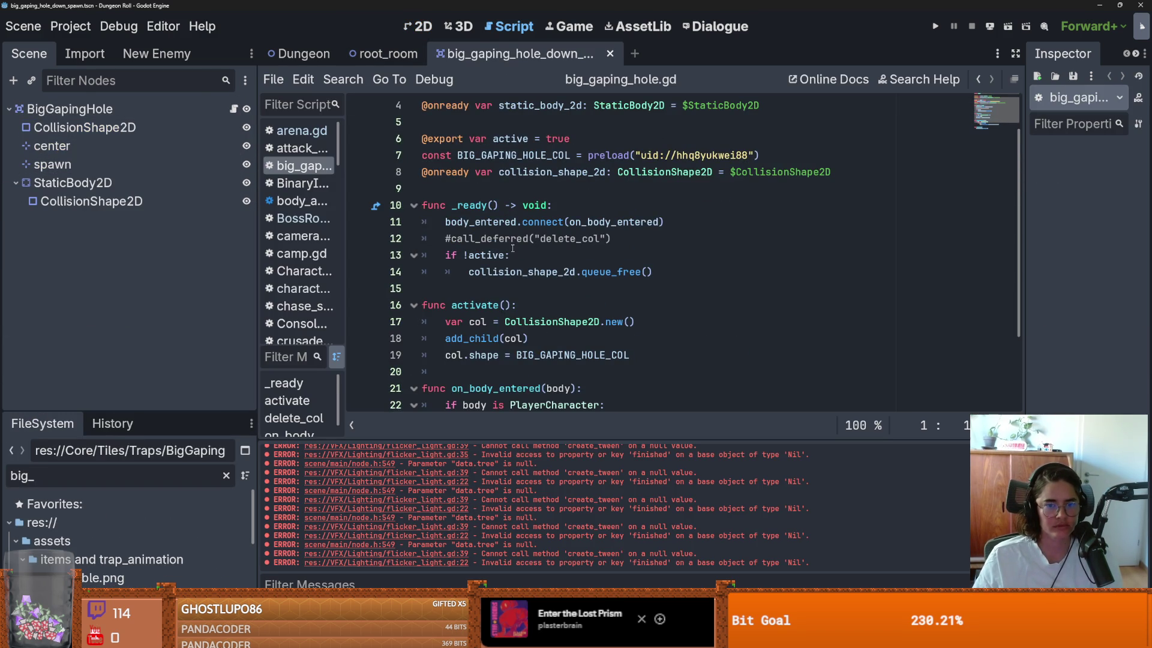
double_click(614, 223)
left_click(615, 222, "ctrl")
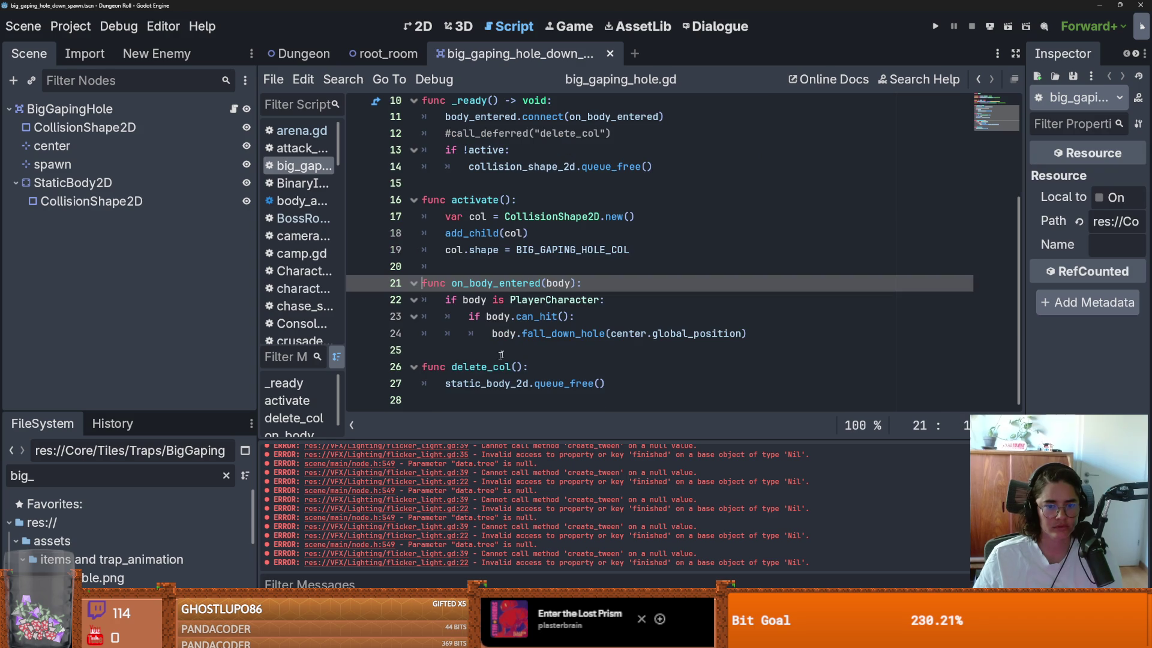
Look up the can_hit definition in PlayerCharacter.gd, then return to big_gaping_hole.gd
left_click(537, 316)
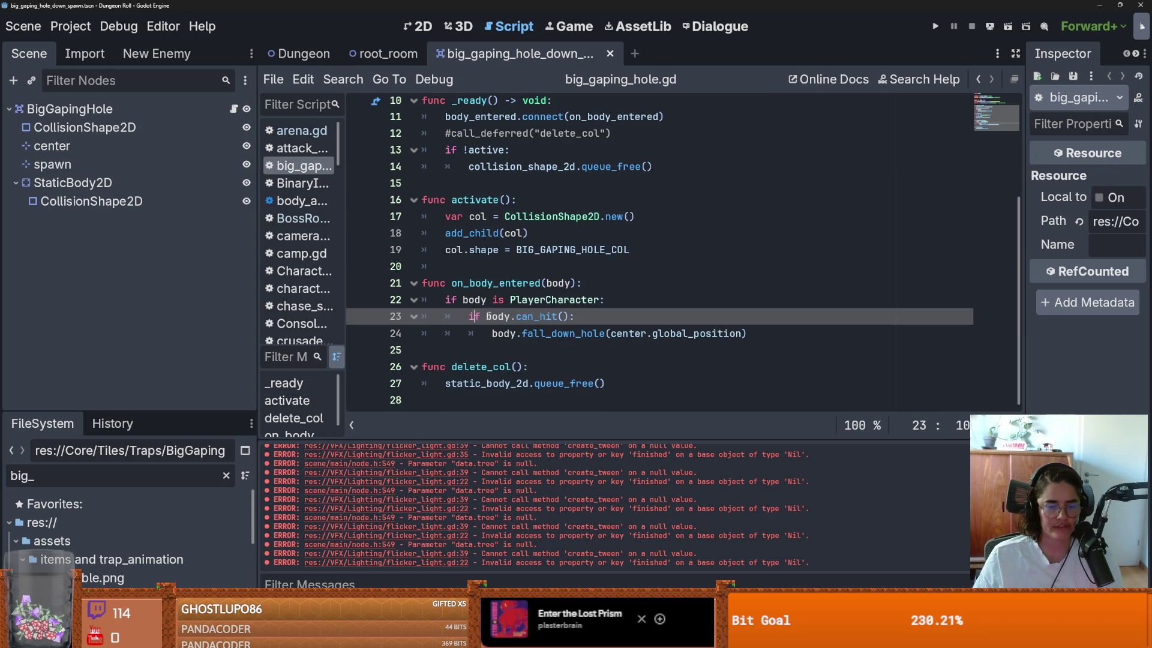
double_click(498, 316)
left_click(563, 329)
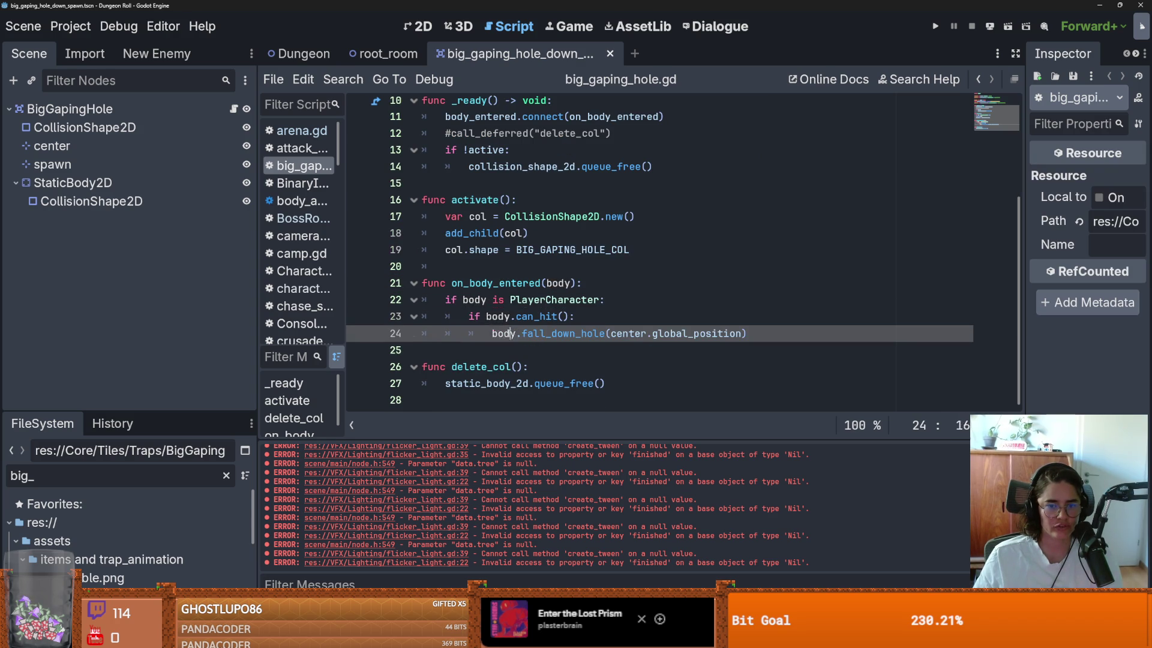
double_click(562, 329)
double_click(548, 316)
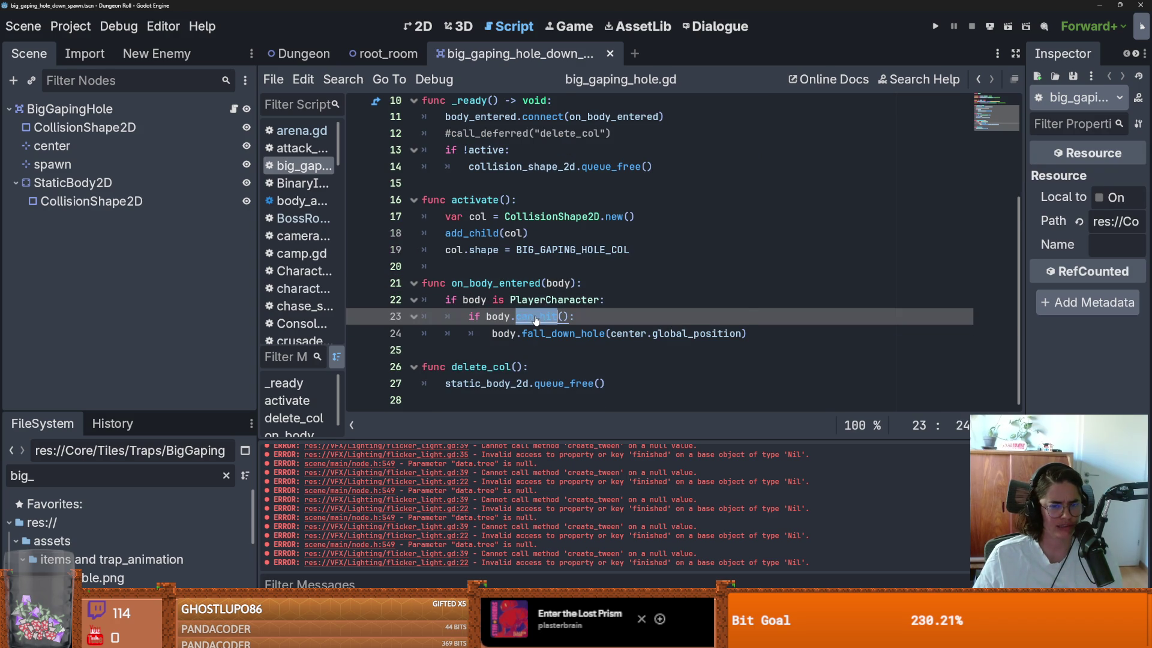
left_click(535, 318, "ctrl")
mouse_move(531, 318)
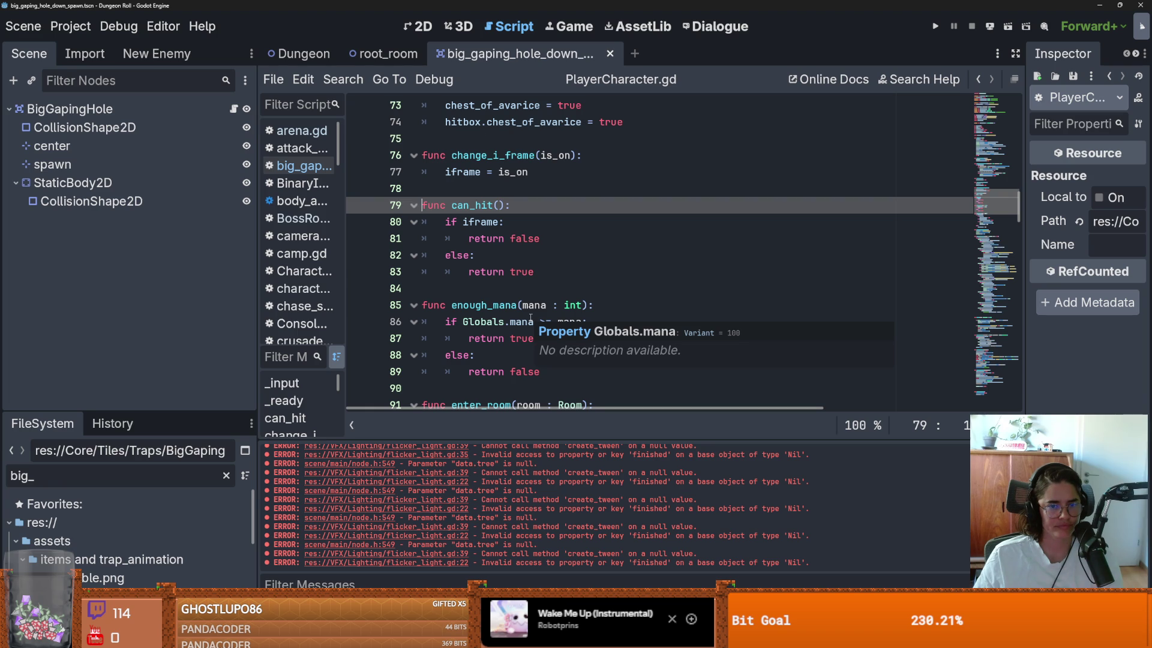
scroll(529, 307, "up", 1)
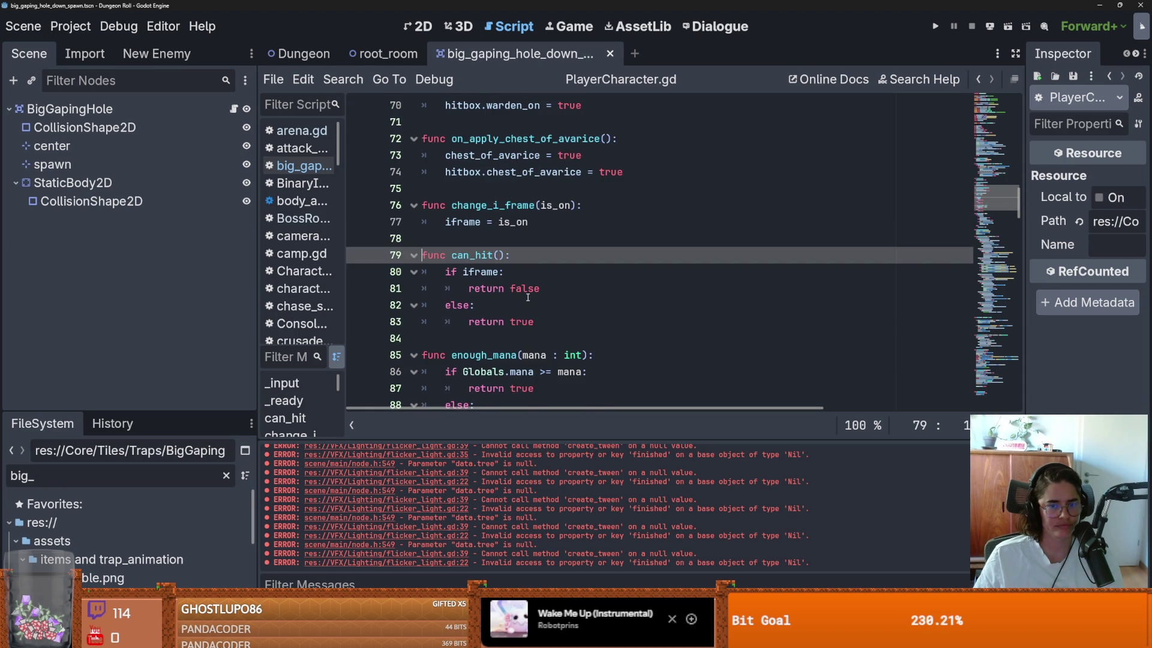
left_click(234, 109)
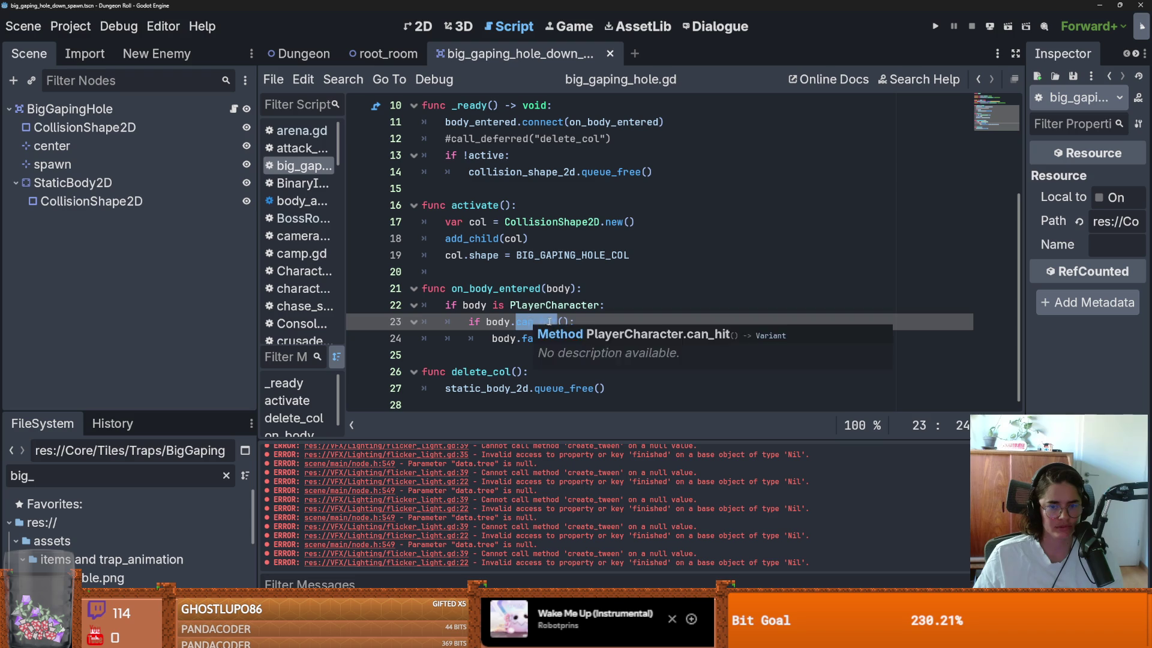
Remove the can_hit check so on_body_entered calls fall_down_hole directly, and save
left_click_drag(574, 322, 426, 325)
key("BackSpace")
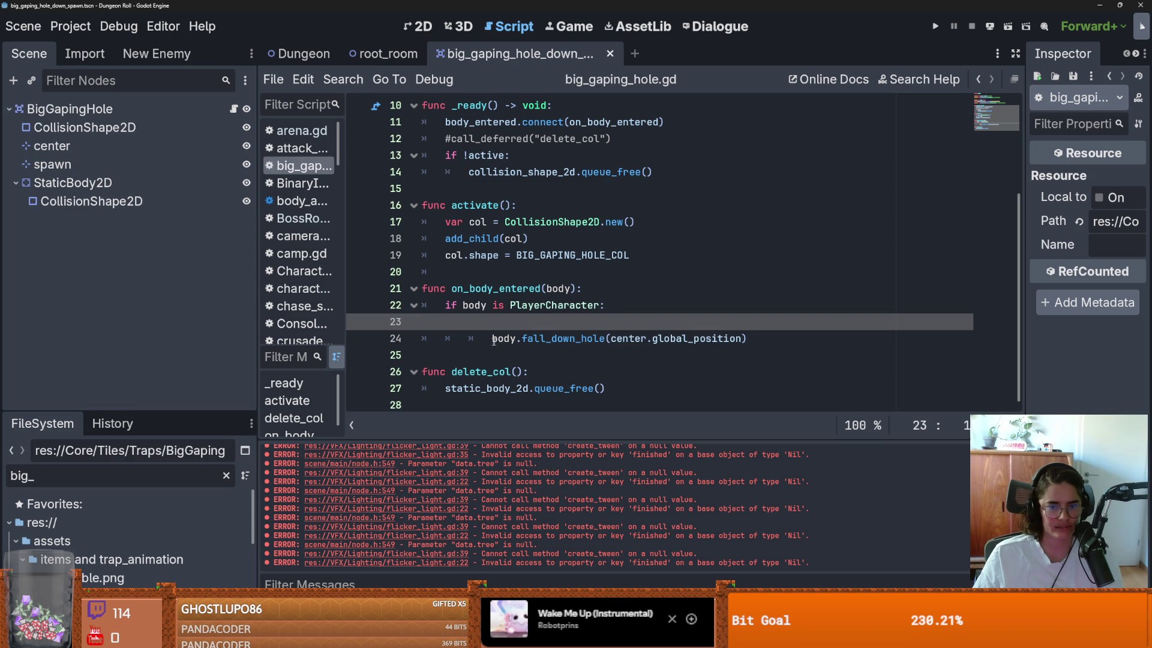
key("Down")
key("shift+Tab")
key("Up")
key("BackSpace")
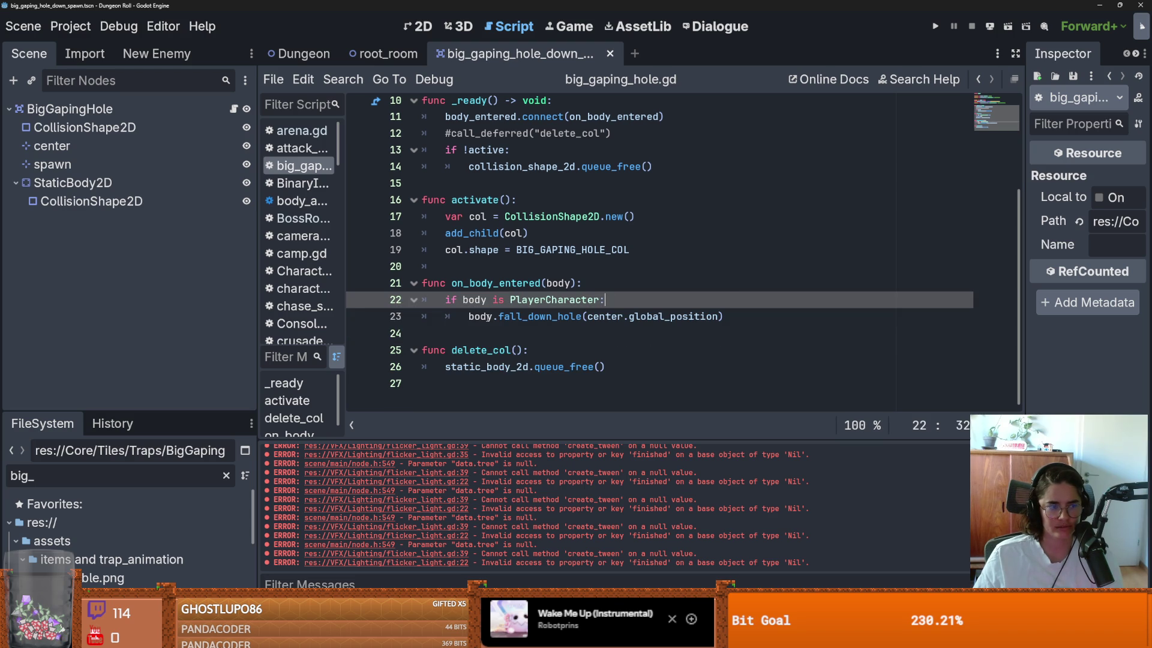
key("ctrl+s")
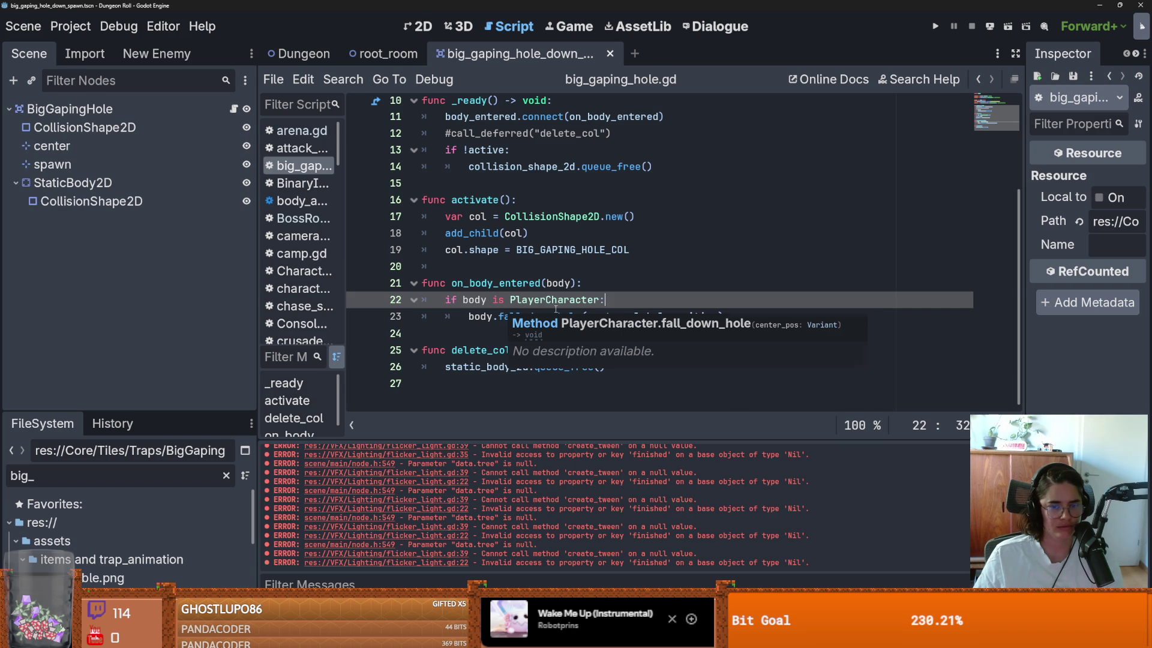
key("ctrl+s")
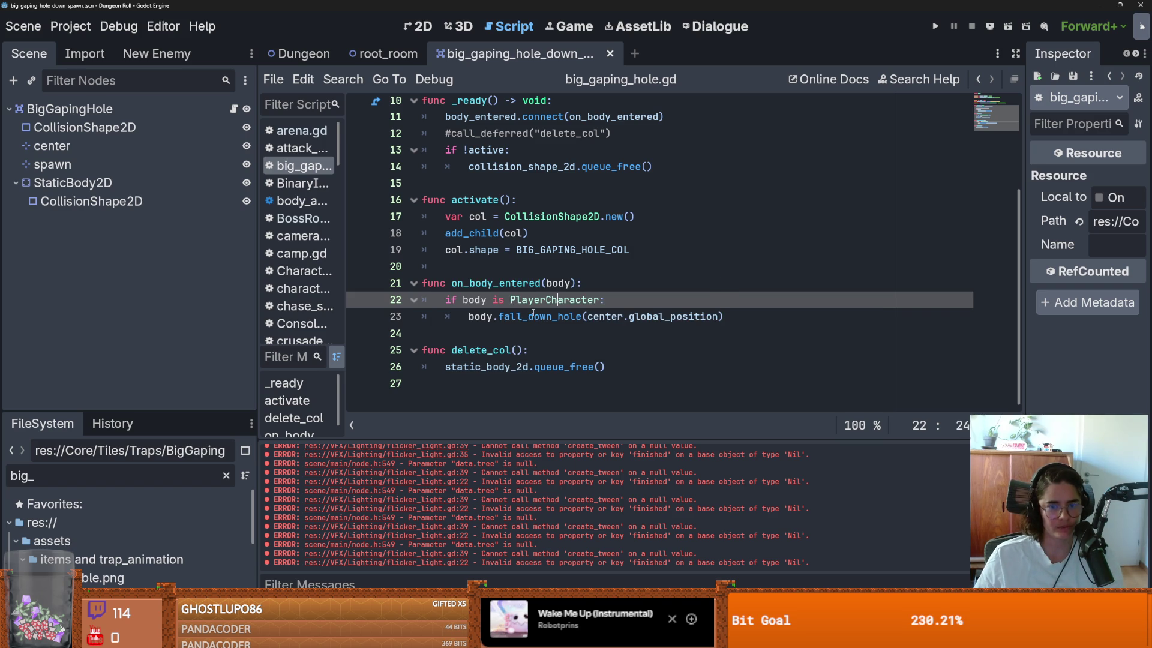
Review fall_down_hole's code in PlayerCharacter.gd, save, and return to the 2D view
left_click(537, 320, "ctrl")
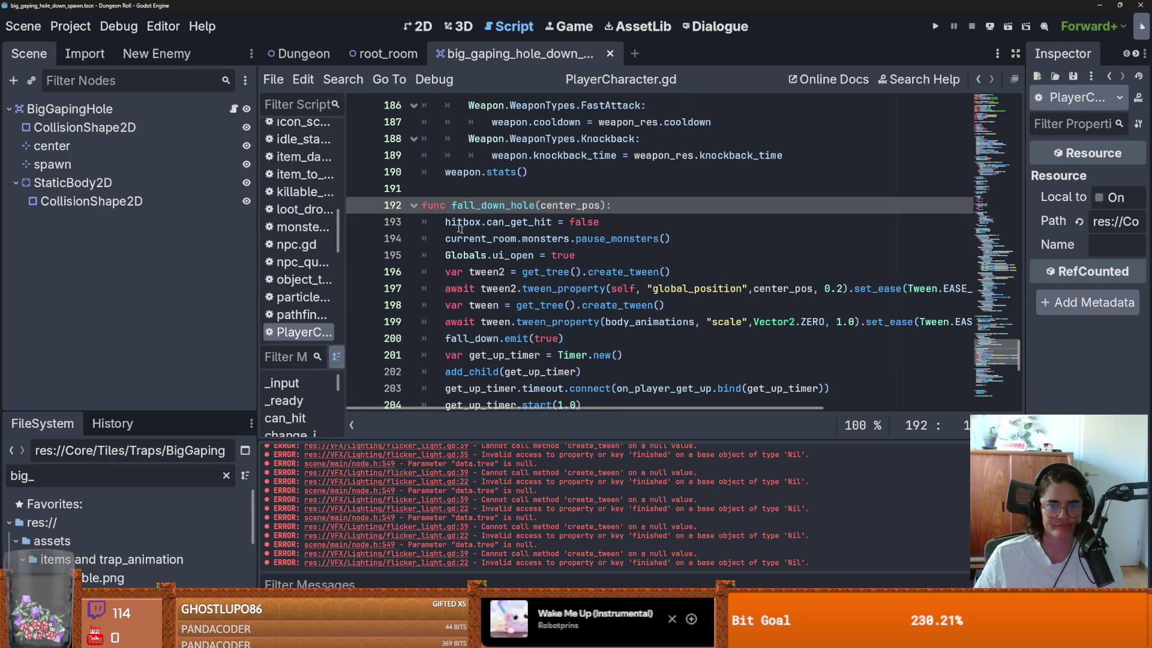
left_click(460, 223)
left_click(573, 222)
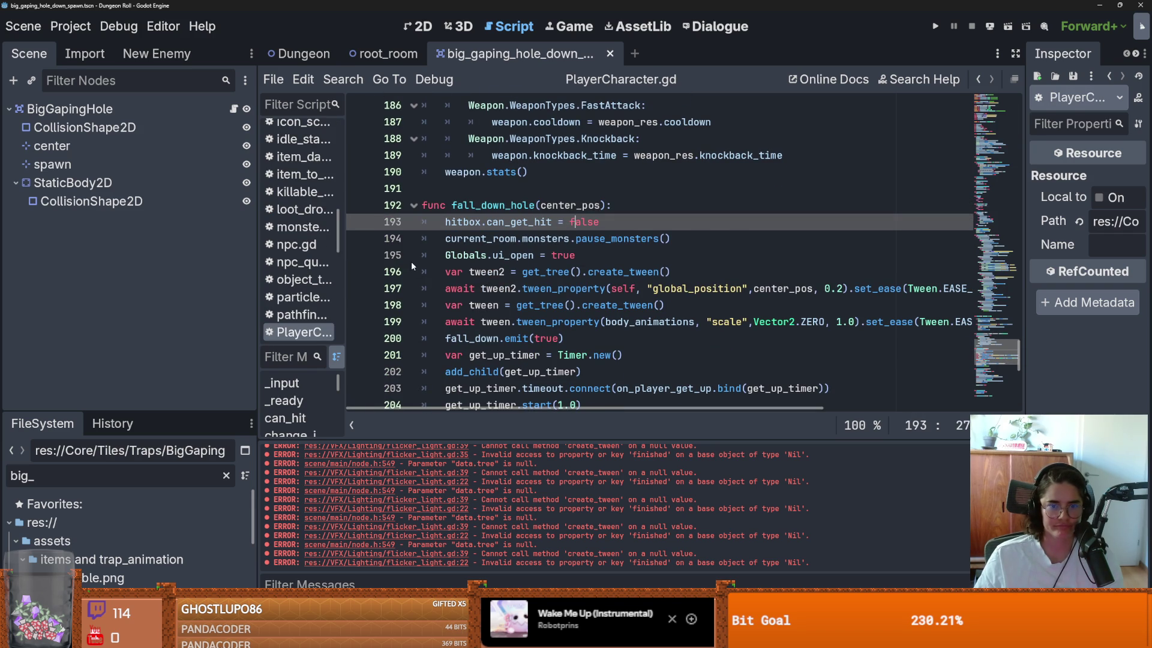
double_click(571, 205)
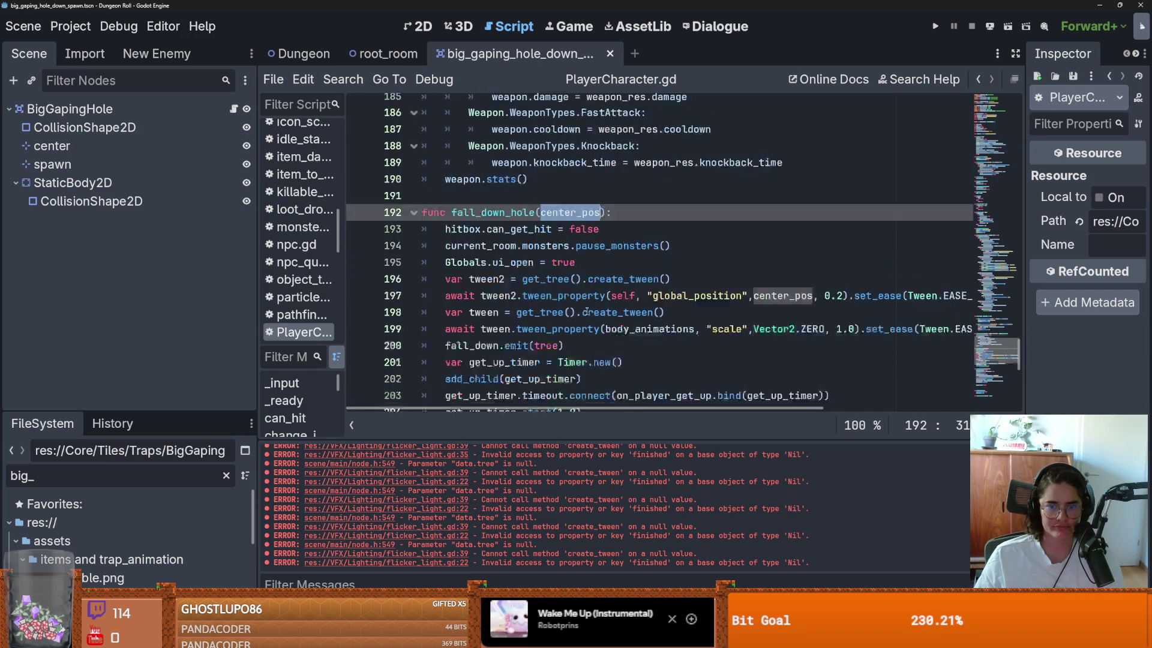
key("ctrl+s")
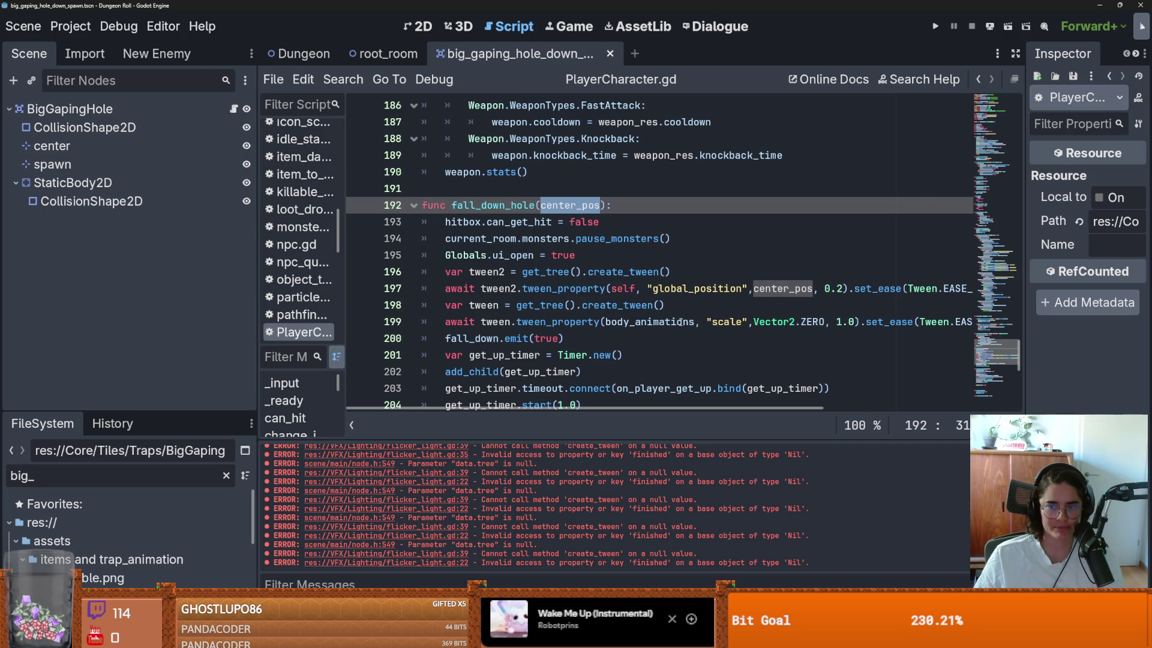
scroll(687, 322, "right", 2)
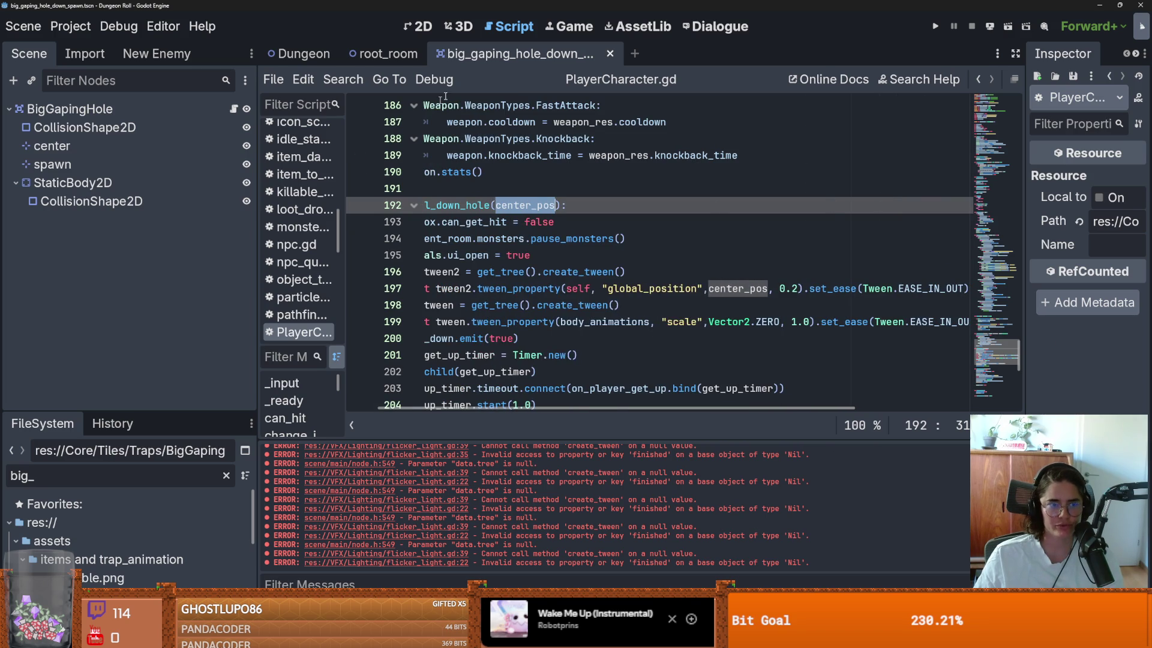
left_click(423, 27)
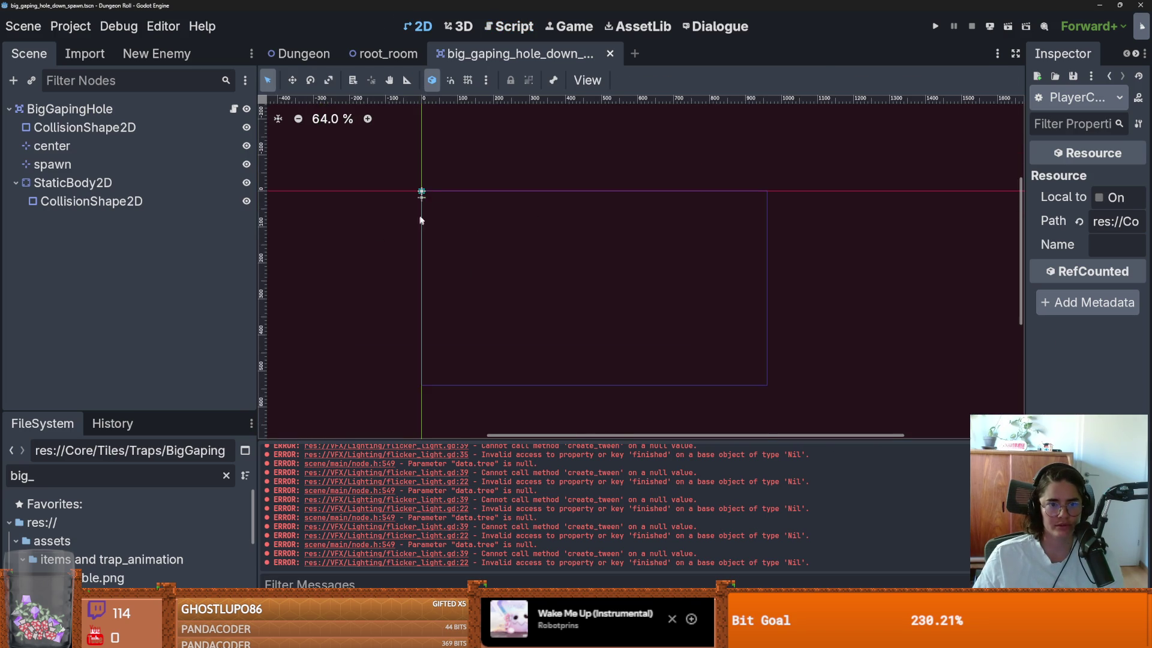
scroll(420, 221, "up", 4)
left_click(234, 109)
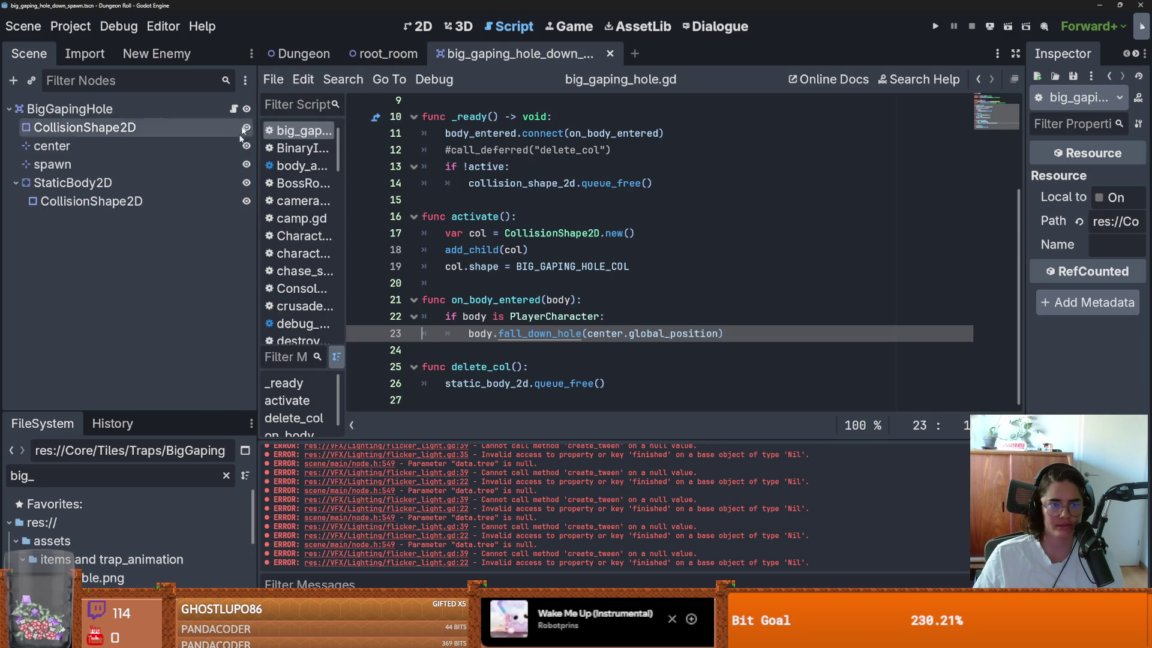
left_click(540, 334, "ctrl")
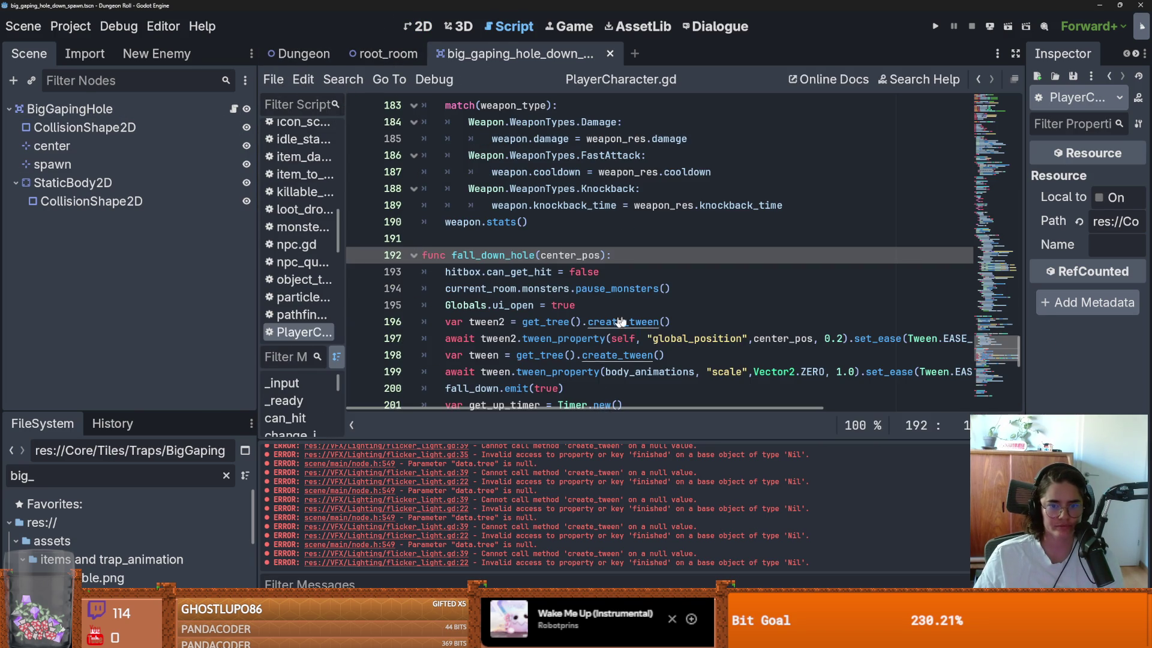
scroll(667, 341, "right", 1)
double_click(662, 340)
double_click(744, 339)
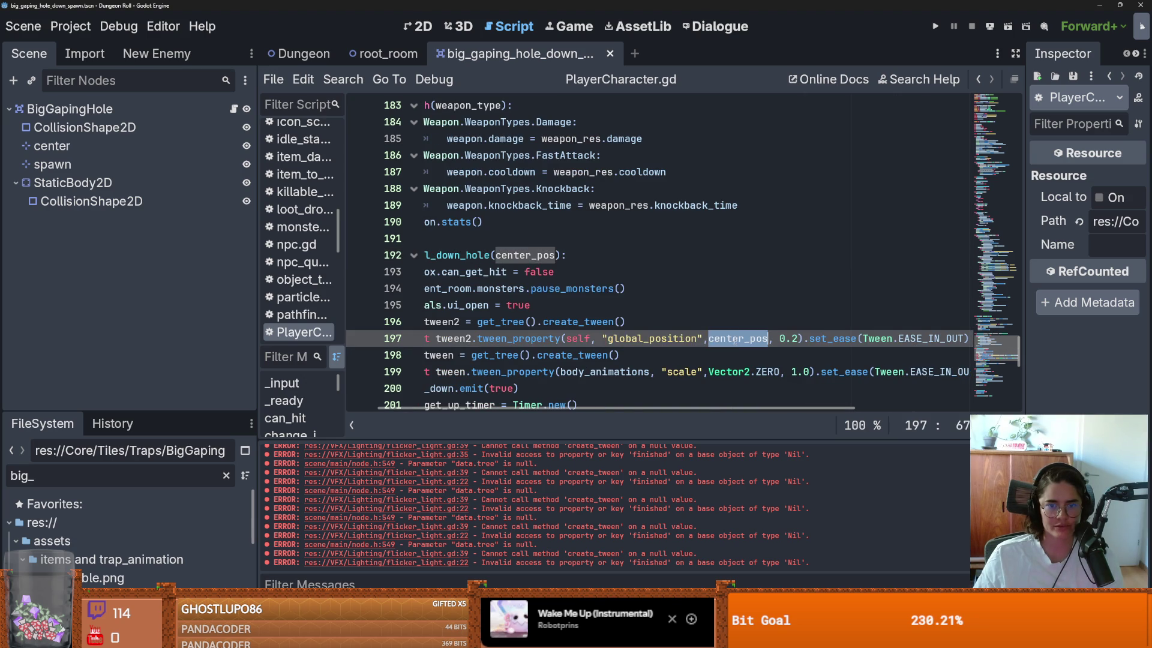
scroll(744, 341, "left", 1)
left_click(419, 26)
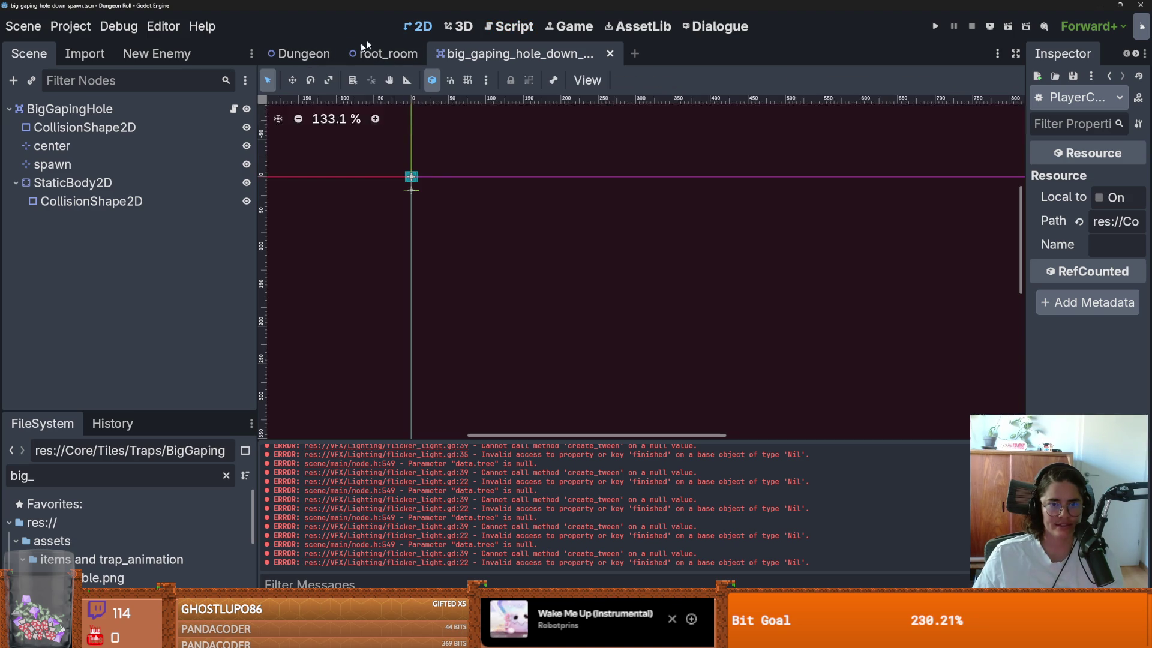
left_click(125, 106)
left_click(226, 112)
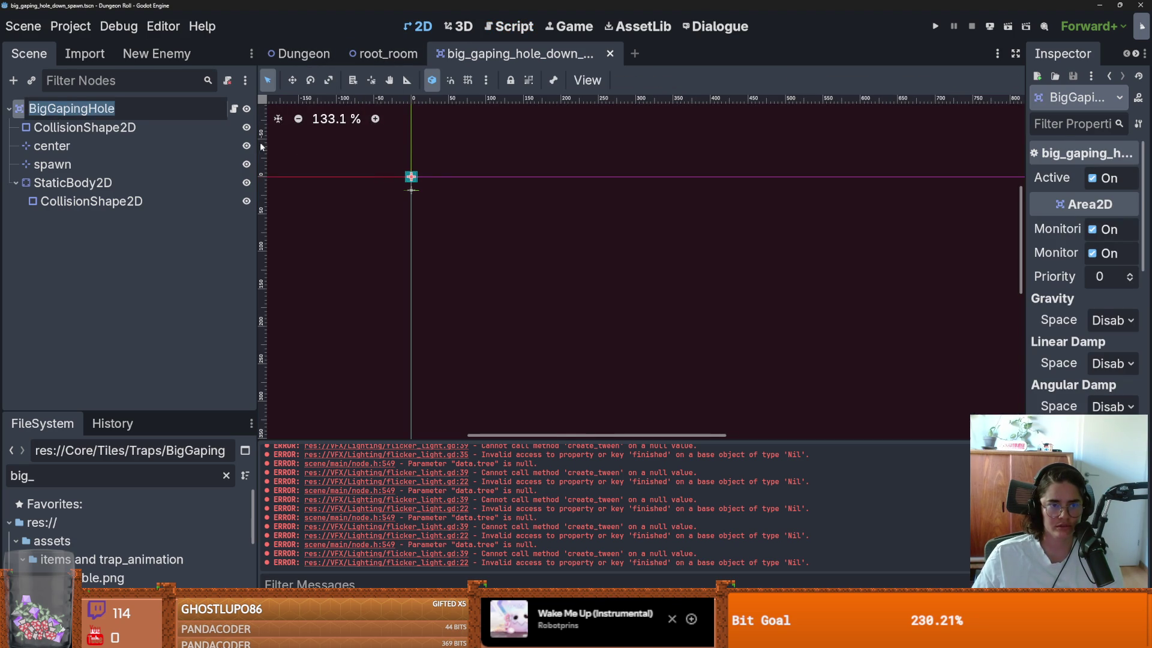
left_click(234, 109)
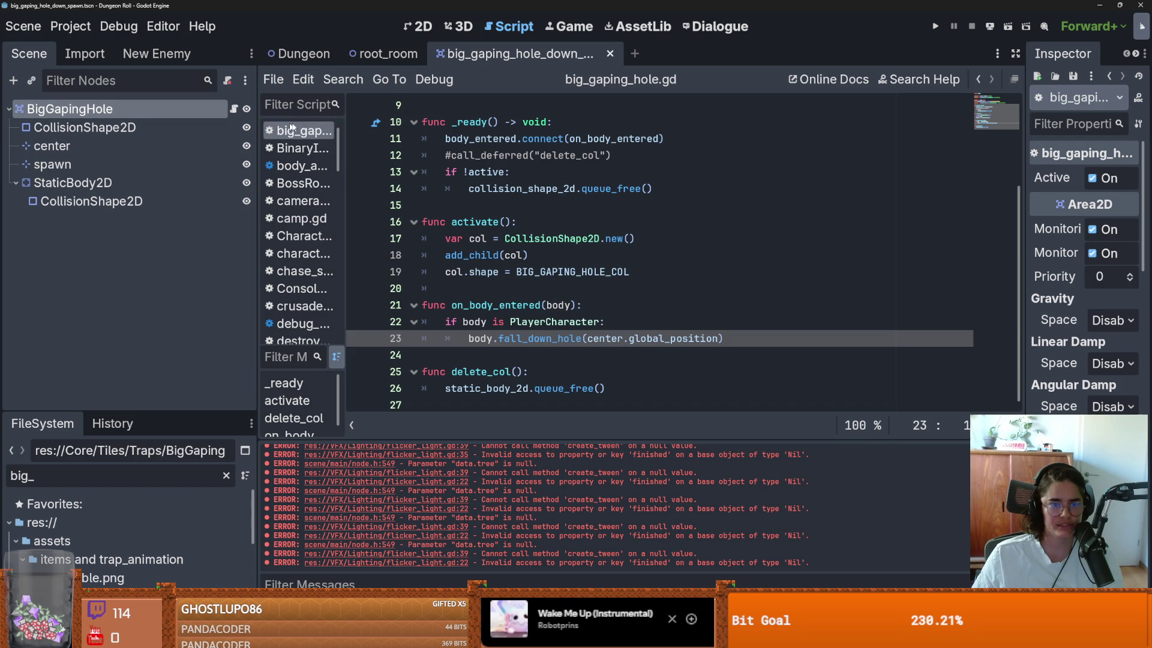
key("ctrl+F1")
scroll(480, 240, "up", 19)
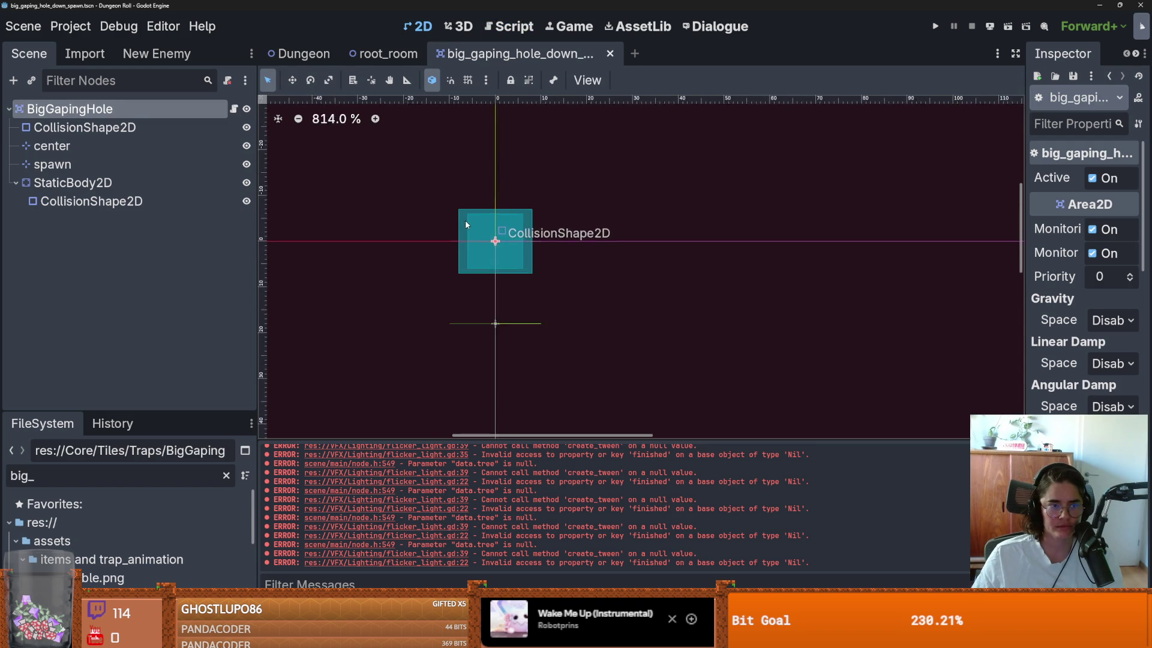
scroll(466, 220, "up", 4)
left_click(84, 146)
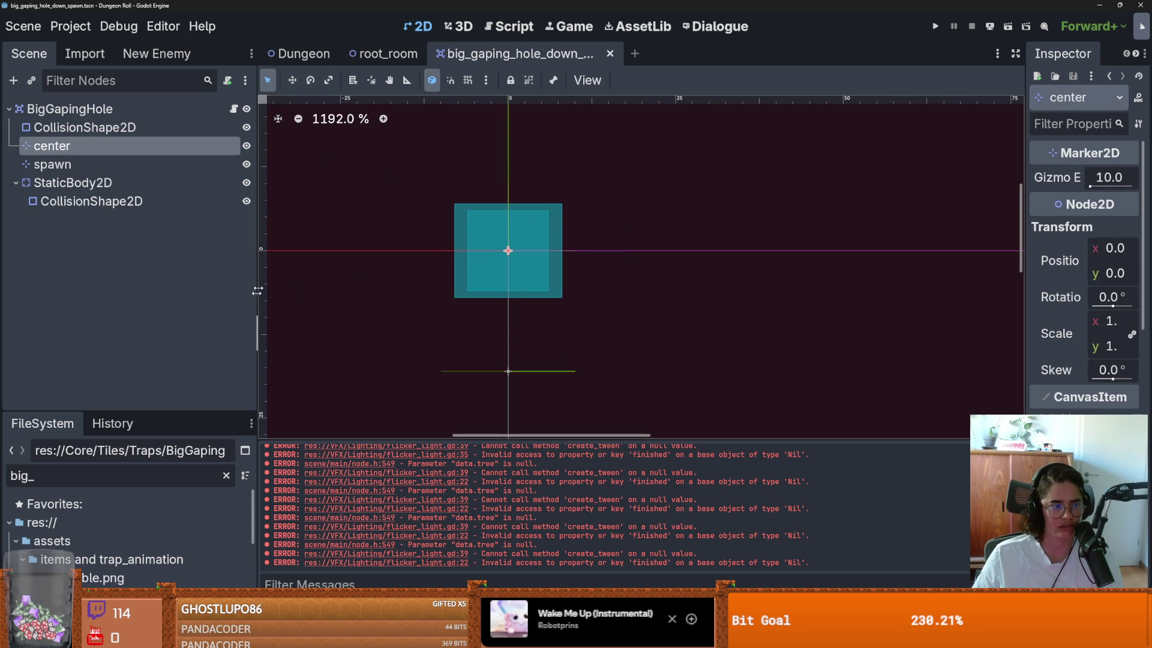
left_click(226, 117)
left_click(233, 109)
left_click(540, 351, "ctrl")
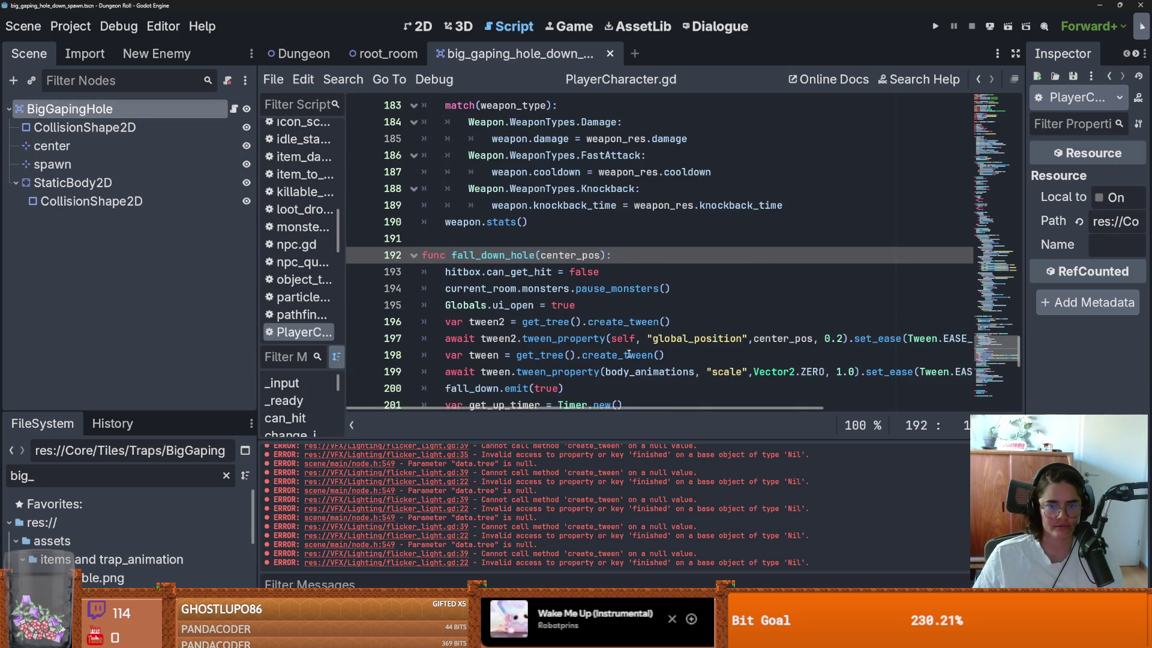
scroll(628, 354, "down", 1)
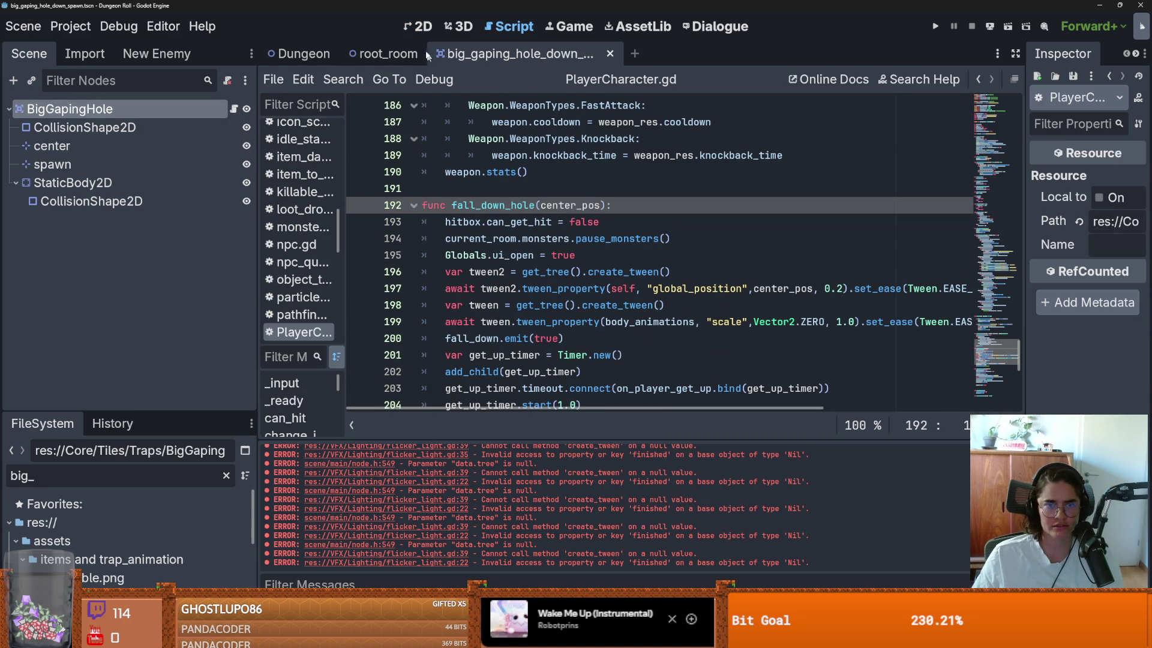
key("ctrl+F1")
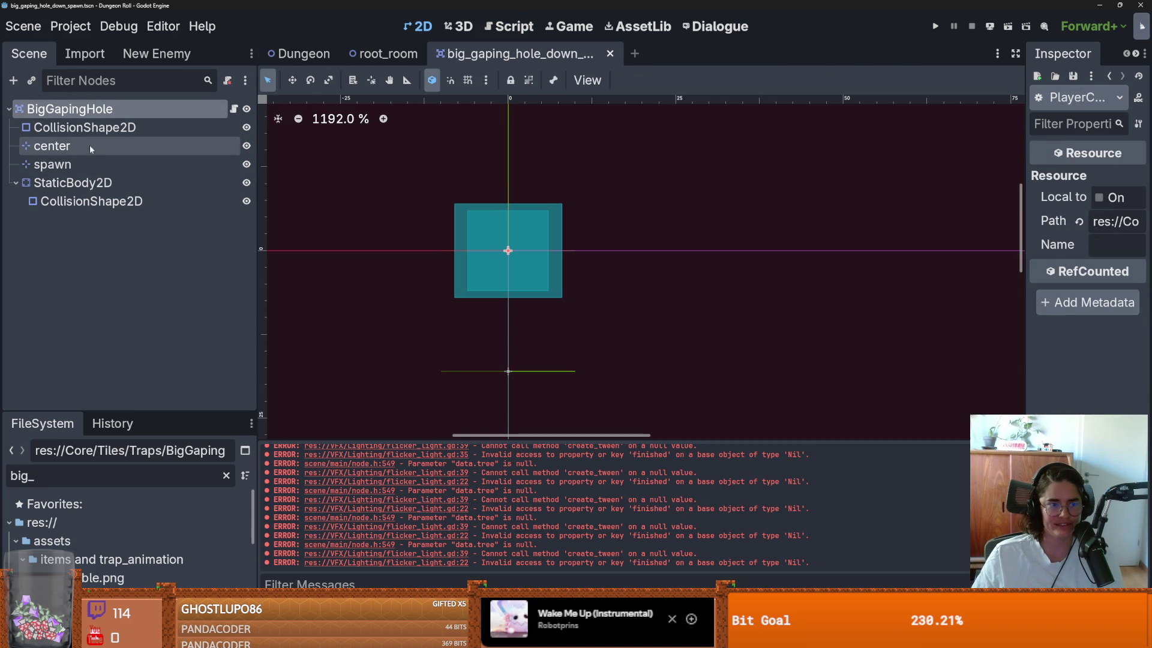
left_click(88, 146)
Instance crusader.tscn as a child of the center marker
left_click(32, 80)
type("crusa")
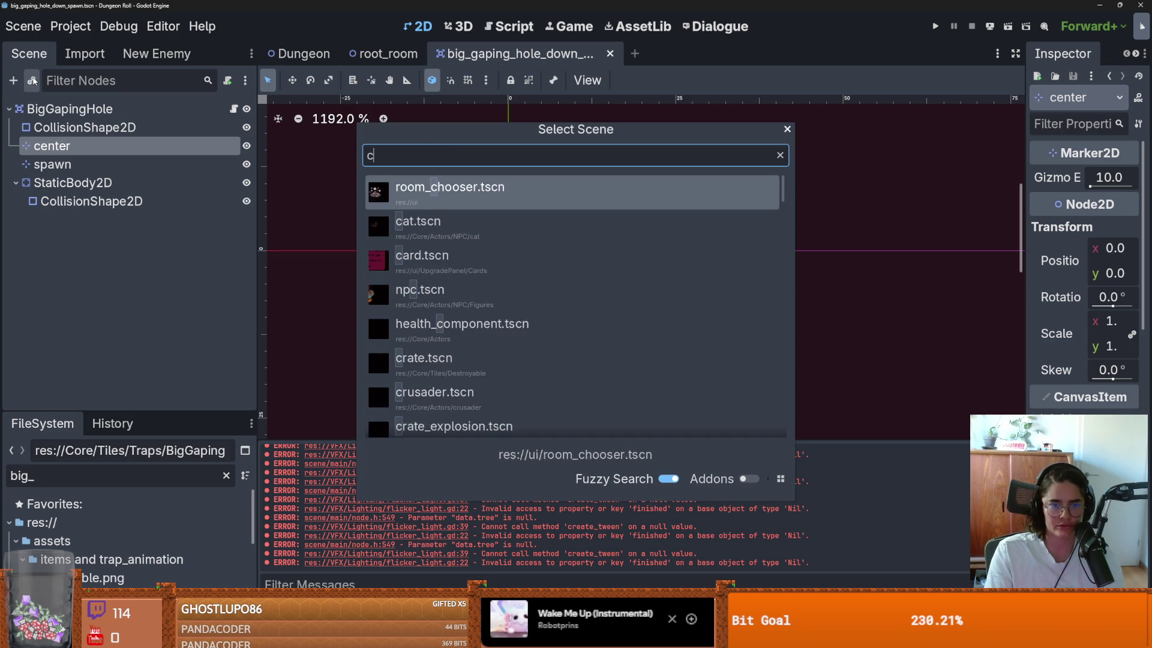
key("Return")
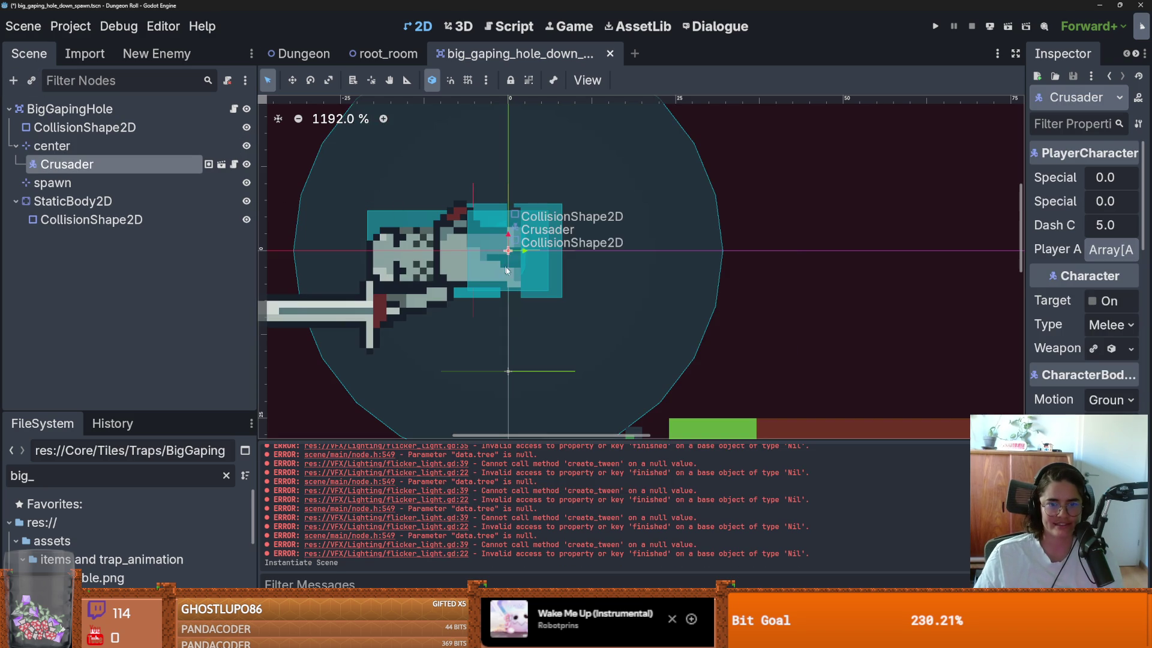
scroll(510, 310, "down", 3)
scroll(523, 310, "down", 2)
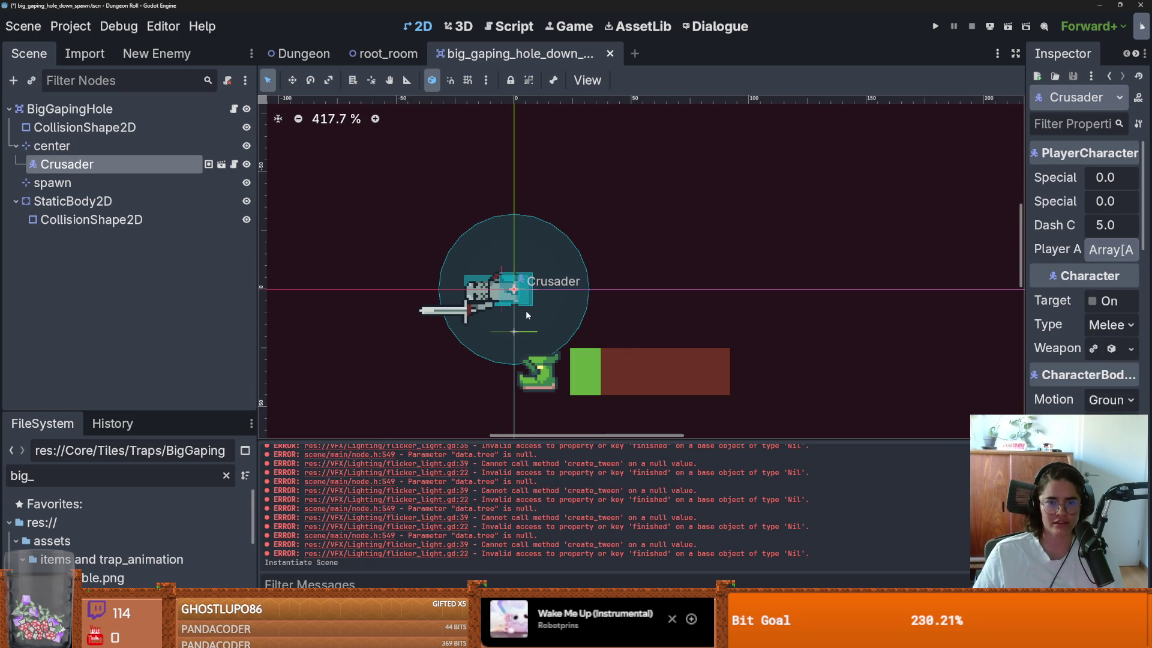
left_click_drag(1023, 324, 897, 324)
scroll(1020, 324, "down", 10)
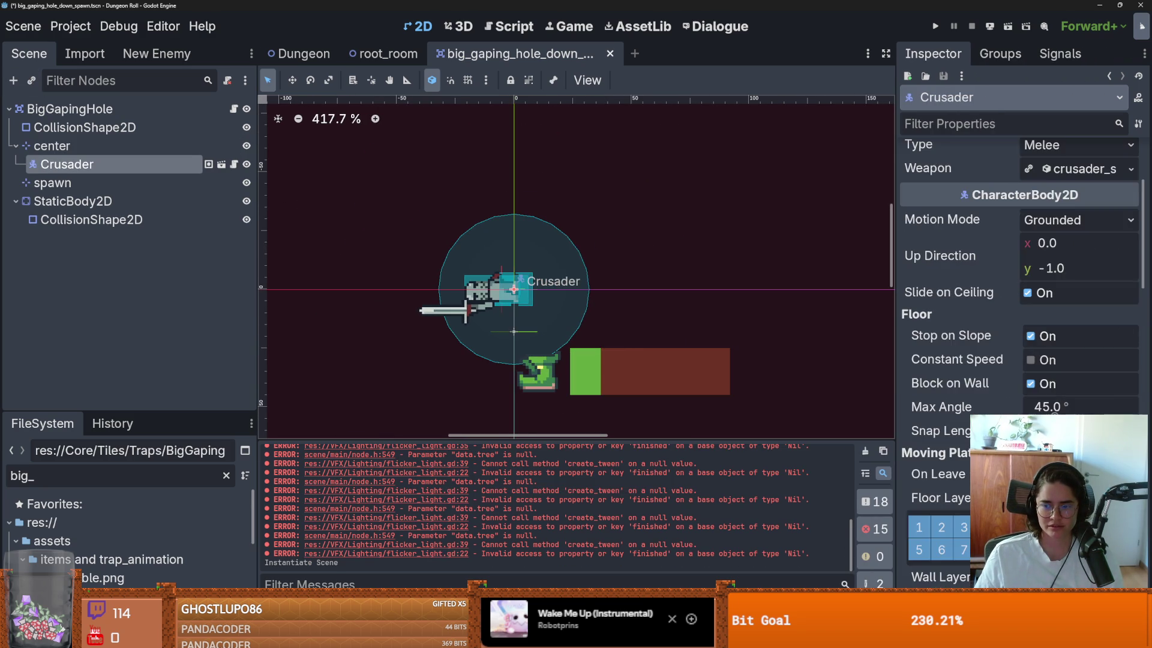
scroll(492, 330, "down", 1)
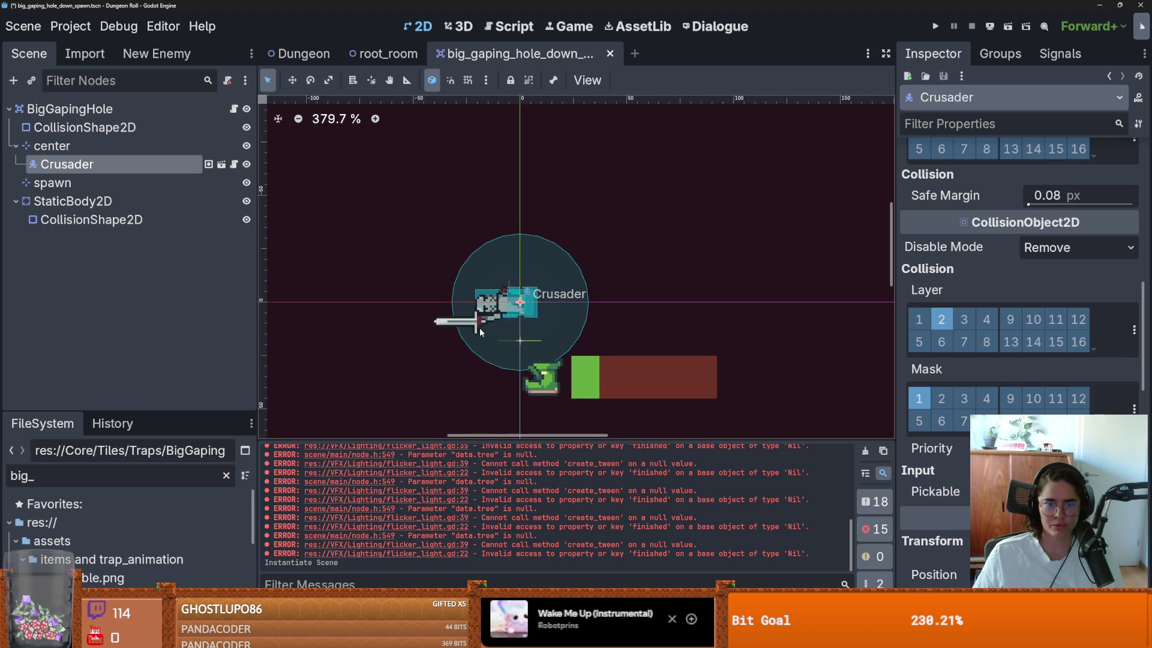
scroll(456, 216, "up", 3)
Open the crusader scene in its own tab, then return to the gaping hole scene
left_click(208, 163)
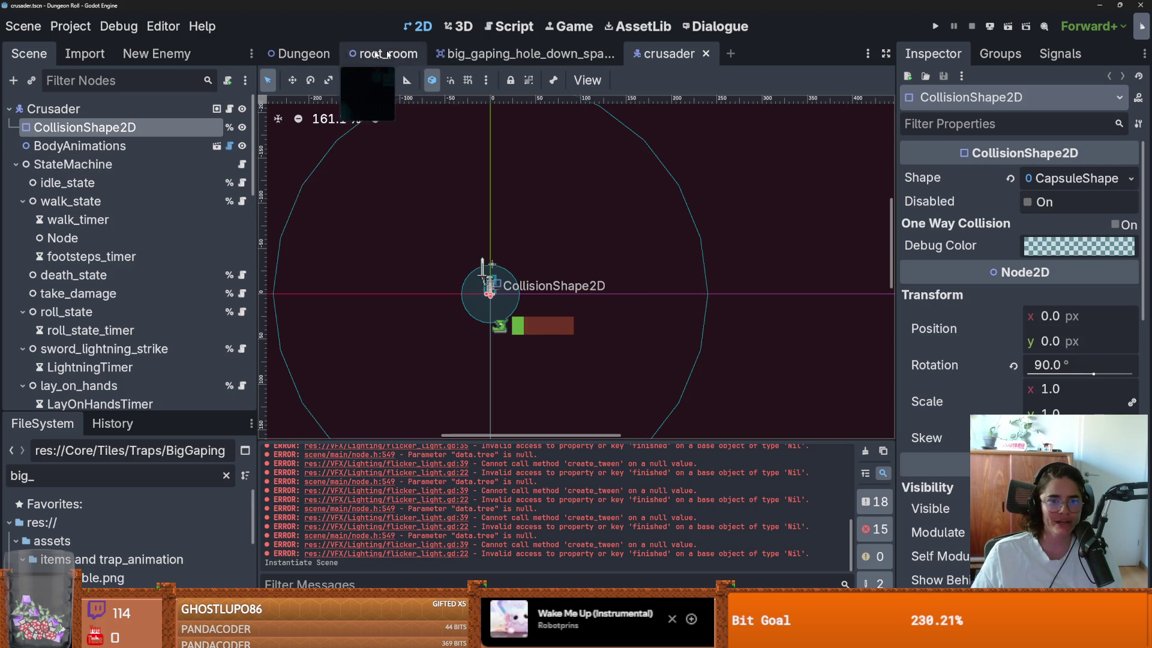
left_click(468, 53)
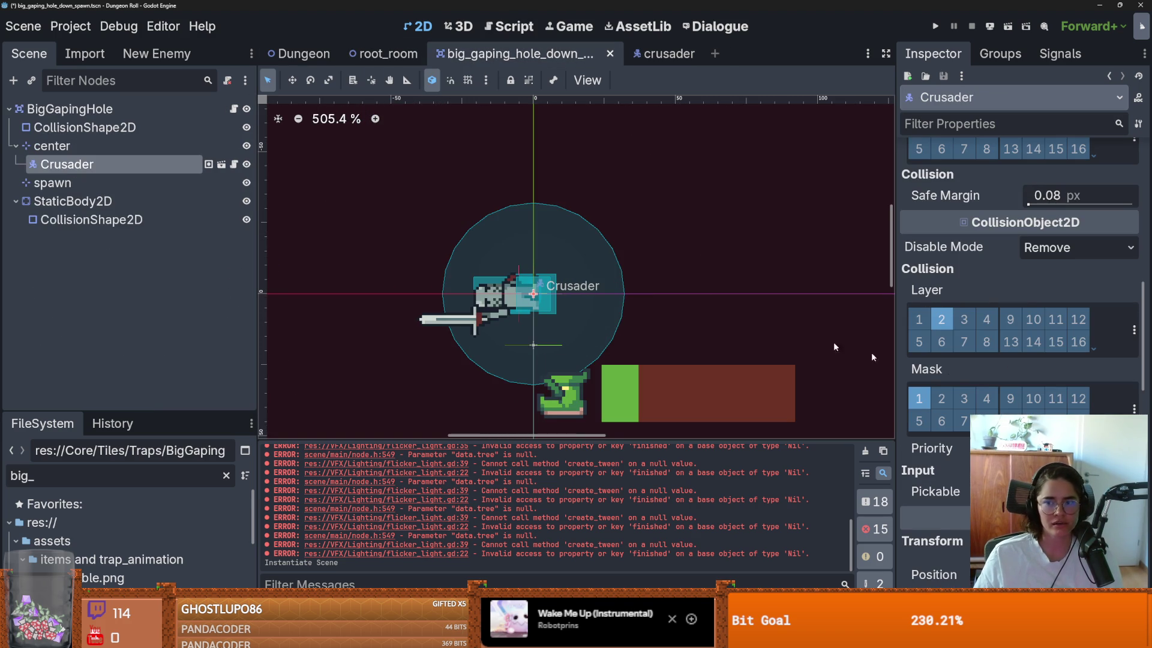
scroll(960, 420, "down", 3)
scroll(960, 420, "up", 3)
scroll(585, 328, "down", 2)
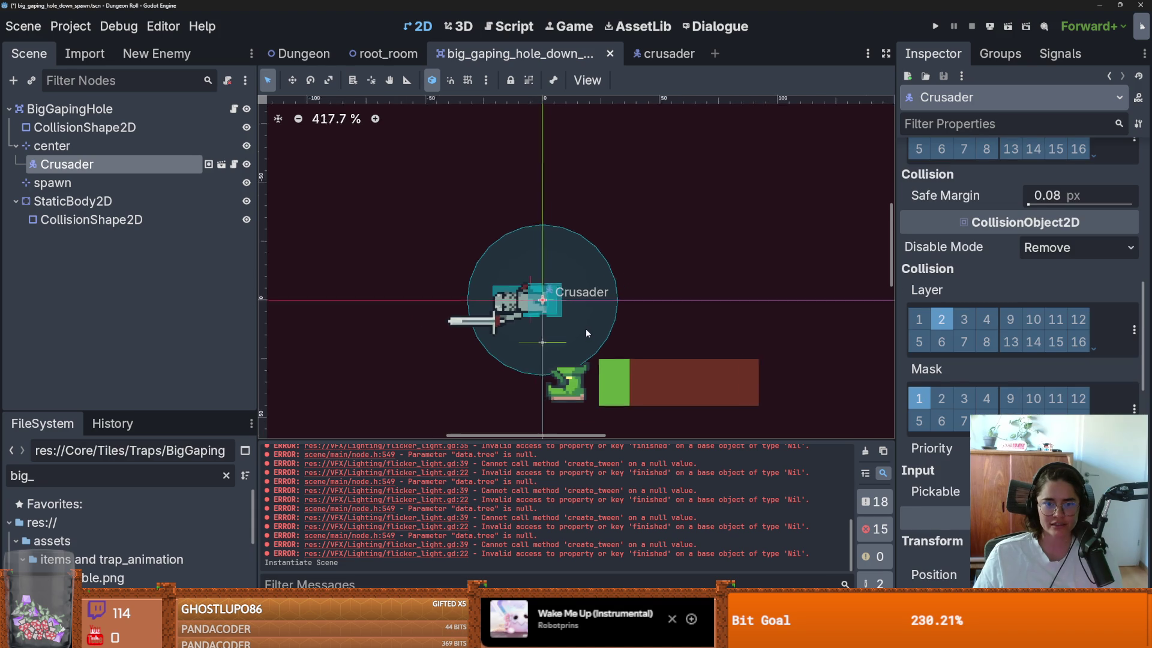
scroll(585, 329, "down", 3)
scroll(521, 318, "up", 5)
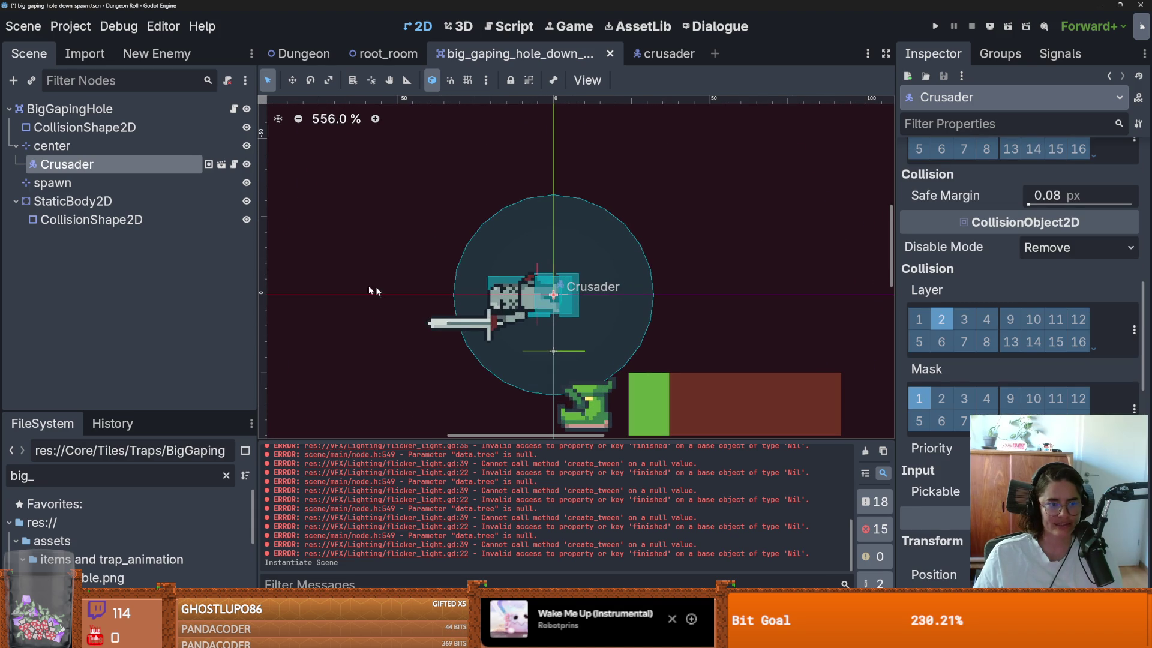
Try rotating the center marker about 90°, then undo the rotation
left_click(90, 146)
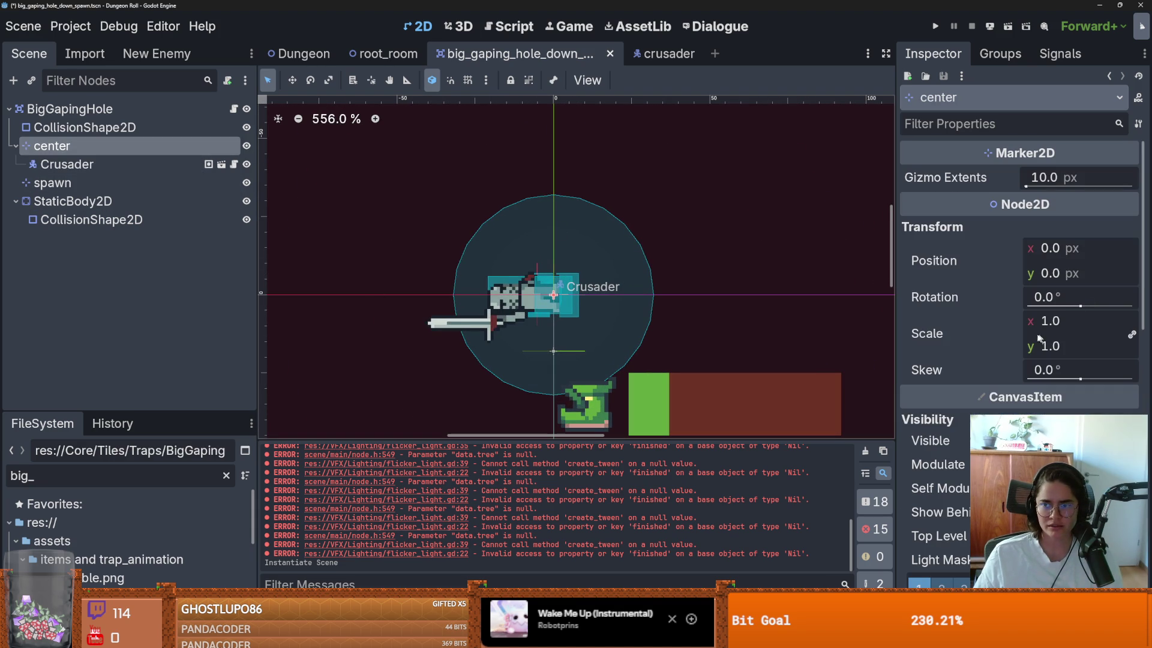
left_click_drag(1100, 298, 1140, 298)
key("ctrl+z")
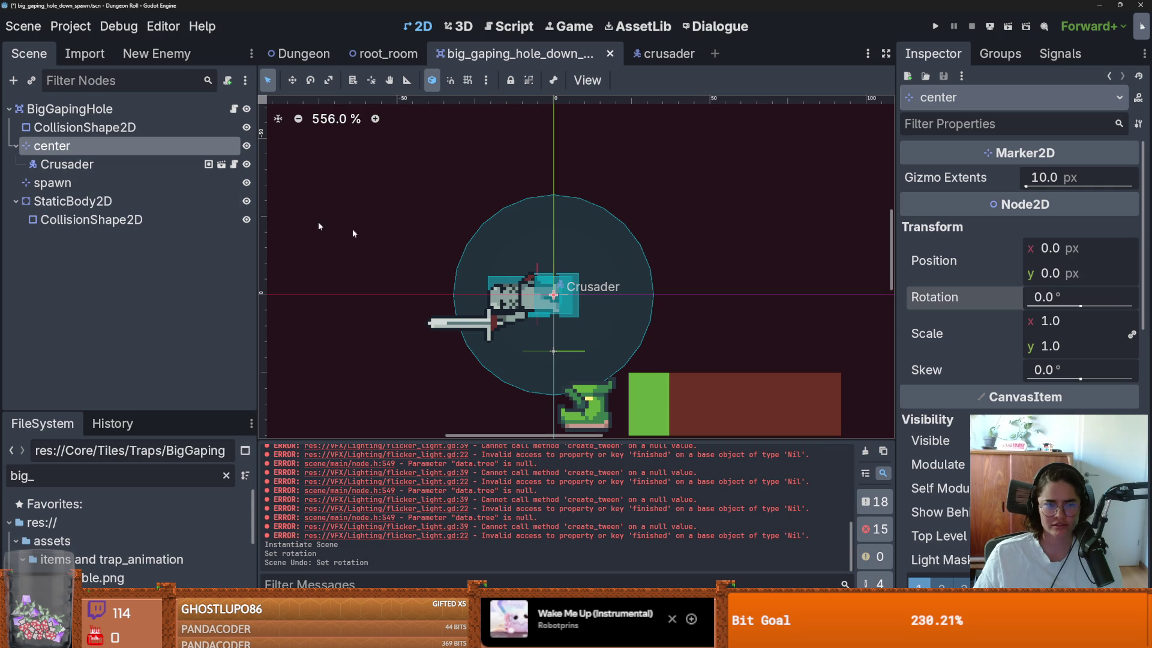
Delete the Crusader instance and re-instance crusader.tscn under the BigGapingHole root
right_click(107, 163)
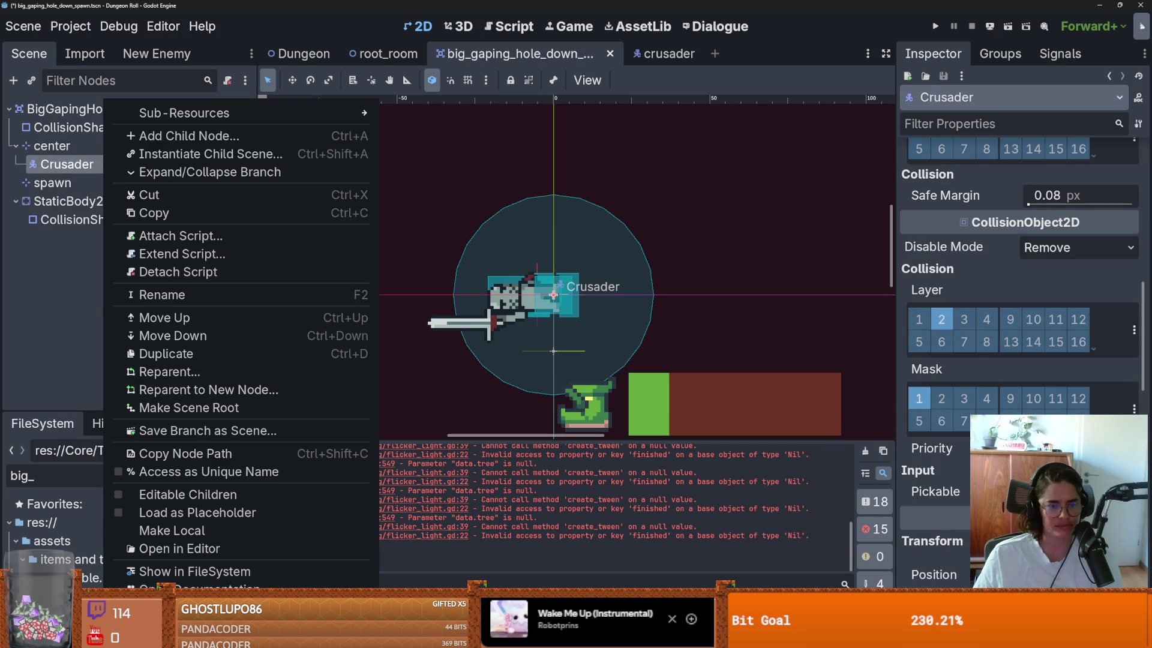
left_click(150, 597)
left_click(538, 332)
left_click(69, 108)
left_click(32, 80)
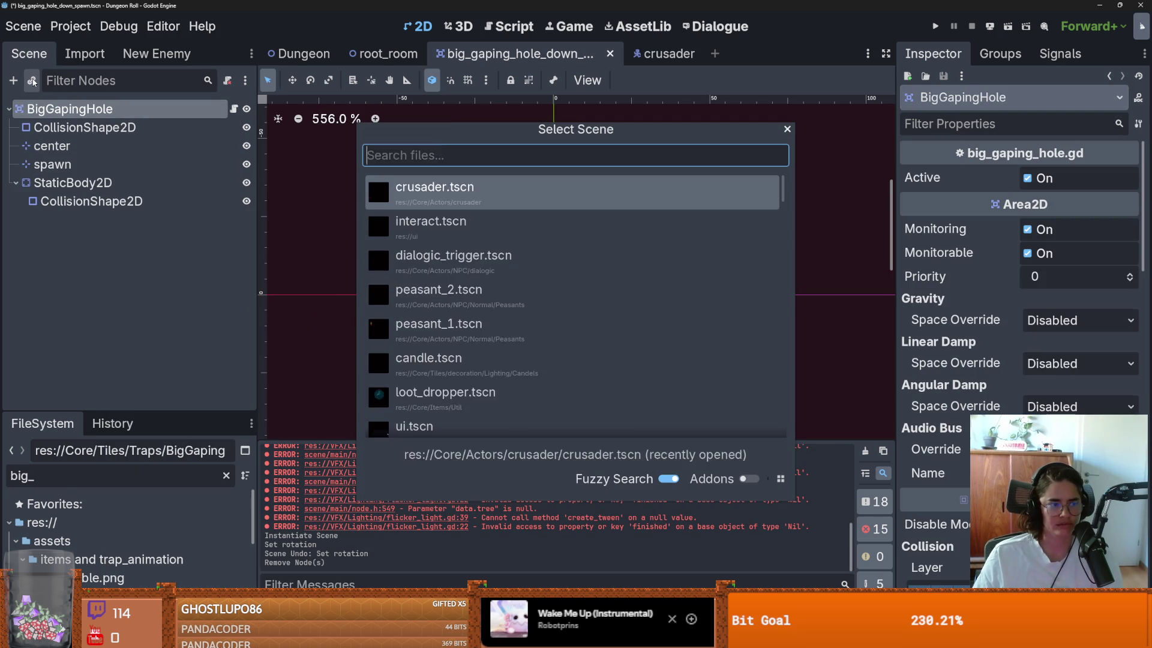
type("cru")
key("Return")
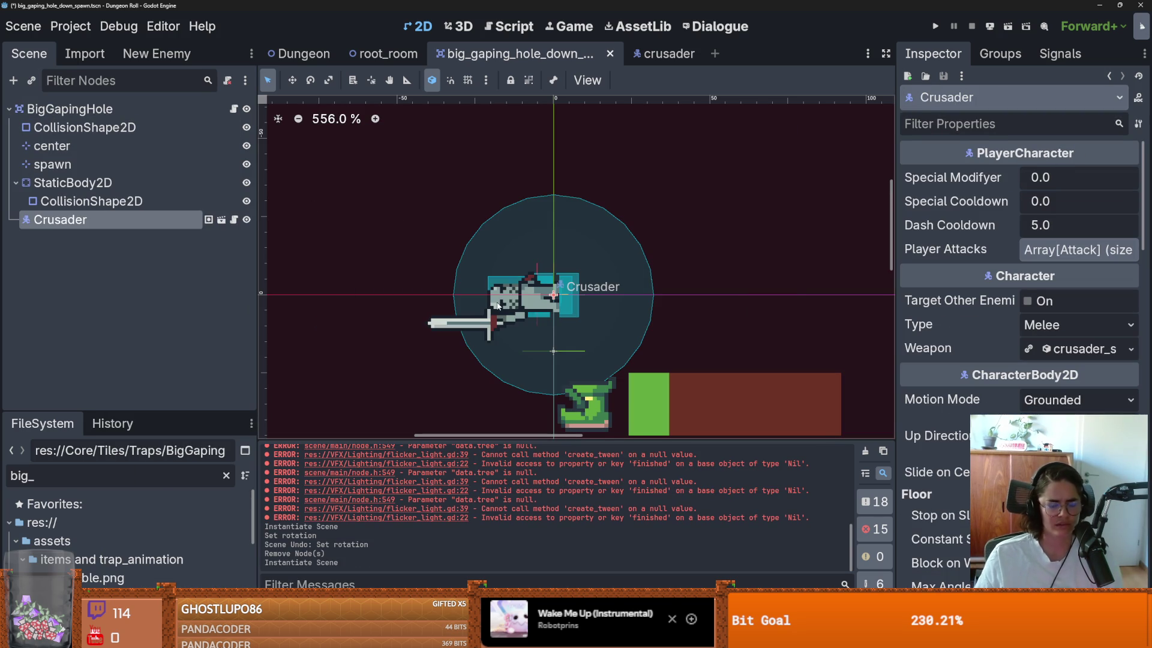
Reset the BigGapingHole root's rotation to 0°
left_click(70, 108)
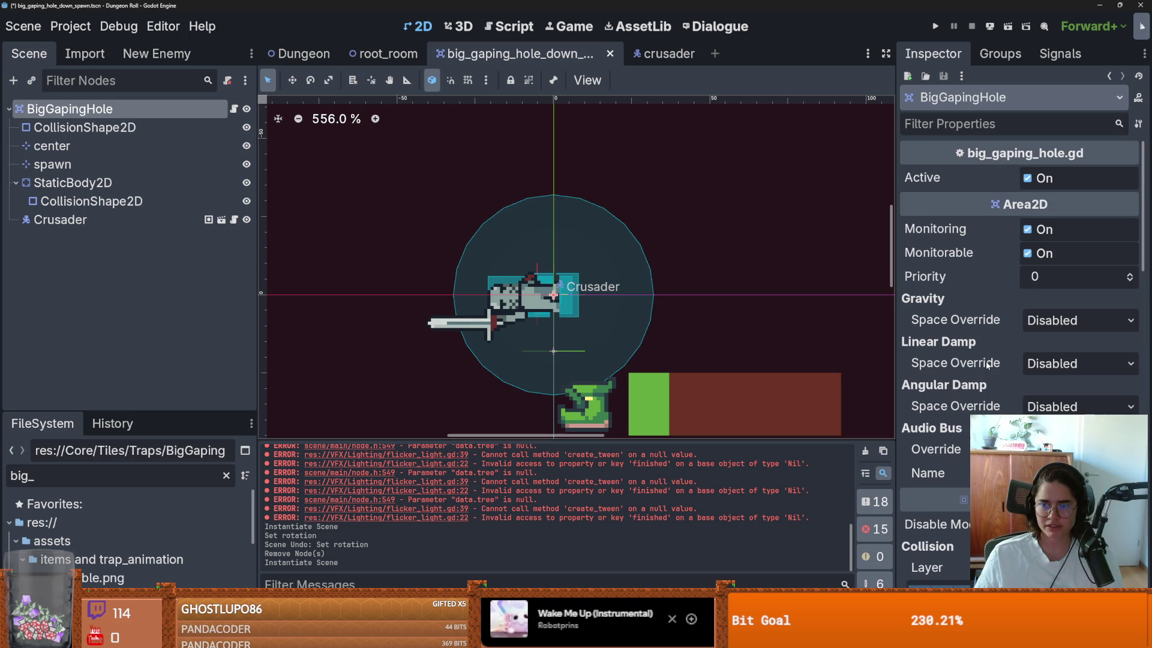
scroll(987, 364, "down", 10)
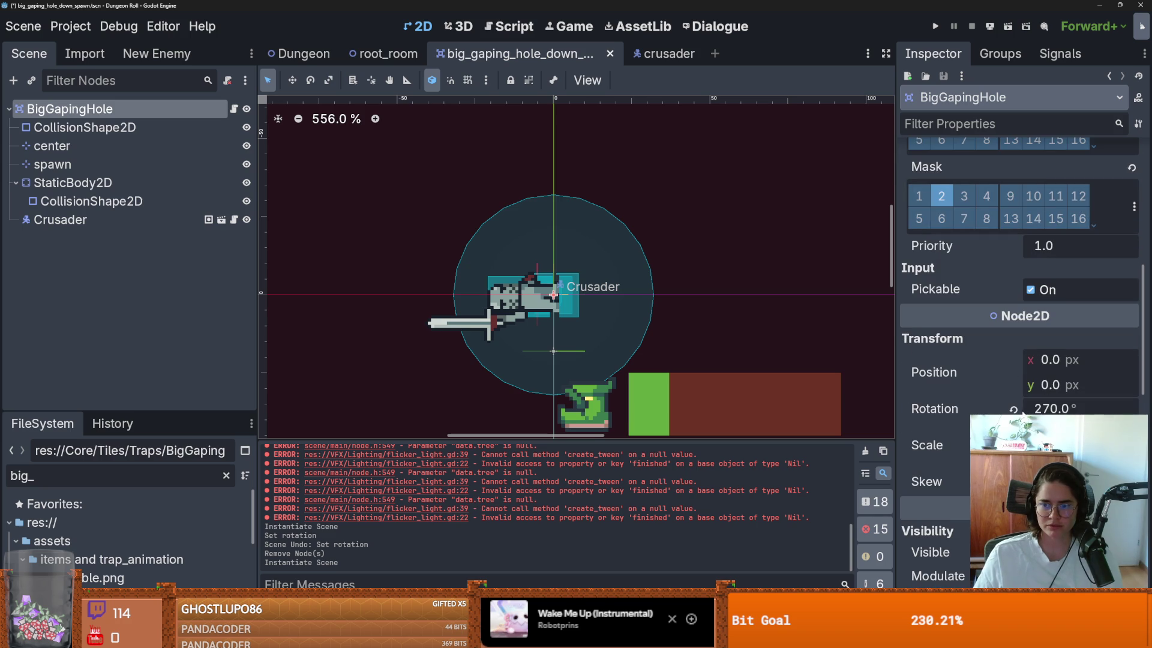
left_click(1013, 409)
scroll(638, 315, "down", 1)
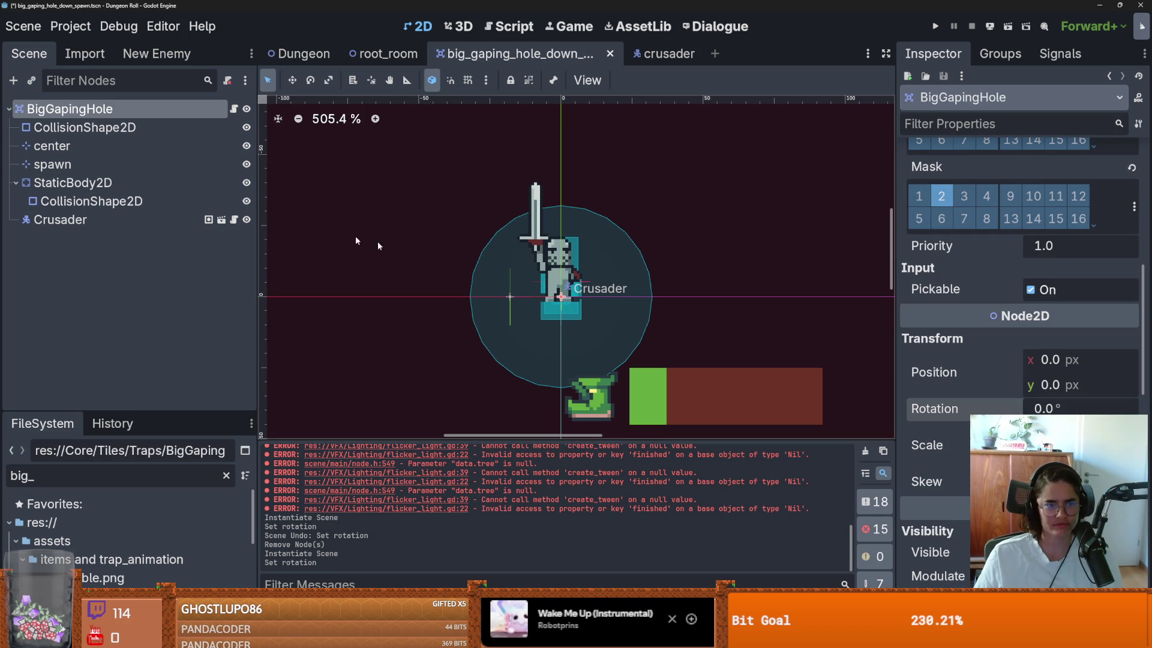
Reparent the Crusader under the center node, undoing an accidental collision shape move
left_click(548, 262)
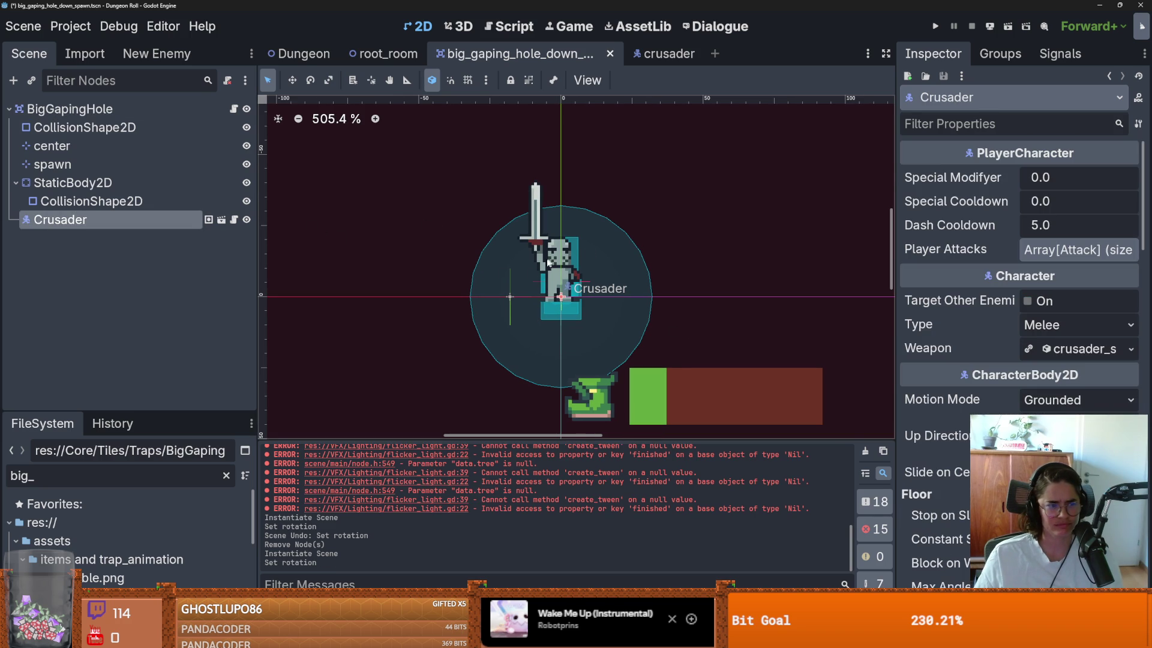
scroll(514, 259, "up", 1)
left_click_drag(60, 219, 67, 151)
scroll(573, 300, "up", 6)
left_click_drag(439, 246, 439, 245)
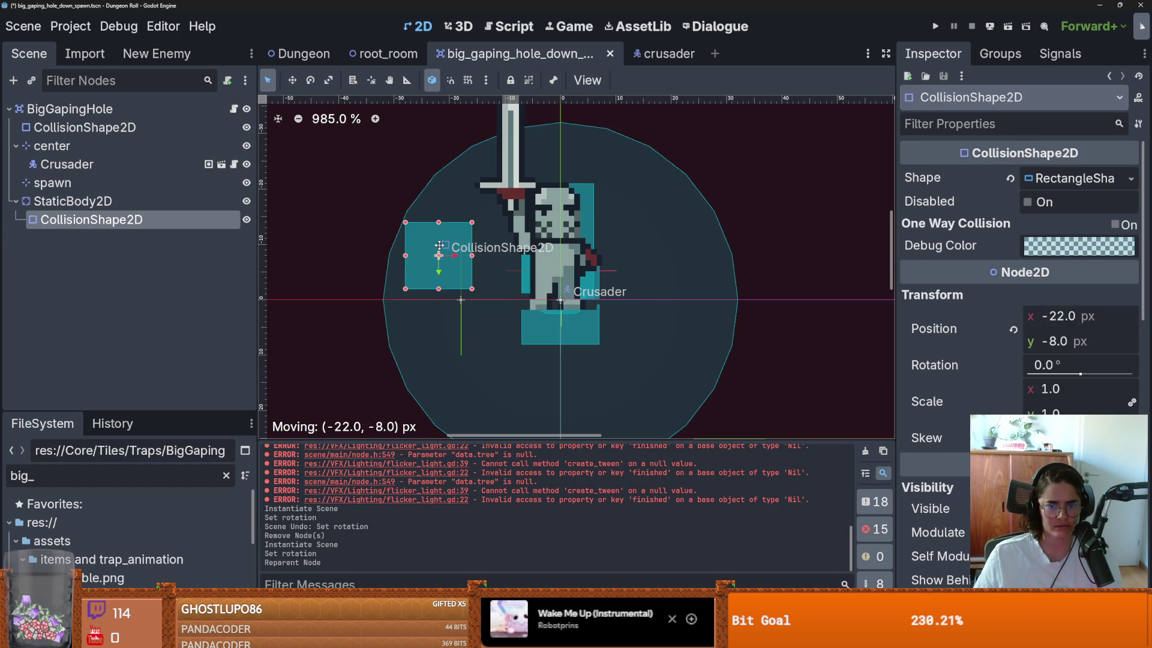
key("ctrl+z")
Position the Crusader over the hole's centre and save the trap scene
left_click(68, 164)
mouse_move(567, 254)
left_mouse_down()
mouse_move(338, 167)
mouse_move(578, 250)
left_mouse_up()
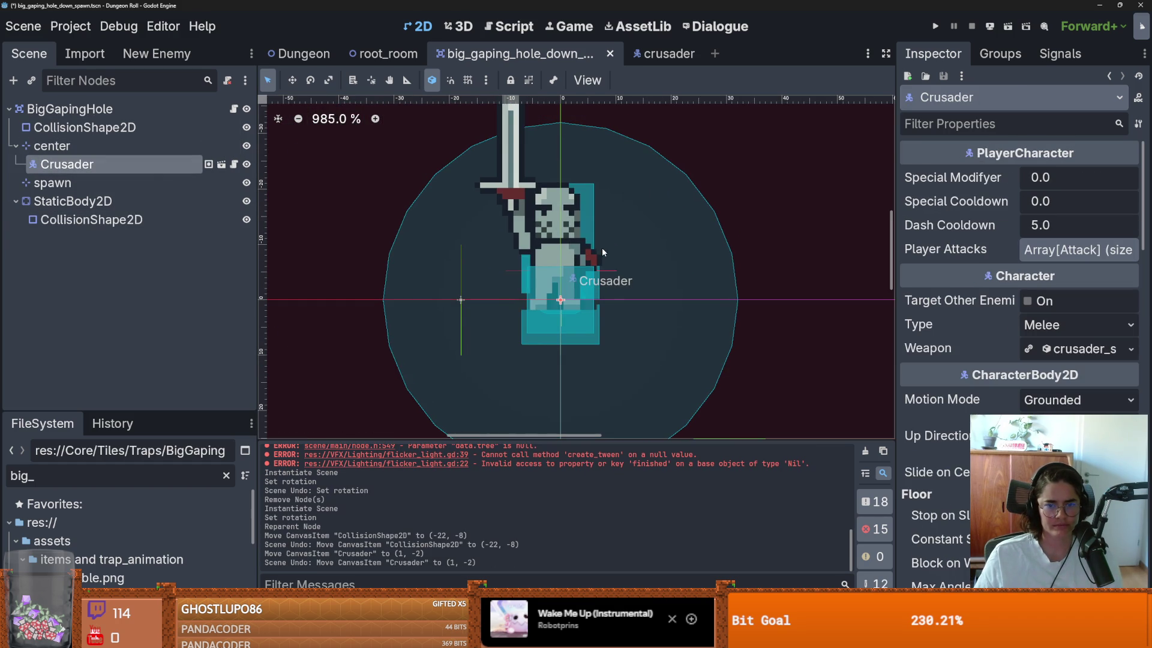
key("ctrl+s")
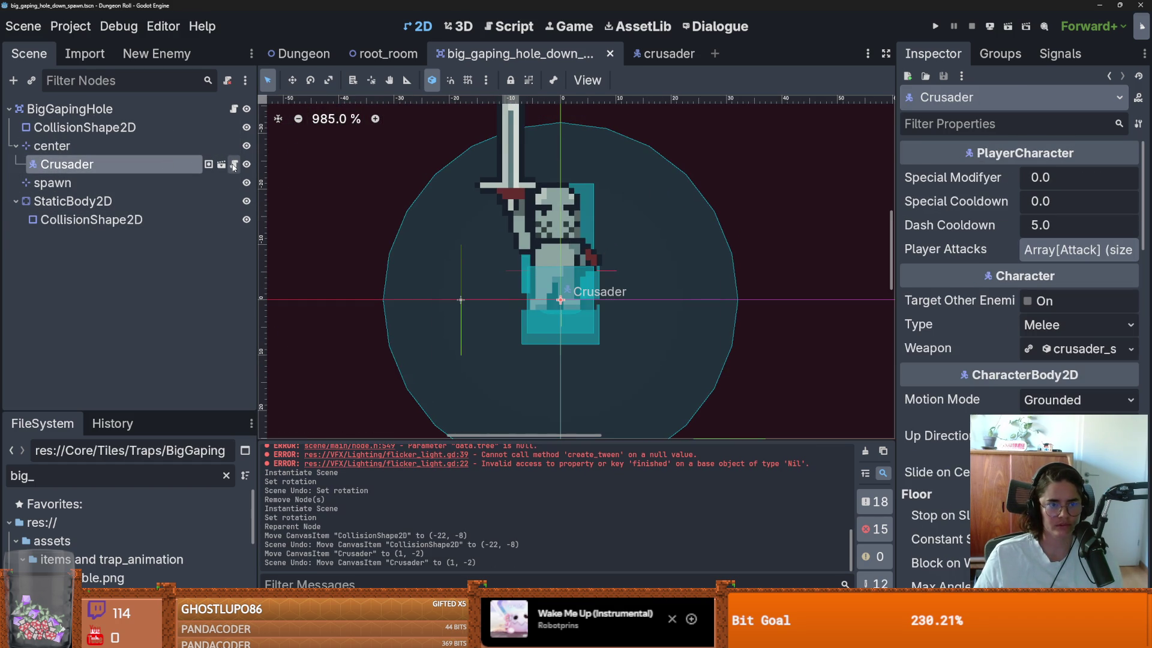
left_click(208, 163)
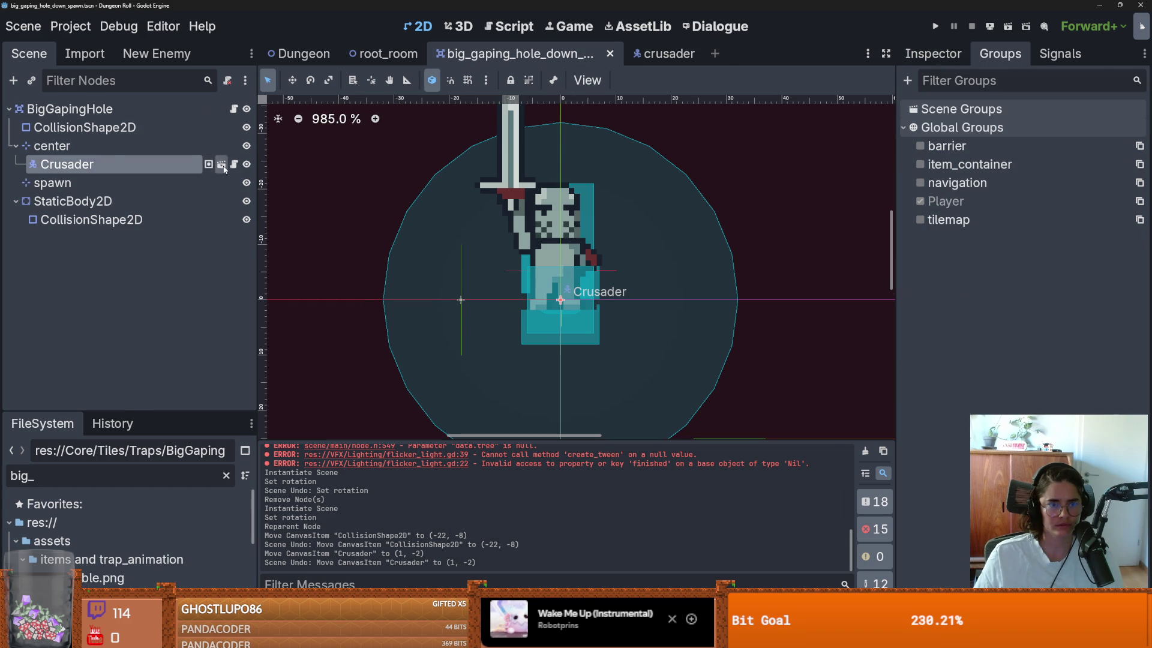
Add a blank line after the tool buttons in body_animations.gd, save, and open BodyAnimations
left_click(221, 164)
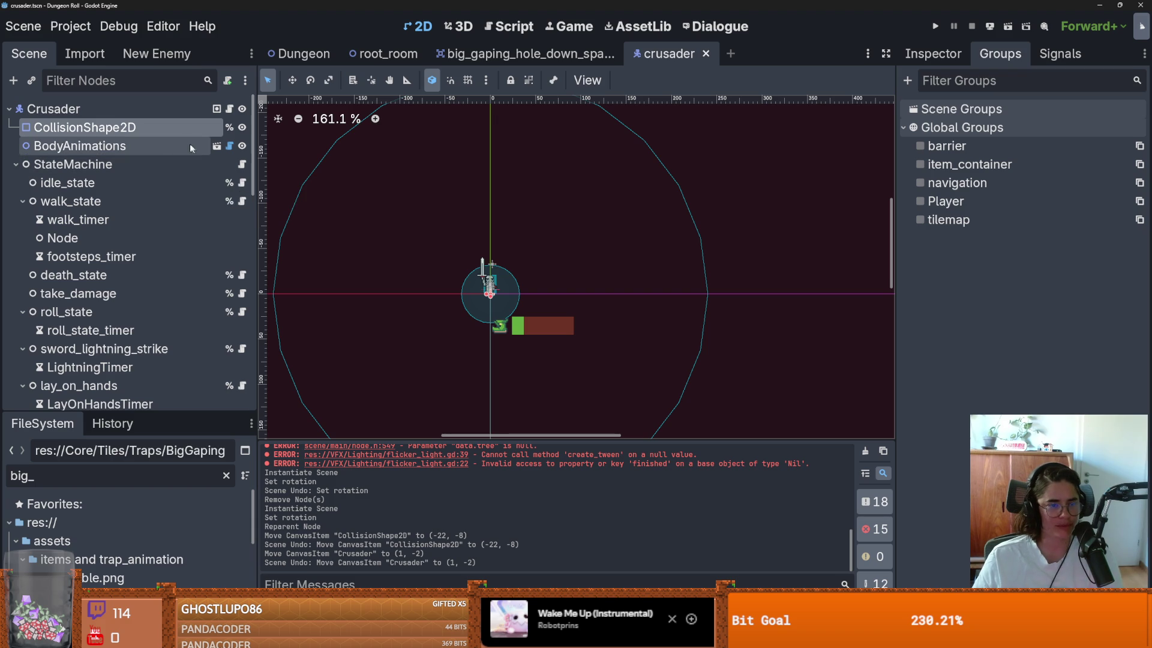
left_click(229, 147)
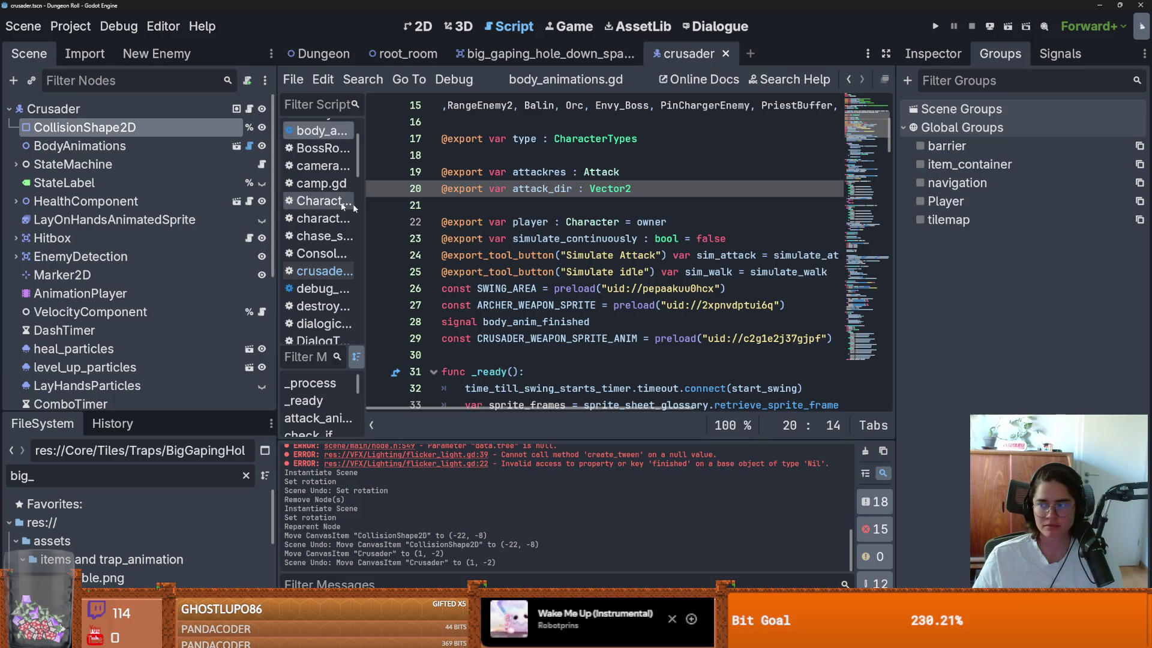
left_click(594, 255)
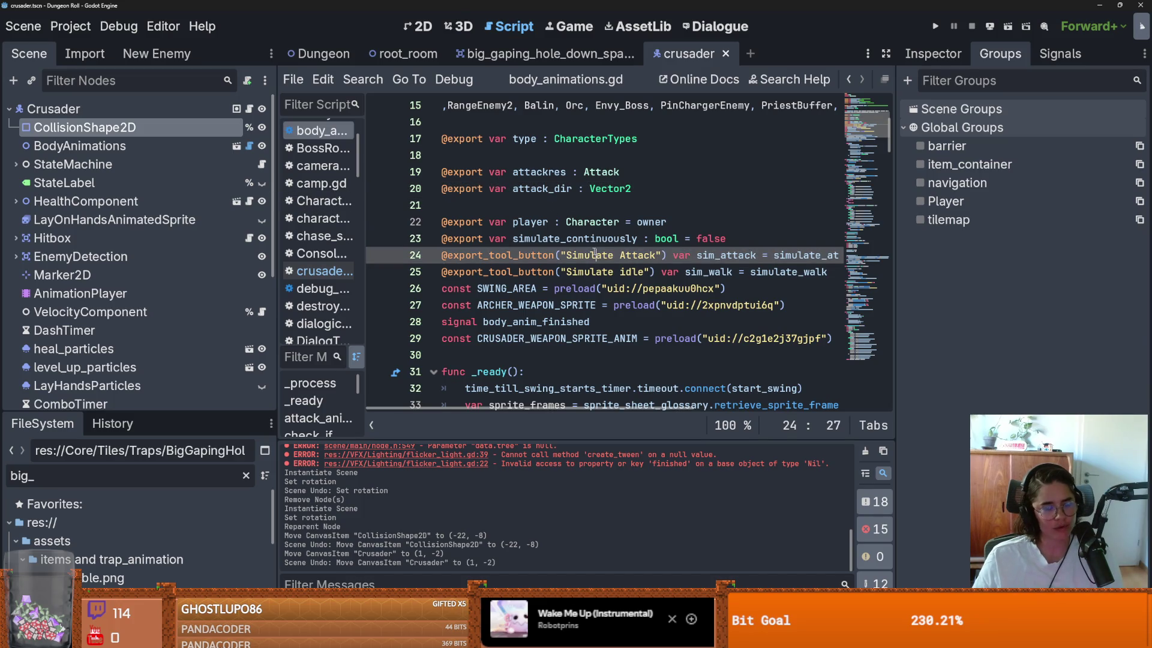
left_click(442, 288)
key("Return")
key("Up")
key("ctrl+s")
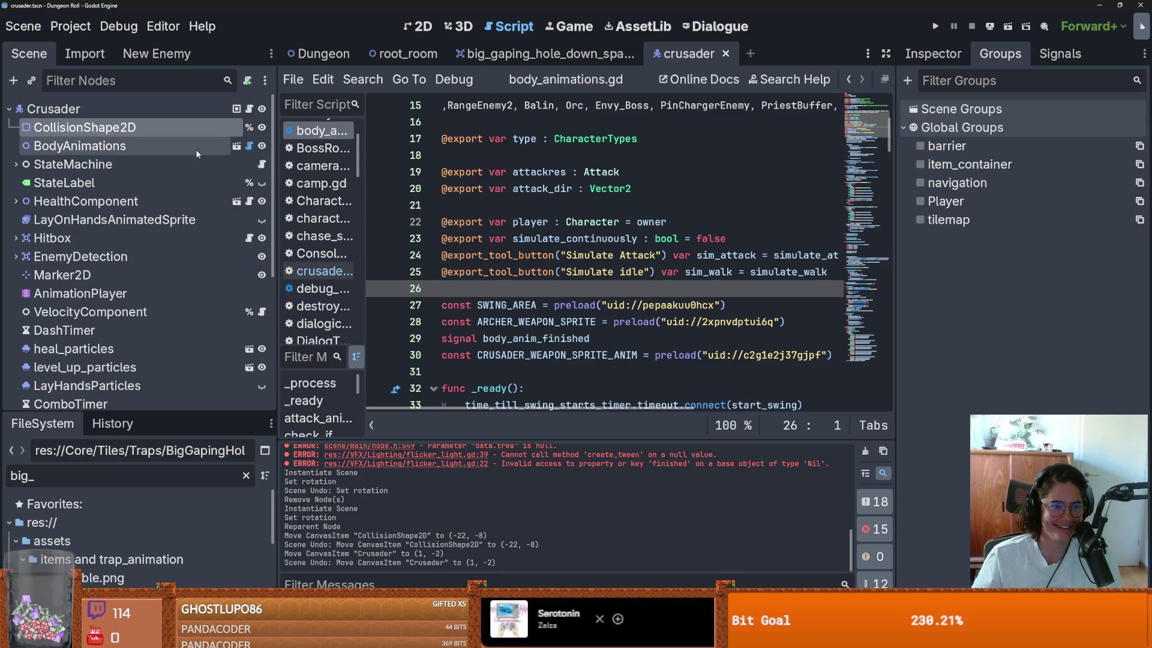
left_click(238, 147)
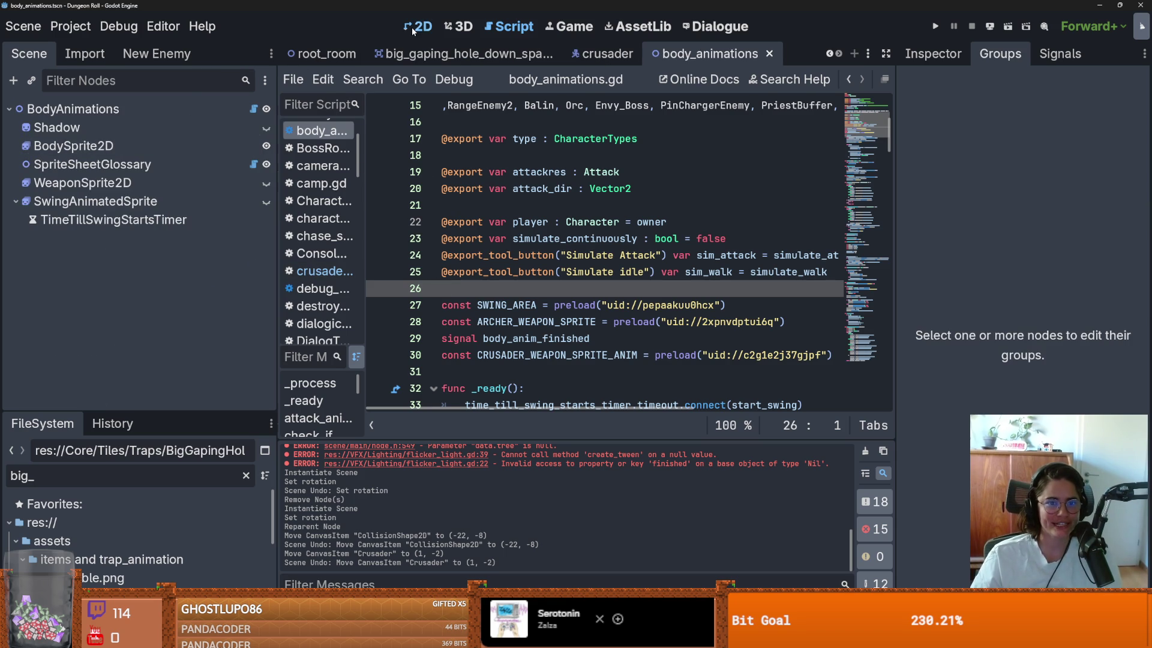
Add an animation named 'fall' to BodySprite2D's SpriteFrames, cancelling the sprite-sheet load
left_click(122, 146)
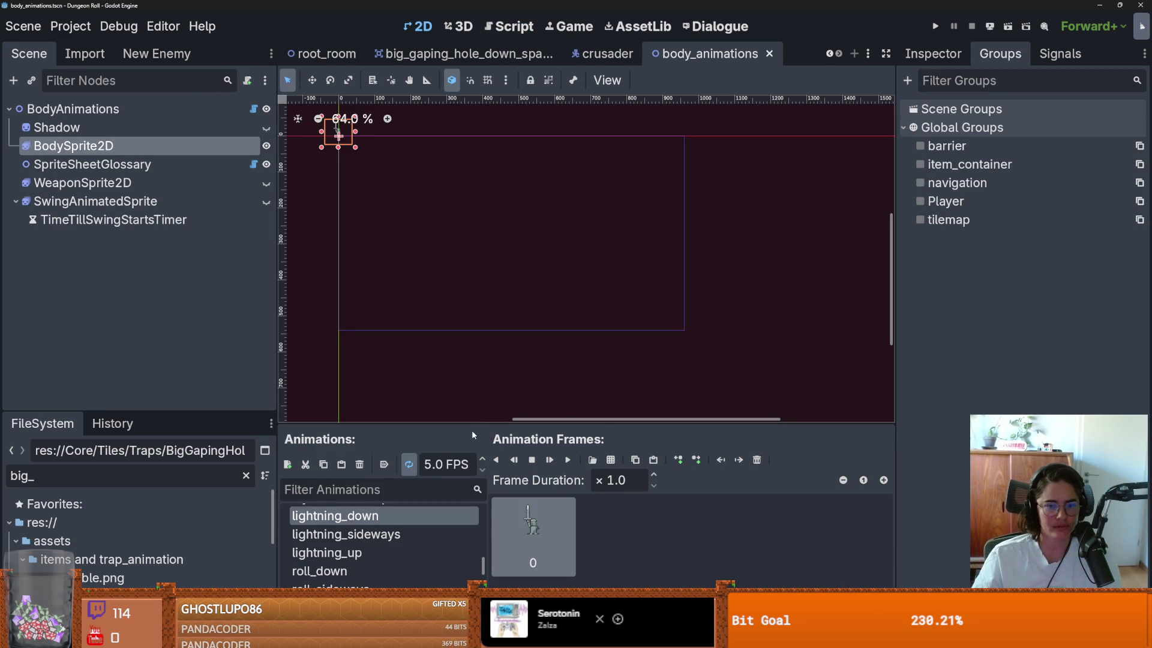
left_click_drag(472, 435, 472, 229)
left_click(287, 259)
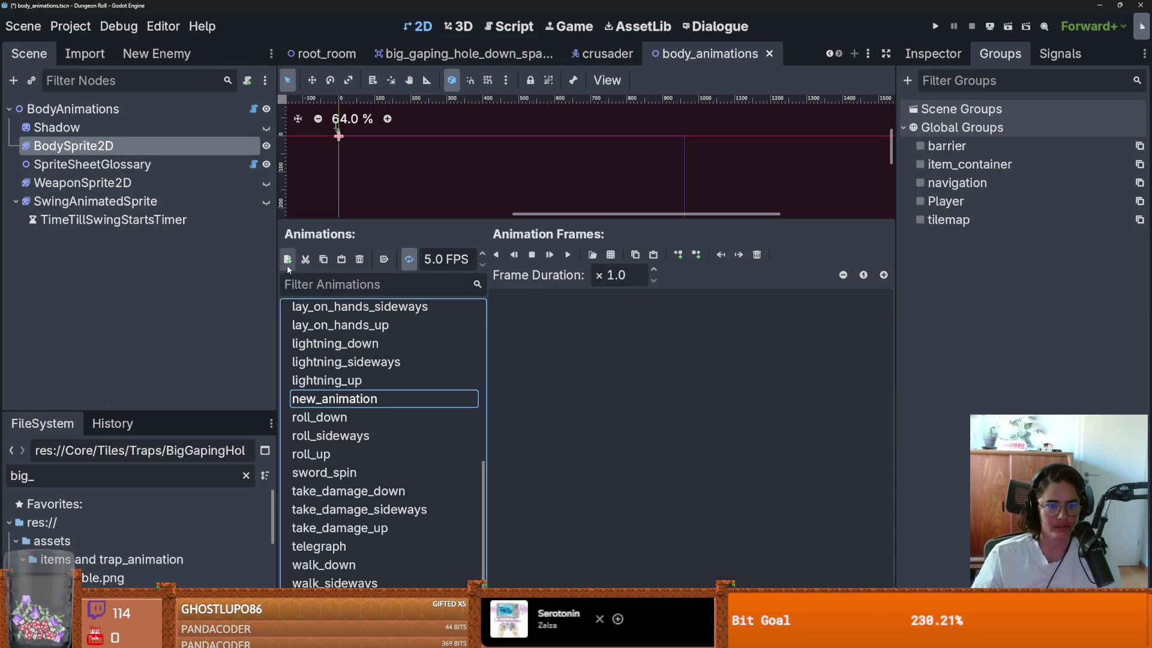
double_click(390, 399)
type("fall")
key("Return")
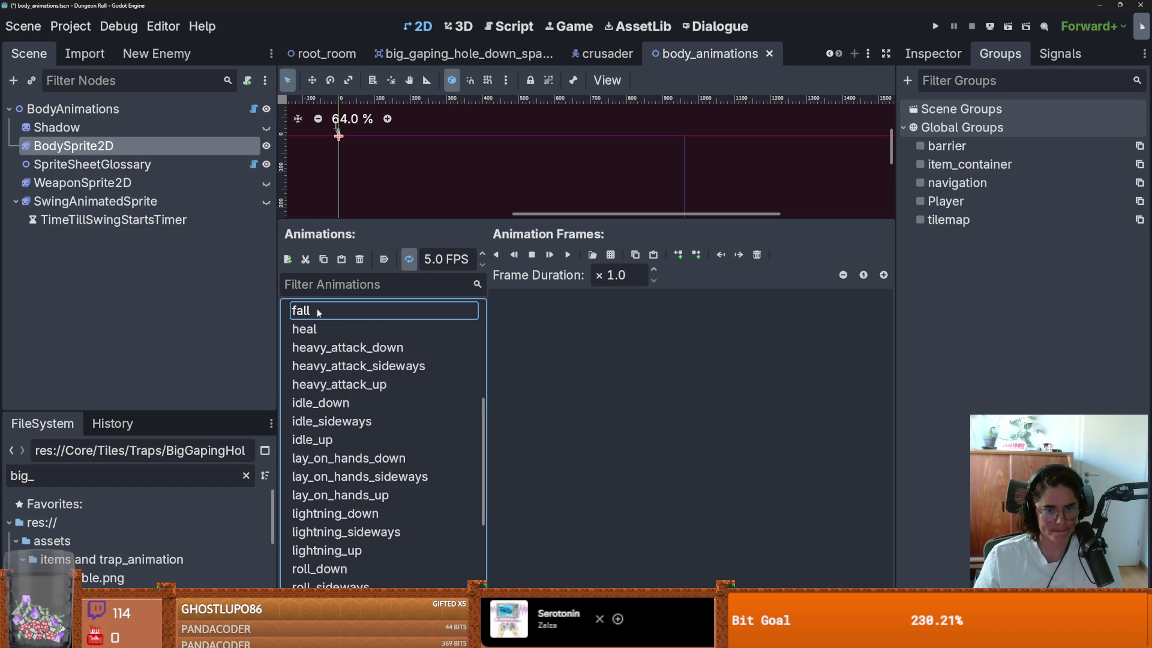
left_click(604, 254)
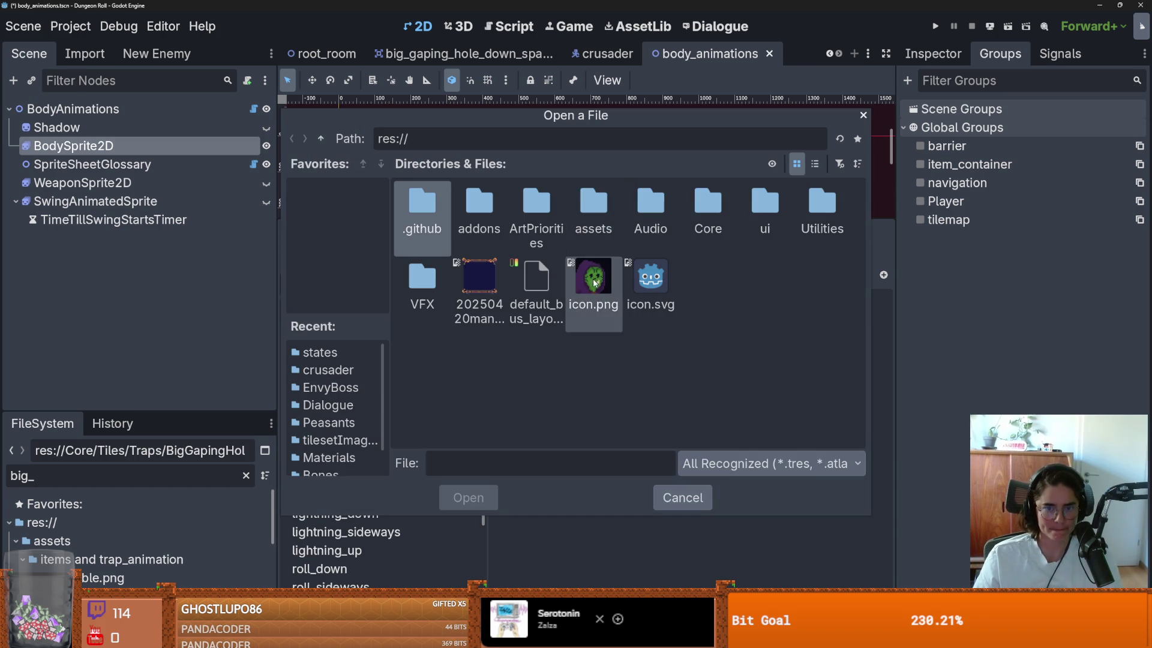
double_click(709, 210)
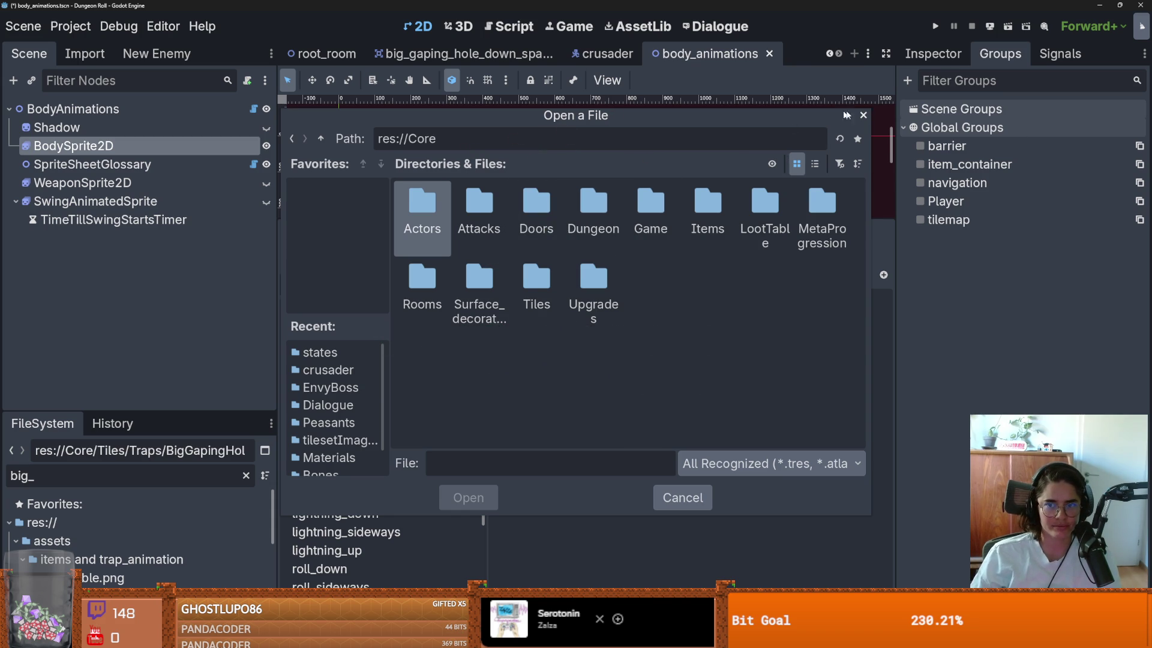
left_click(864, 116)
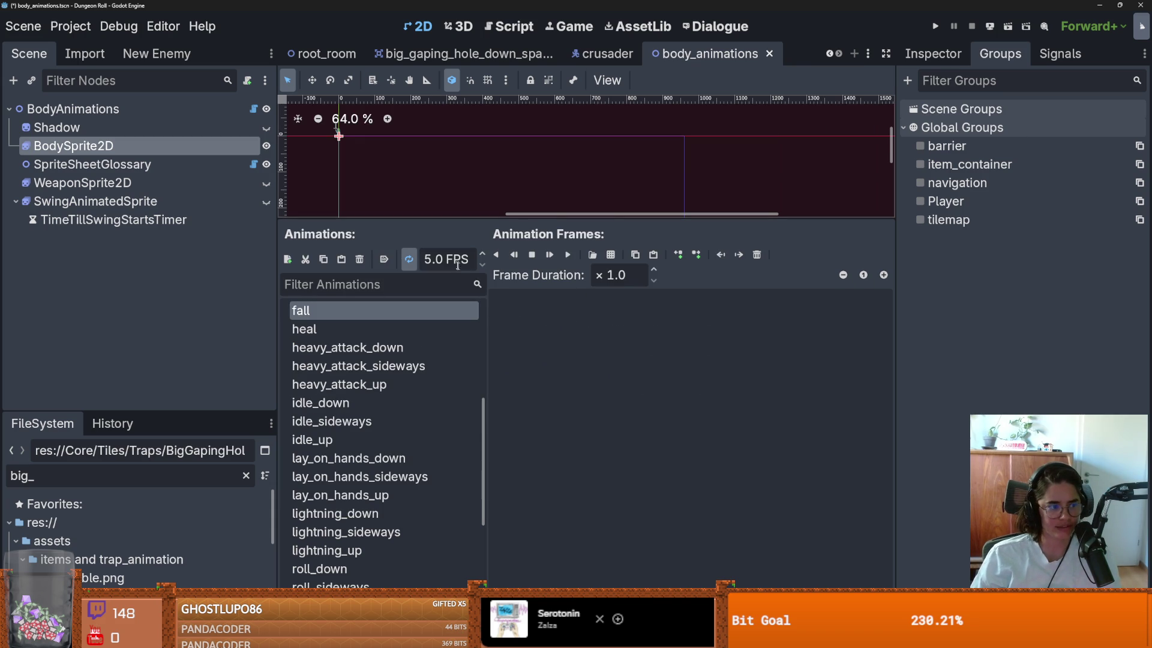
Shrink the animation panel, save the body animations scene, and run the game full screen
left_click_drag(556, 215, 556, 414)
key("ctrl+s")
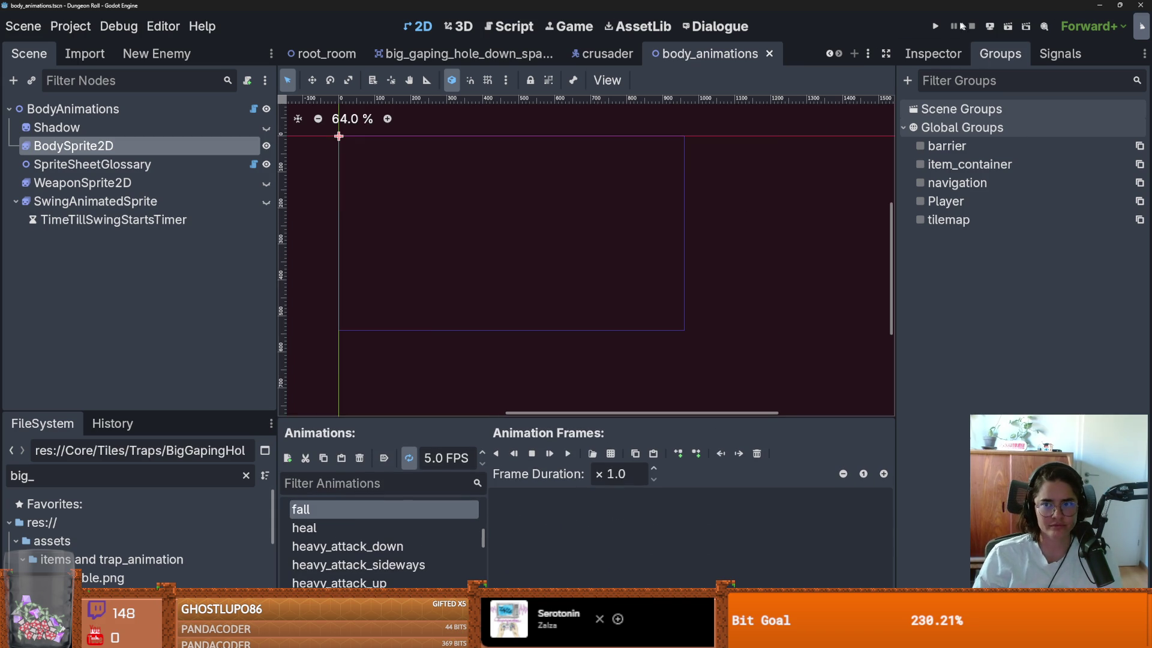
left_click(936, 27)
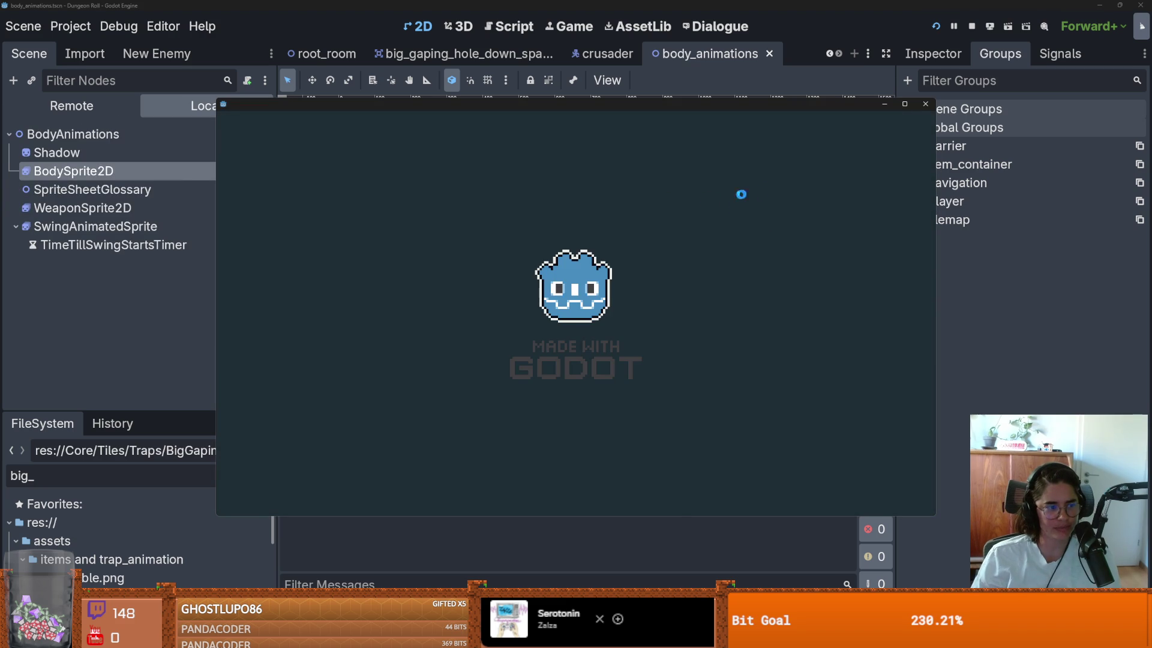
left_click(905, 105)
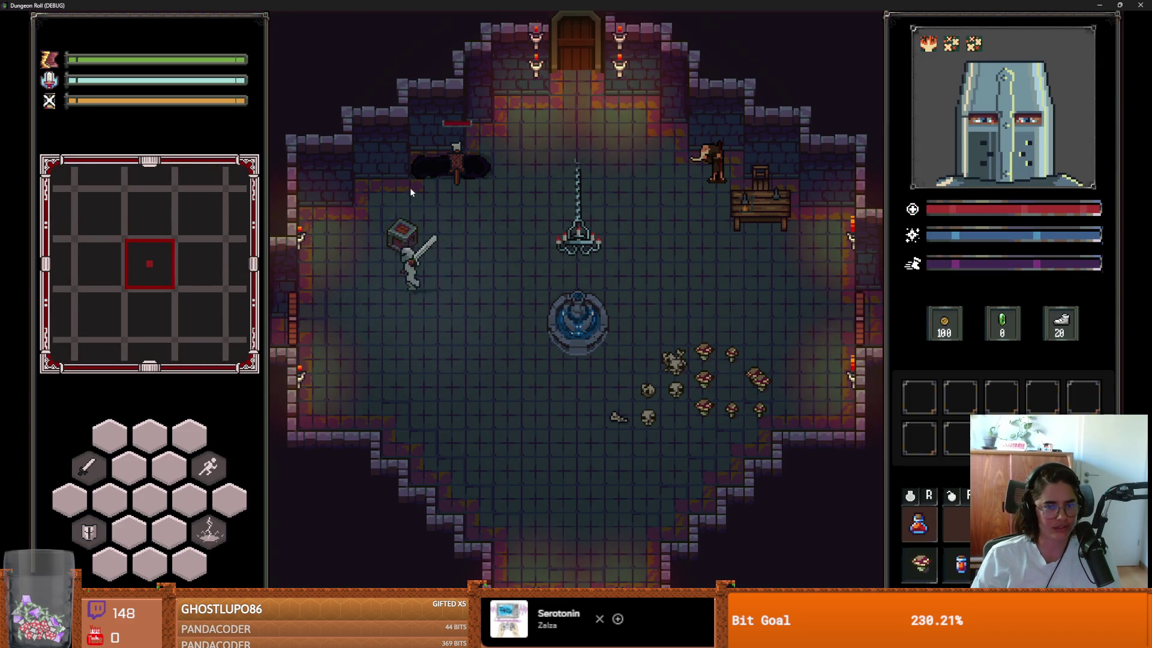
Walk the knight around the fountain to the top door and choose the next room
key("d")
key("space")
key("d")
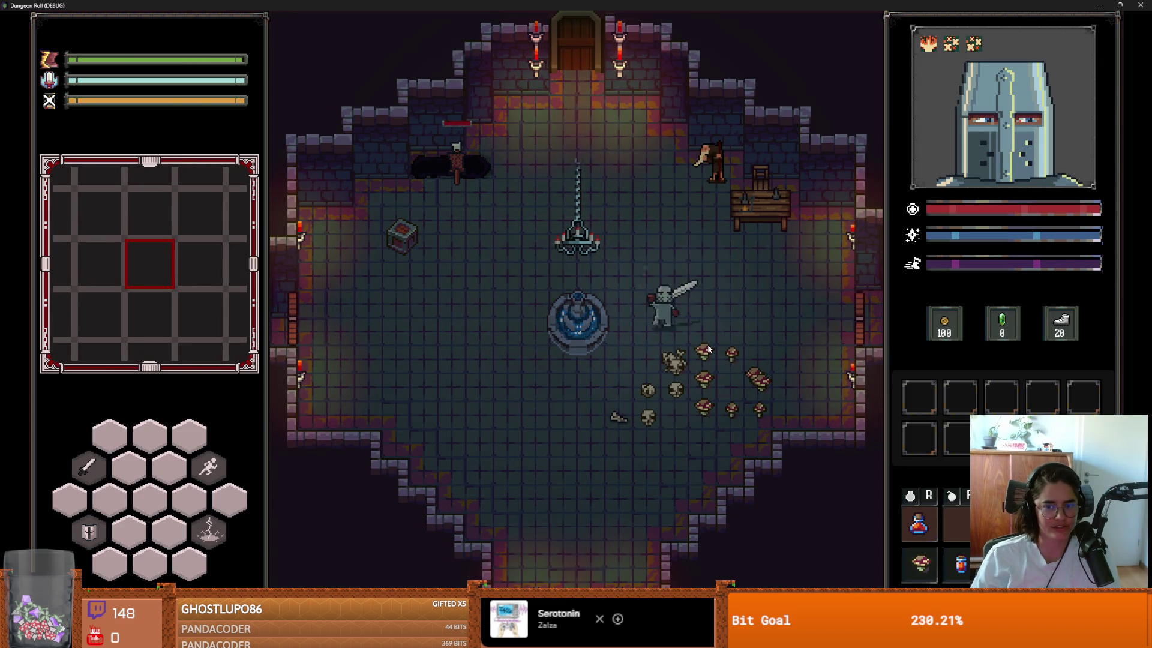
key("s")
key("a")
key("w")
key("d")
key("w")
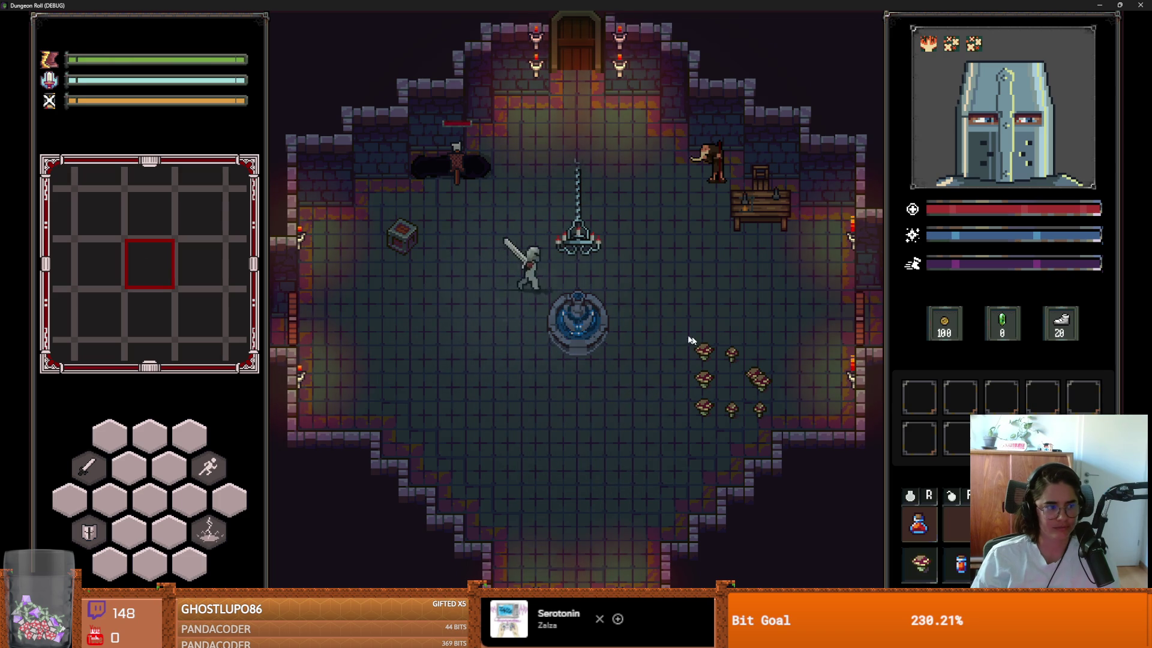
key("e")
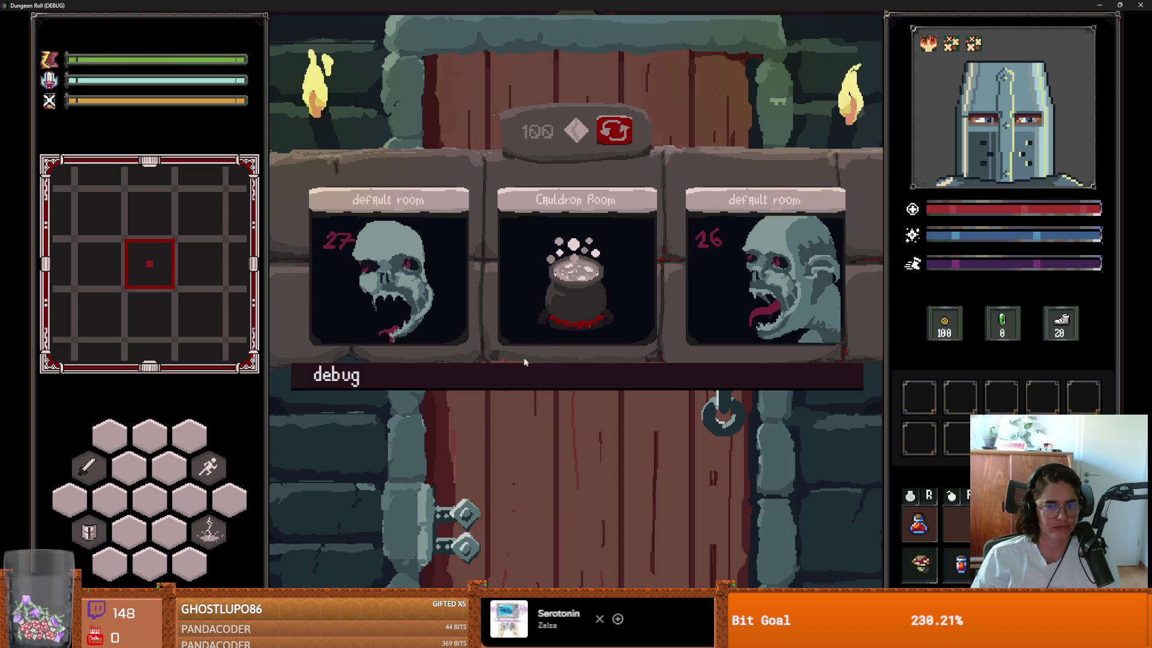
left_click(542, 284)
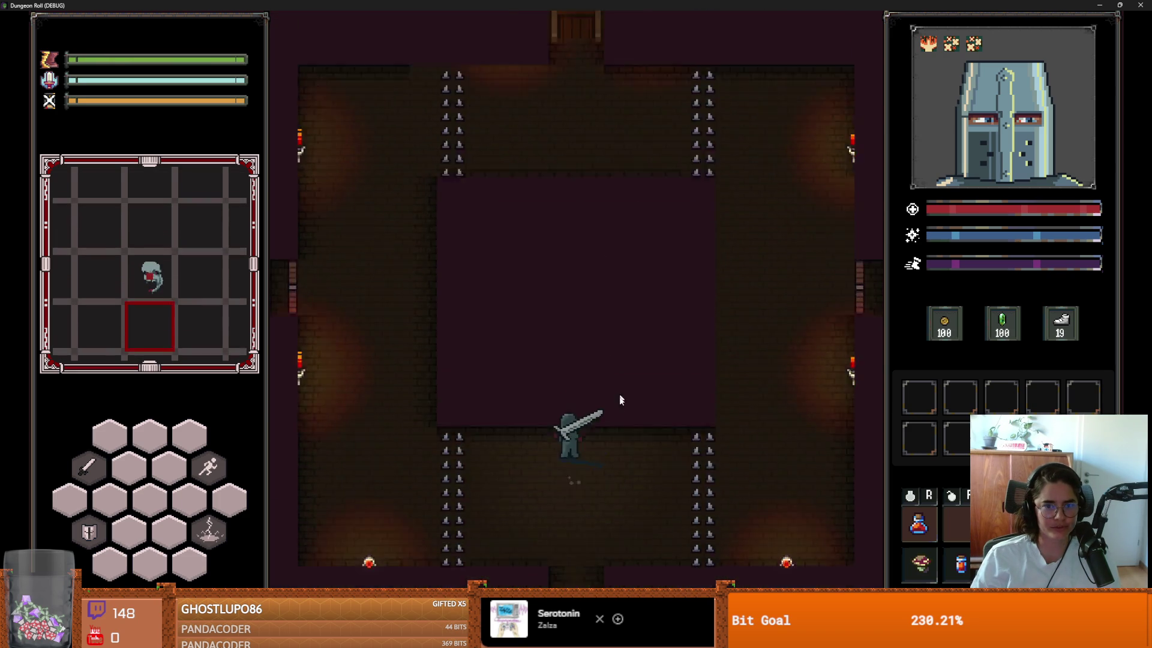
Move along the left wall and fight the goblins with sword and lightning
key("a")
key("s")
left_click(451, 452)
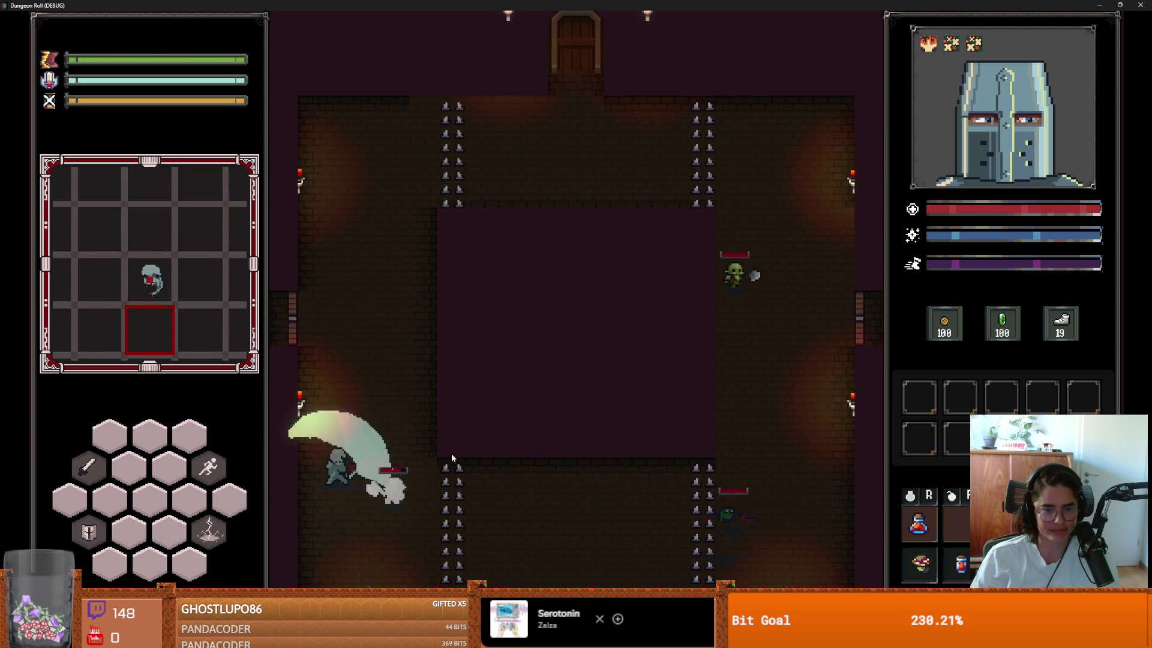
left_click(453, 454)
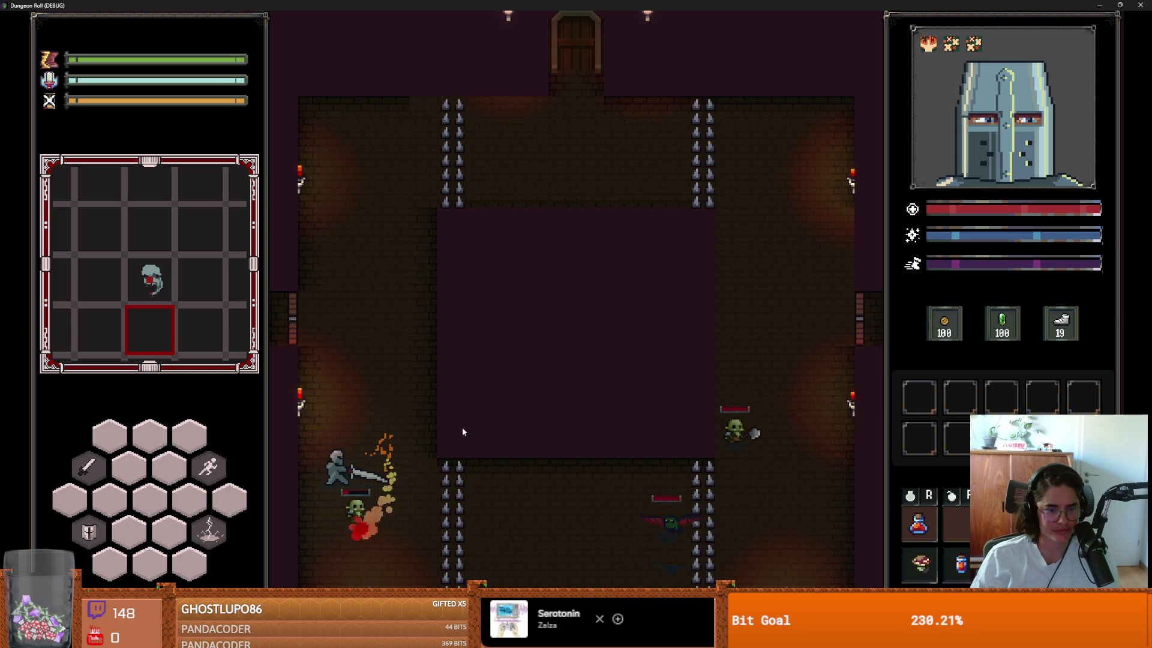
key("w")
key("space")
key("s")
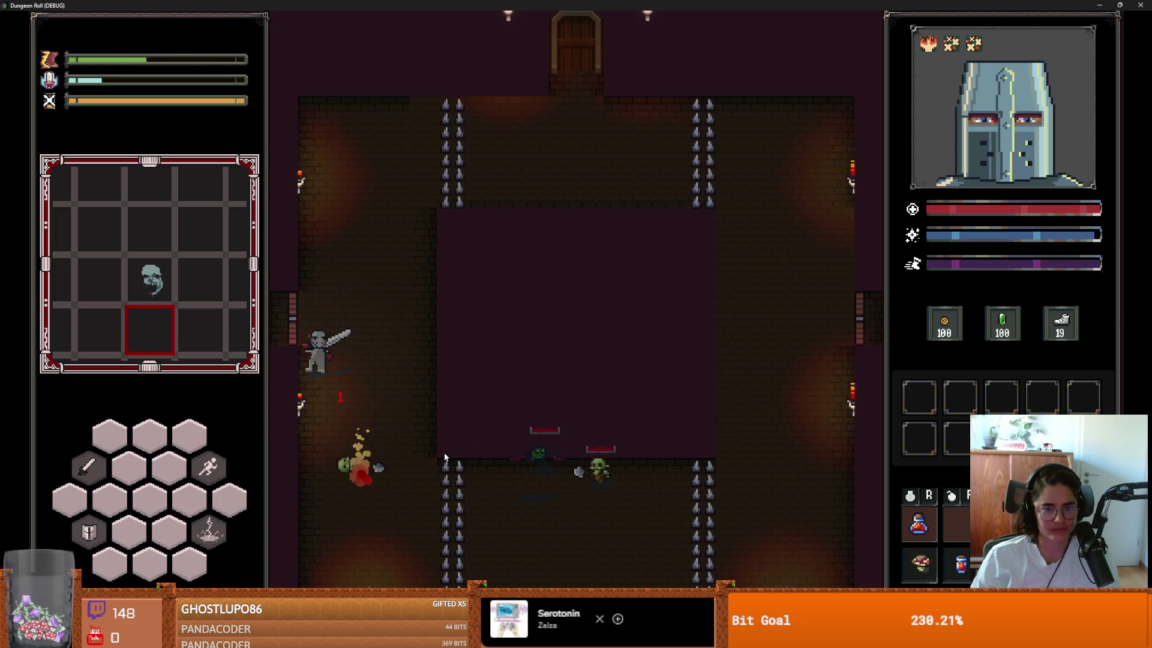
key("d")
left_click(480, 471)
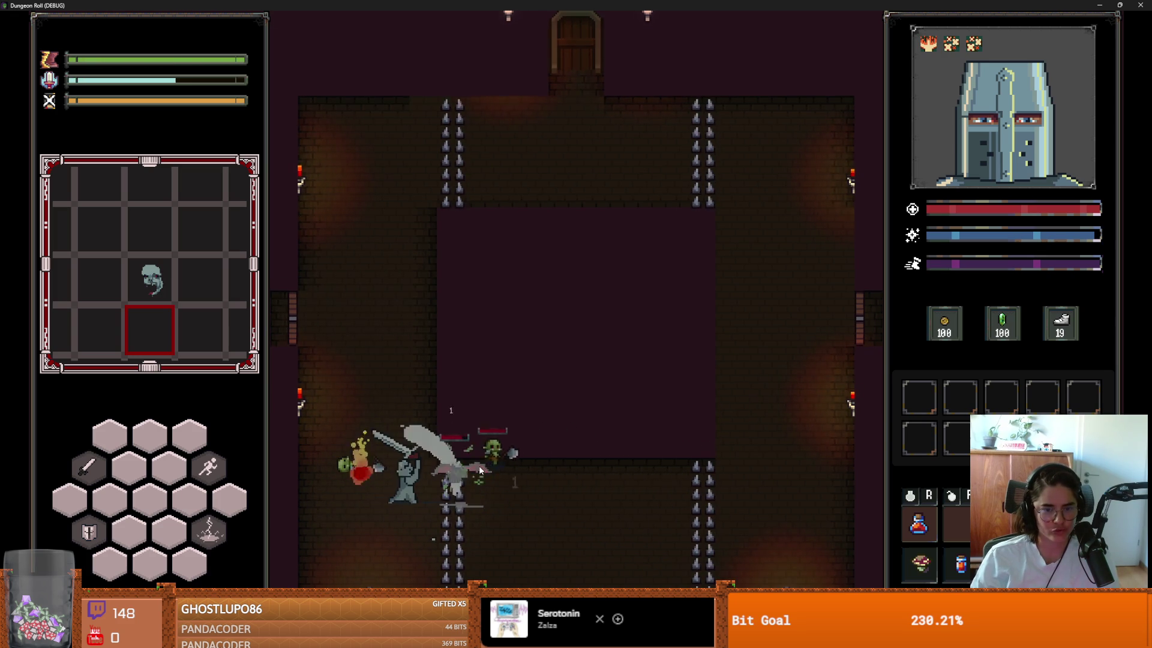
Dash, slash and shield through the goblins, then take the red-eyed skull reward
key("w")
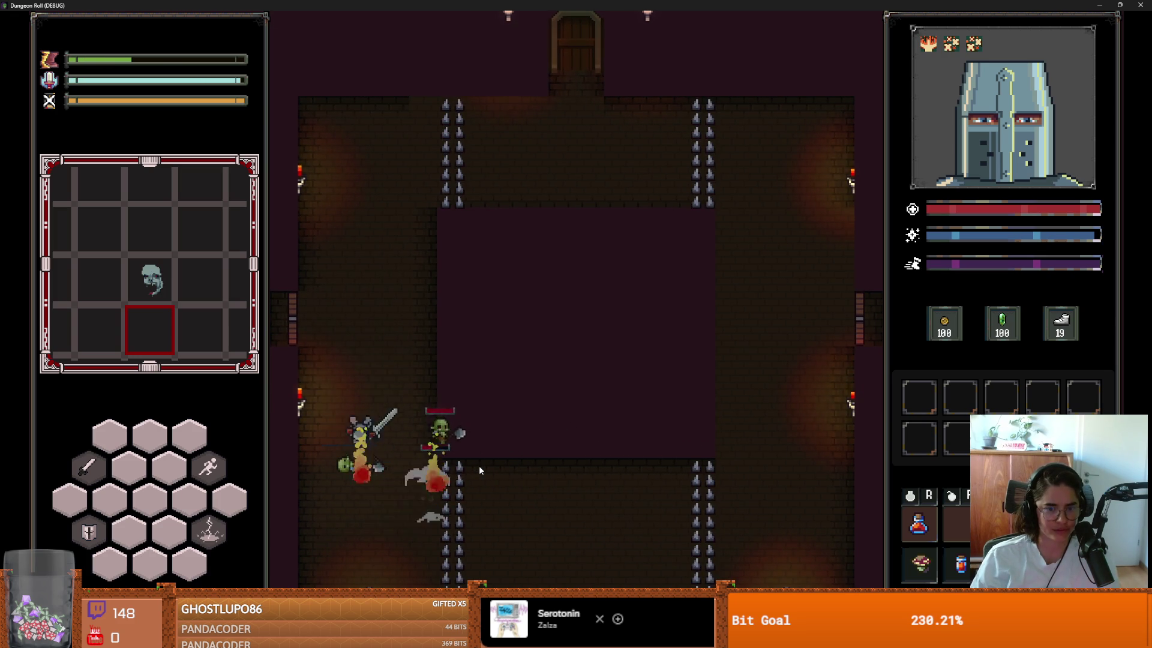
left_click(424, 453)
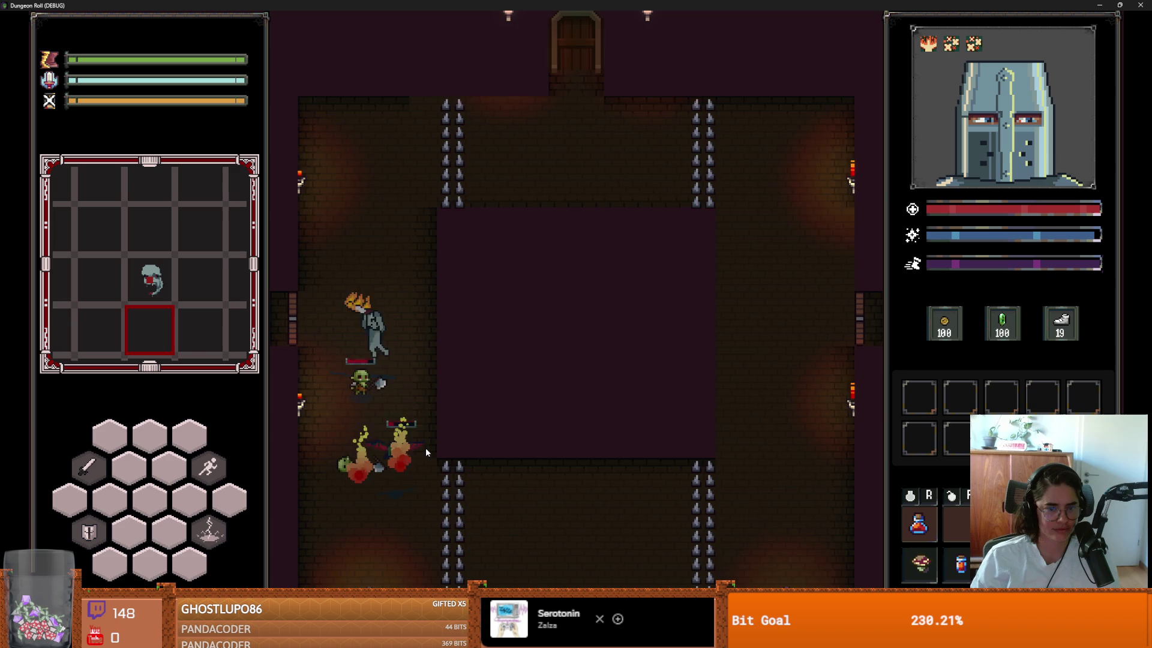
key("w")
key("space")
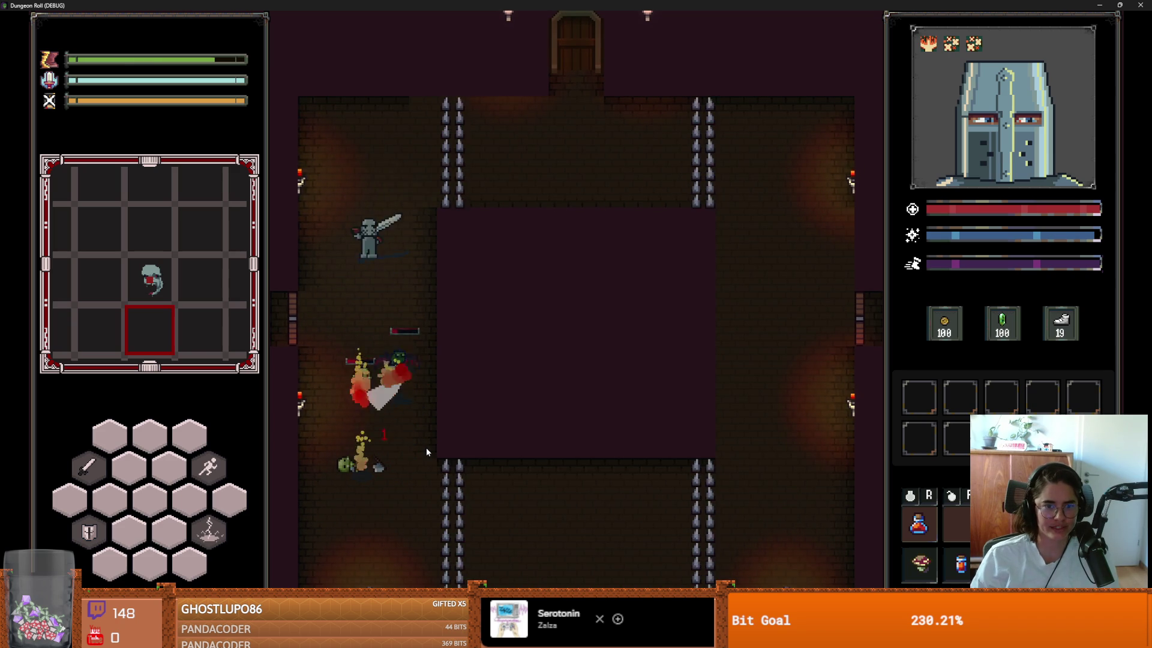
left_click(426, 447)
right_click(384, 396)
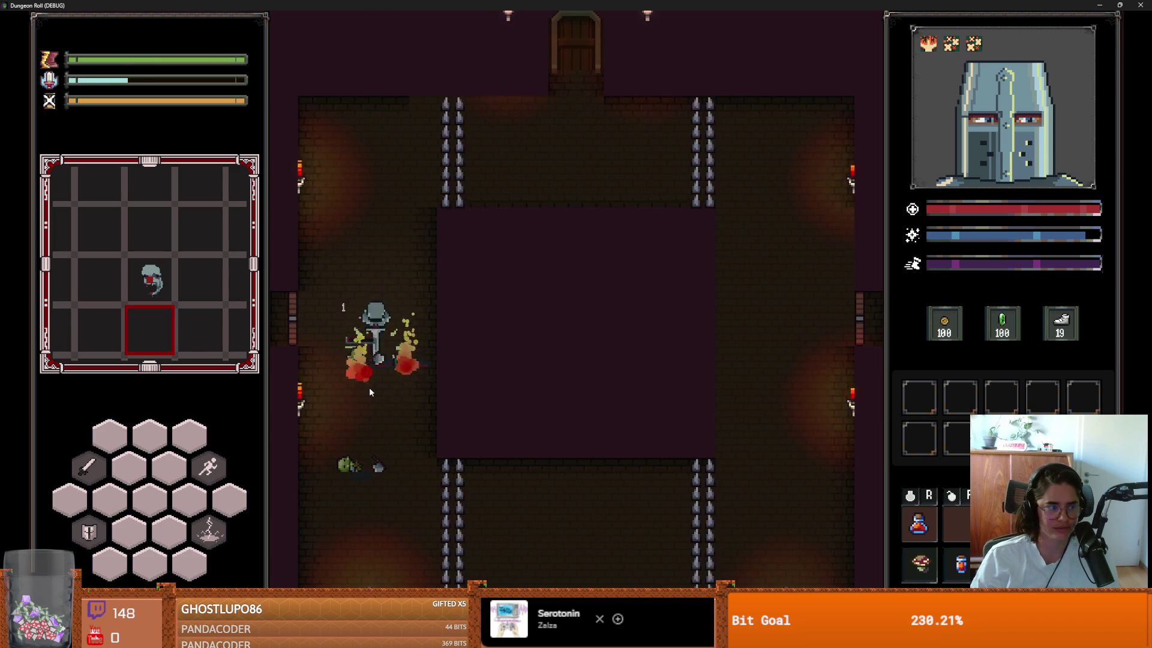
left_click(369, 390)
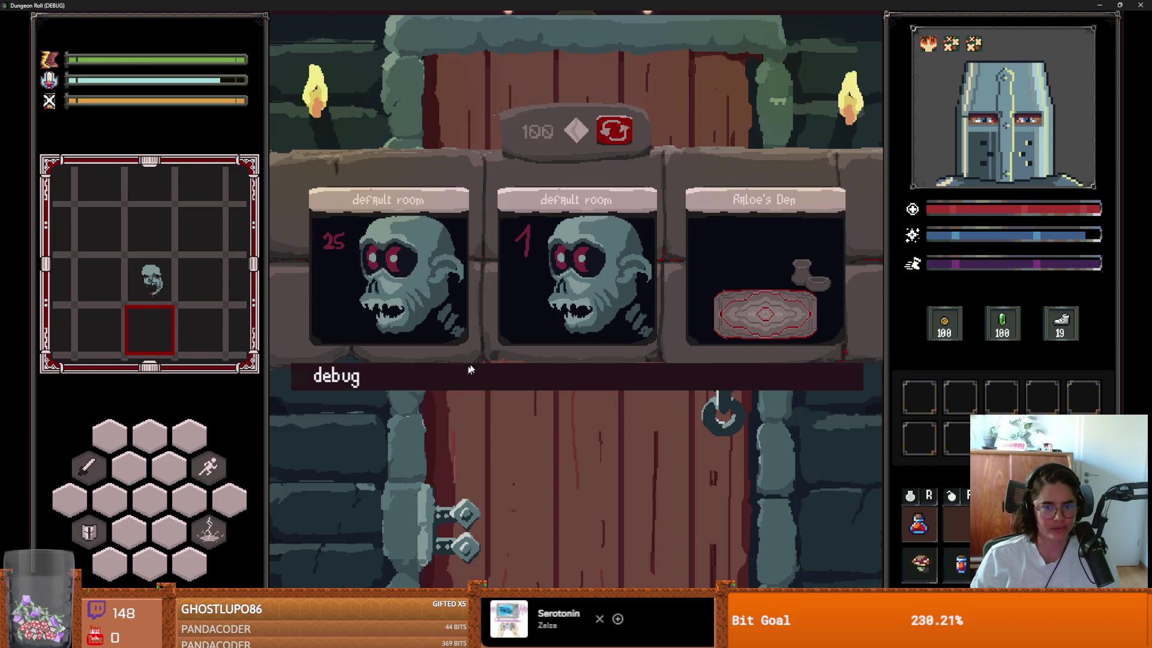
left_click(597, 308)
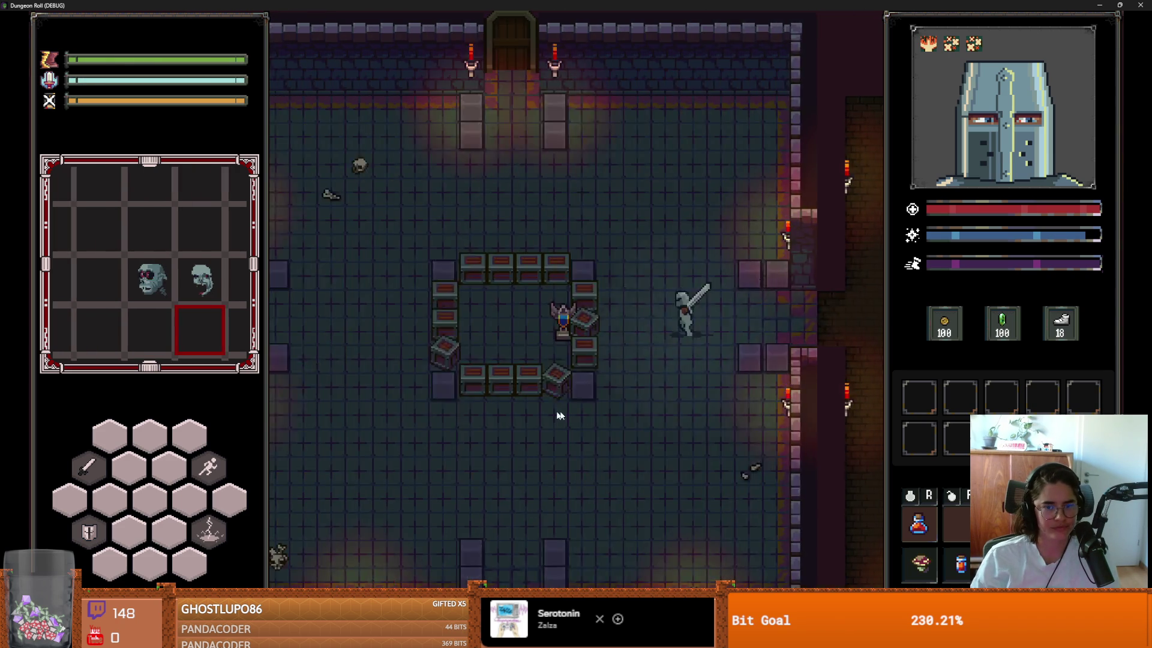
Cross the room left, cast lightning at the goblins, and attack the top-left mage
key("s")
key("w")
key("a")
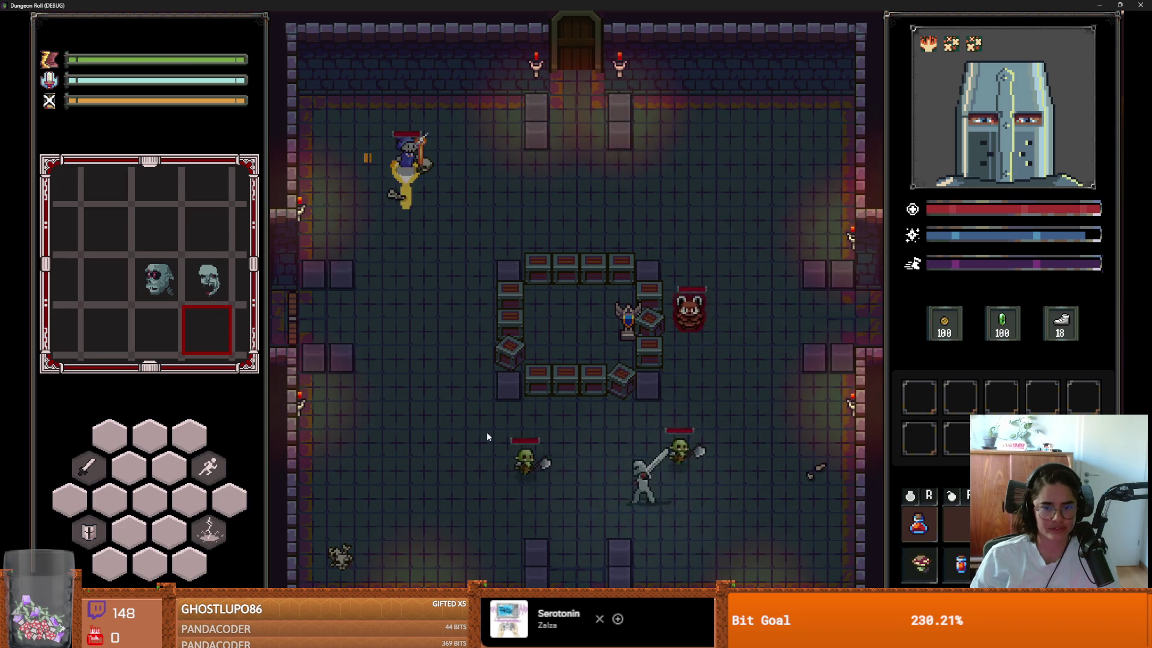
key("q")
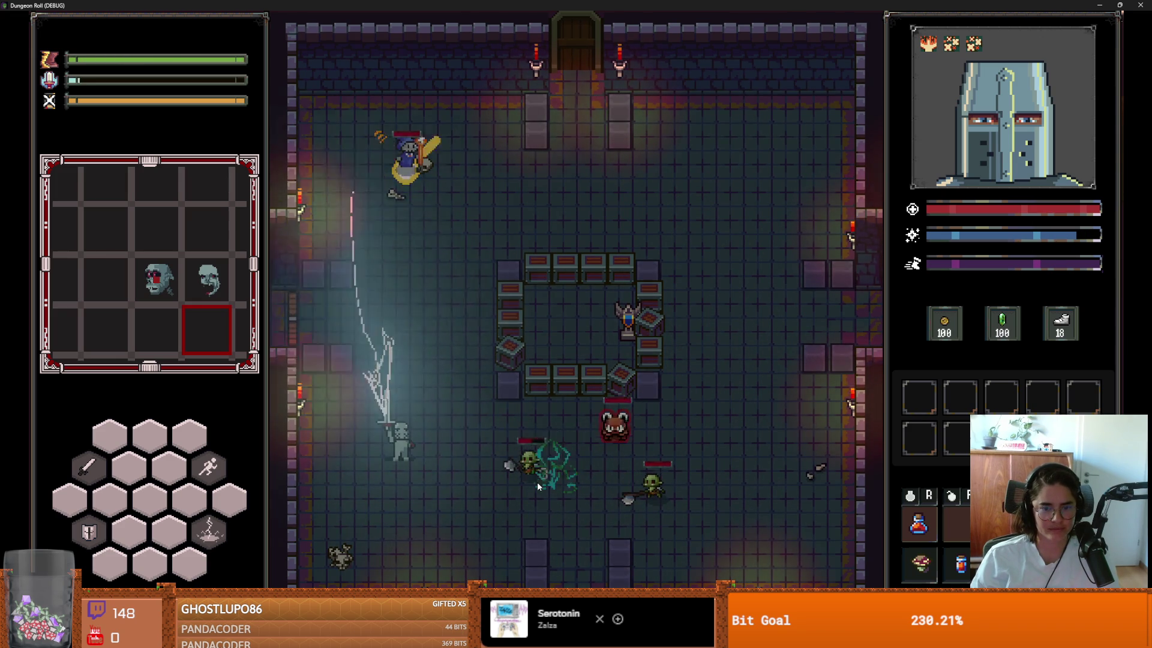
key("w")
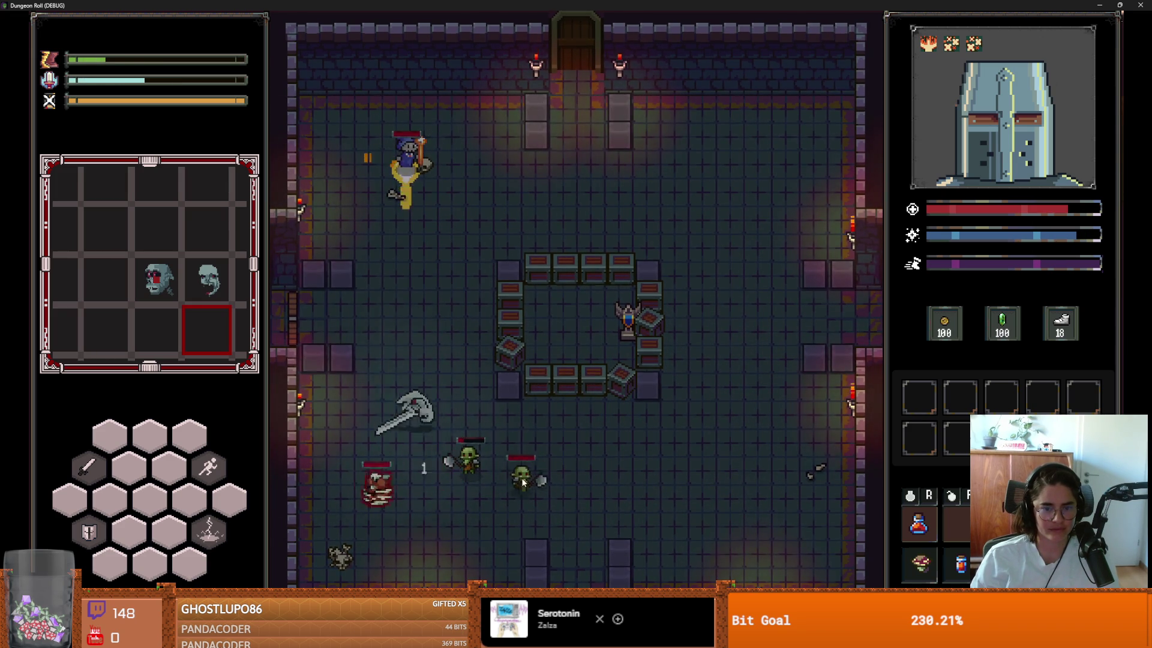
key("w")
left_click(393, 310)
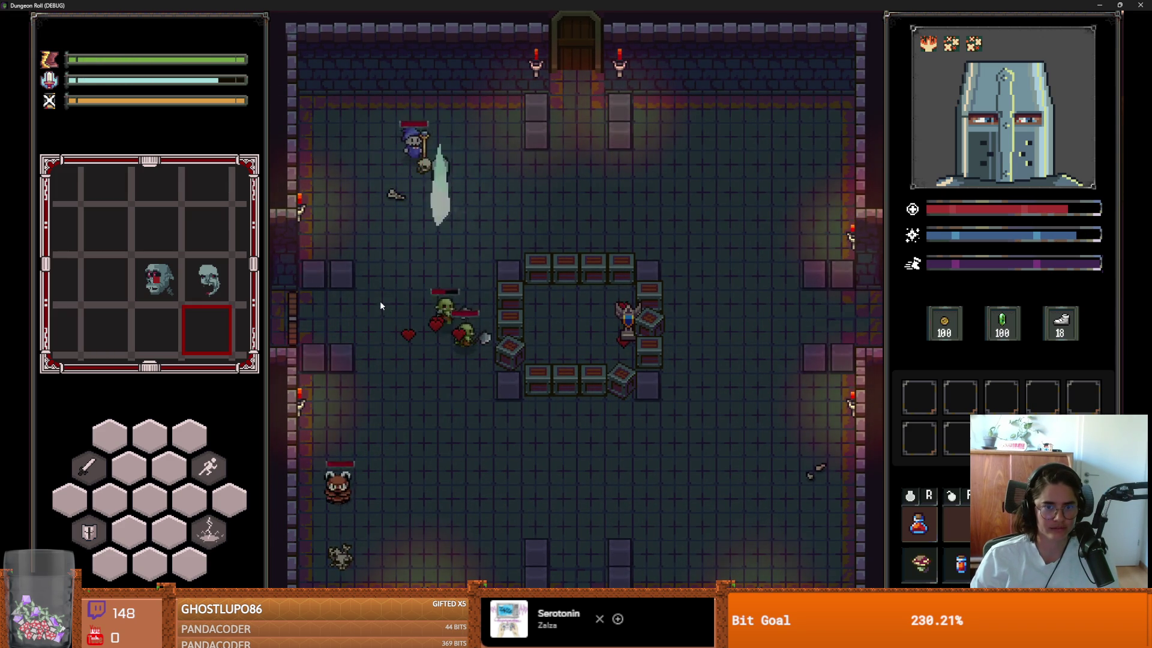
left_click(379, 141)
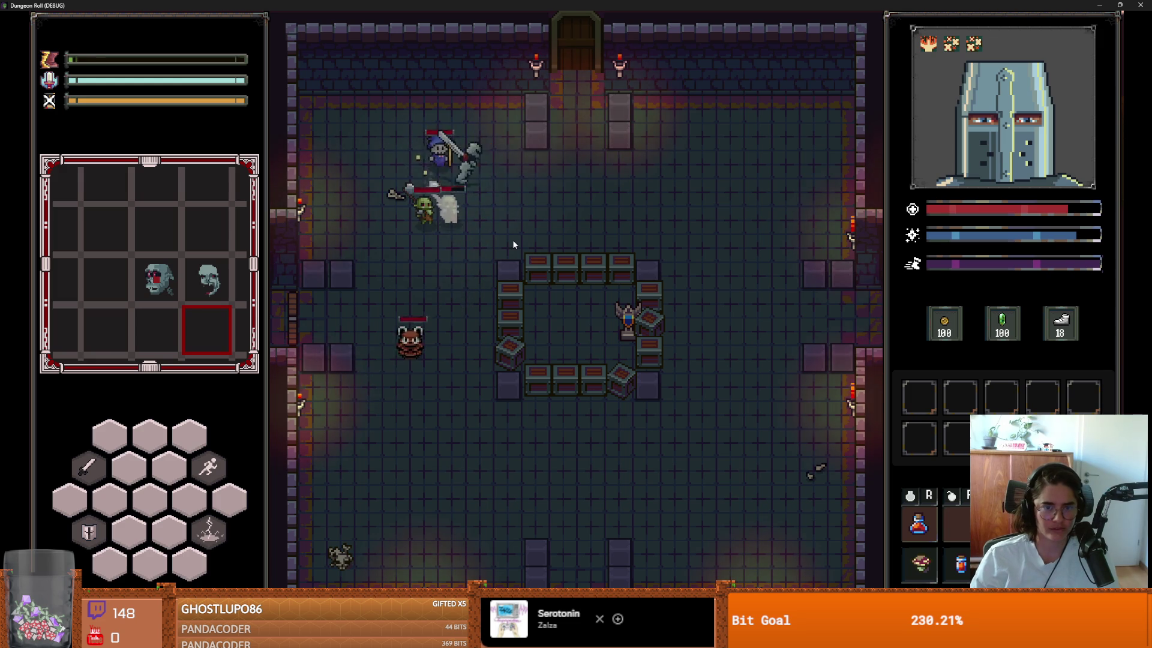
Fight the red goblin in the crate ring and drink a health potion
key("d")
key("q")
key("s")
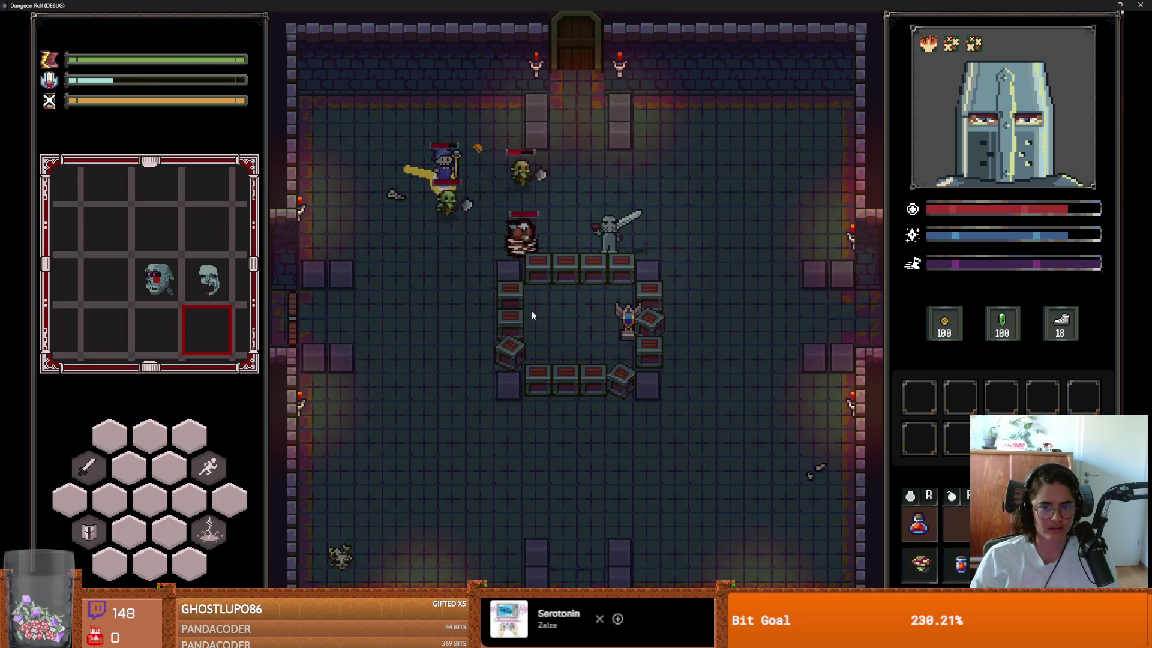
left_click(545, 325)
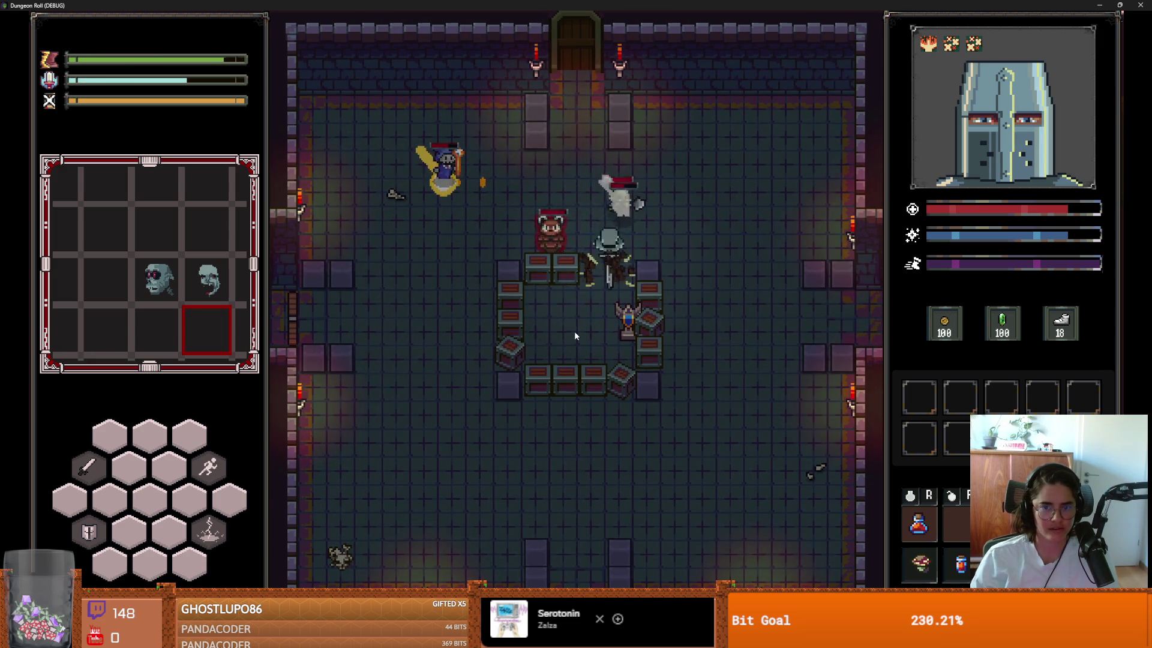
left_click(575, 331)
key("s")
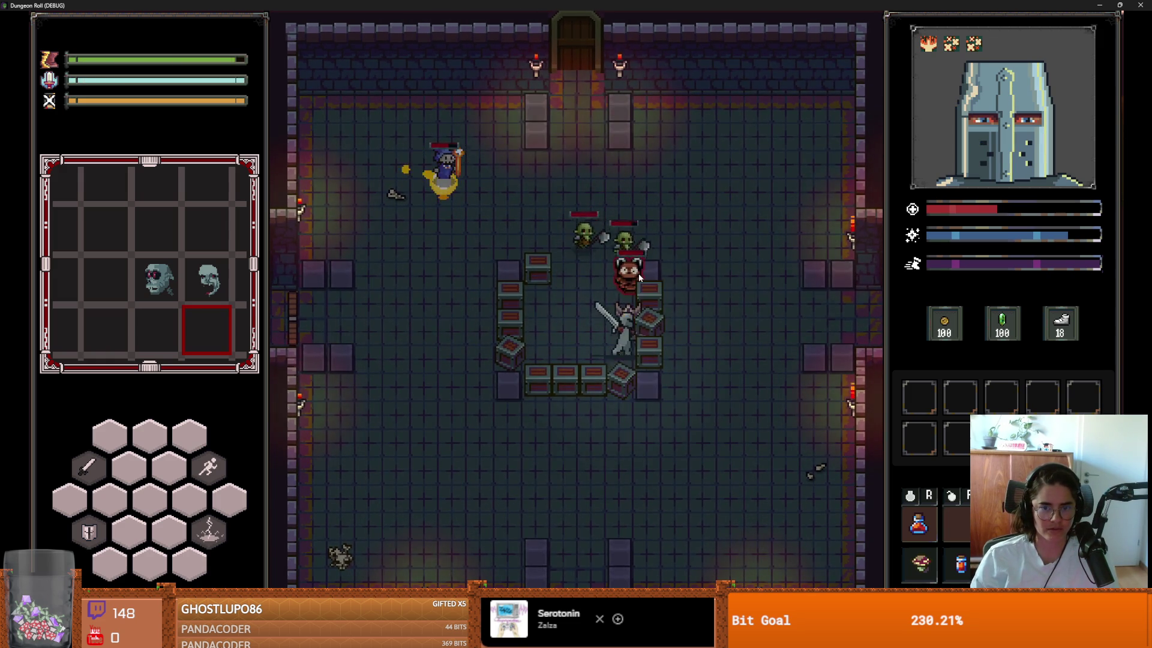
left_click(638, 272)
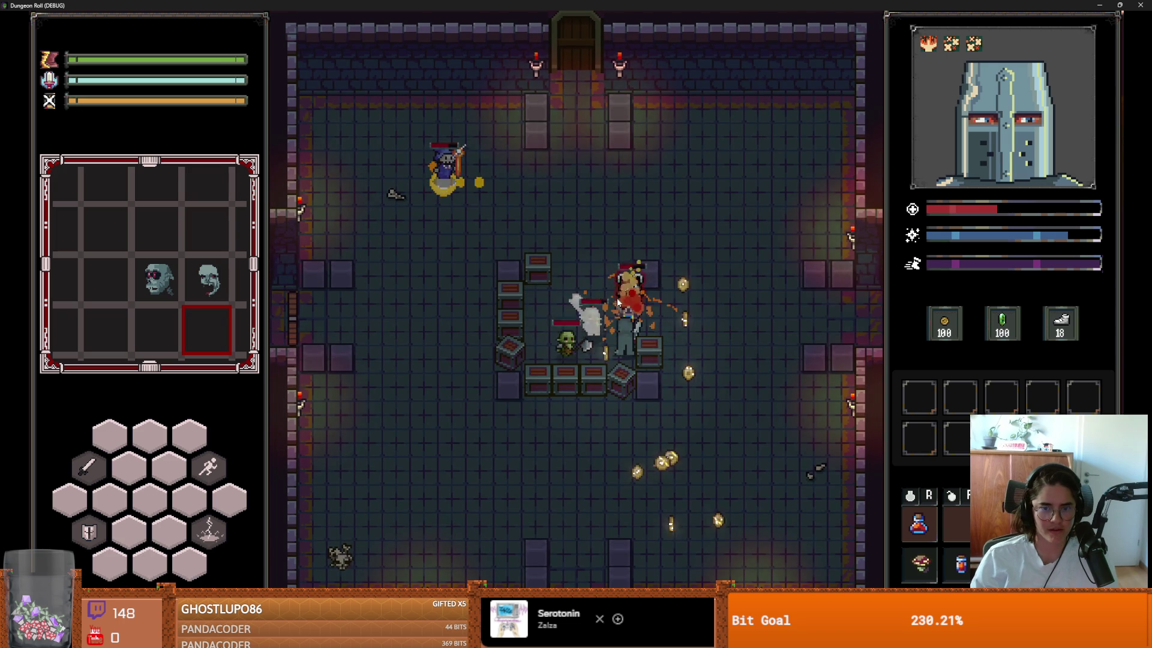
left_click(617, 306)
key("r")
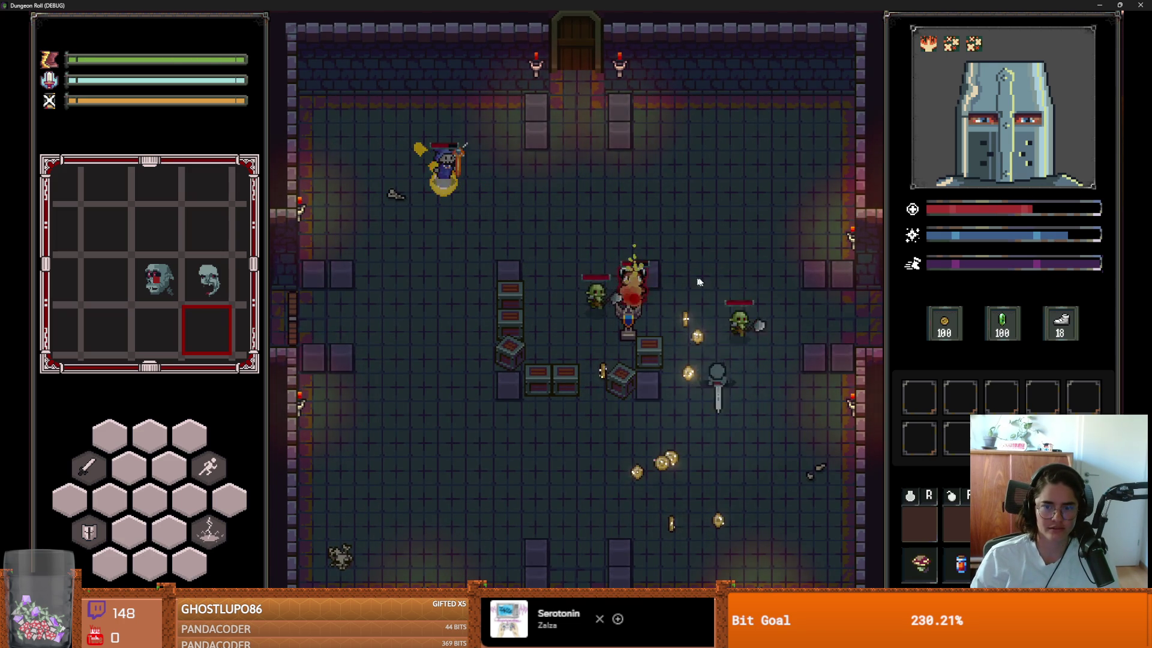
Finish the goblins with fire and lightning abilities, then slash the wizard
left_click(750, 330)
left_click(748, 327)
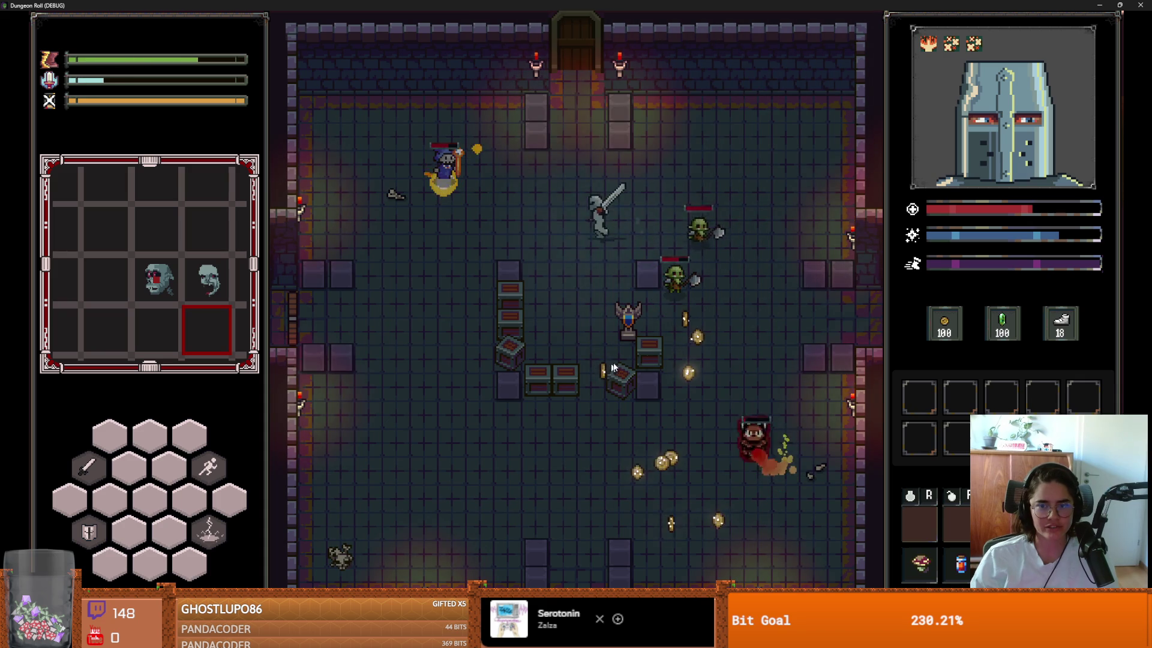
left_click(688, 334)
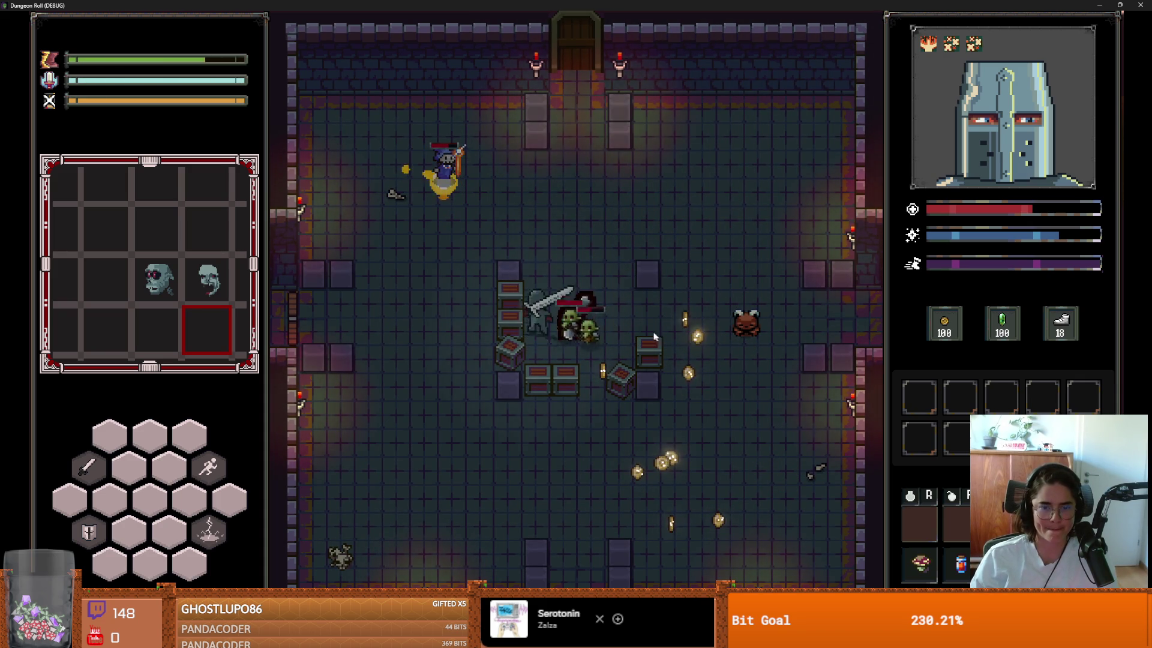
left_click(558, 343)
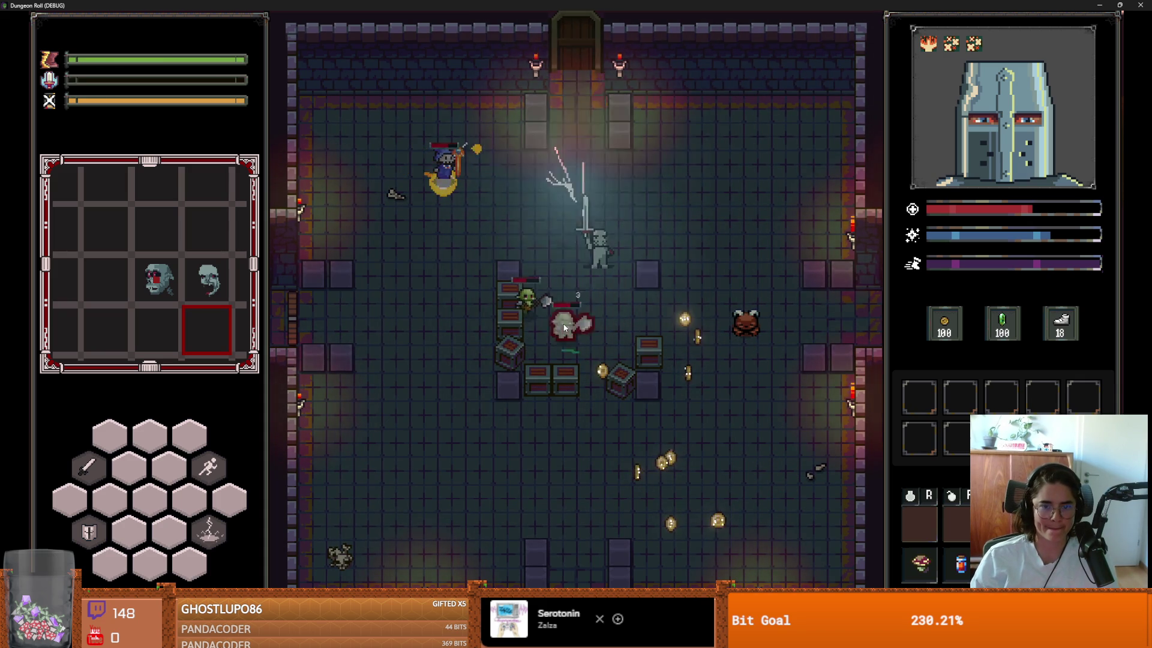
left_click(495, 318)
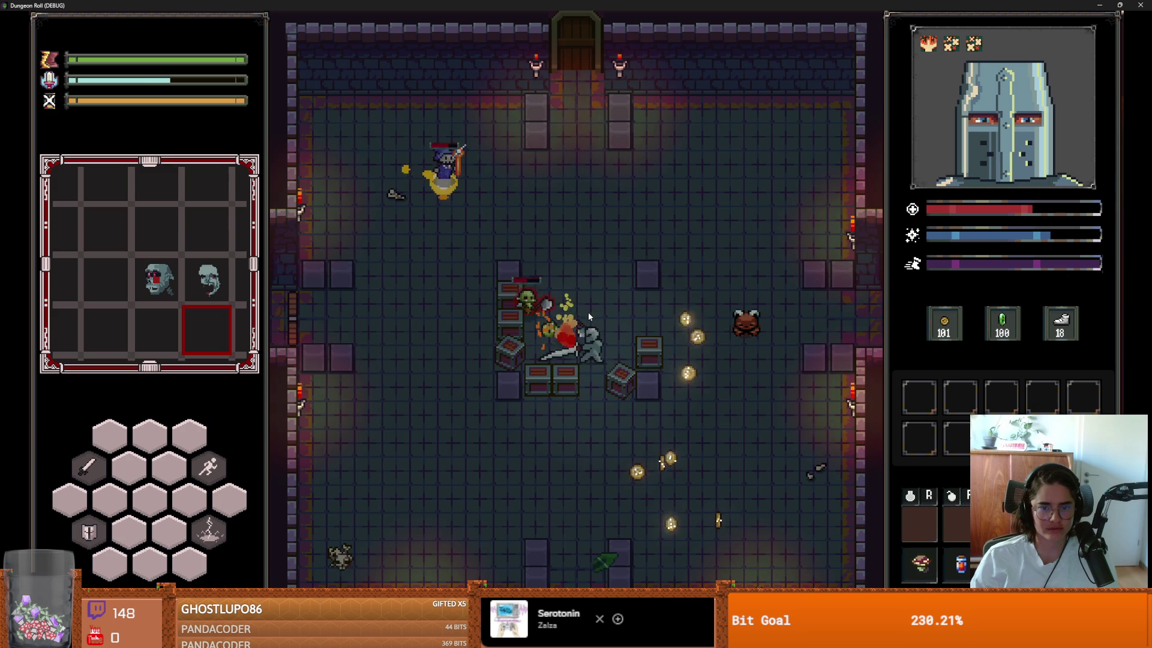
key("s")
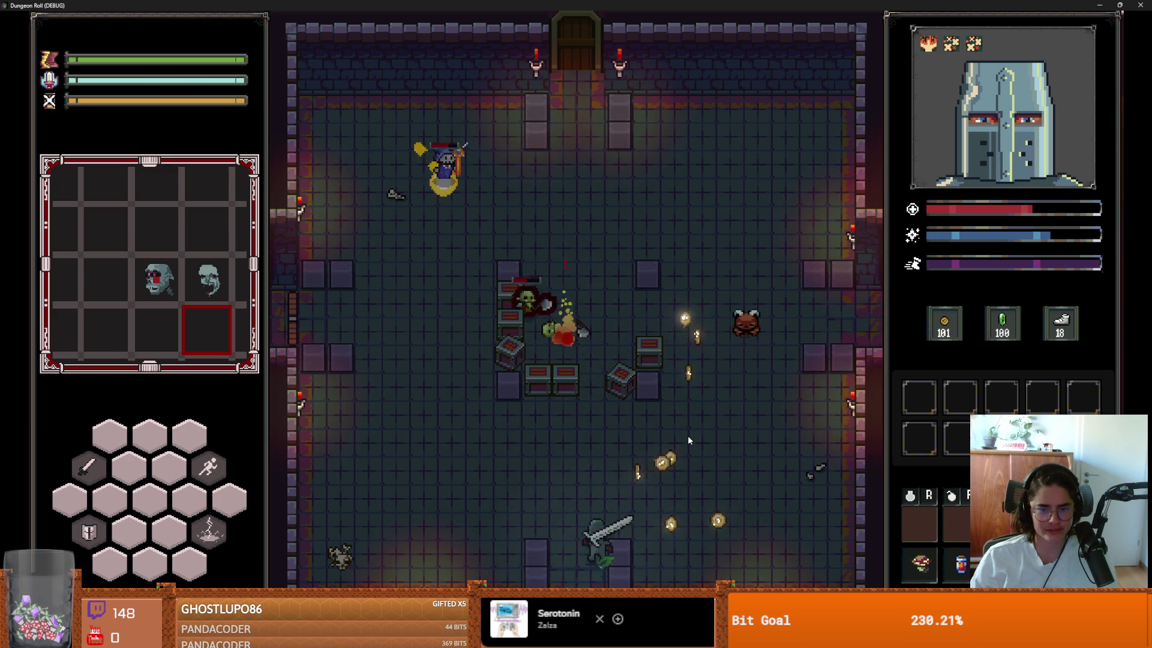
key("w")
left_click(470, 307)
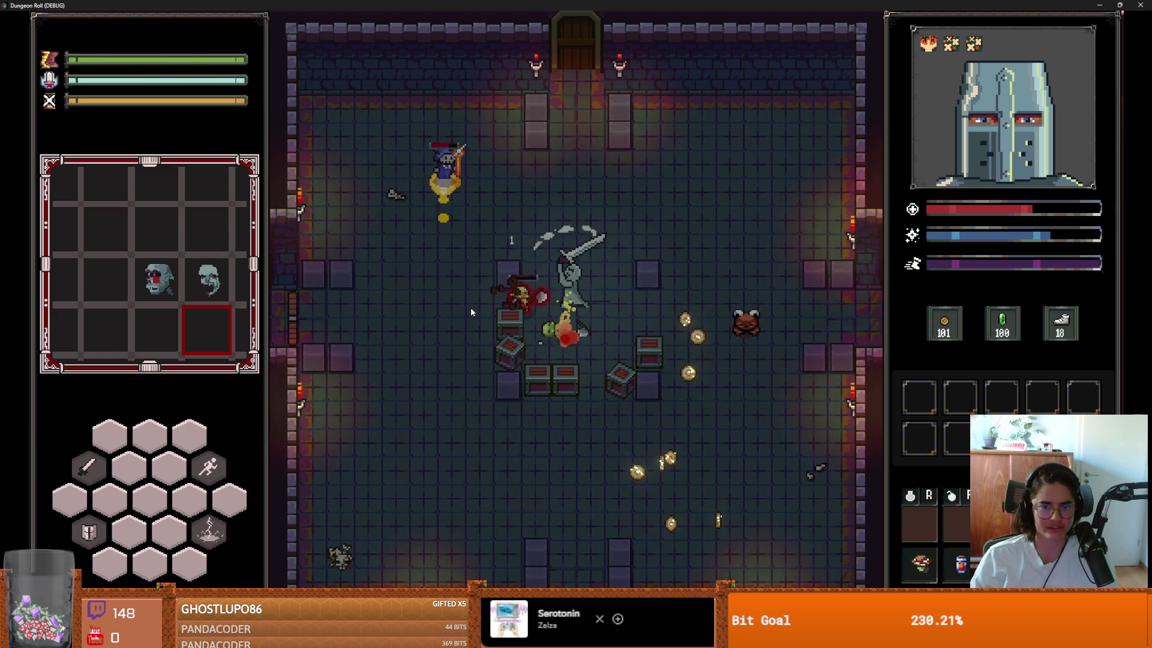
key("w")
key("a")
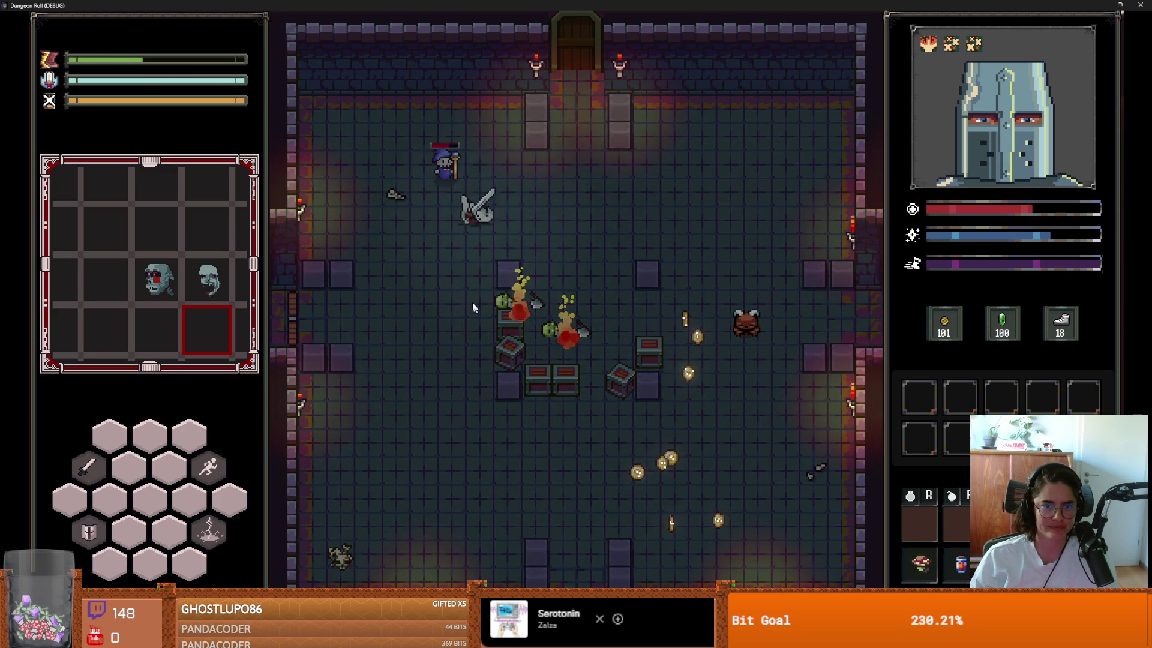
left_click(504, 254)
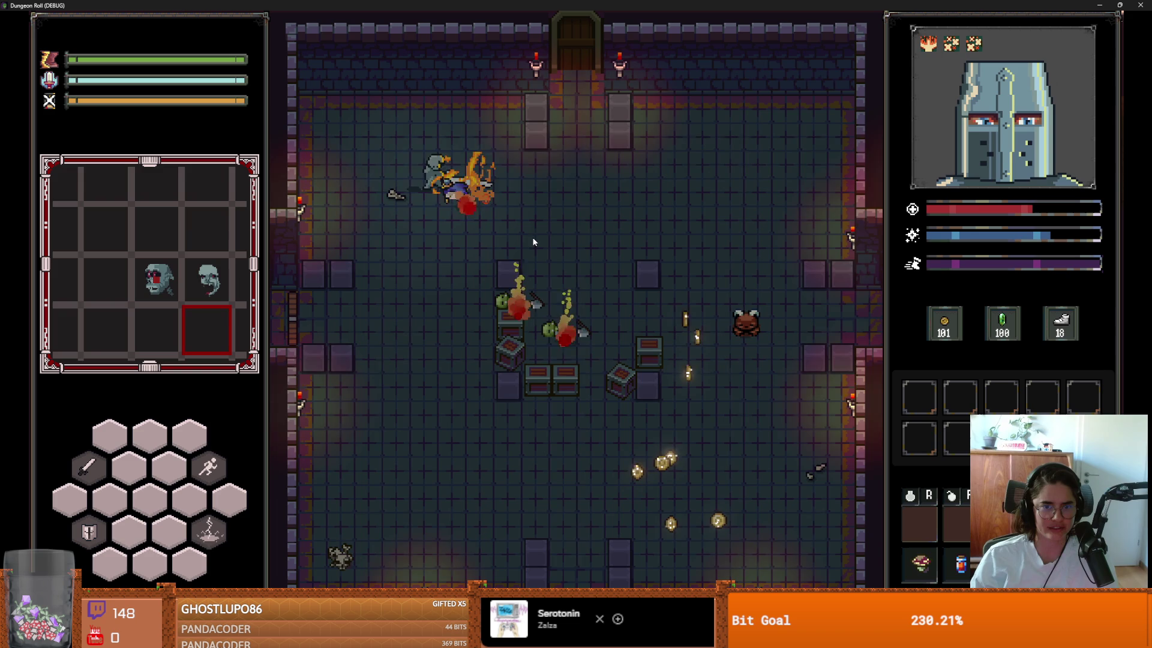
Walk to the top door, check the dungeon map, and dismiss the door-unlock prompt
key("d")
key("w")
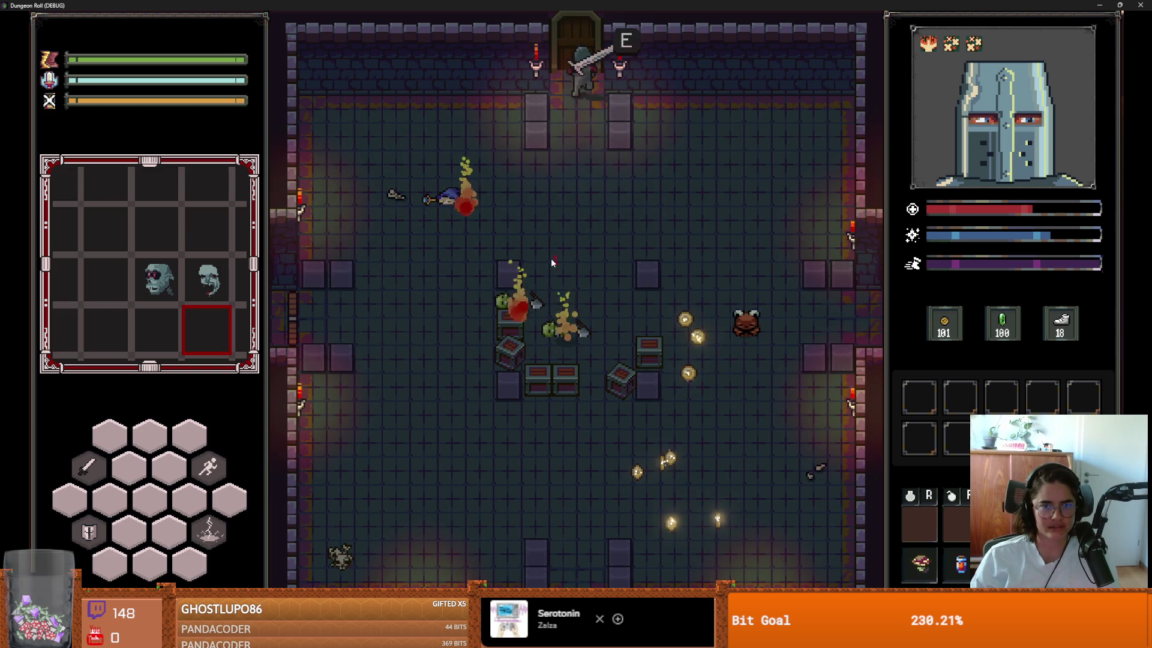
key("Tab")
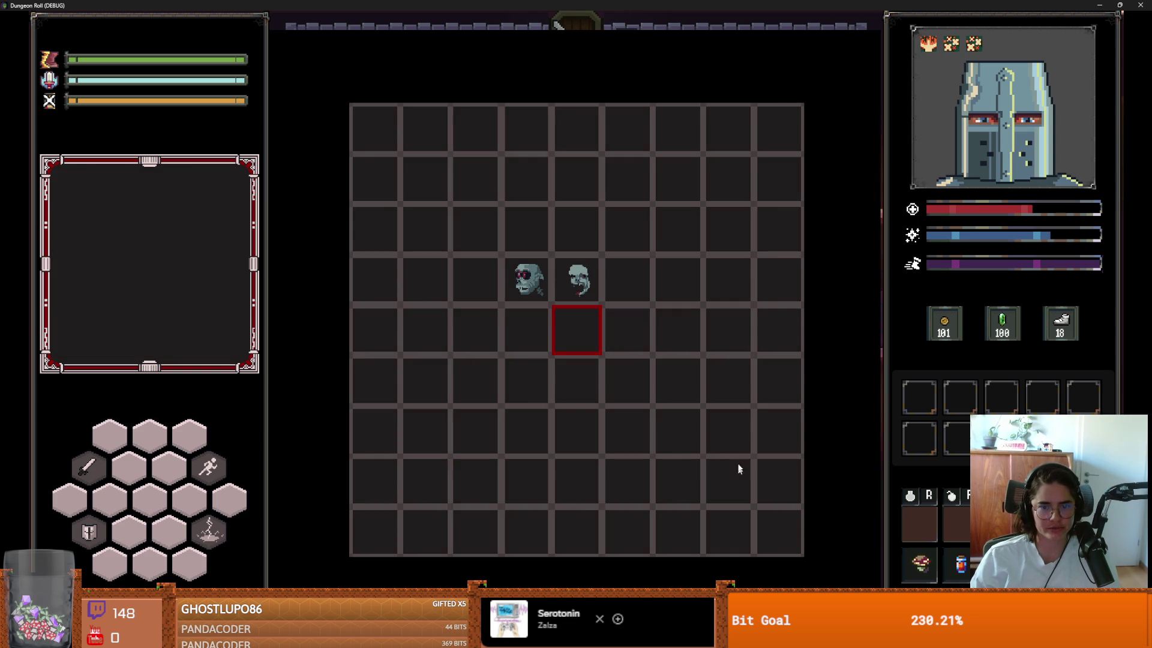
key("Tab")
key("e")
left_click(664, 353)
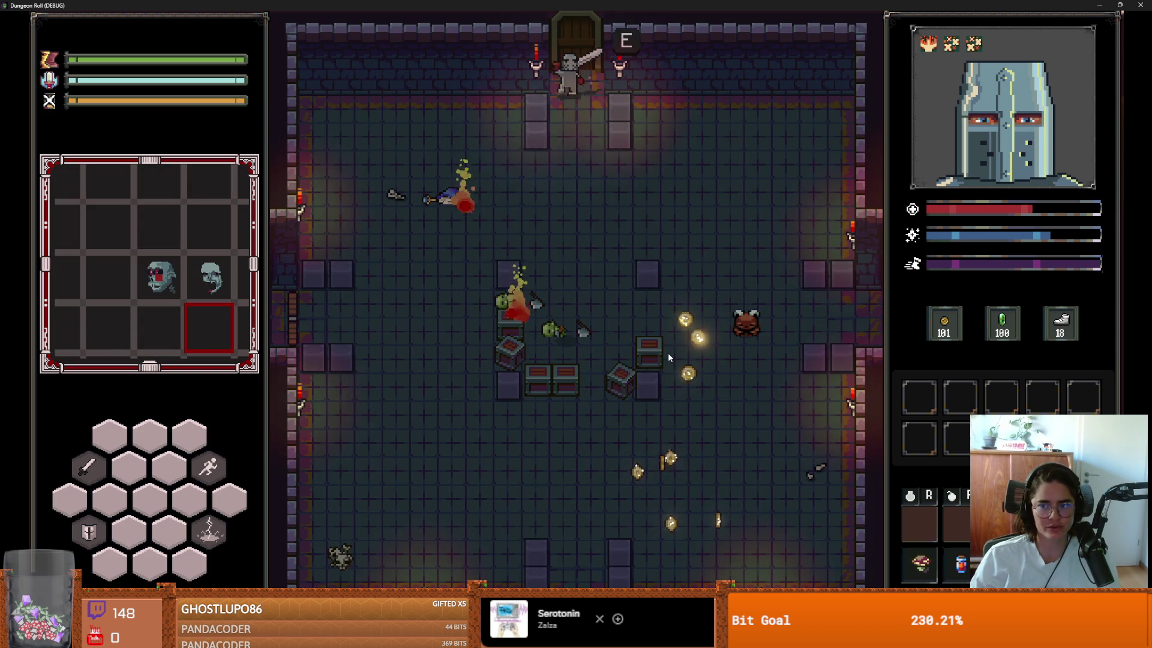
Back out of the locked left door and pick the mystery ??? room
key("s")
key("a")
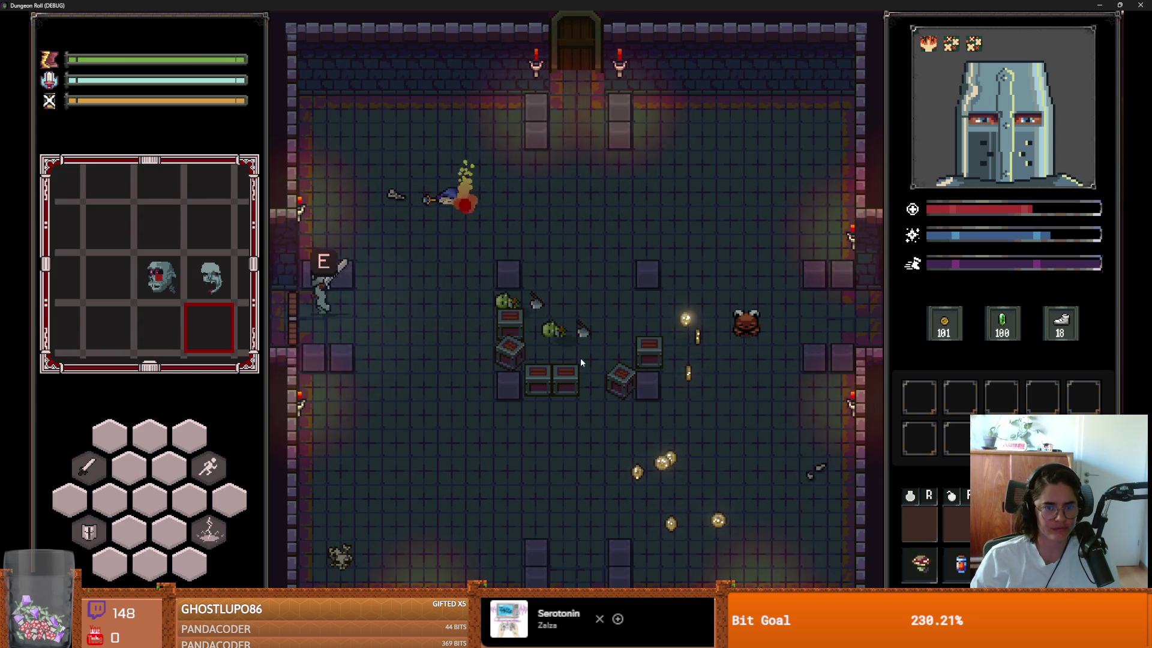
key("e")
left_click(639, 347)
key("s")
key("d")
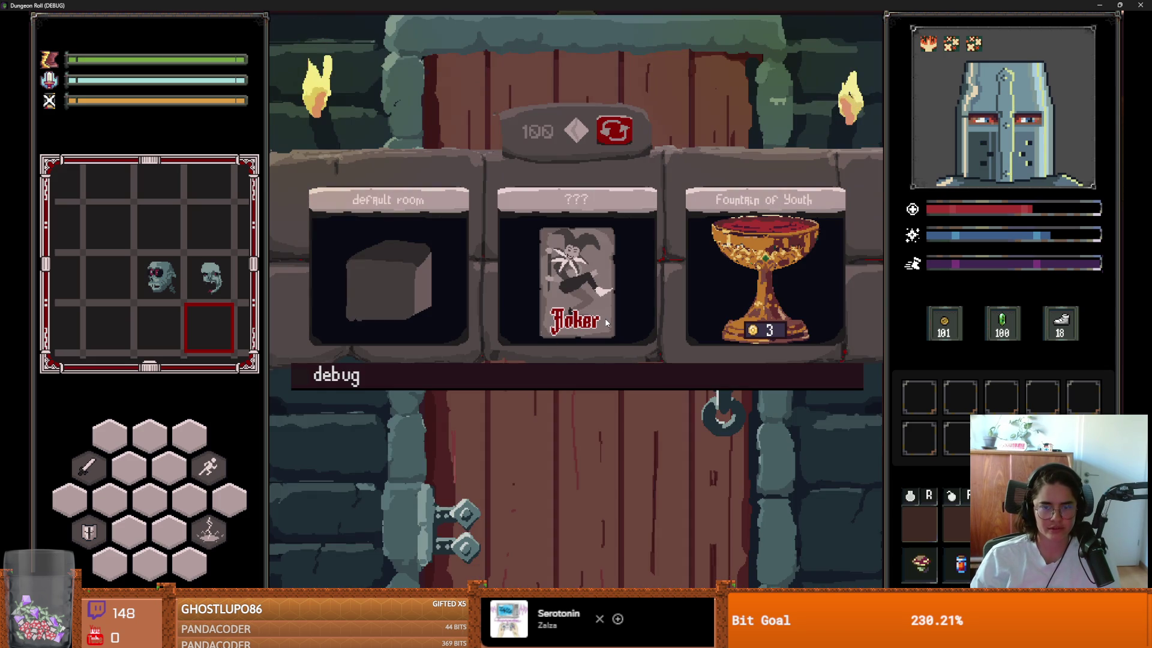
left_click(606, 323)
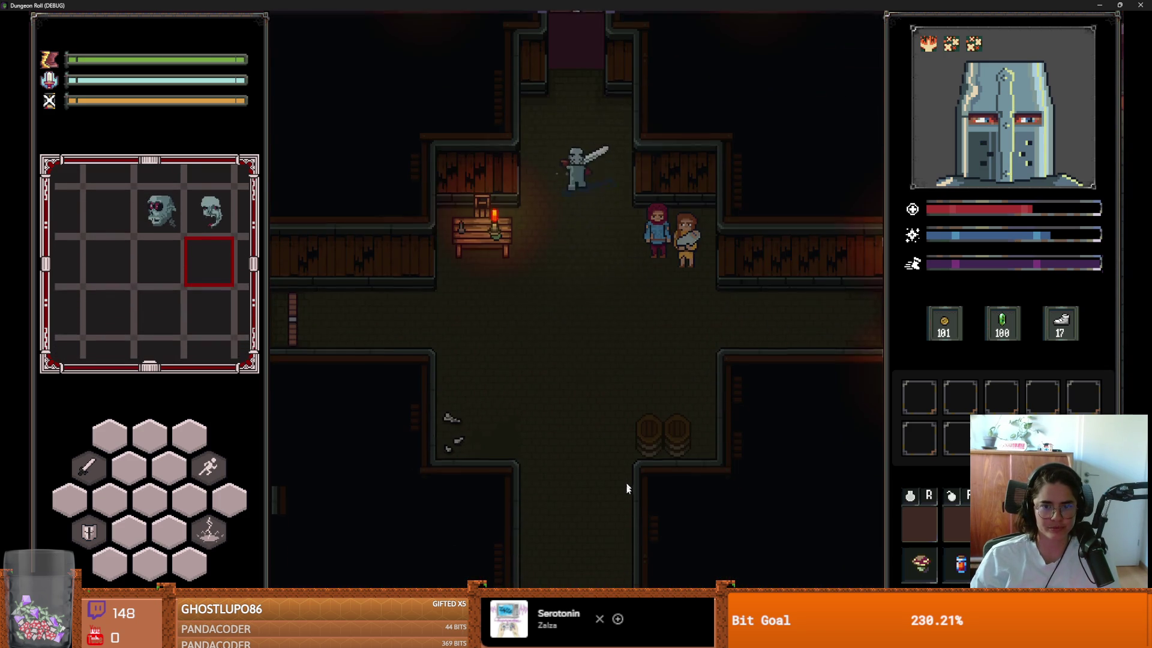
Talk to the peasants and give them a coin
key("d")
key("s")
key("e")
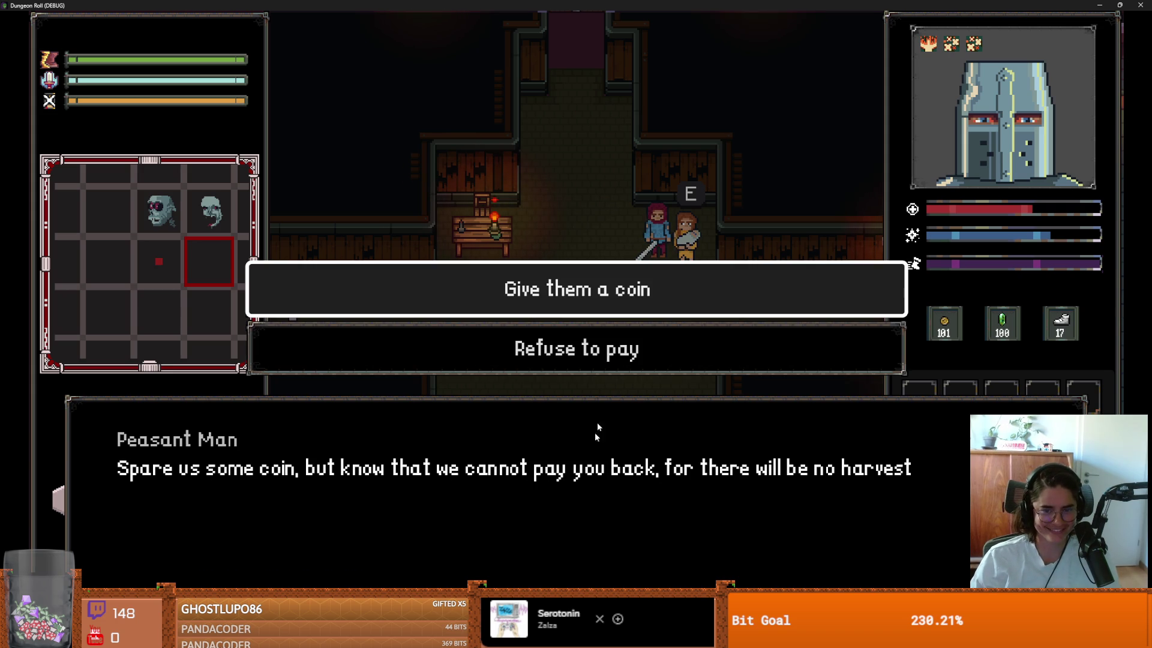
left_click(604, 301)
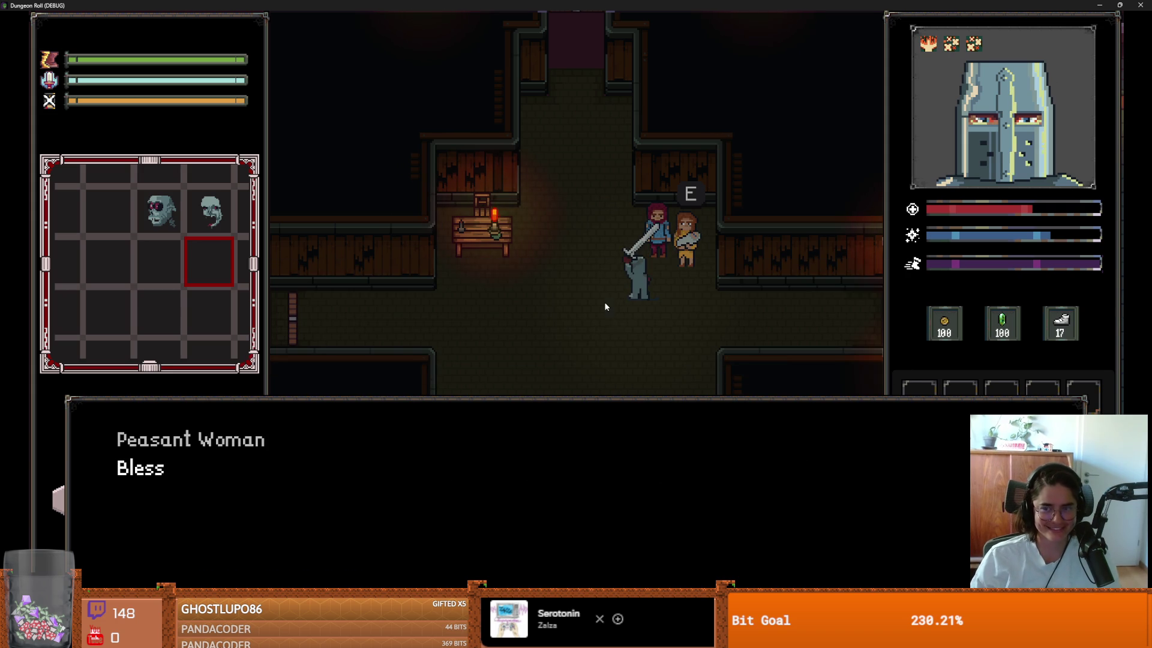
left_click(624, 447)
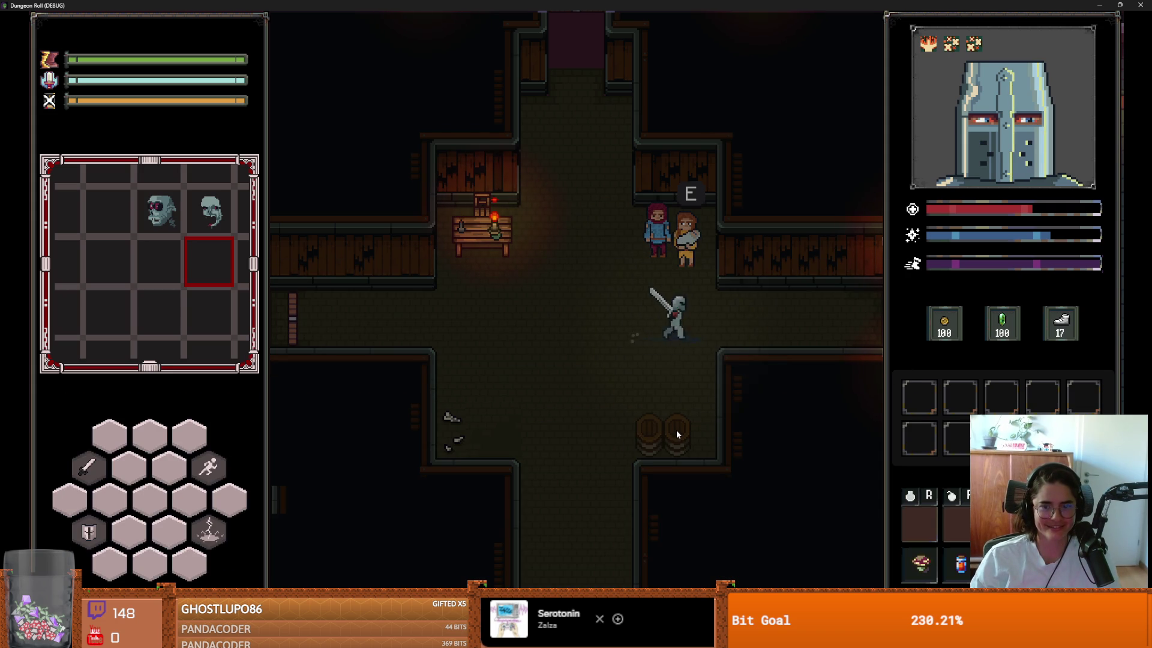
Walk to the left door and decline unlocking it
key("a")
key("d")
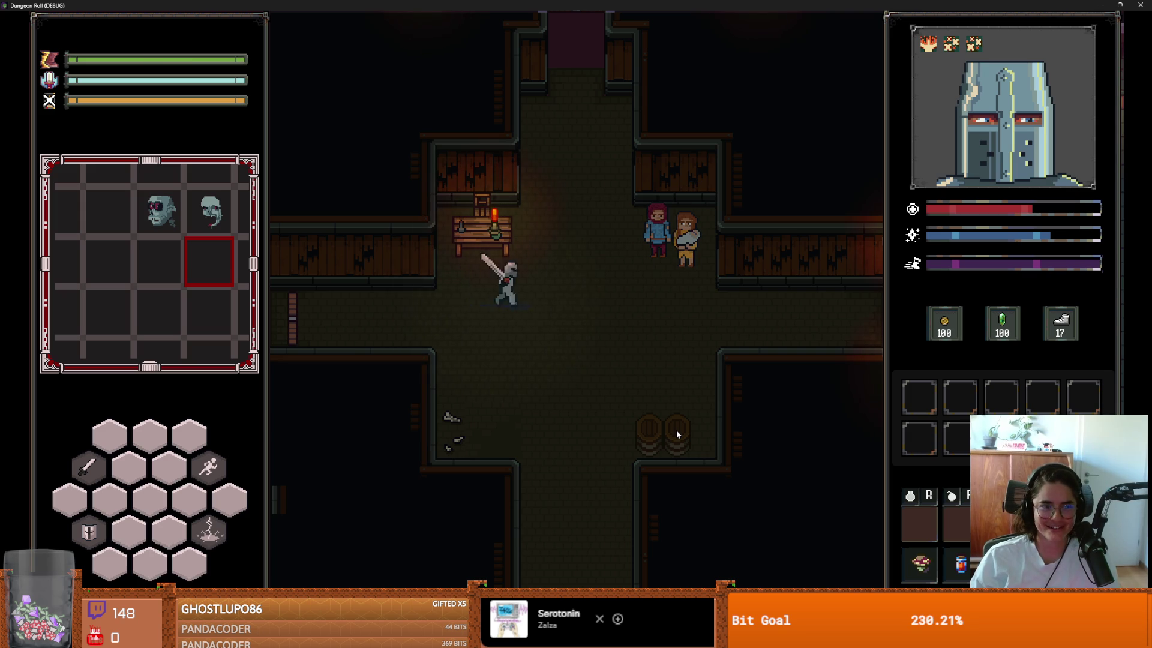
key("a")
key("e")
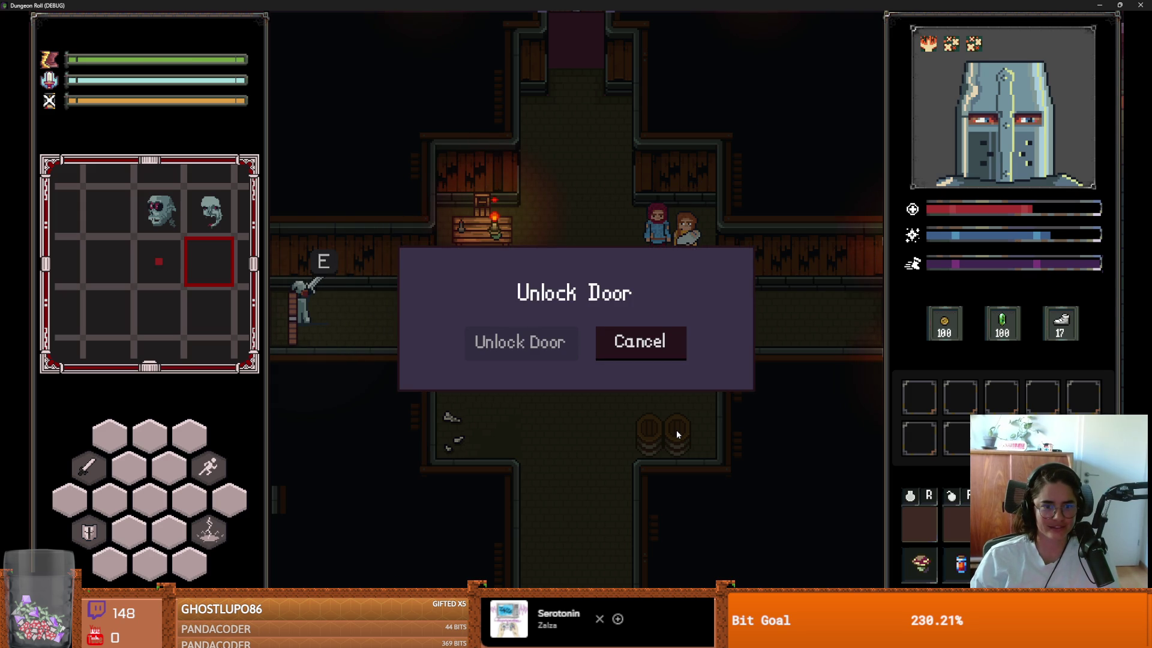
left_click(661, 329)
At the lower door, reroll the offered rooms for a gem and enter the Cauldron Room
key("d")
key("s")
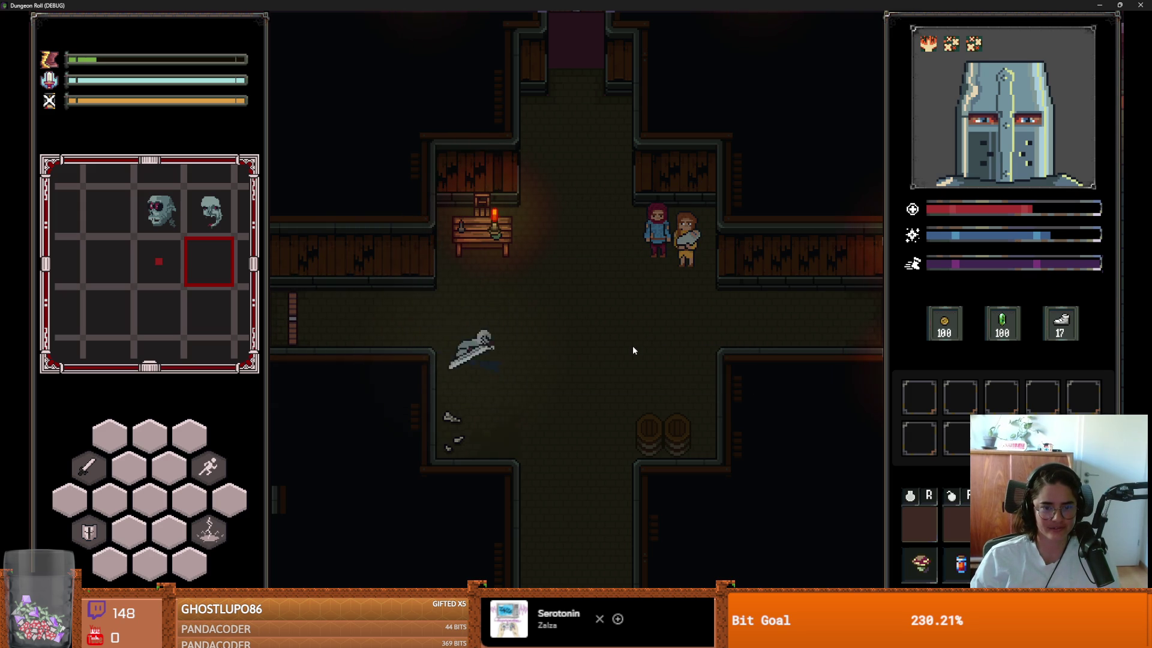
key("s")
key("e")
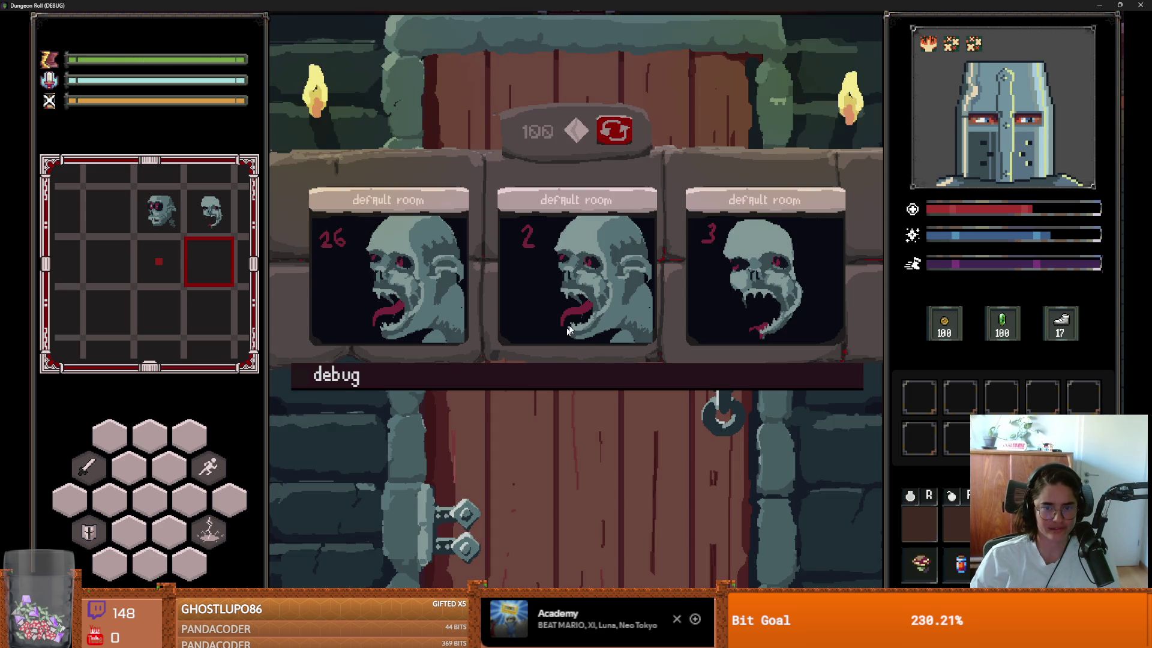
left_click(614, 131)
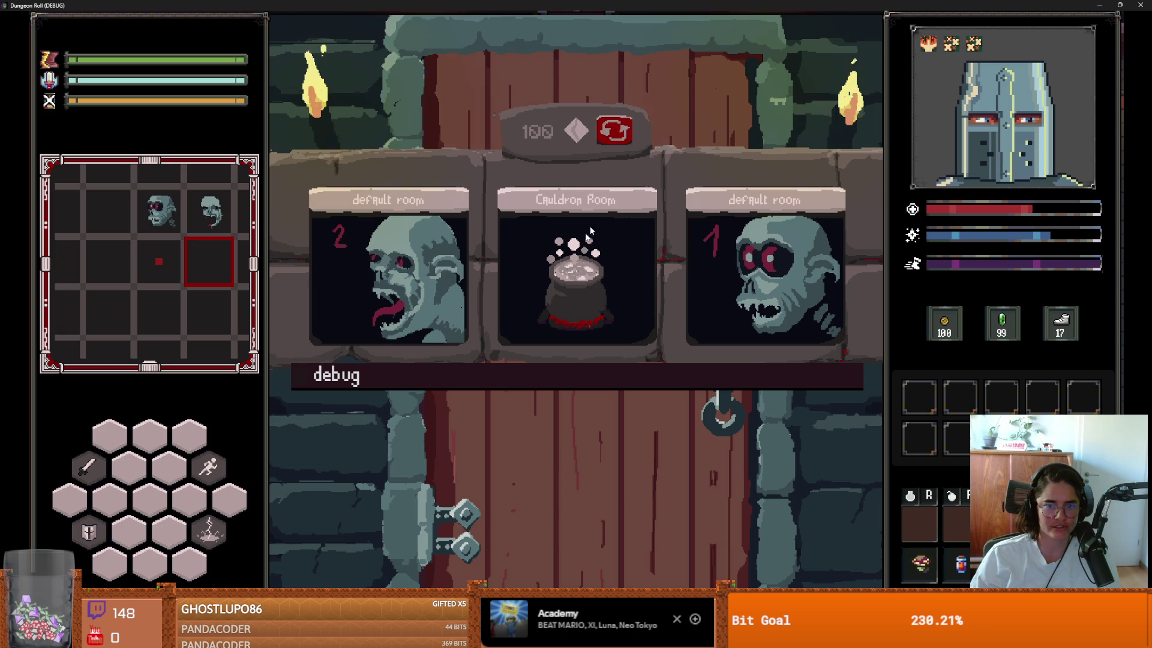
left_click(588, 252)
Drop the mushroom into the cauldron and brew a potion
key("s")
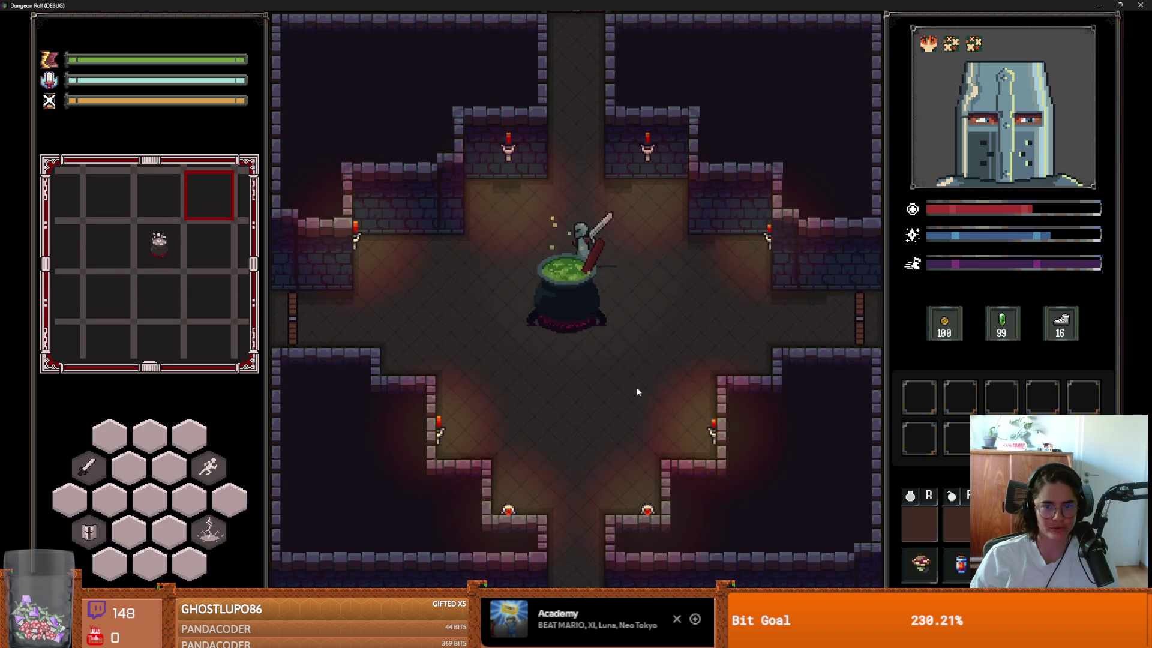
key("a")
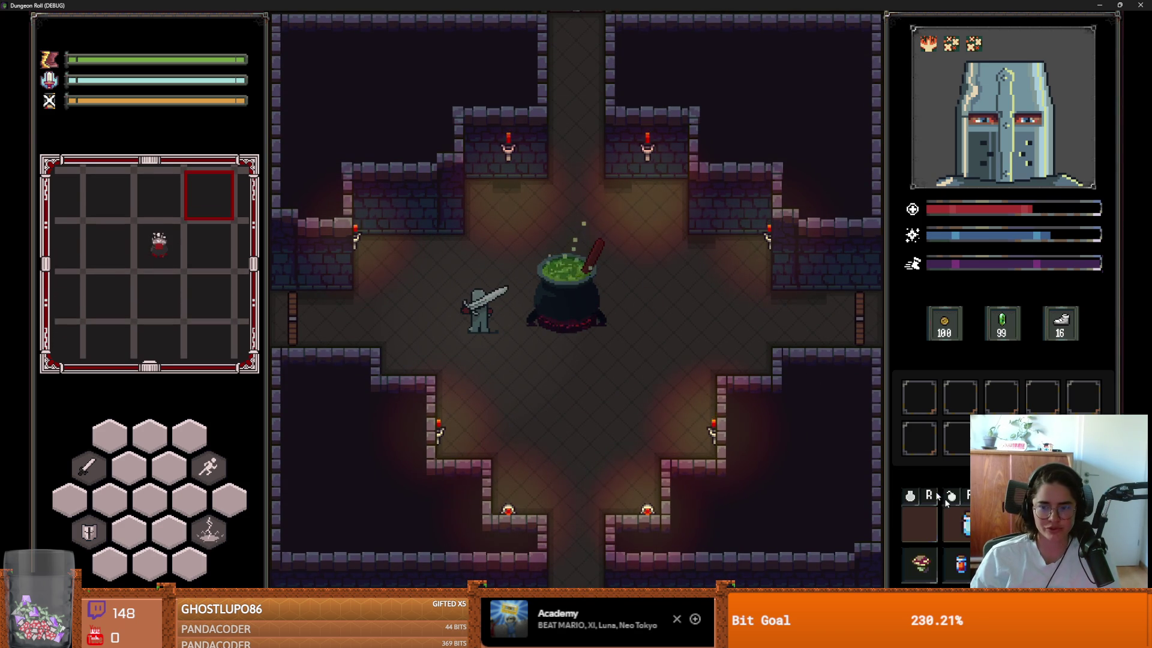
mouse_move(920, 562)
left_mouse_down()
mouse_move(891, 559)
mouse_move(586, 319)
left_mouse_up()
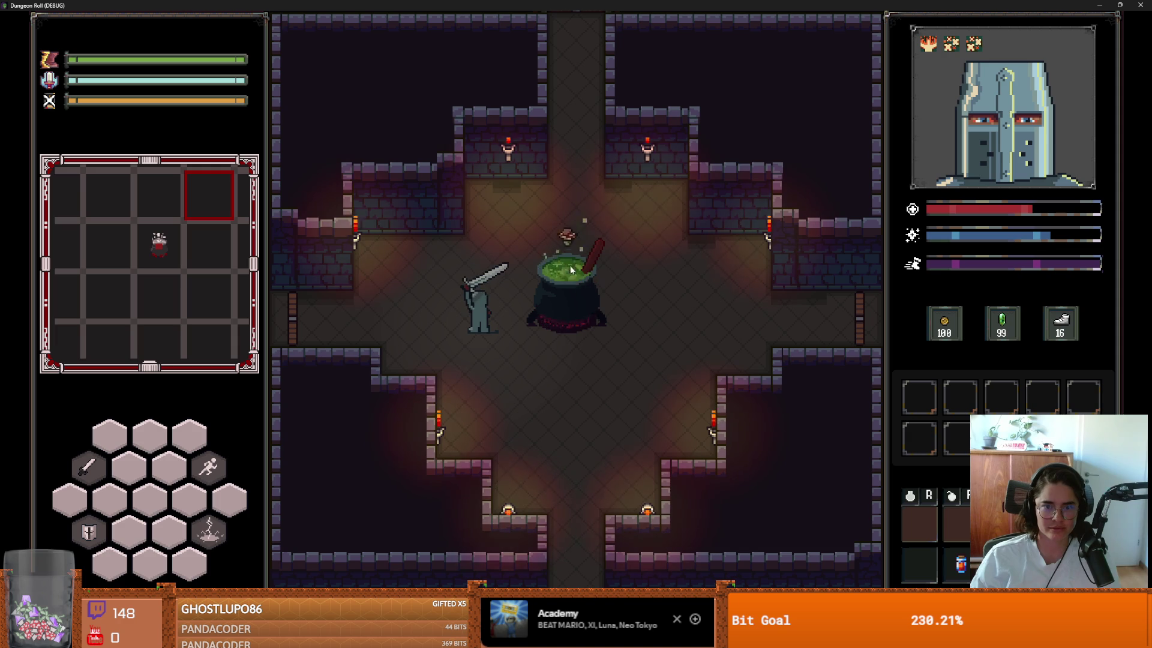
key("d")
key("d")
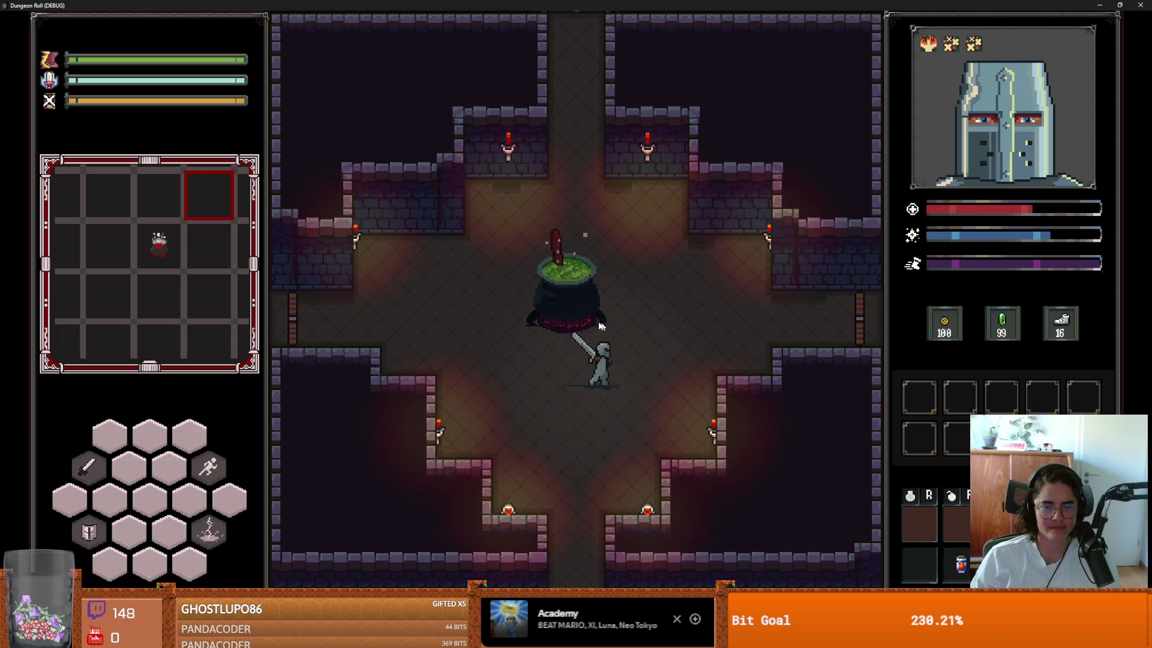
key("a")
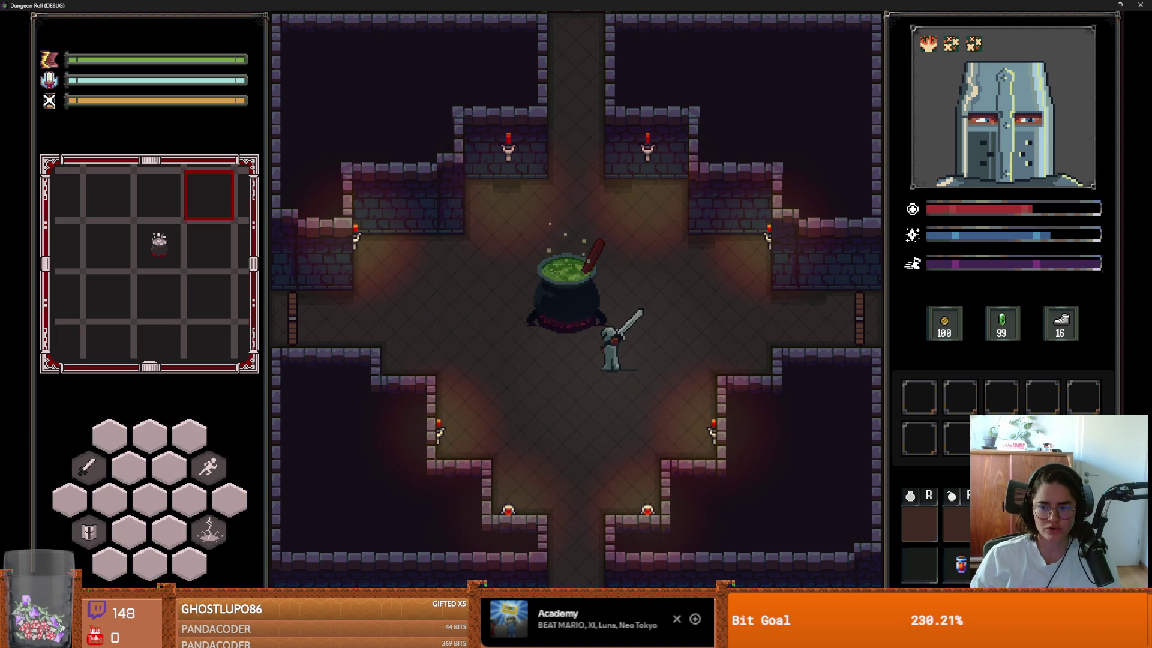
key("a")
key("w")
key("e")
key("a")
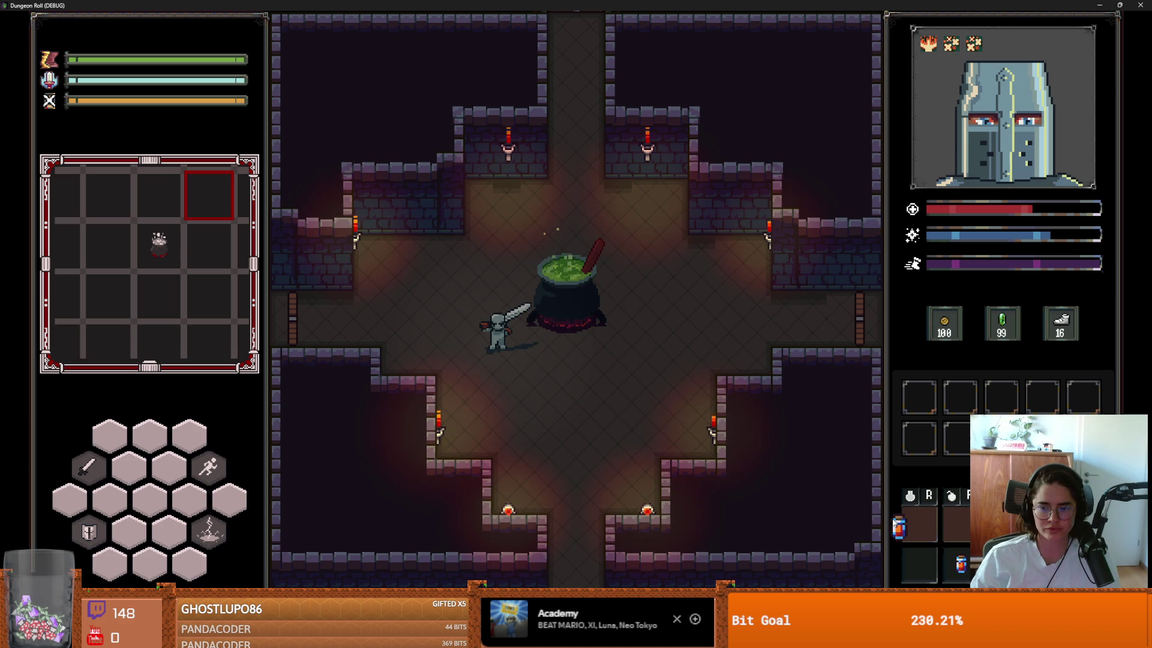
Try the left door, check the dungeon map, and return toward the cauldron
key("e")
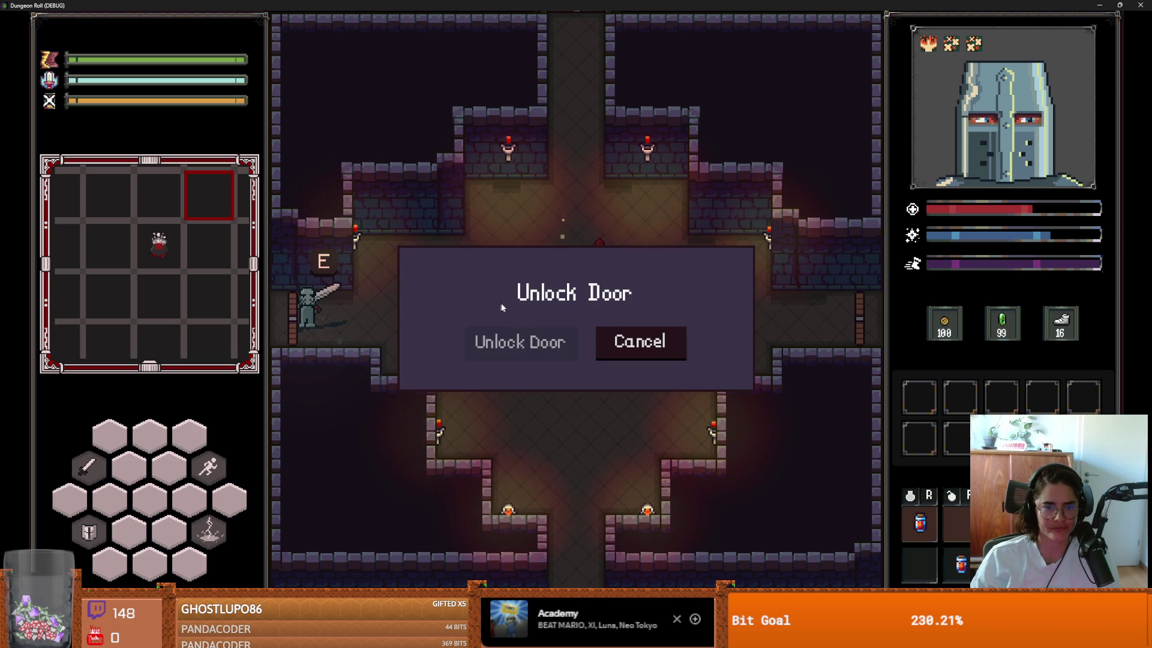
key("Escape")
key("m")
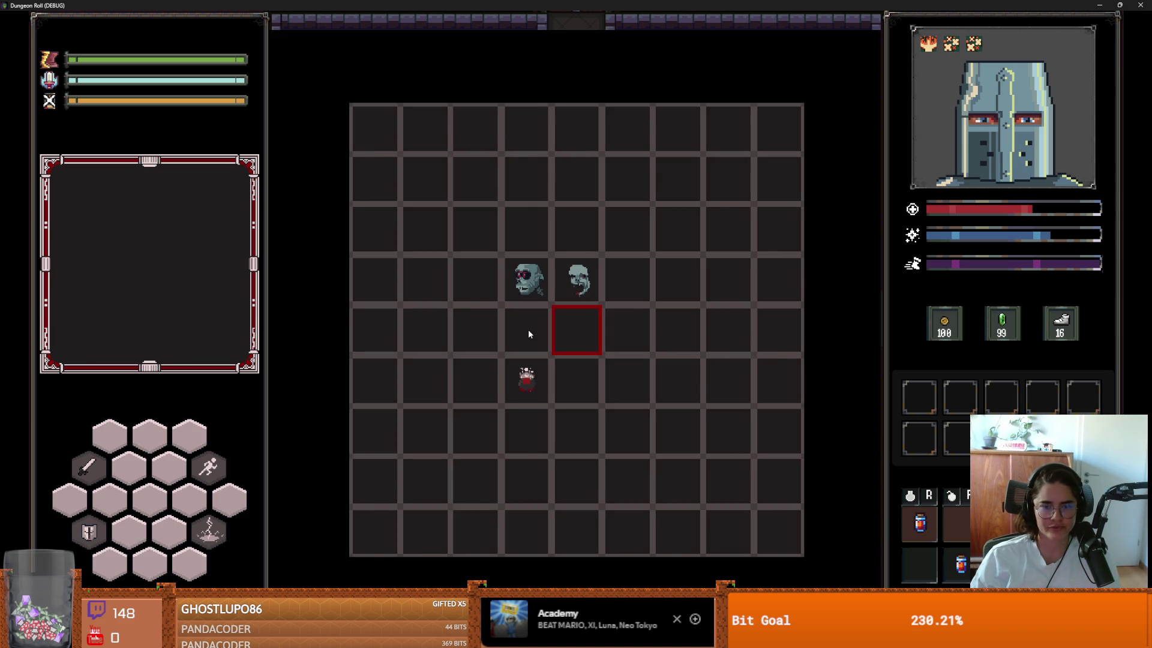
key("m")
key("d")
key("s")
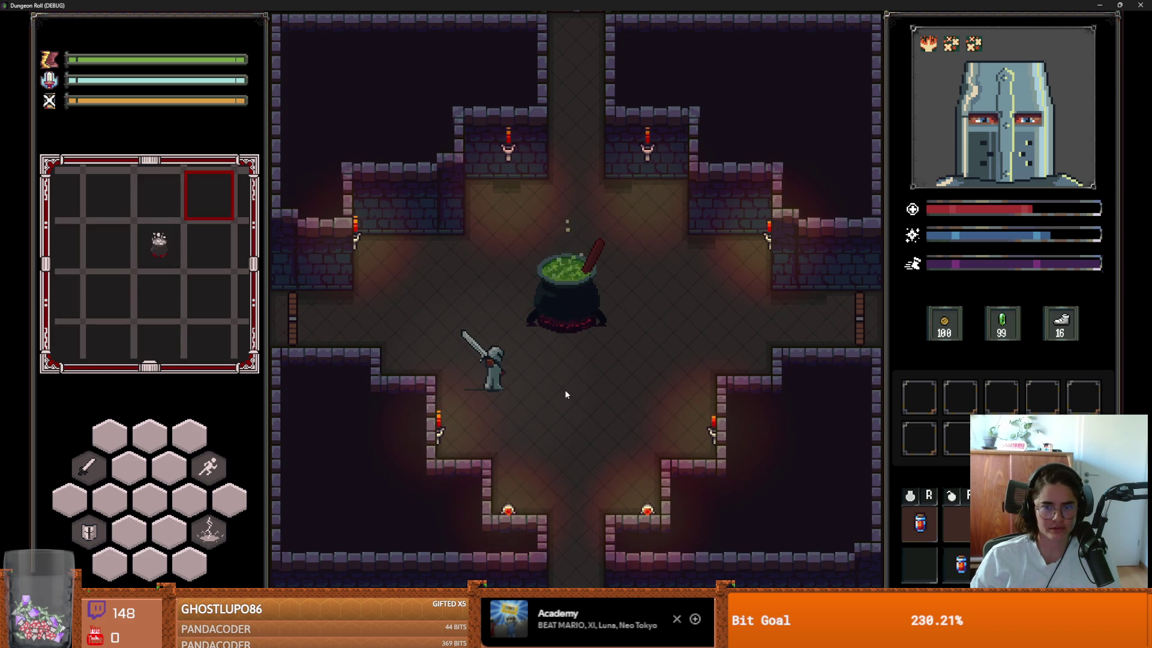
Teleport with the tp_to_before_boss console command and walk down toward the boss
key("grave")
type("tp_to_before_boss")
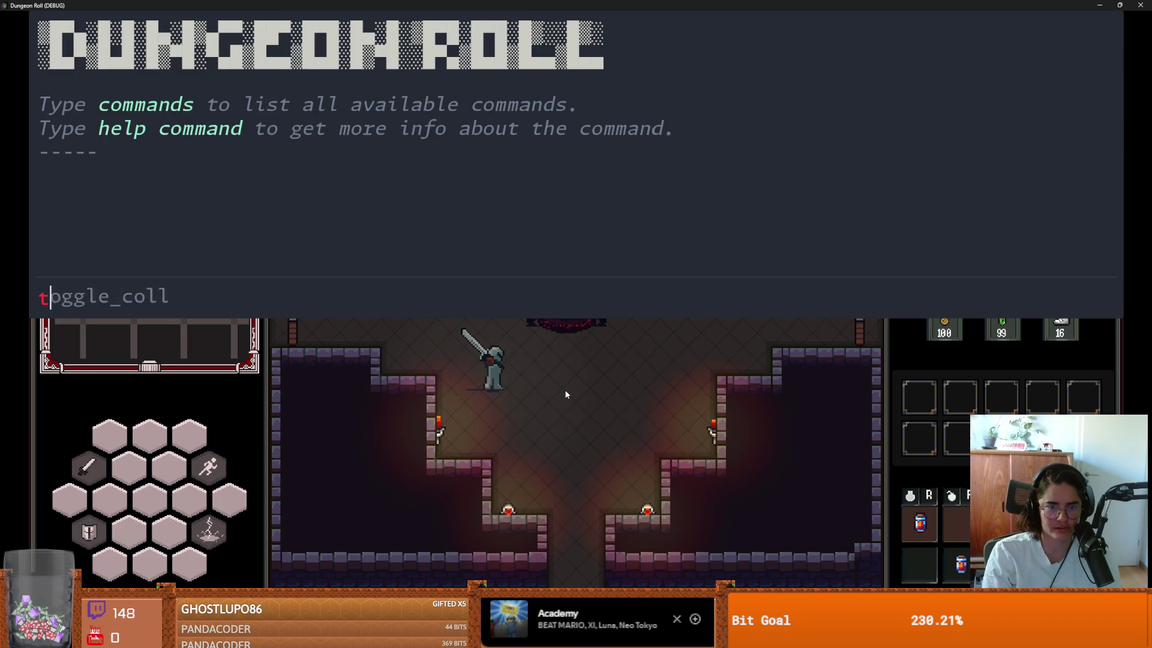
key("Return")
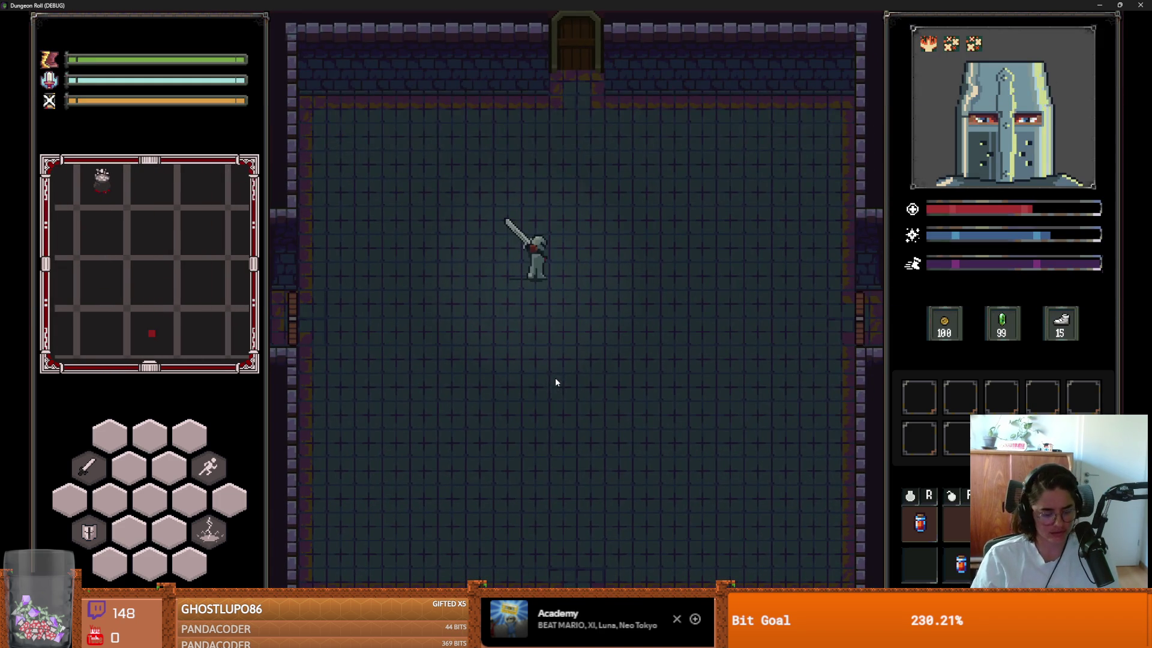
key("m")
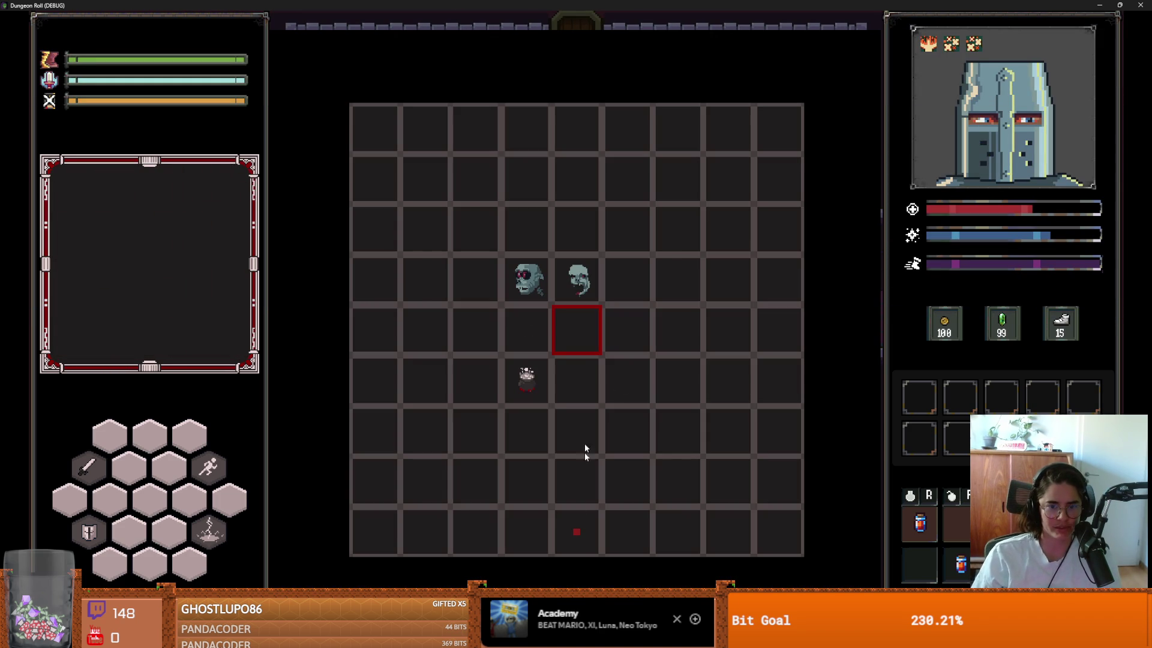
key("m")
key("s")
key("space")
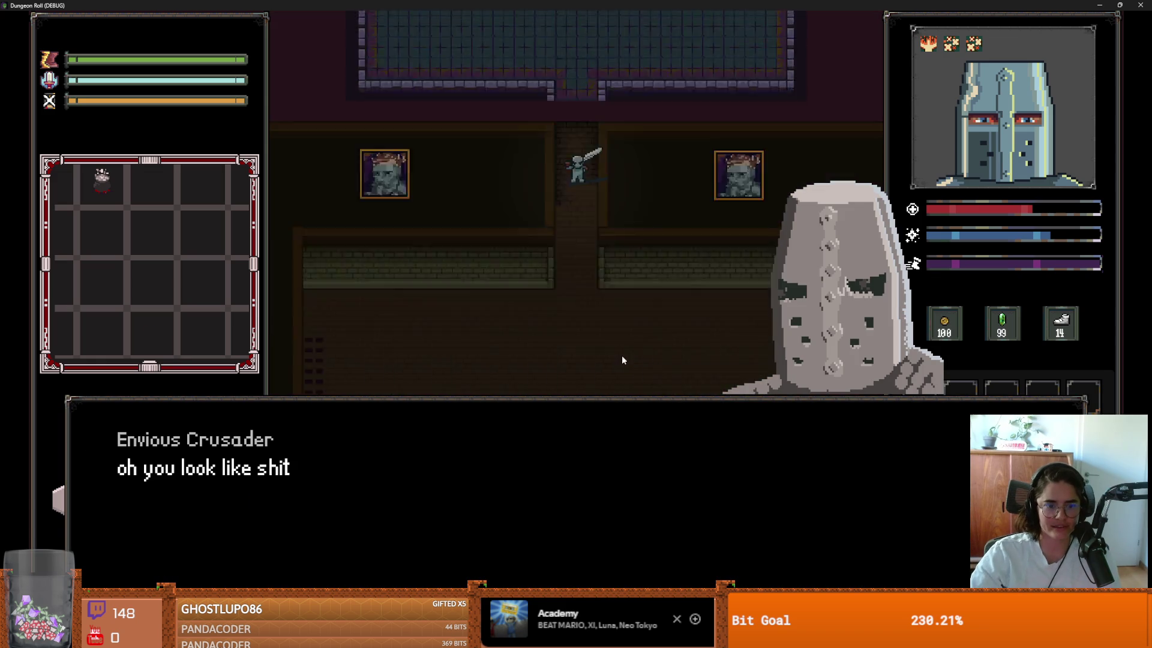
Click through the Envious Crusader's dialogue into the fight, then restore the game window
key("space")
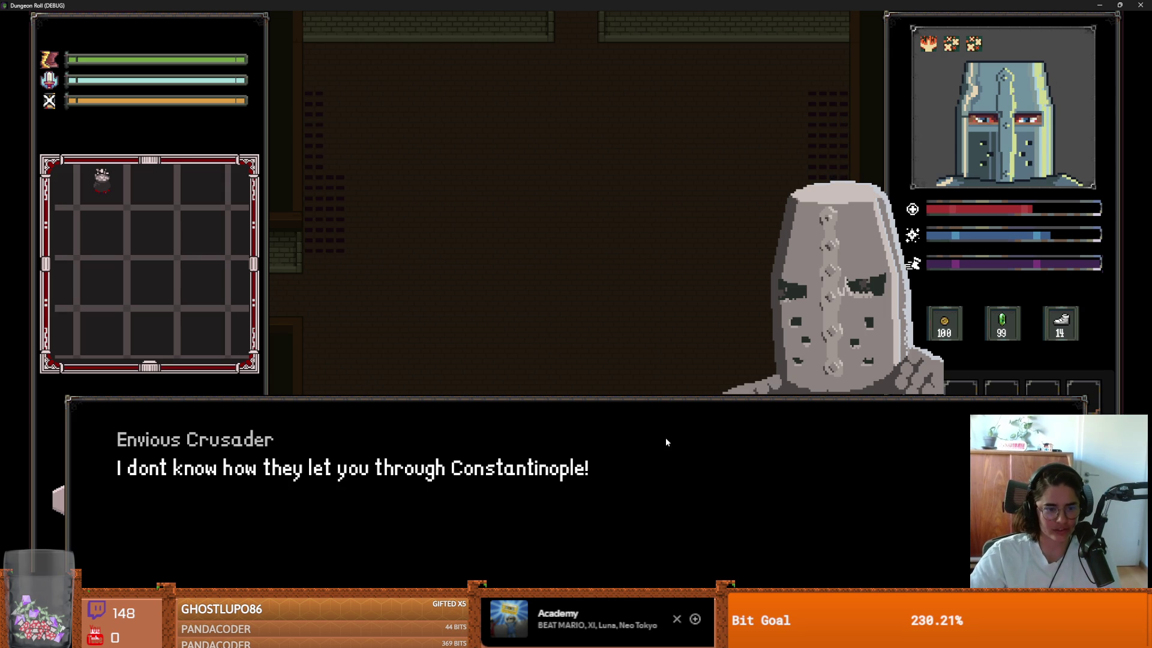
left_click(743, 453)
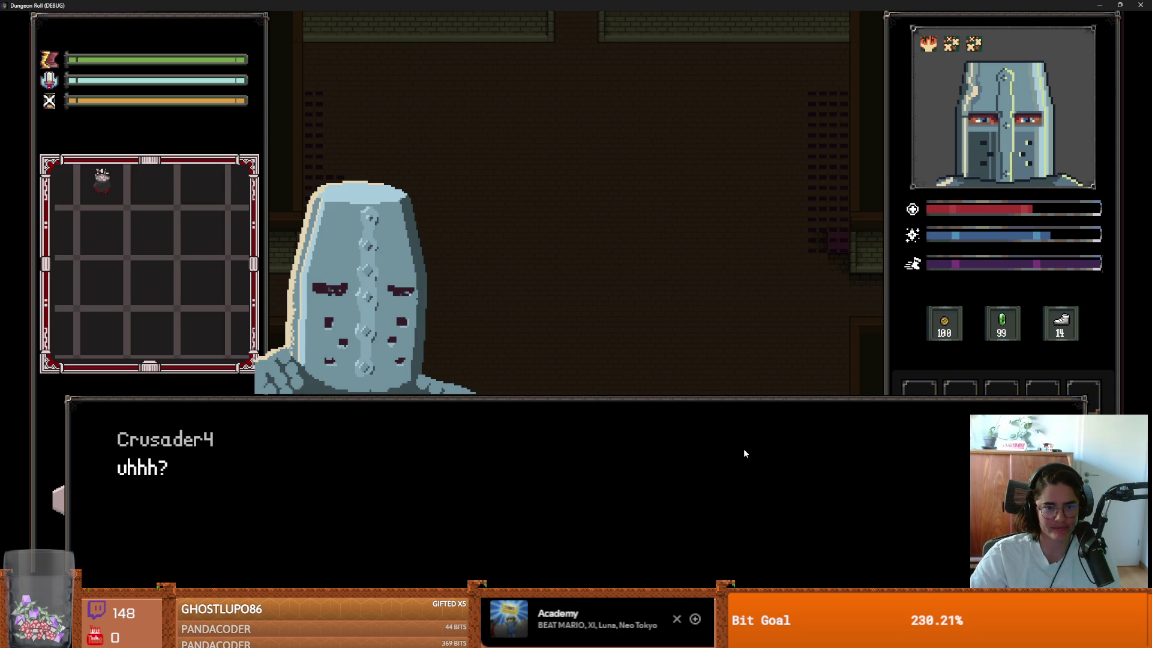
left_click(743, 453)
left_click(743, 453)
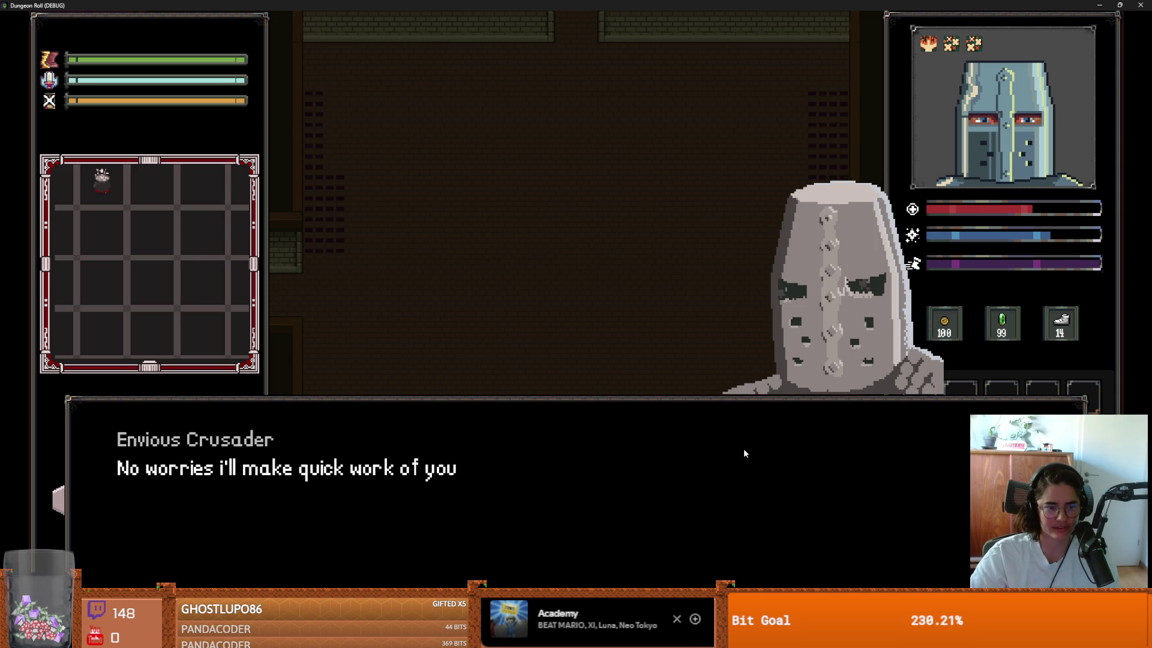
left_click(743, 454)
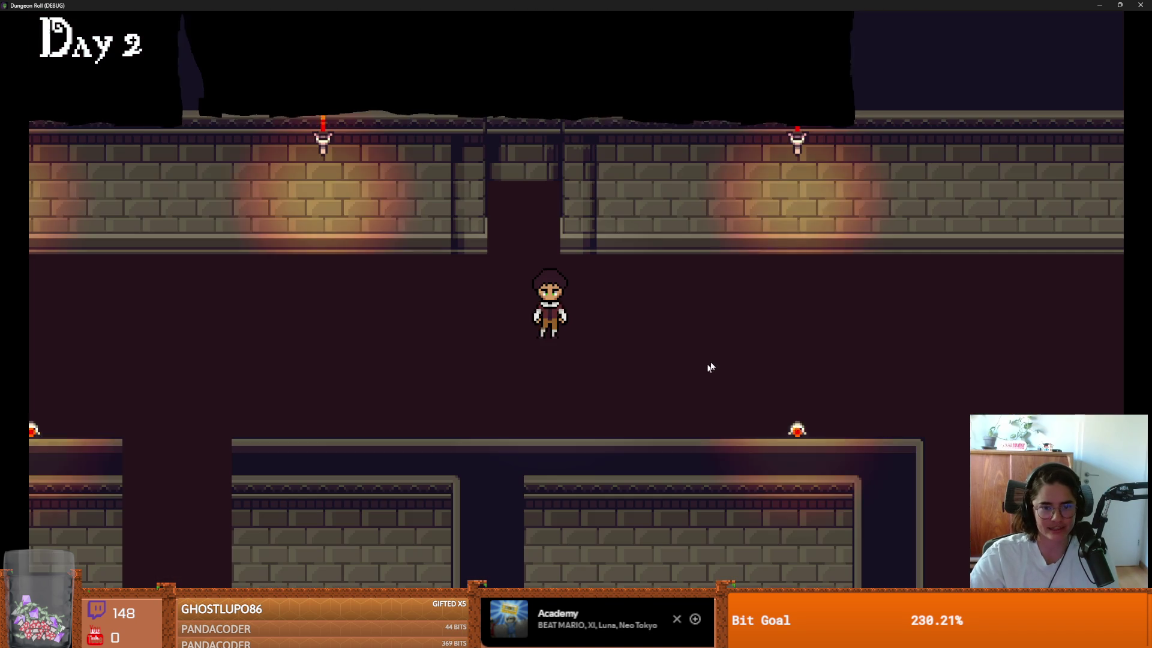
key("super+Down")
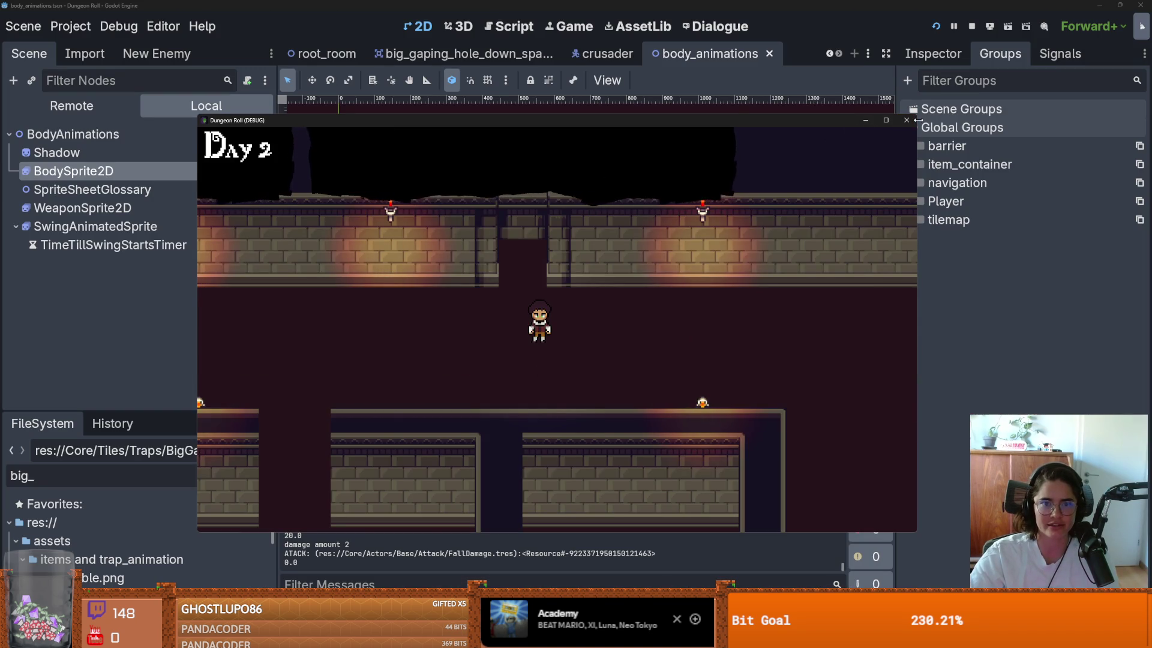
Stop the debug game and look over the root_room scene
key("F8")
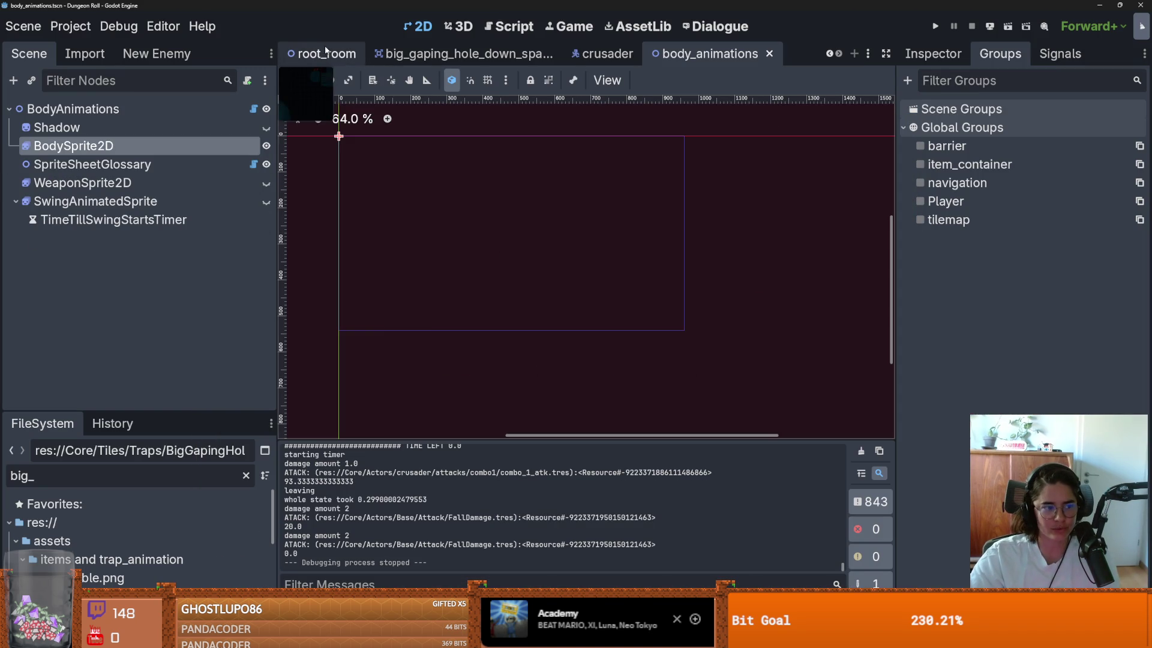
left_click(294, 47)
scroll(523, 269, "down", 4)
scroll(523, 269, "up", 1)
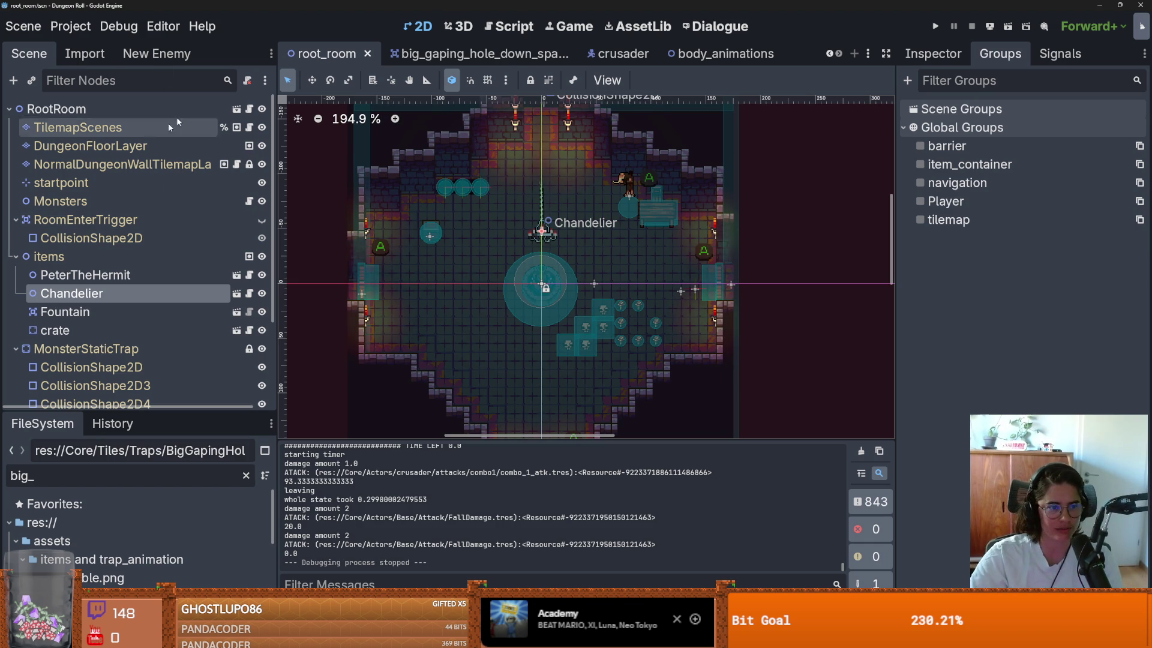
Open body_animations from the crusader's BodyAnimations node and select BodySprite2D
left_click(621, 53)
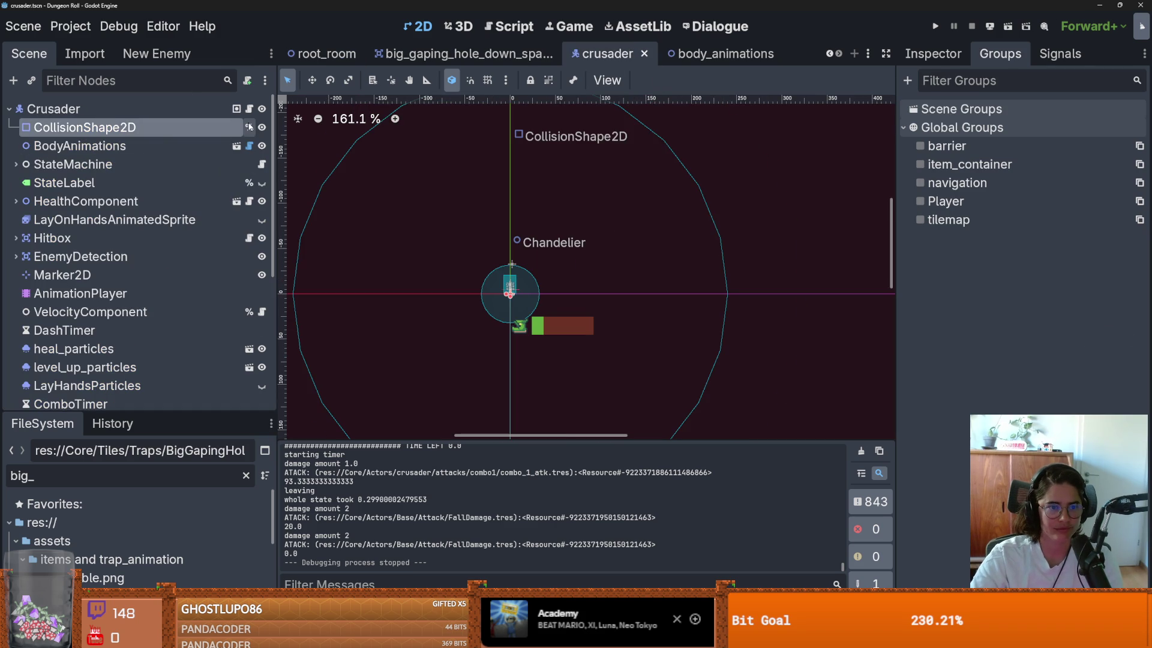
left_click(194, 142)
left_click(247, 149)
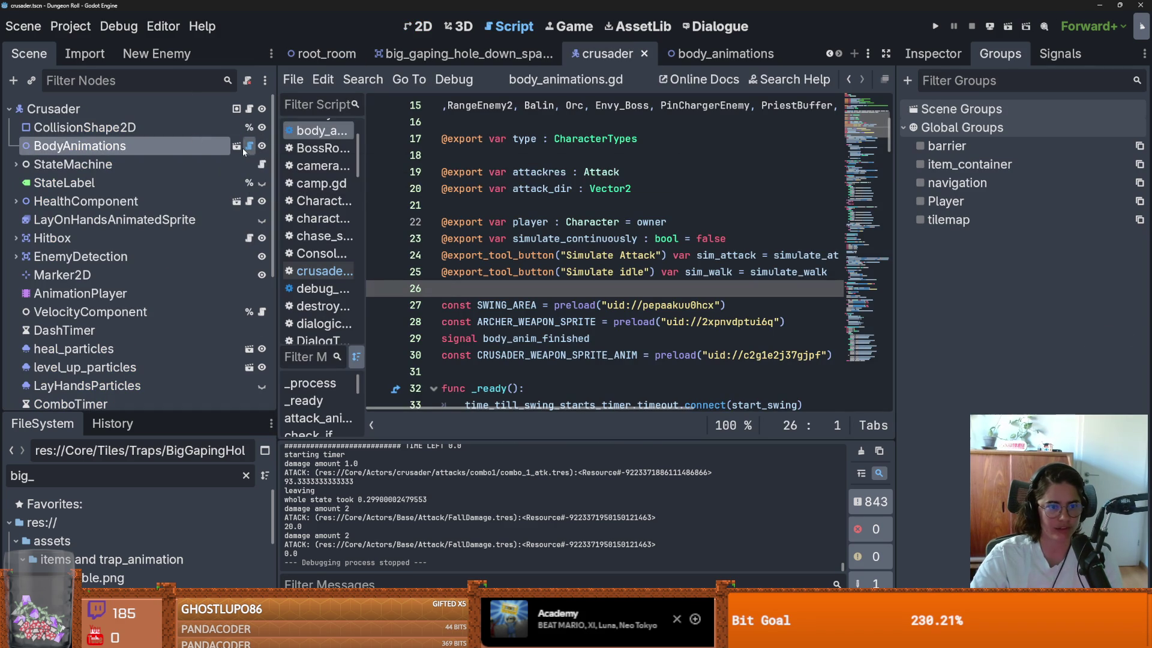
left_click(237, 147)
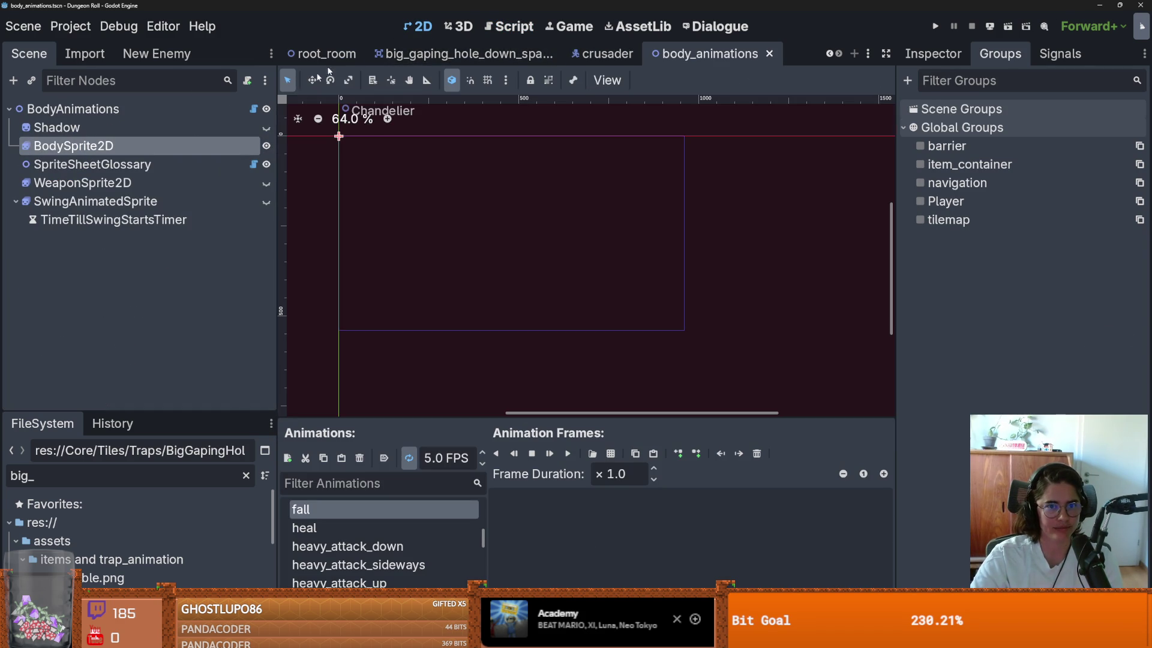
left_click(141, 127)
left_click(138, 146)
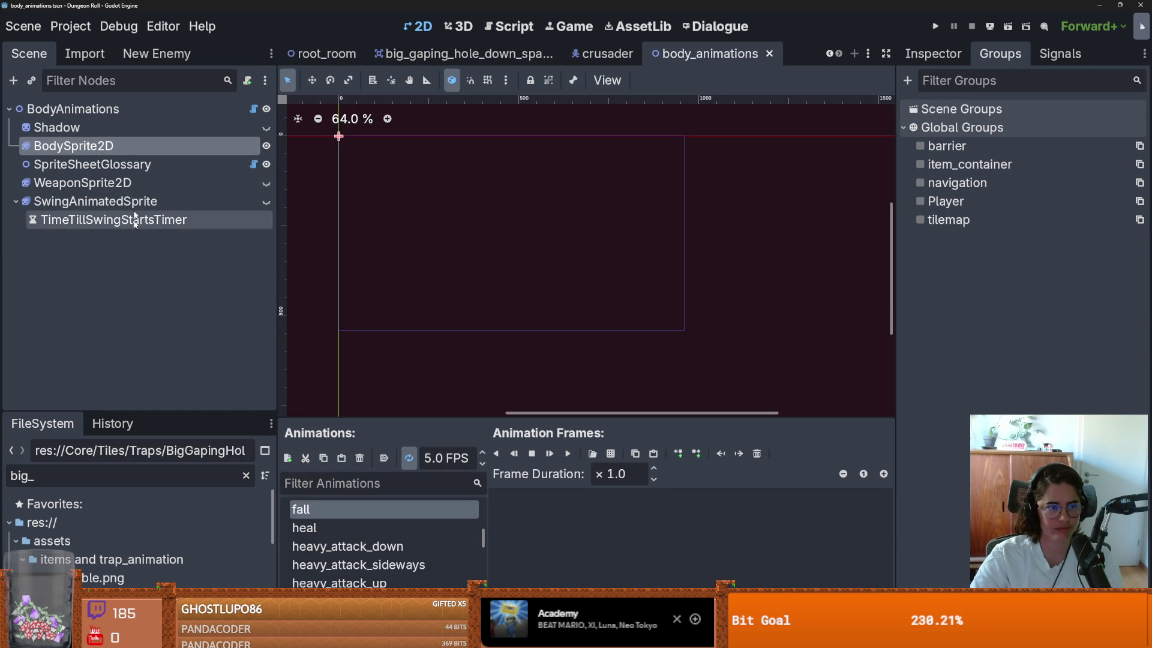
Add frames from crusader_sprite_sheetEnvy.png in res://Core/Actors/crusader
left_click(616, 457)
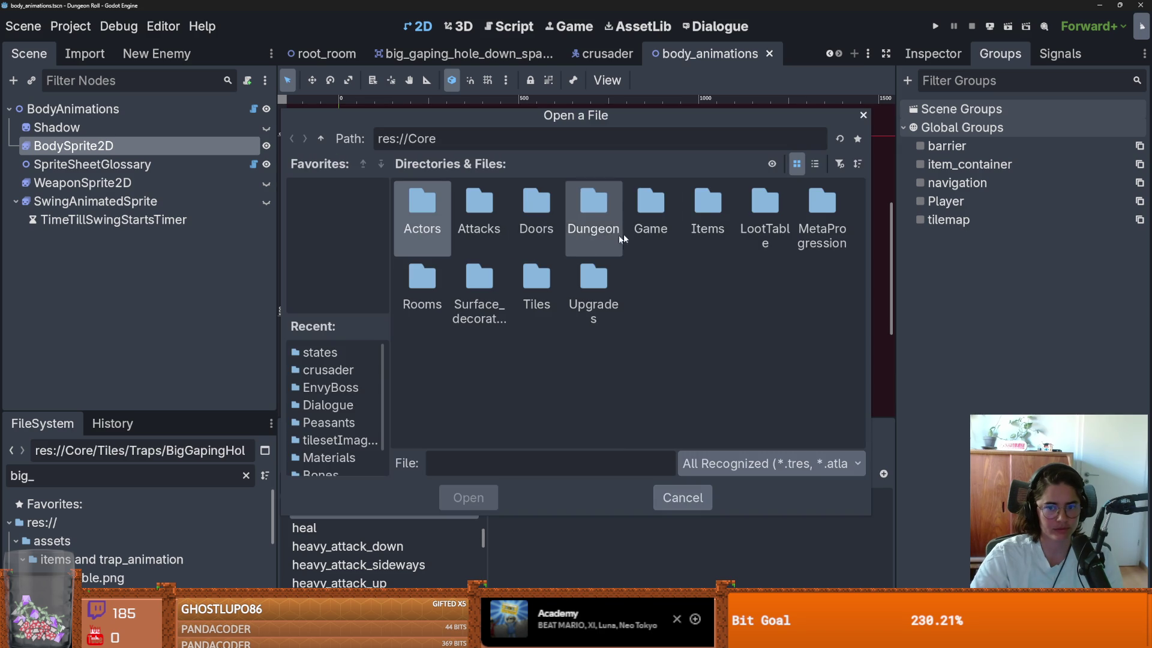
double_click(436, 202)
double_click(552, 214)
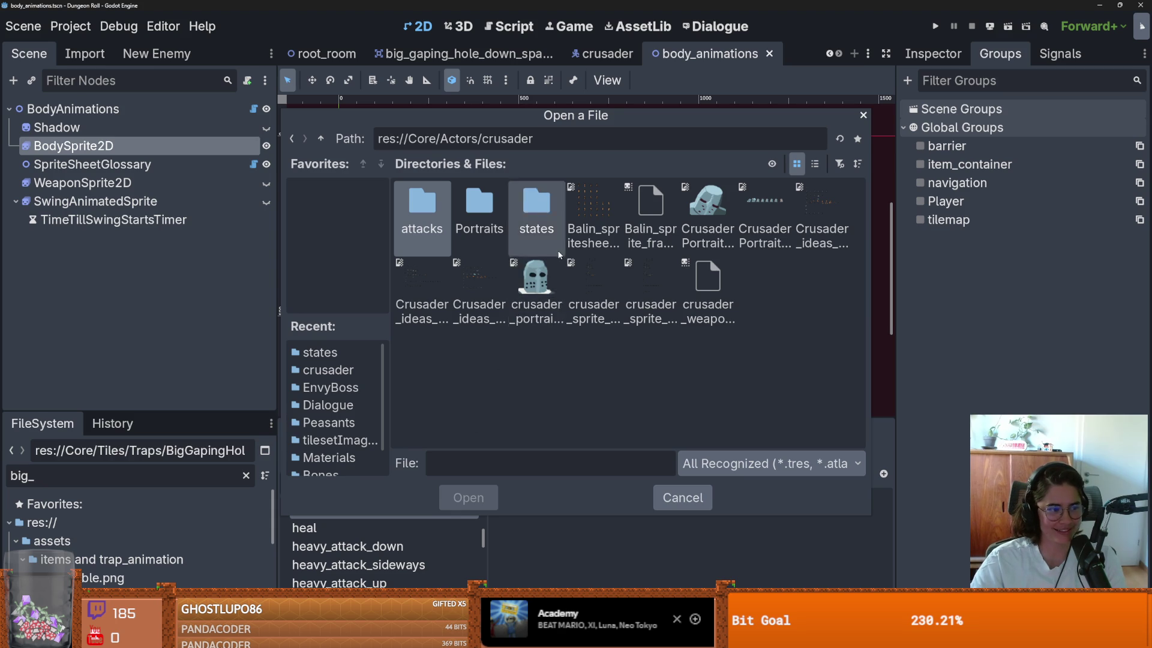
left_click(647, 312)
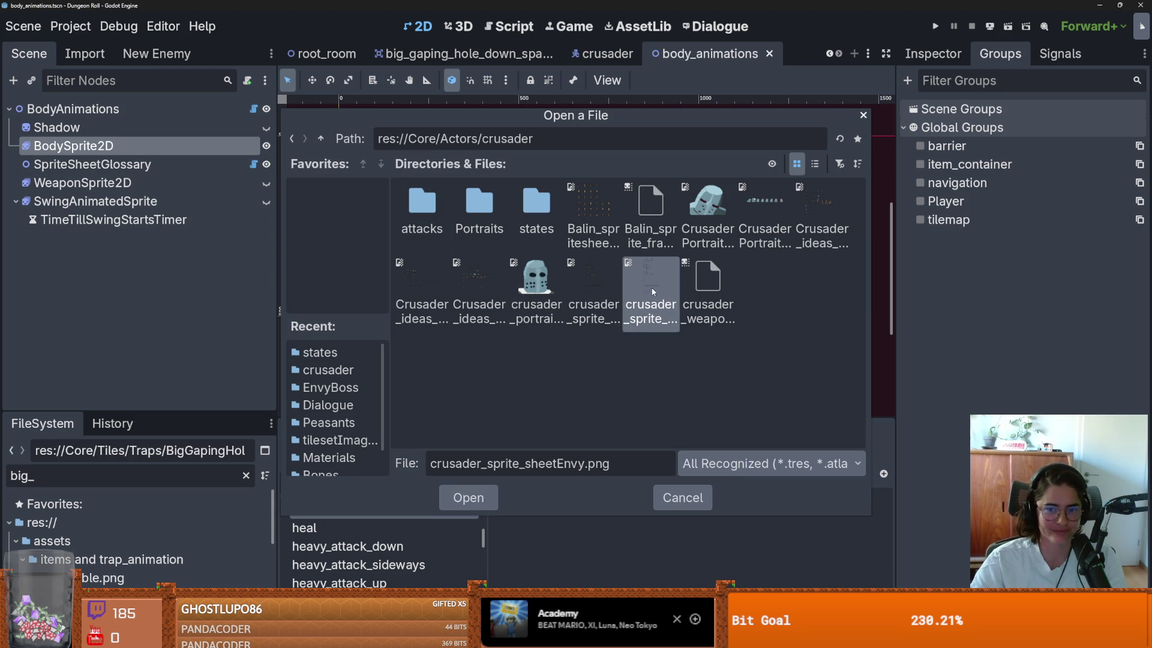
left_click_drag(871, 269, 1074, 269)
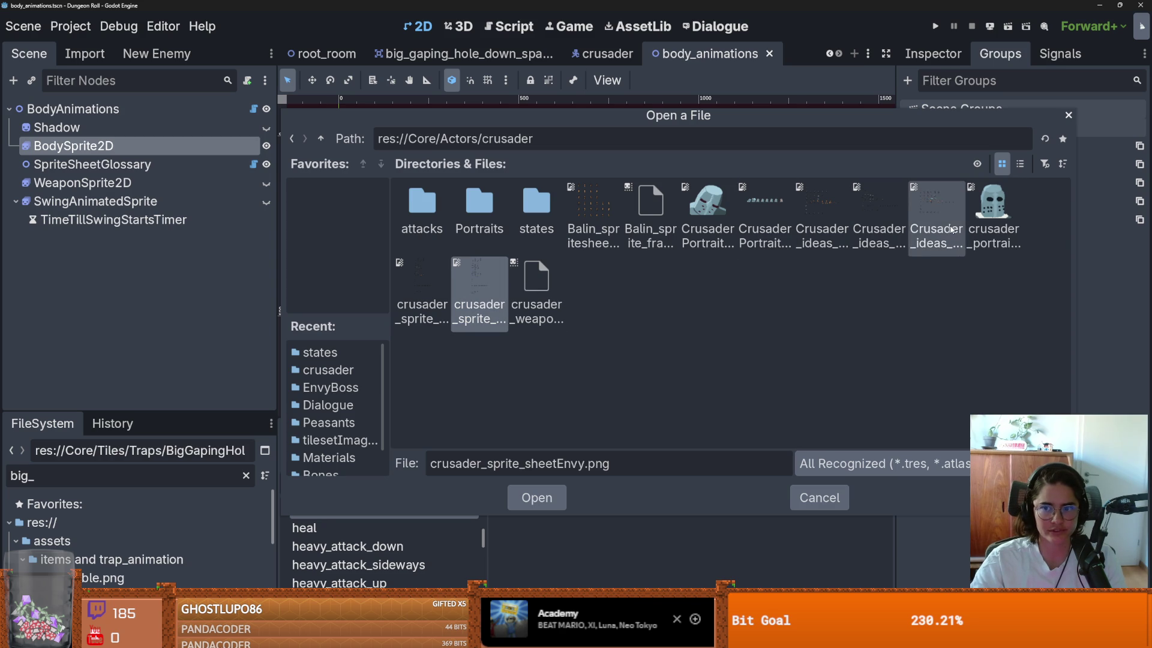
double_click(411, 272)
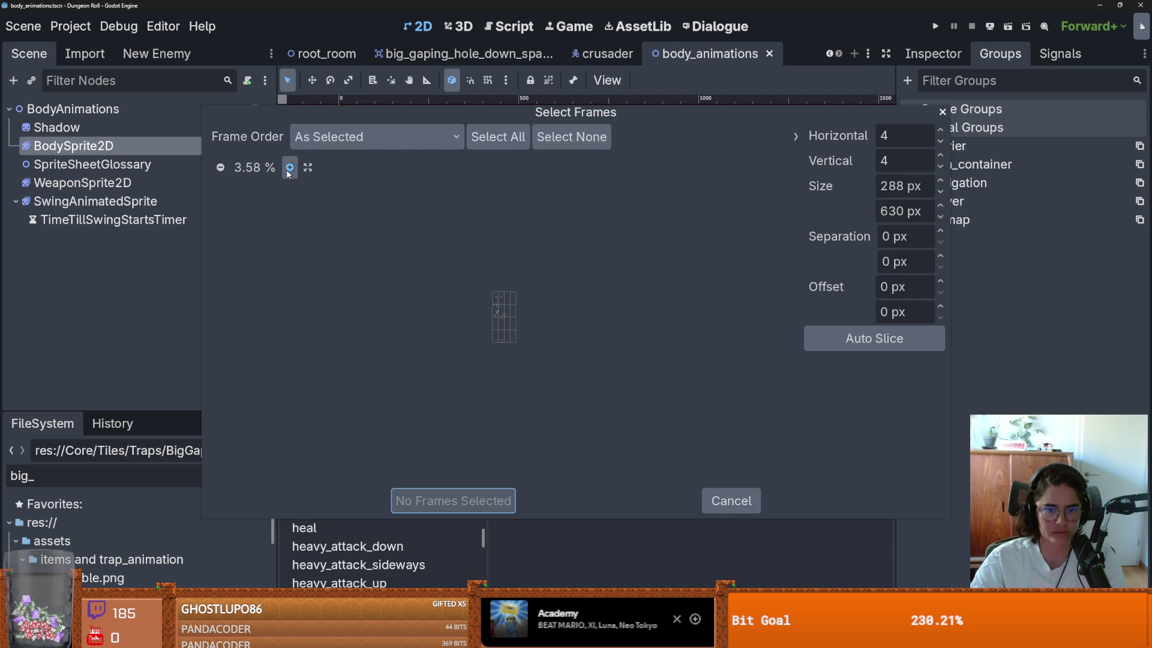
Enter 70 as the horizontal frame count, zoom into the preview, then switch to Aseprite
left_click(903, 129)
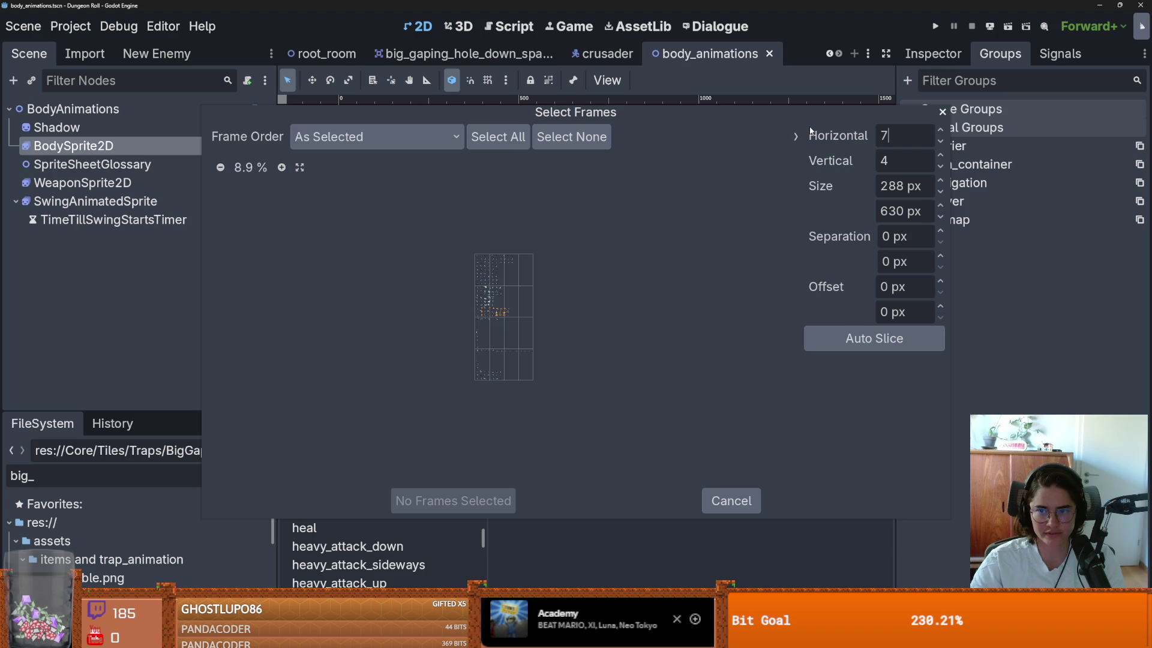
type("7")
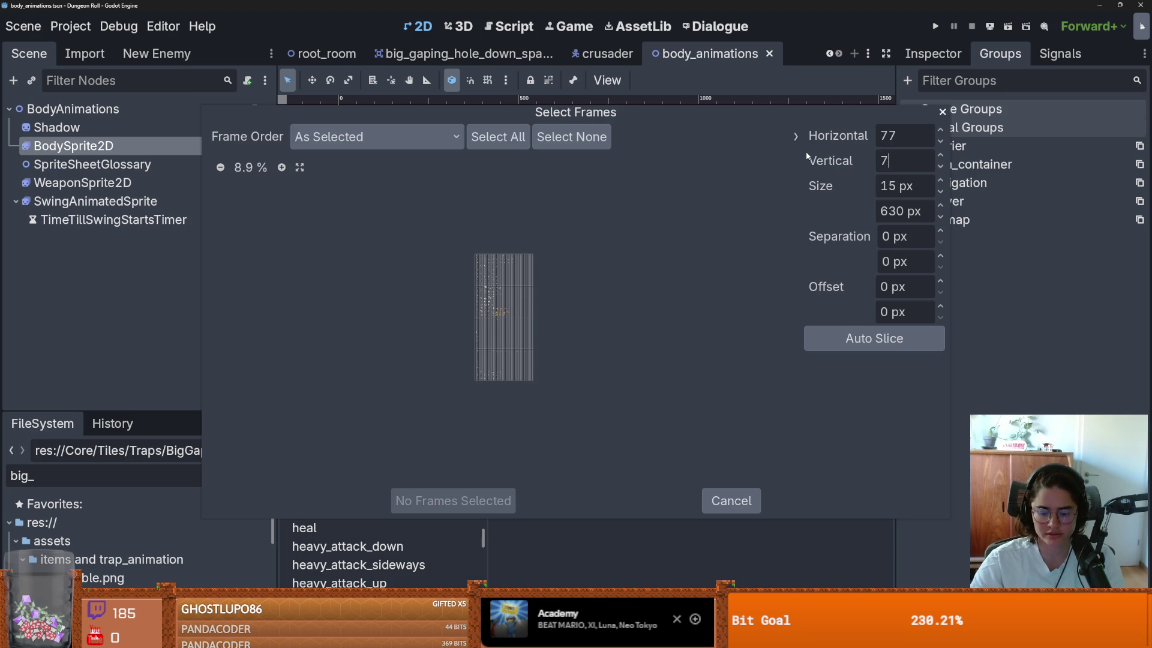
type("0")
left_click(280, 170)
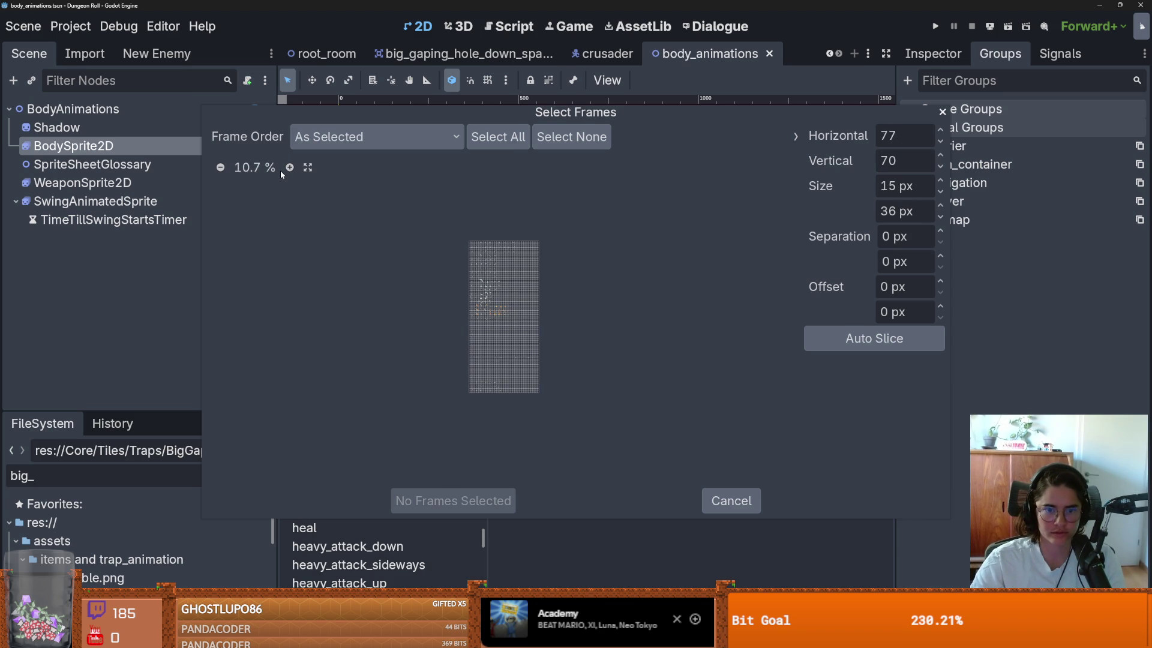
left_click(289, 168)
left_click(289, 167)
left_click(289, 168)
left_click(289, 167)
left_click(289, 168)
left_click(290, 168)
left_click(289, 167)
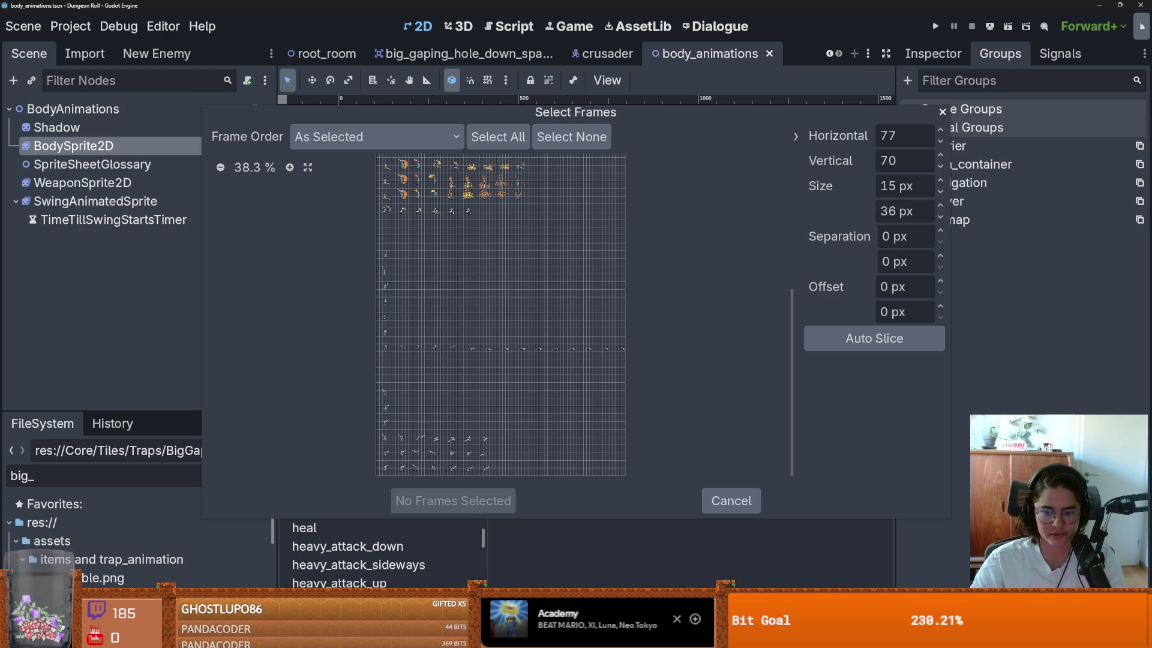
key("alt+Tab")
scroll(444, 180, "down", 2)
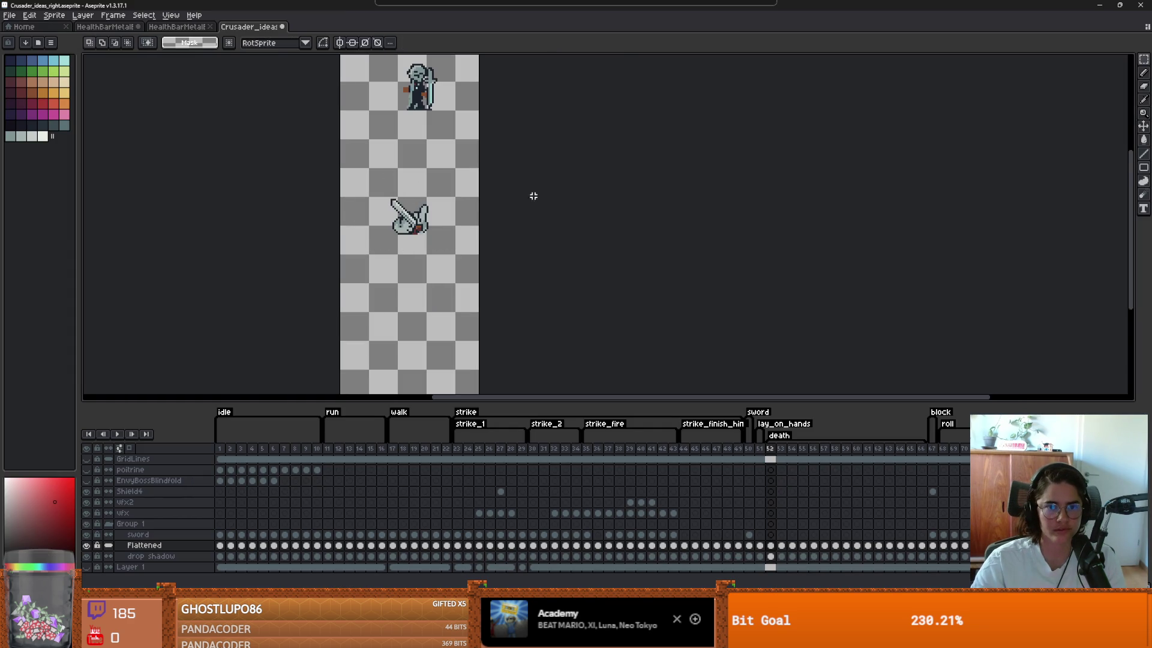
Jump to frame 1 in Aseprite, view the Canvas Size unchanged, then switch back to Godot
scroll(477, 242, "up", 1)
left_click(219, 448)
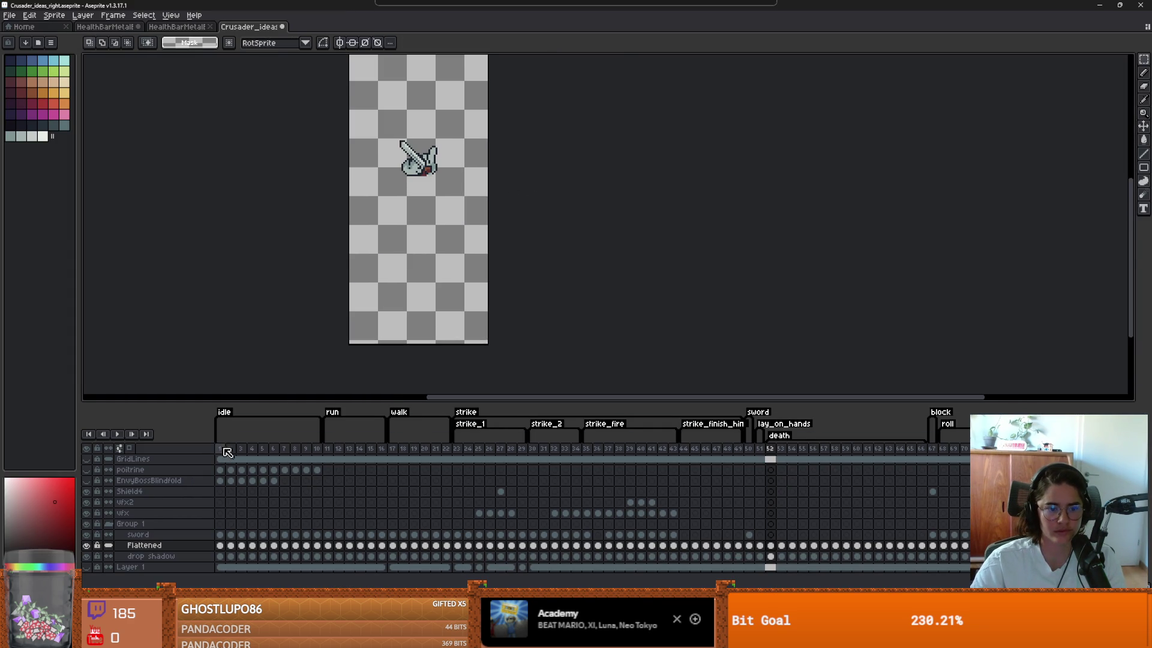
scroll(406, 208, "down", 1)
scroll(406, 208, "up", 2)
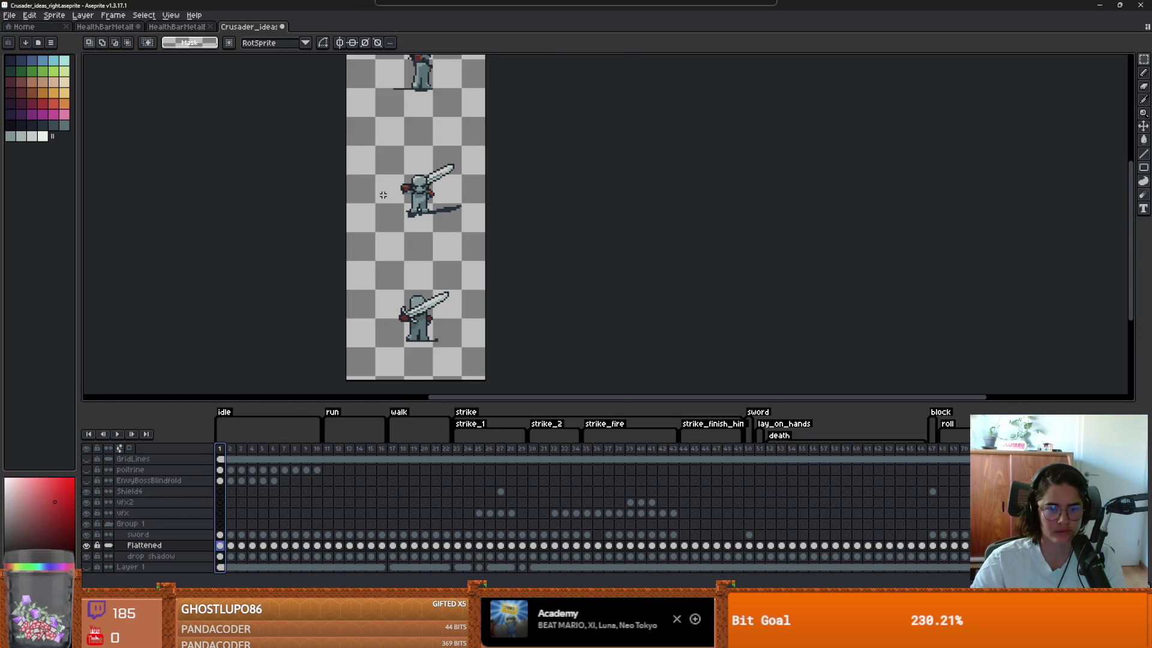
key("ctrl+alt+c")
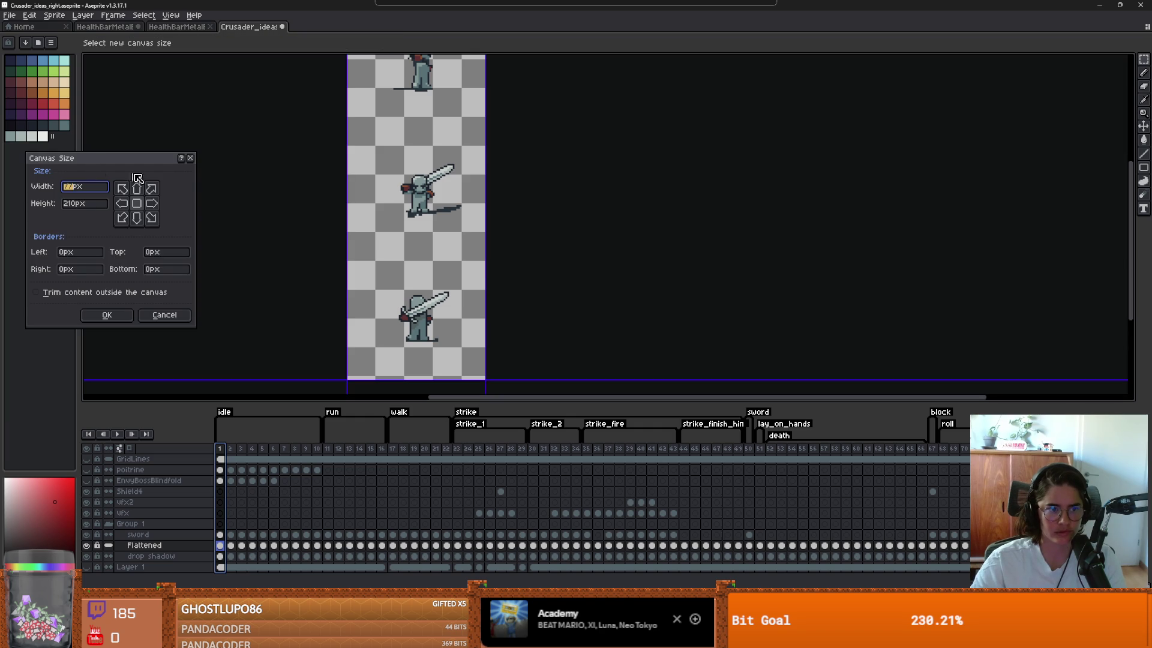
left_click(191, 159)
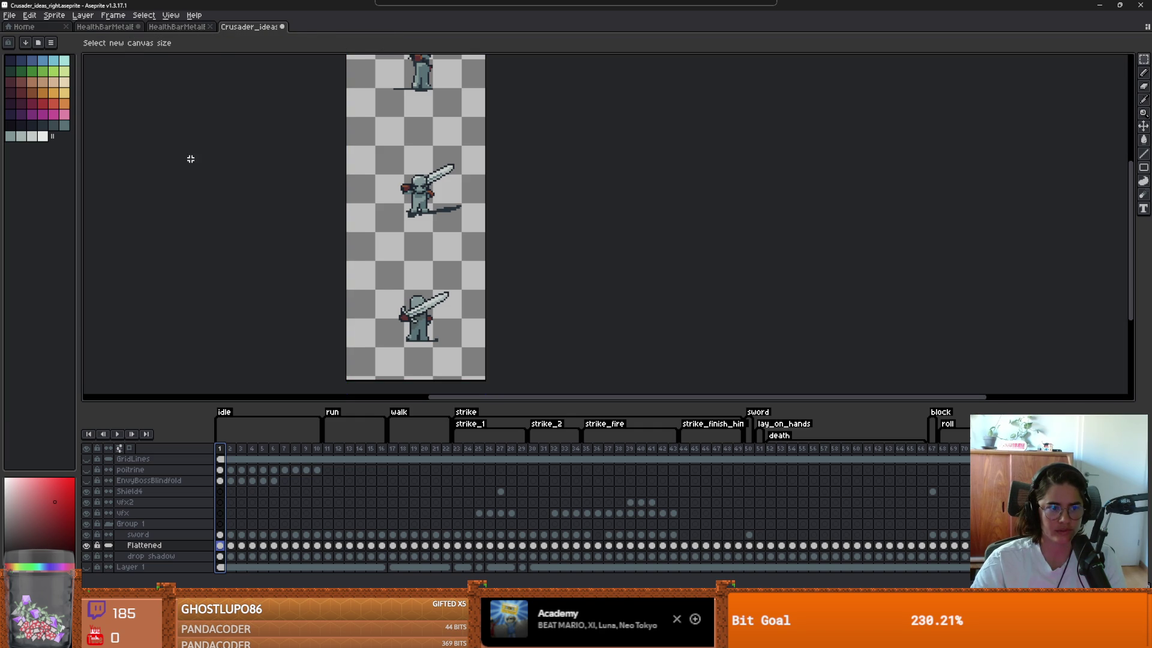
key("alt+Tab")
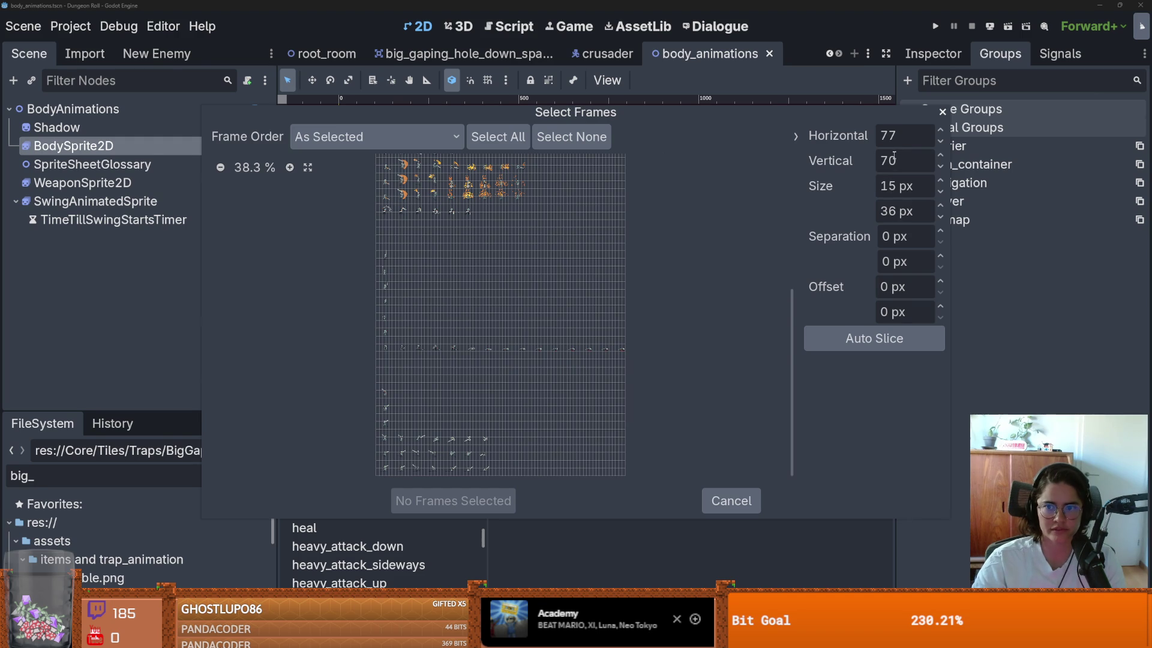
Slice the crusader sheet with a 77 px frame width and 70 px frame height
left_click(878, 136)
type("0")
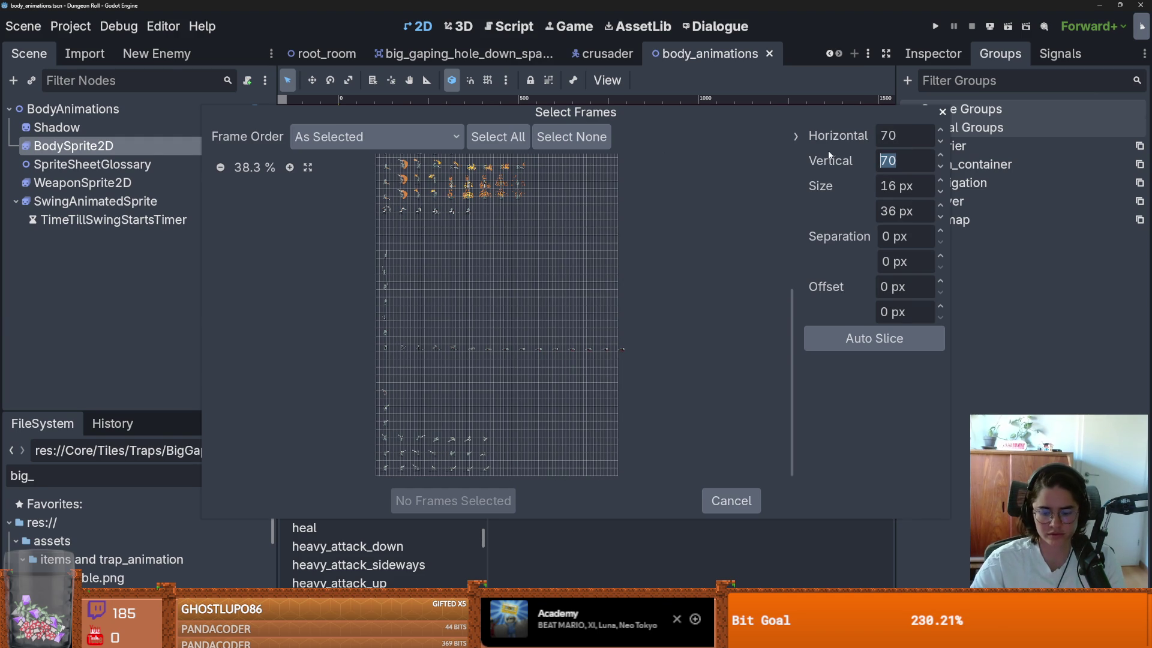
type("77")
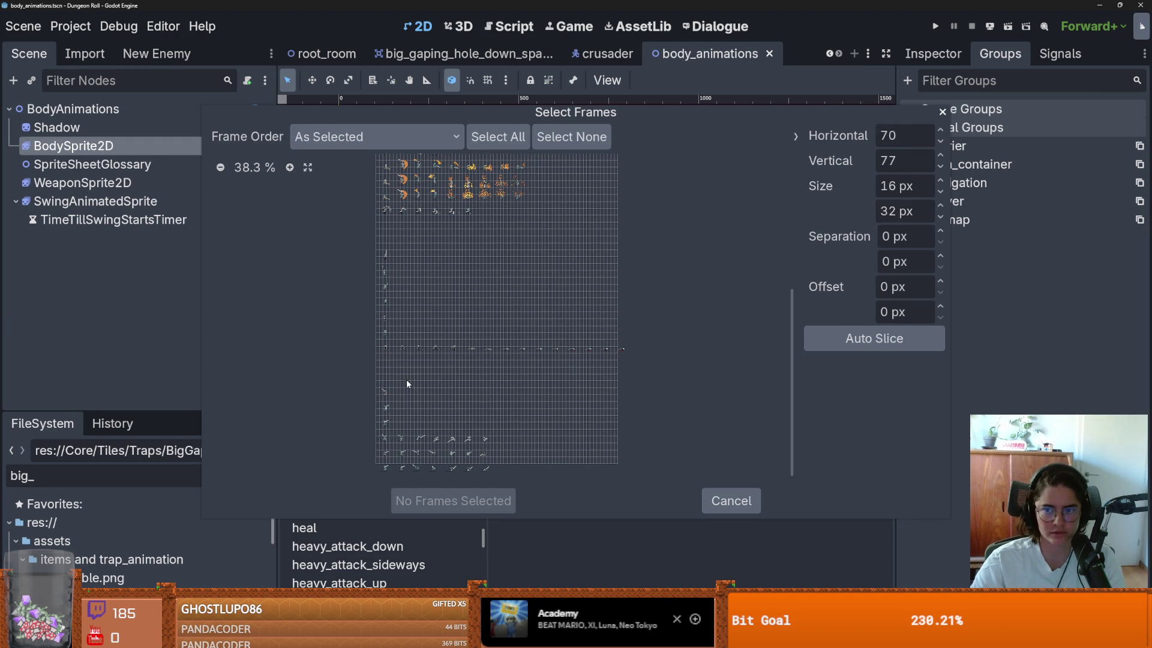
scroll(407, 383, "up", 5)
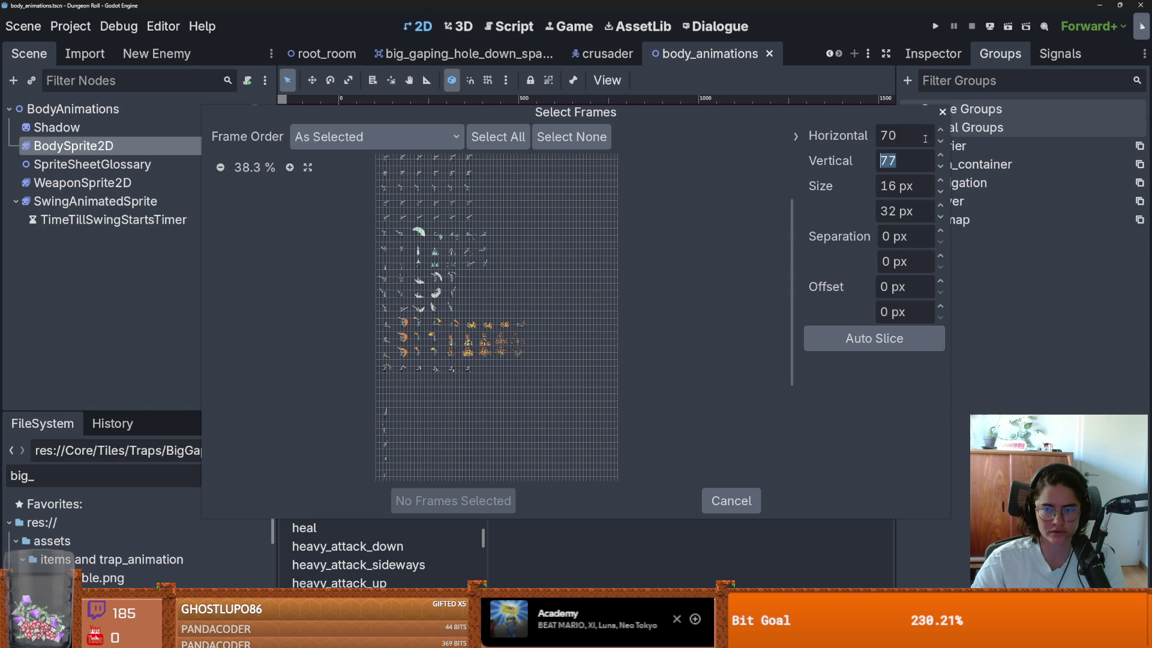
left_click_drag(895, 187, 875, 190)
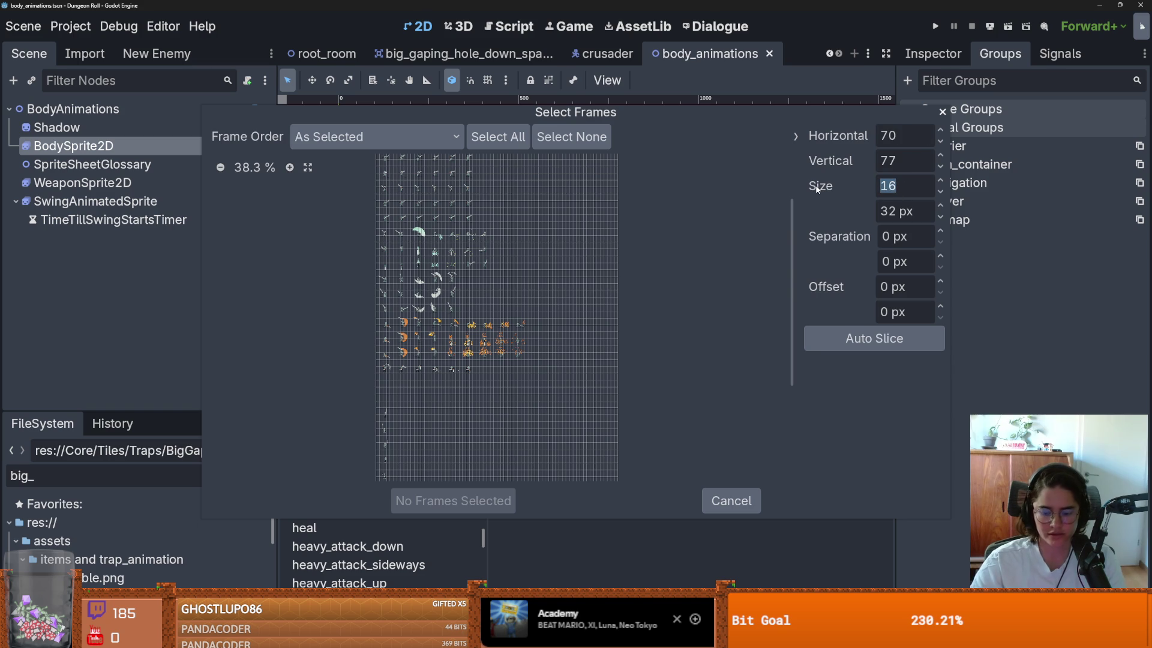
type("77")
key("Return")
left_click(901, 211)
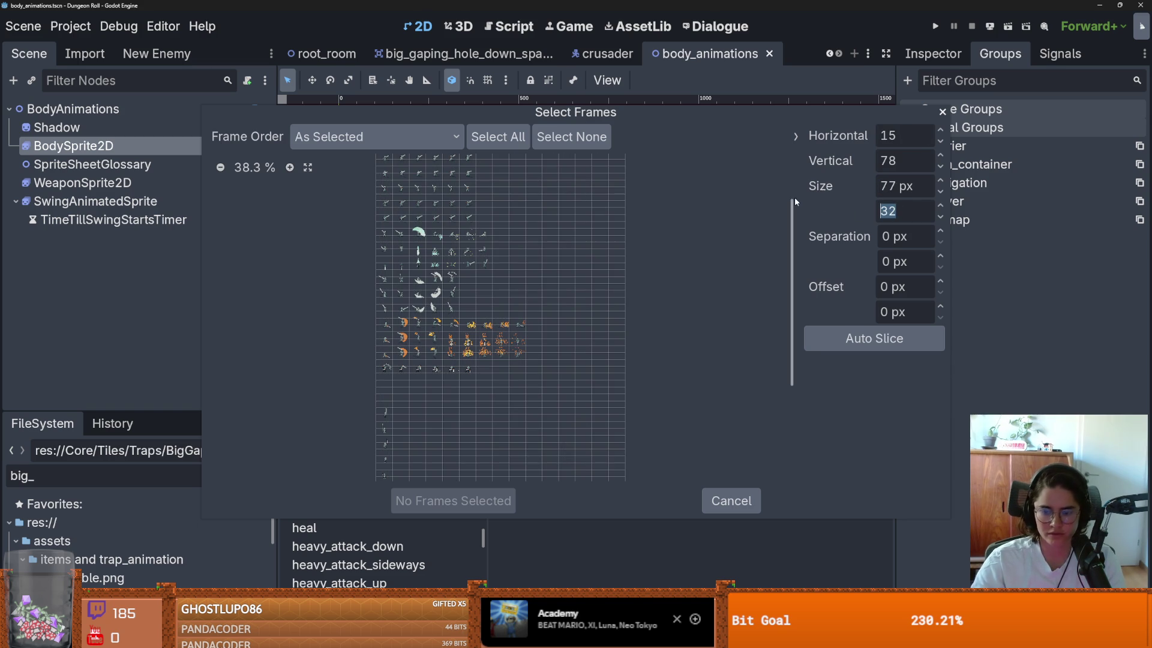
type("70")
key("Return")
scroll(454, 379, "down", 5)
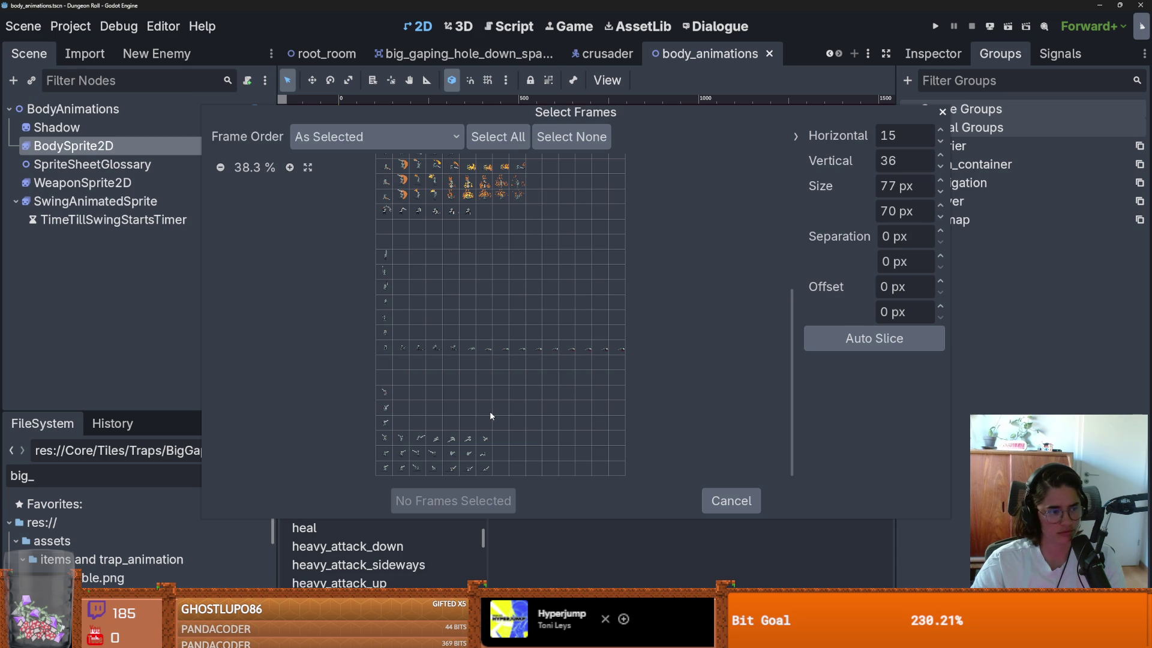
Zoom into the lower frames, pick one crusader pose, and add it to the fall animation
left_click(290, 168)
left_click(291, 168)
scroll(519, 393, "down", 3)
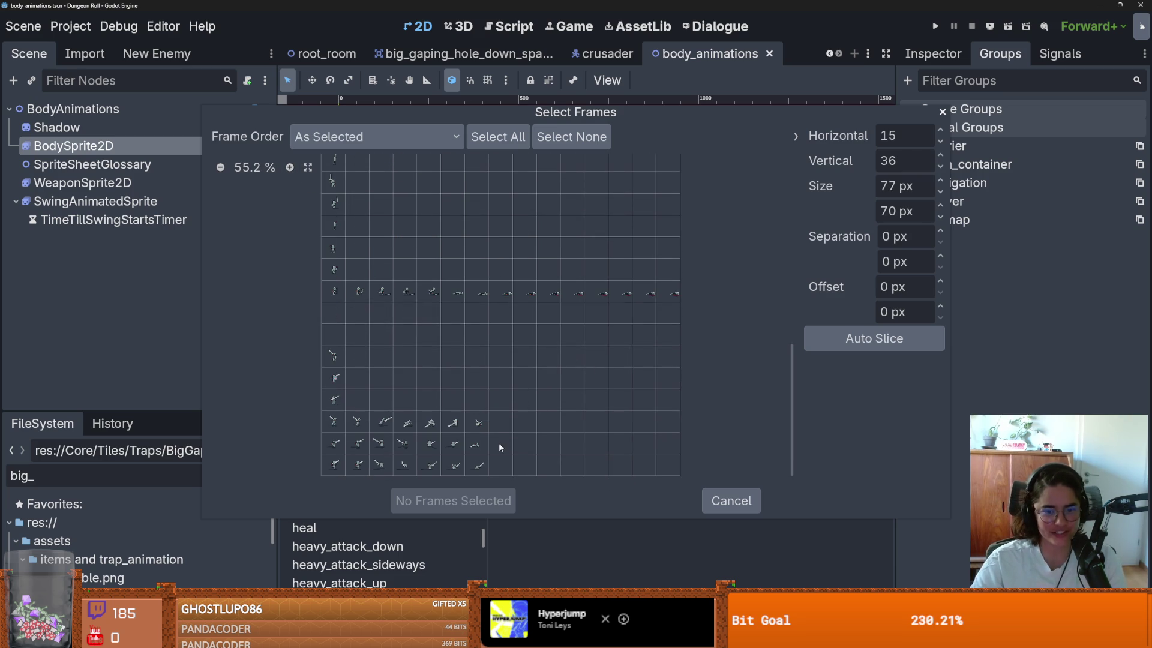
left_click(290, 167)
left_click(290, 167)
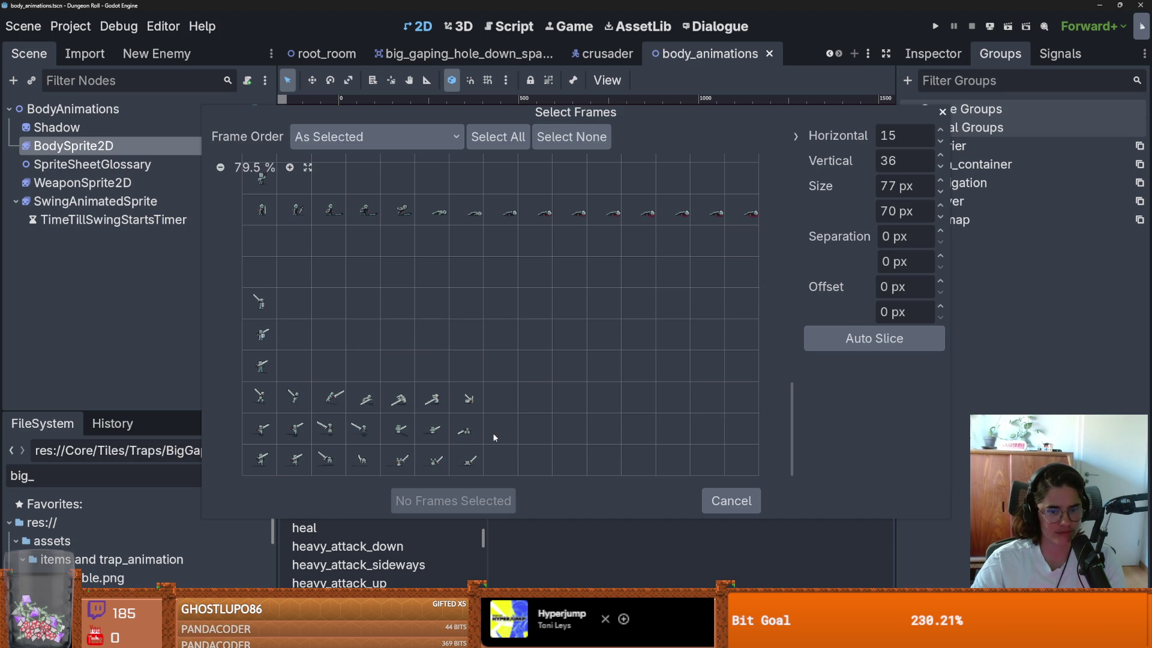
left_click(470, 407)
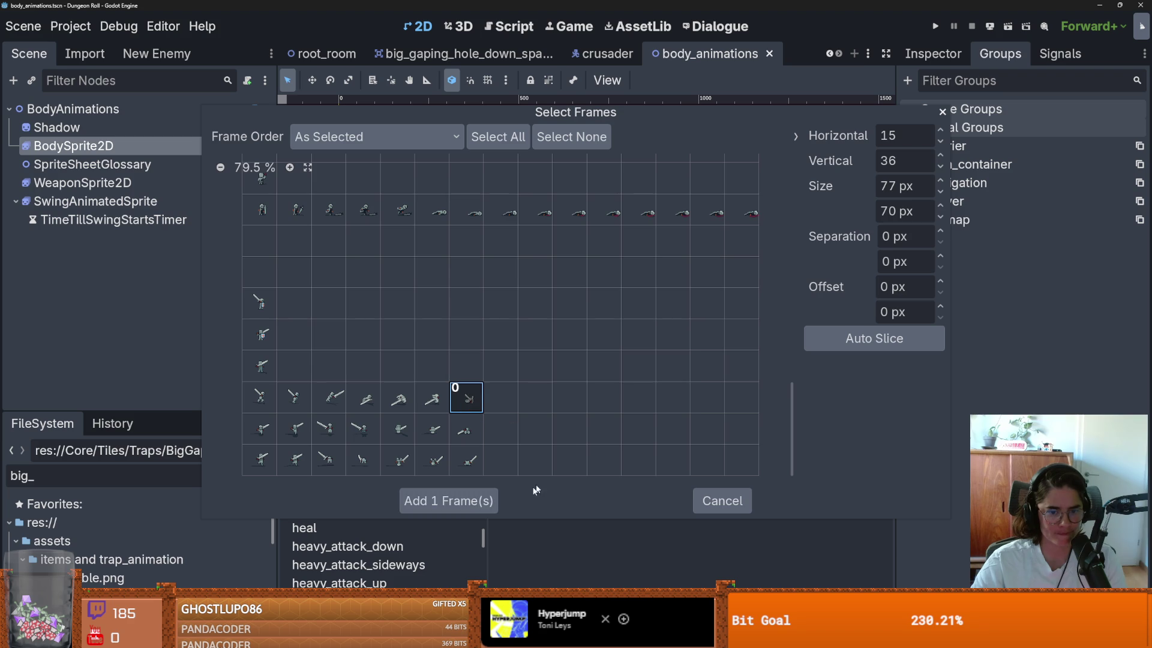
left_click(489, 500)
Frame the body sprite, save the body animations scene, and switch to the crusader scene
key("f")
scroll(535, 239, "up", 10)
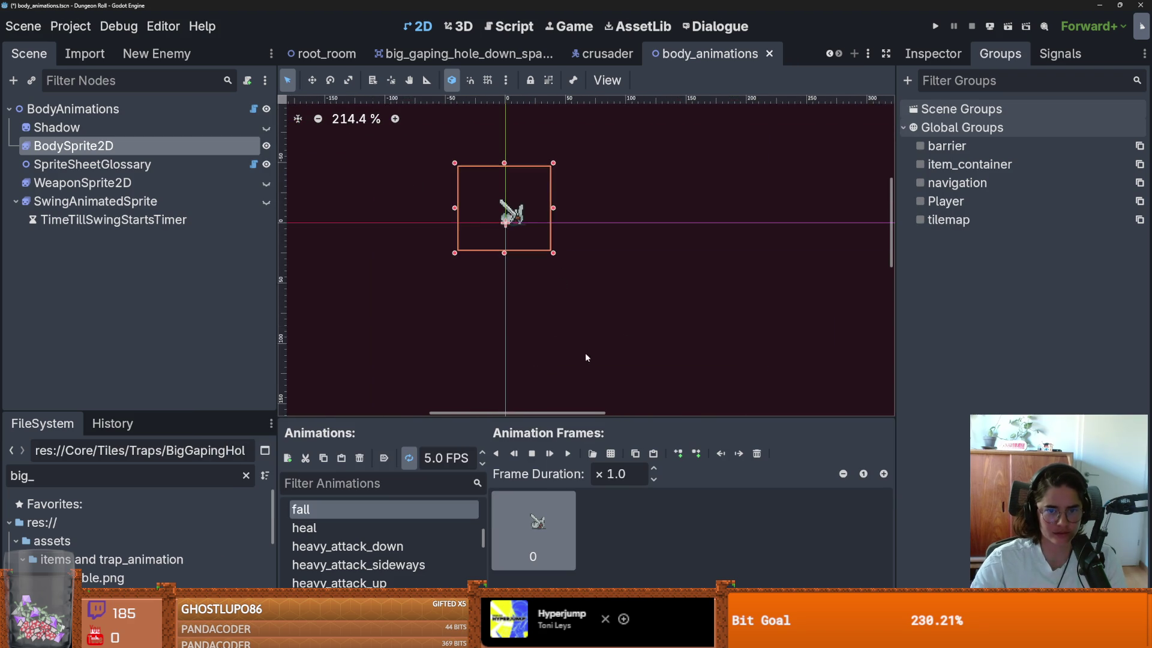
scroll(554, 232, "up", 4)
scroll(581, 278, "down", 2)
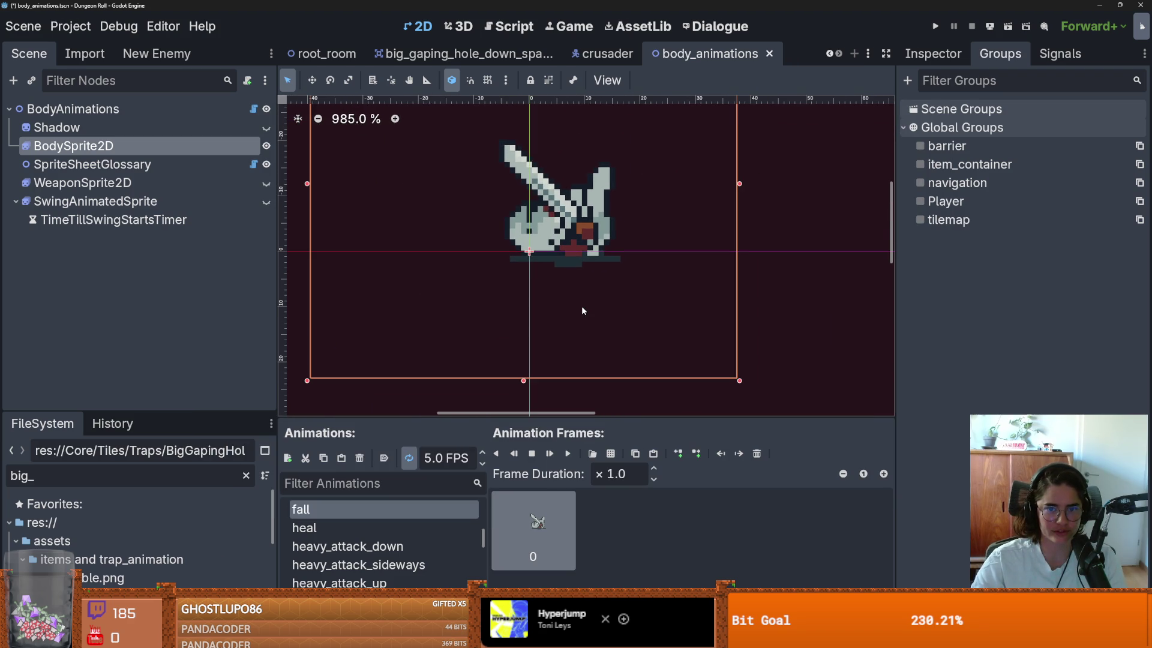
key("ctrl+s")
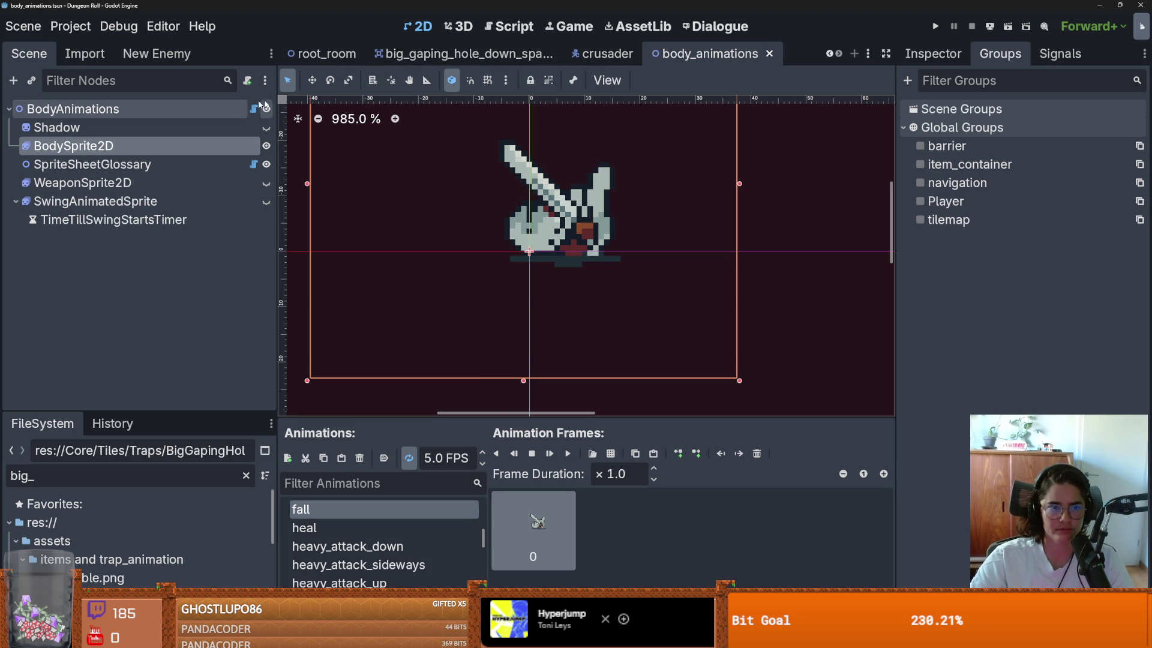
left_click_drag(897, 127, 1026, 128)
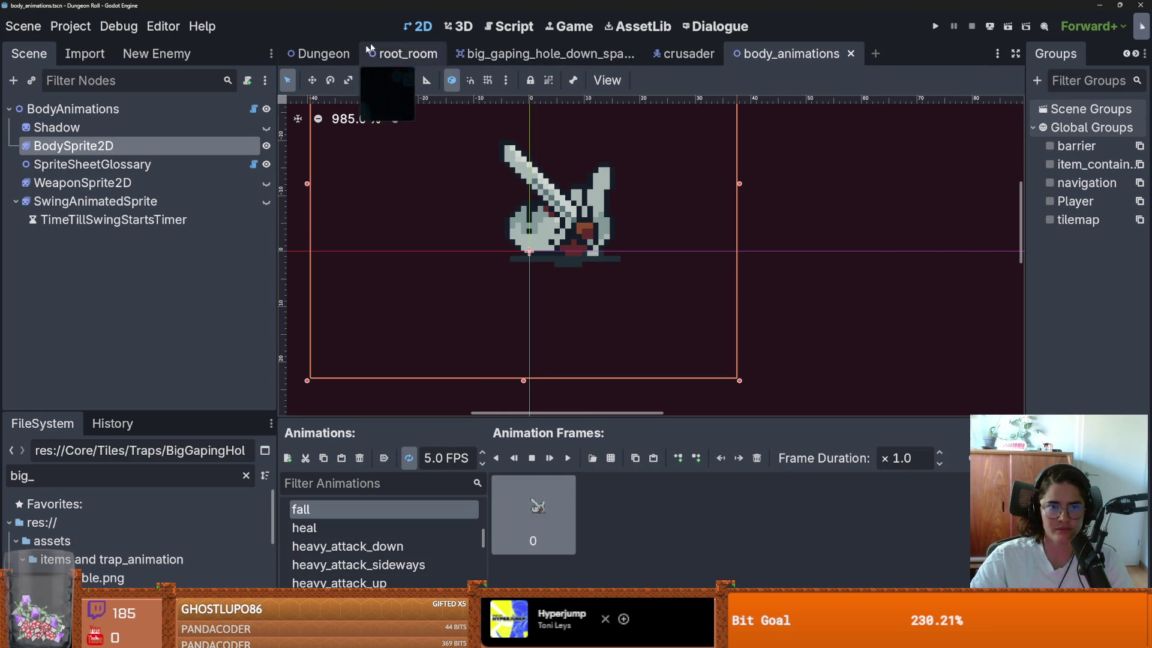
left_click(683, 54)
Read crusader.gd, then find the play_simple_animation call on line 10 of idle_state.gd
left_click(249, 109)
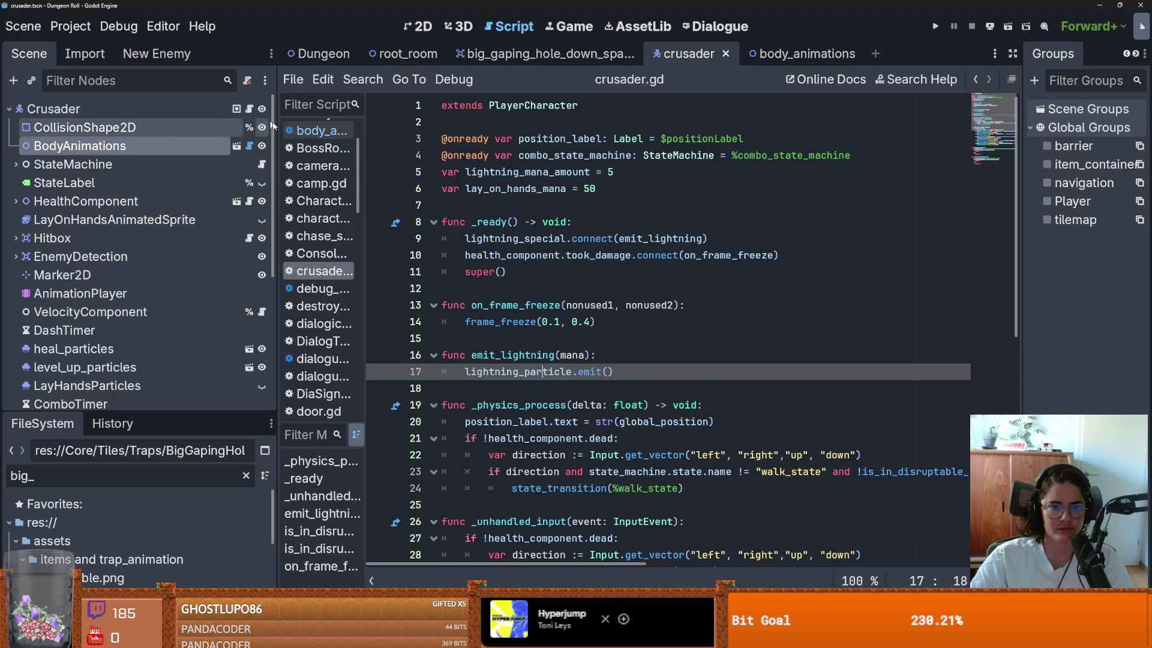
scroll(573, 291, "down", 7)
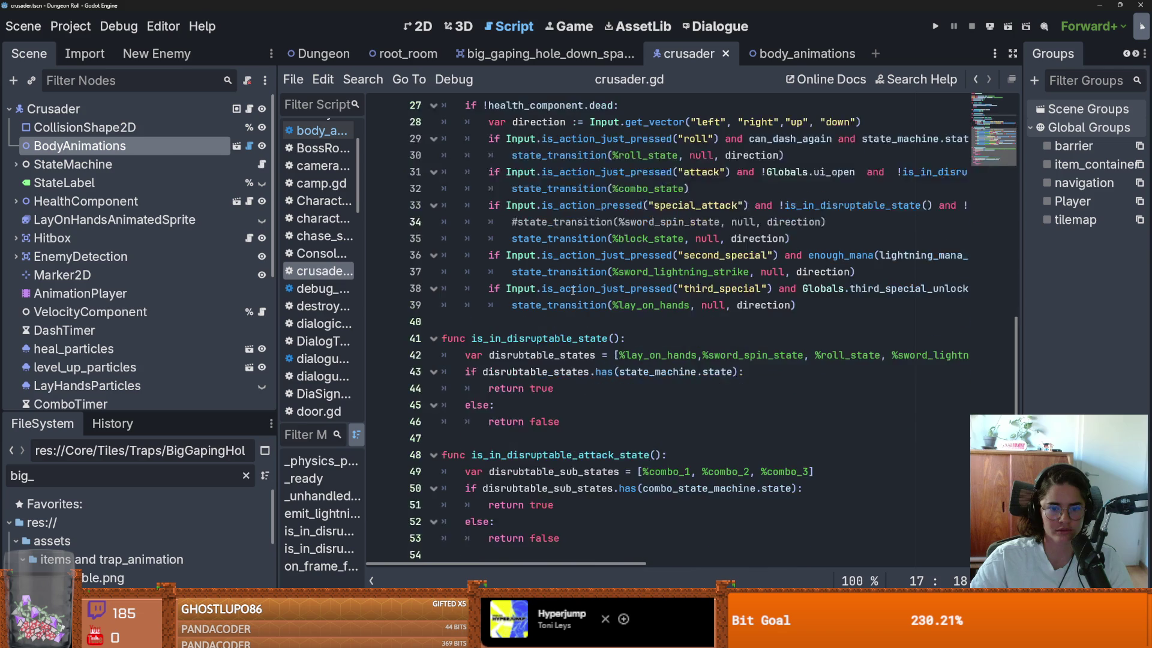
scroll(507, 177, "up", 7)
scroll(558, 234, "down", 2)
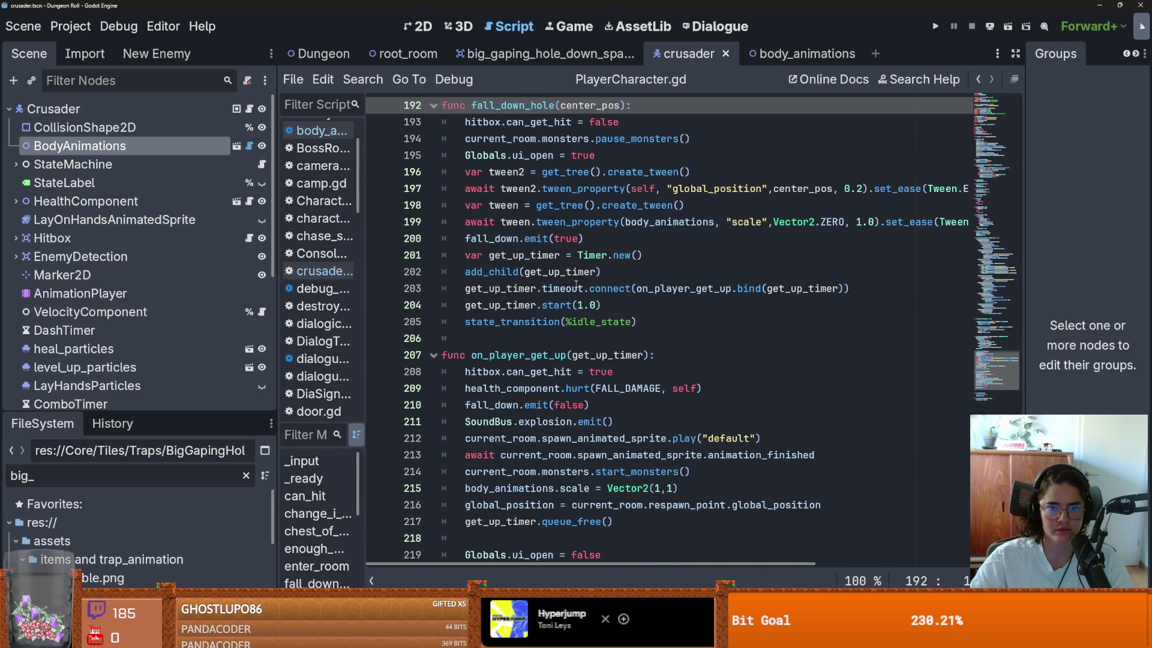
scroll(576, 279, "up", 1)
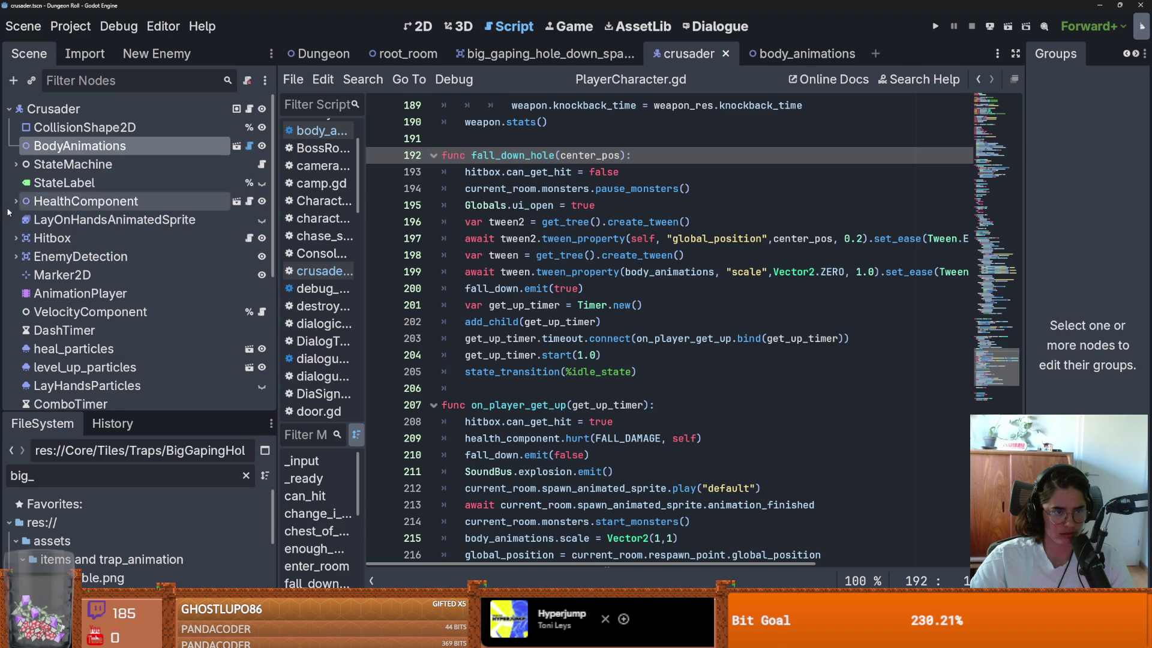
left_click(15, 165)
left_click(261, 182)
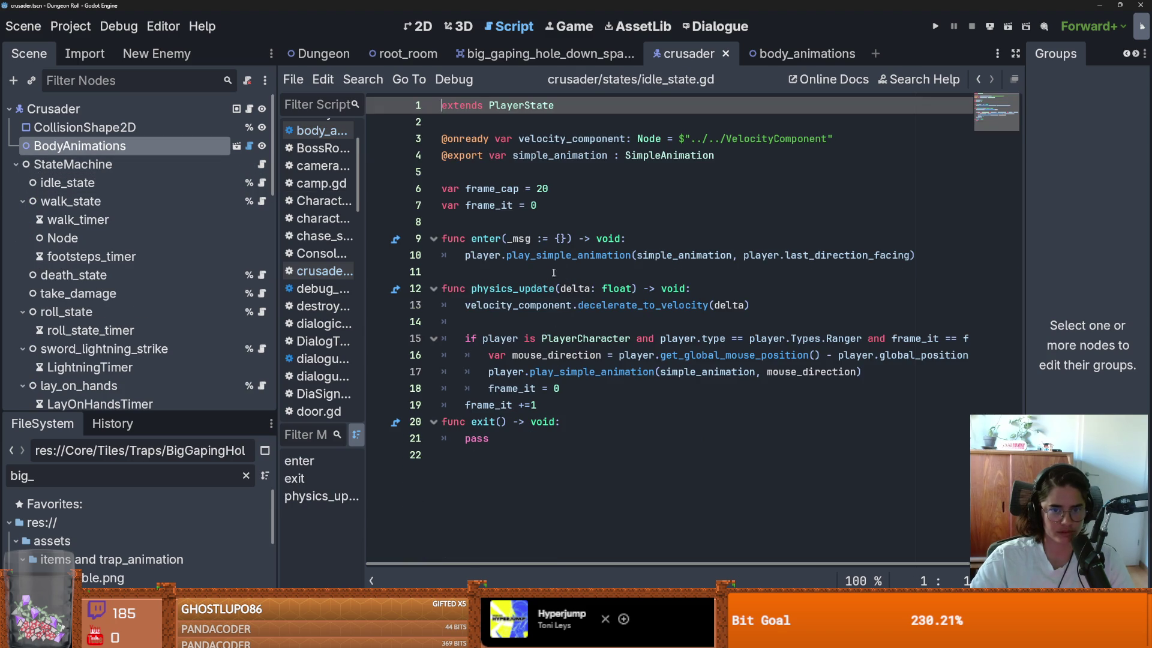
left_click_drag(915, 255, 463, 254)
Review the PlayerCharacter.gd script that crusader.gd extends, then select the Crusader root node
left_click(249, 108)
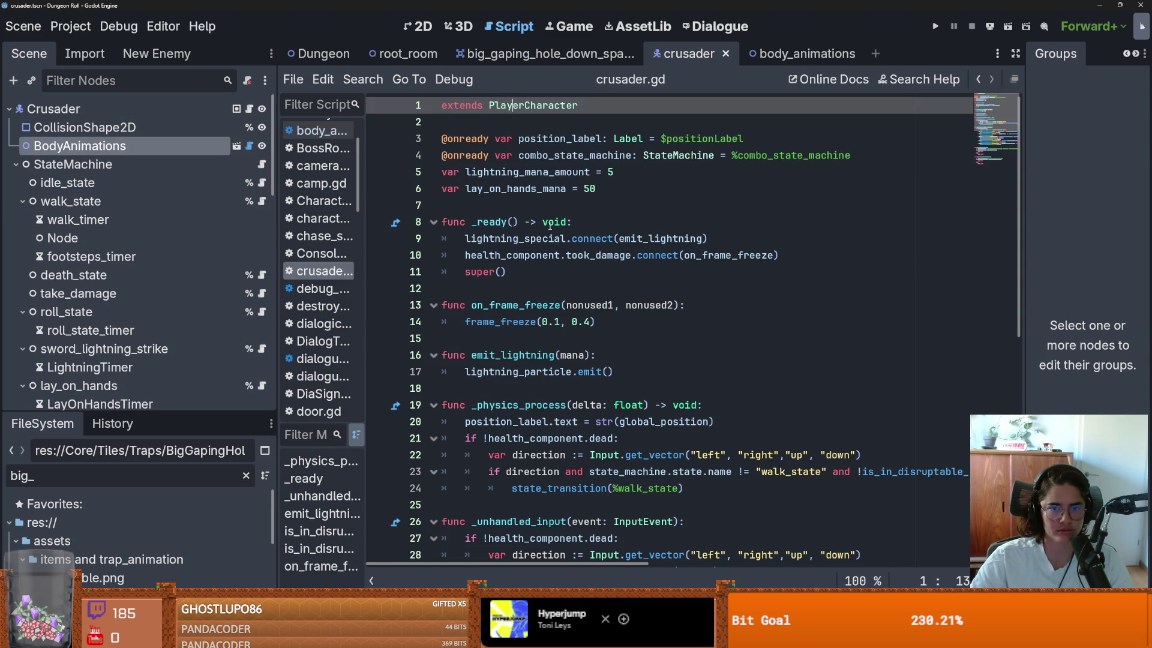
left_click(531, 106, "ctrl")
scroll(531, 119, "up", 8)
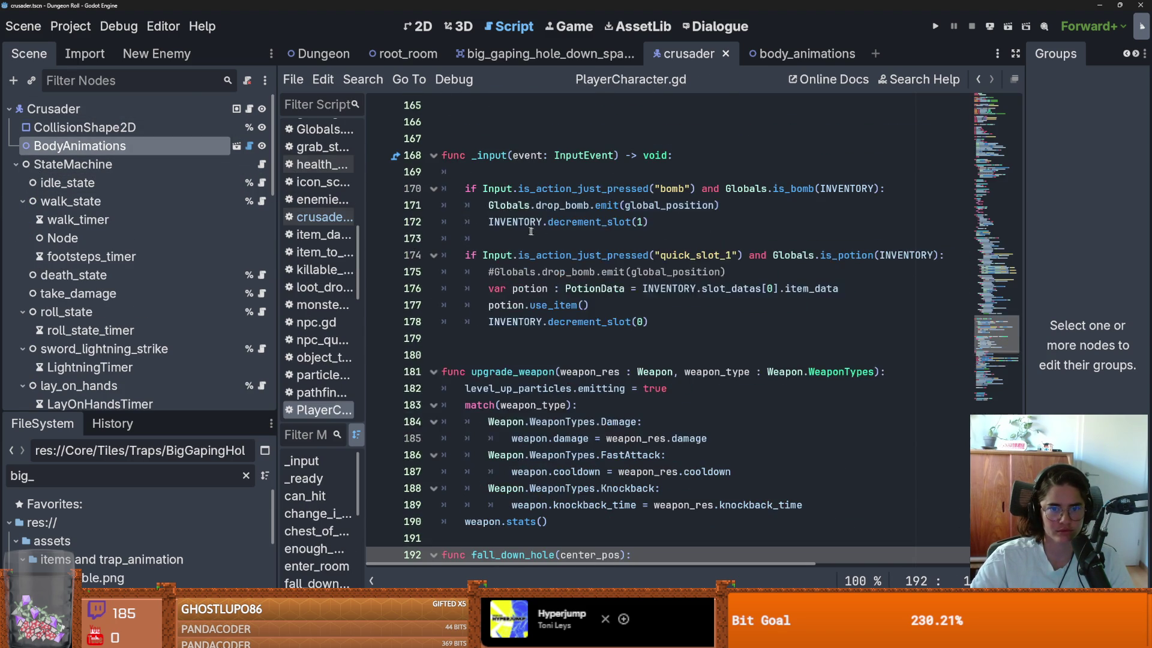
scroll(1005, 240, "up", 20)
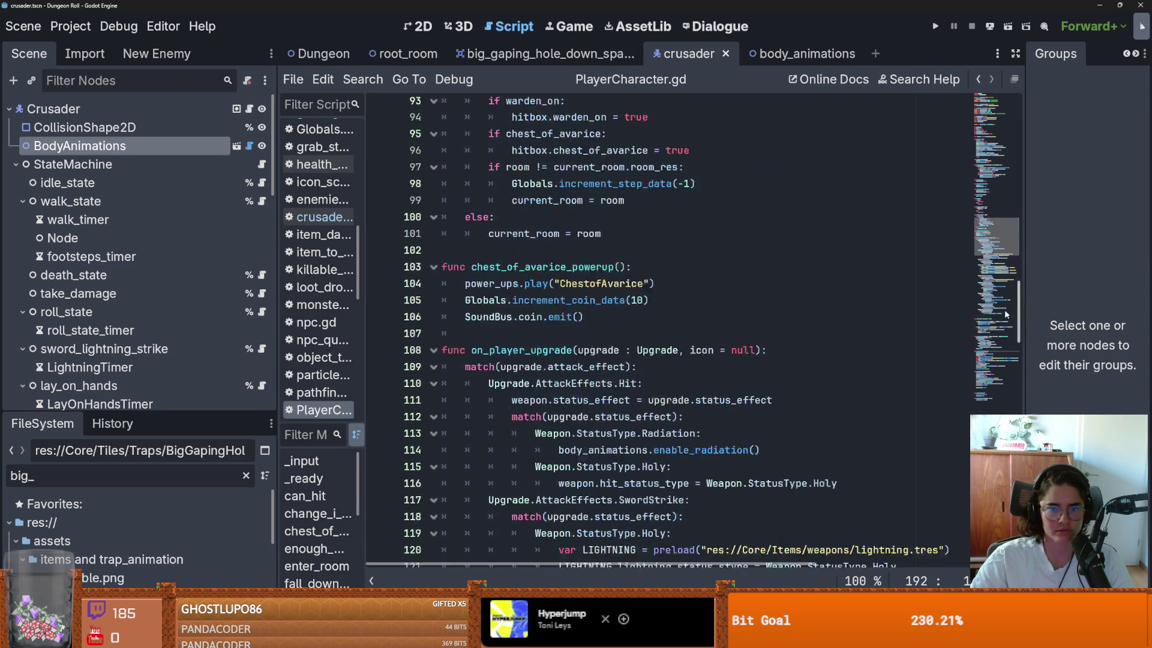
scroll(1005, 241, "up", 9)
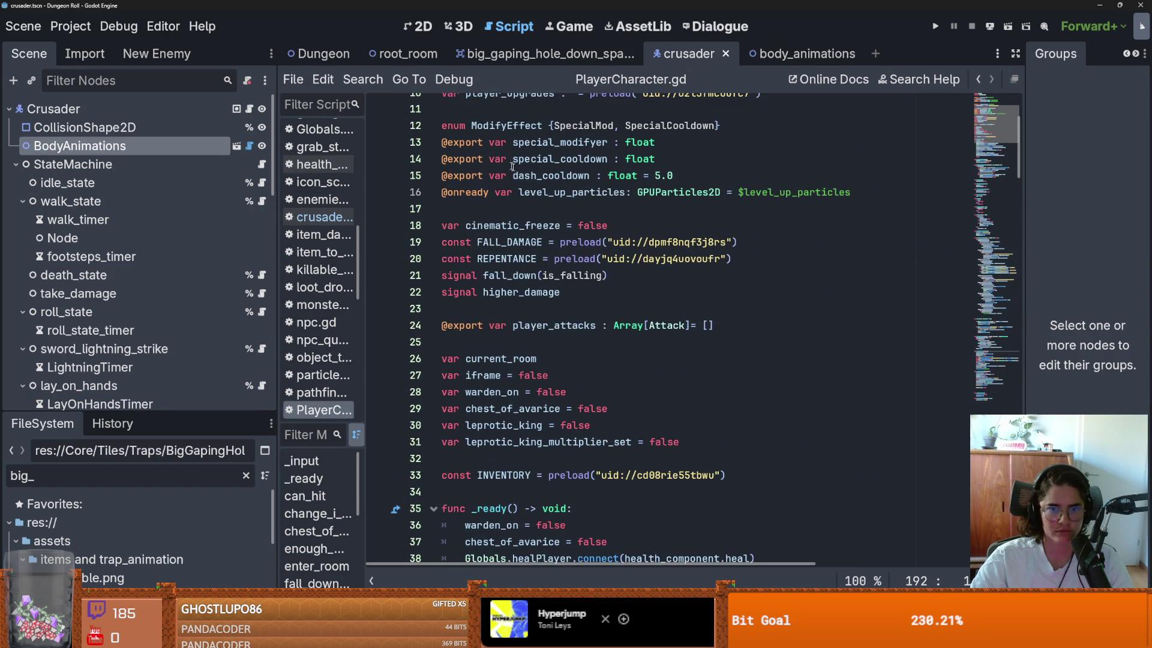
scroll(536, 251, "up", 3)
left_click(216, 108)
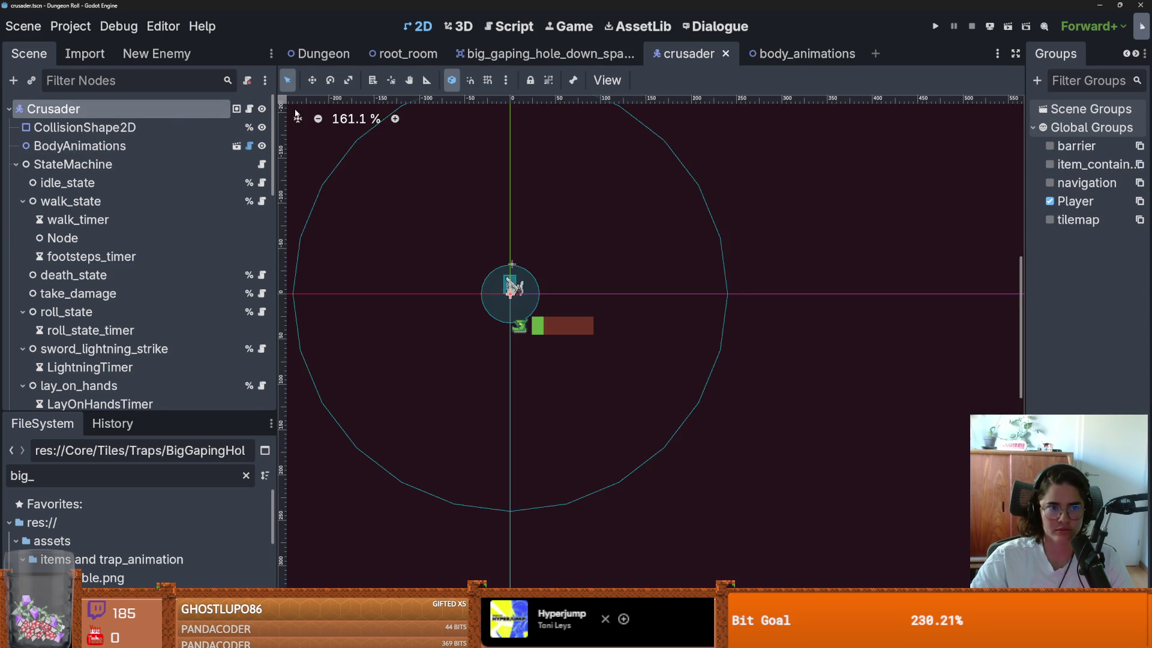
left_click(252, 108)
left_click(533, 108, "ctrl")
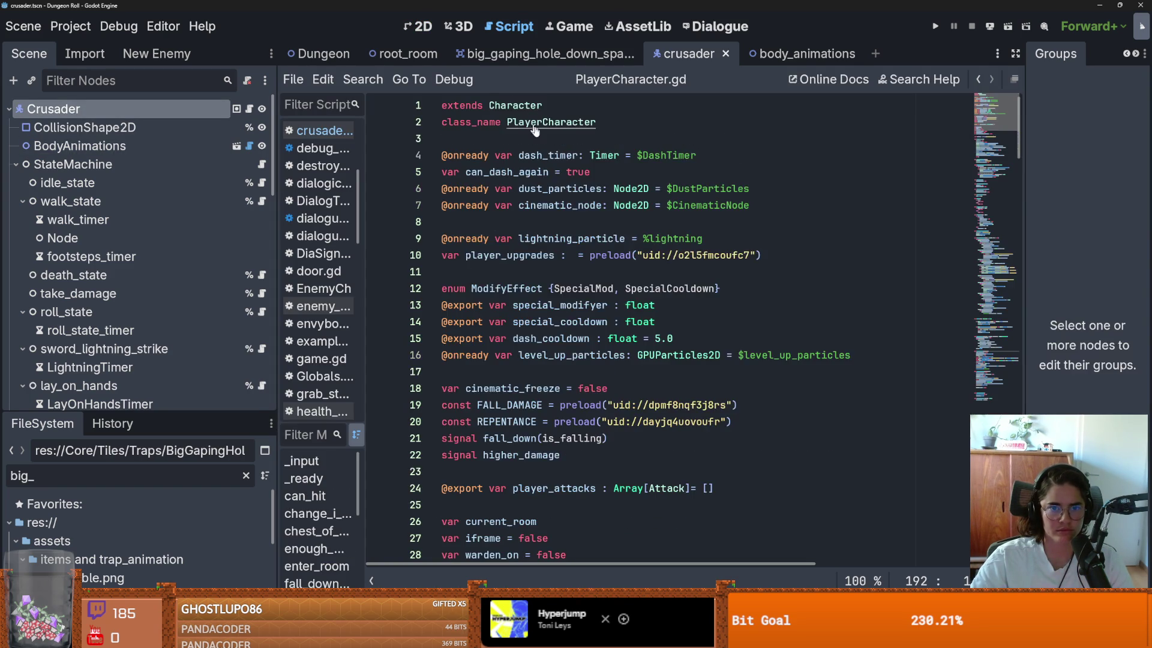
scroll(532, 230, "down", 2)
scroll(532, 230, "down", 1)
left_click(470, 329)
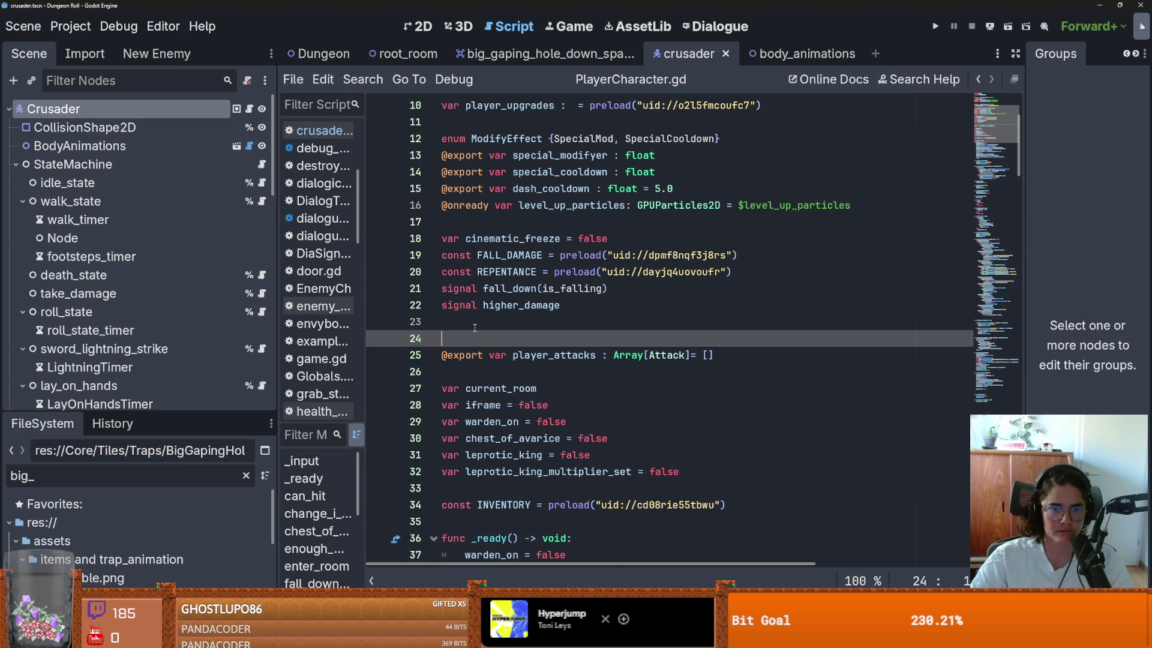
key("Return")
type("@export va")
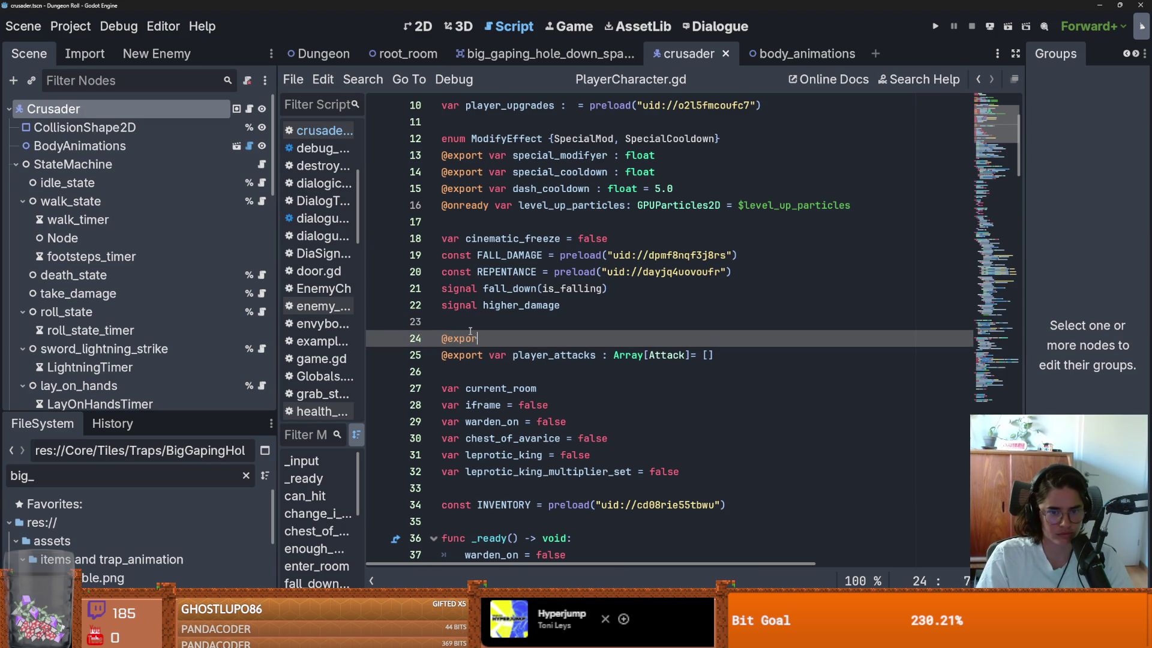
type("r simple_fal")
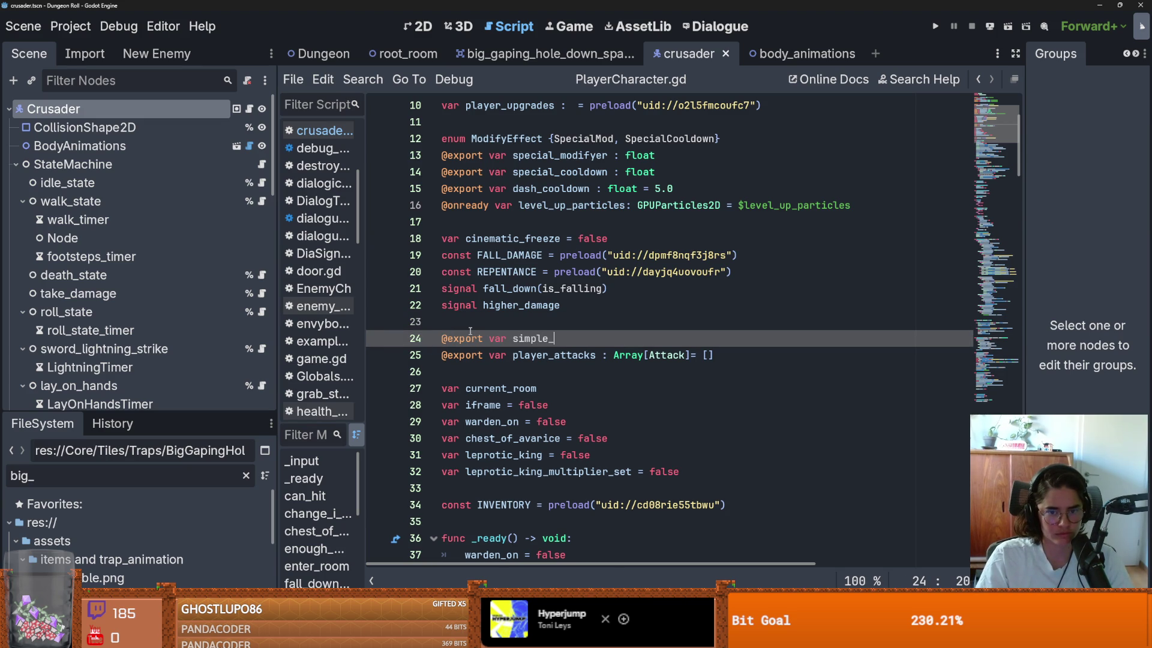
type("nim : ")
type("Anim")
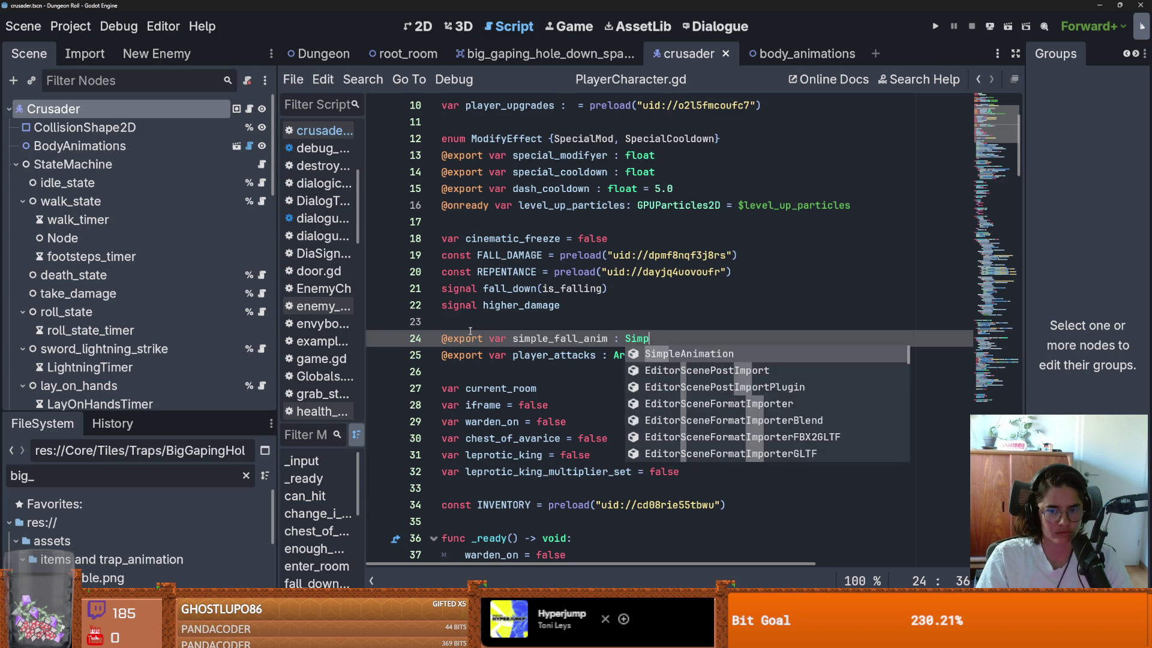
key("Return")
key("ctrl+s")
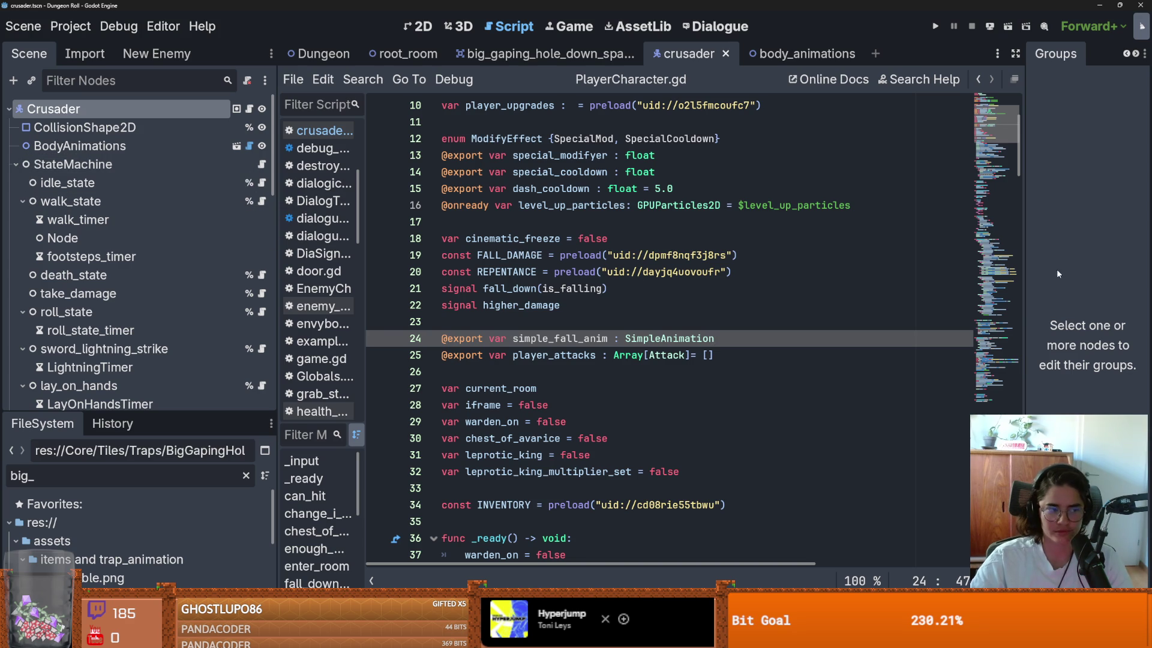
left_click_drag(1024, 252, 918, 228)
Save the crusader scene, glance at the root_room scene's 2D layout, then return to the crusader scene
left_click(956, 53)
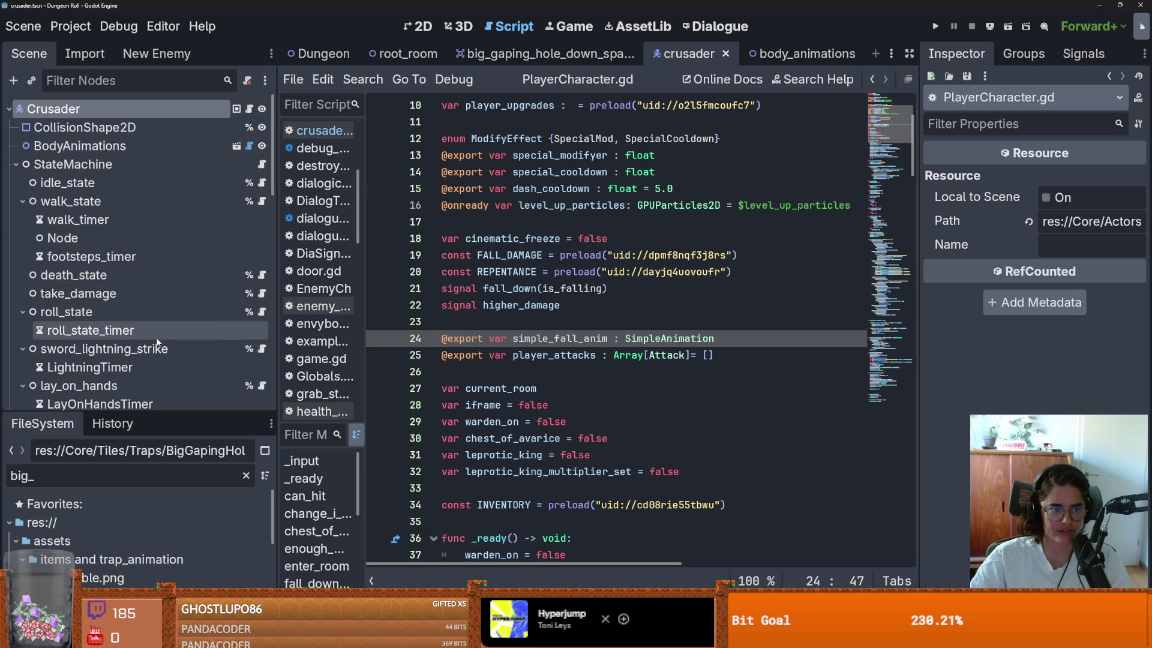
left_click(22, 201)
key("ctrl+s")
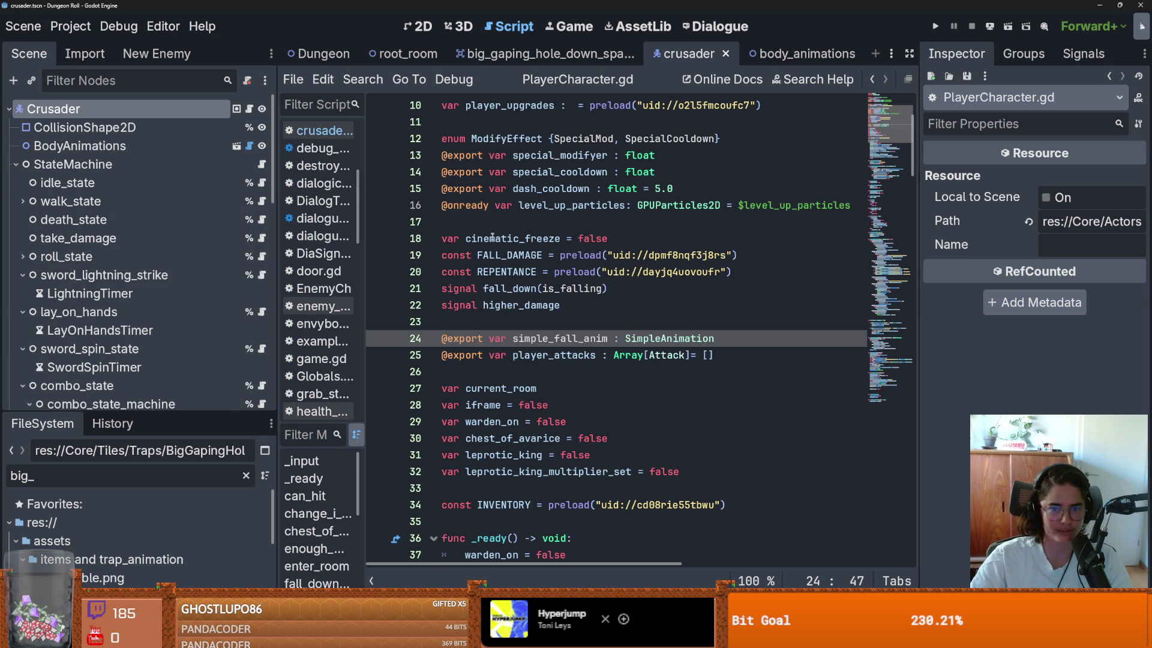
left_click(408, 54)
left_click(412, 35)
scroll(218, 222, "down", 1)
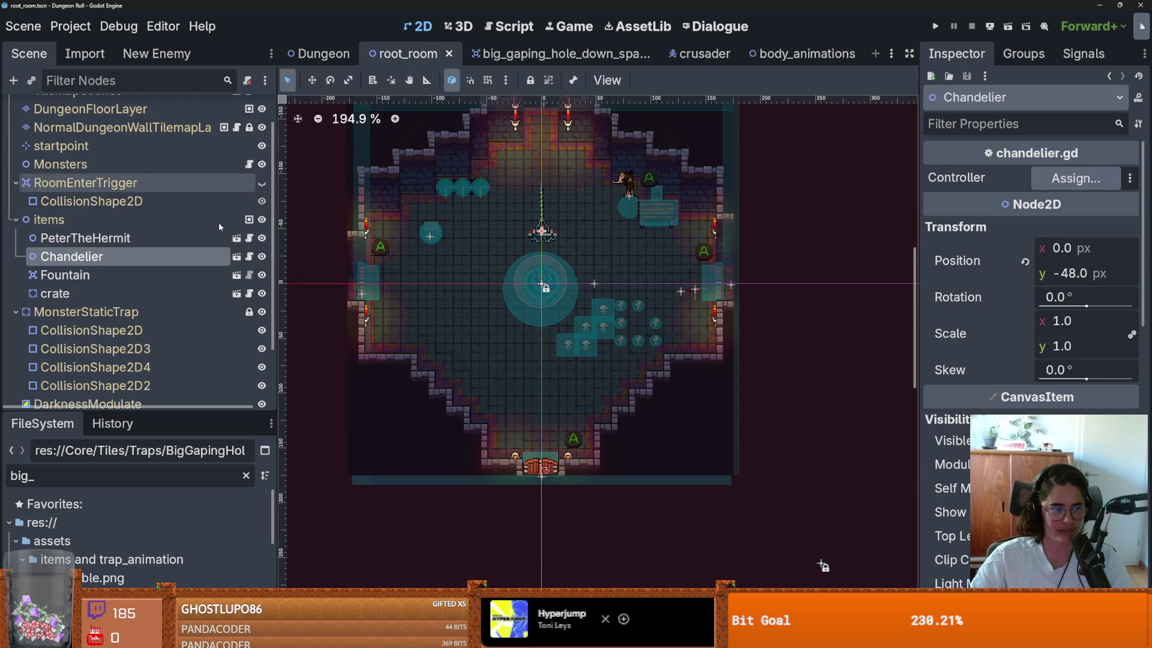
scroll(543, 286, "down", 1)
scroll(543, 286, "up", 2)
left_click(16, 219)
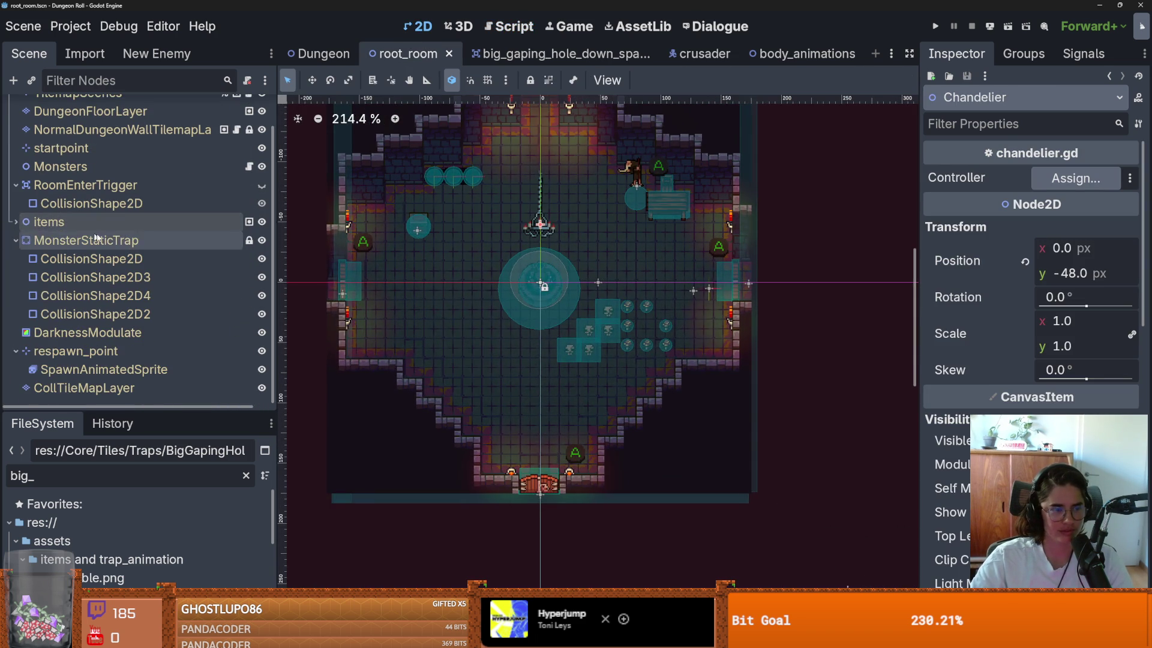
scroll(90, 240, "up", 2)
left_click(702, 54)
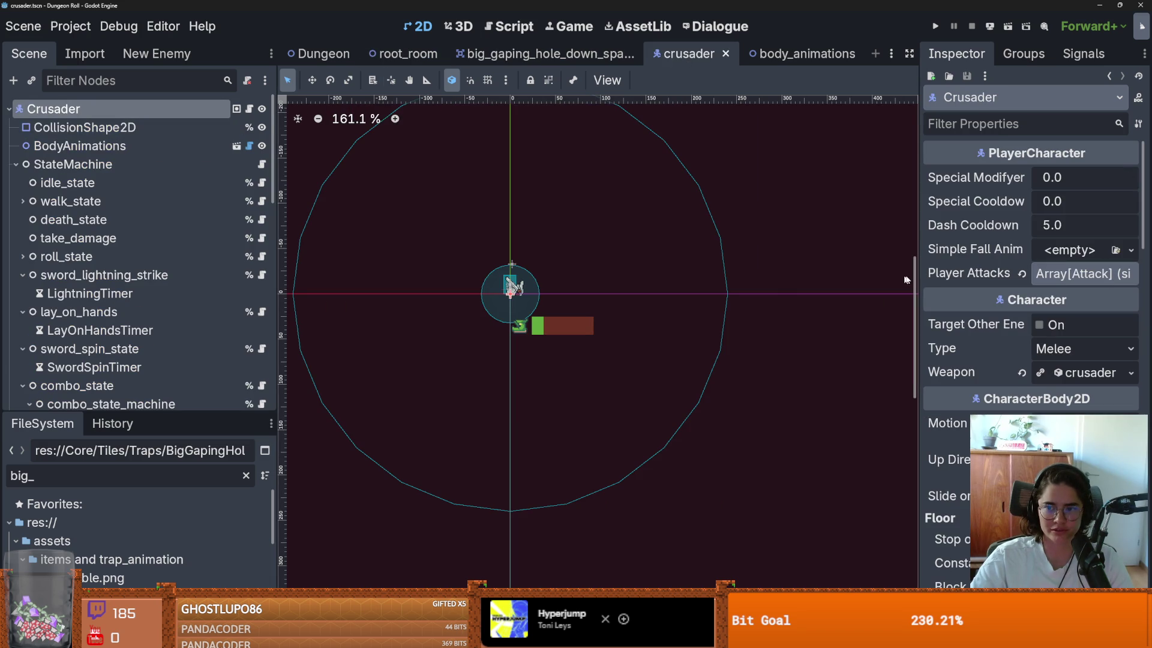
Create a new SimpleAnimation for Simple Fall Anim and set its Body Animation Down to fall
left_click_drag(916, 328, 834, 327)
left_click(1069, 252)
left_click(1072, 294)
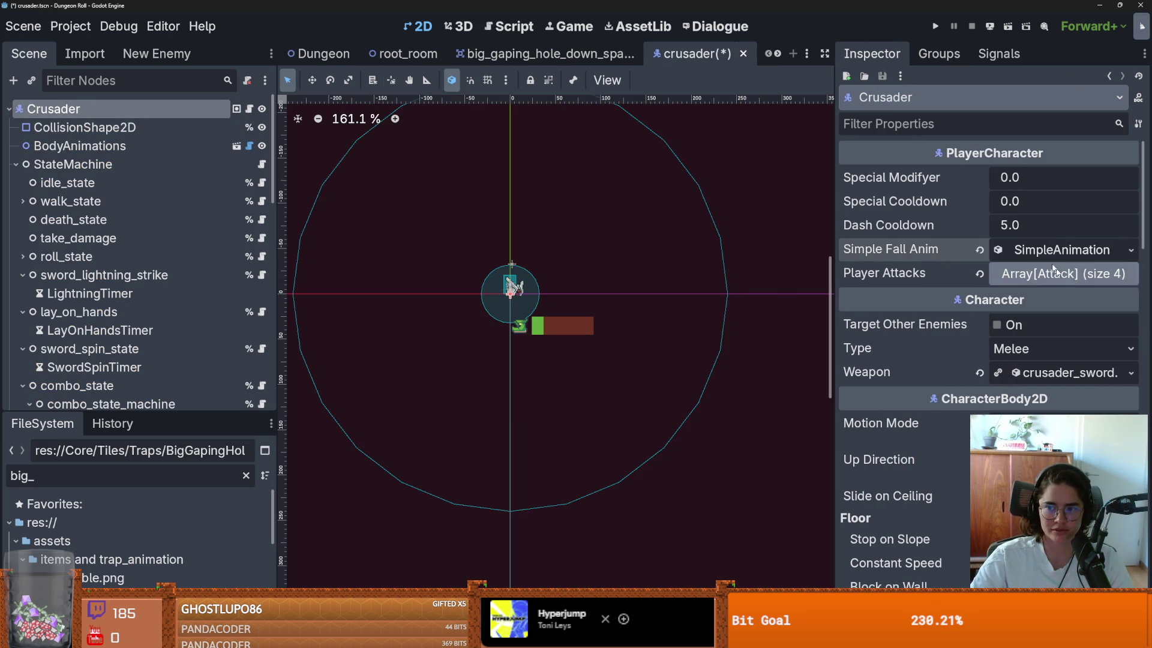
left_click(1059, 249)
left_click(1026, 276)
type("f")
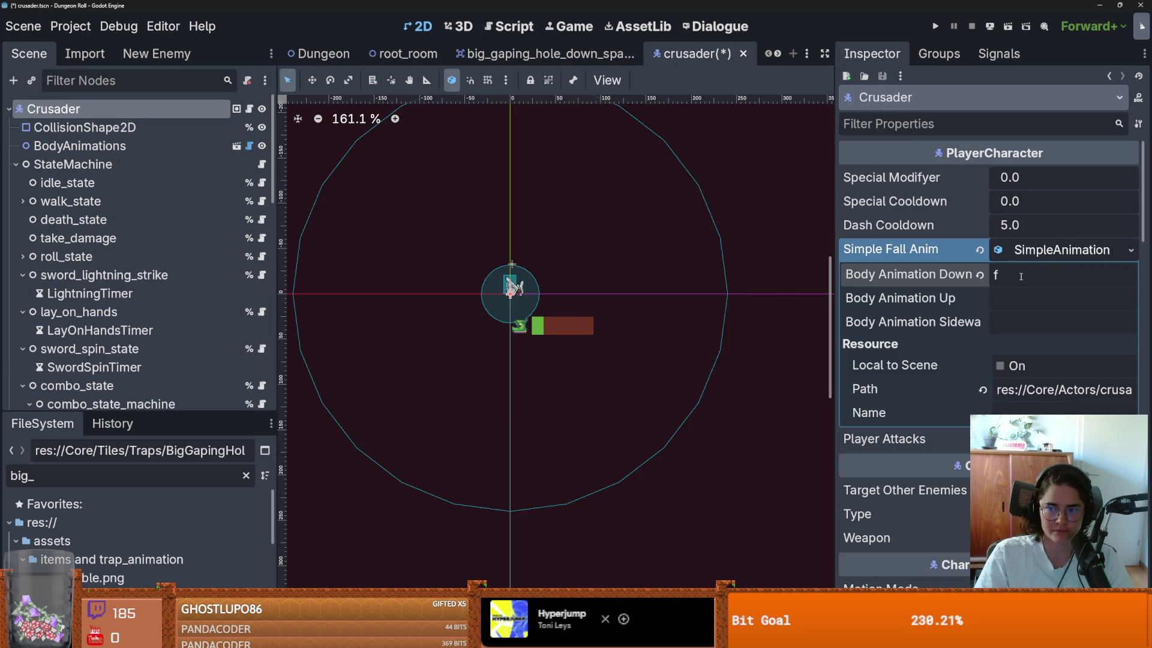
type("s")
key("Tab")
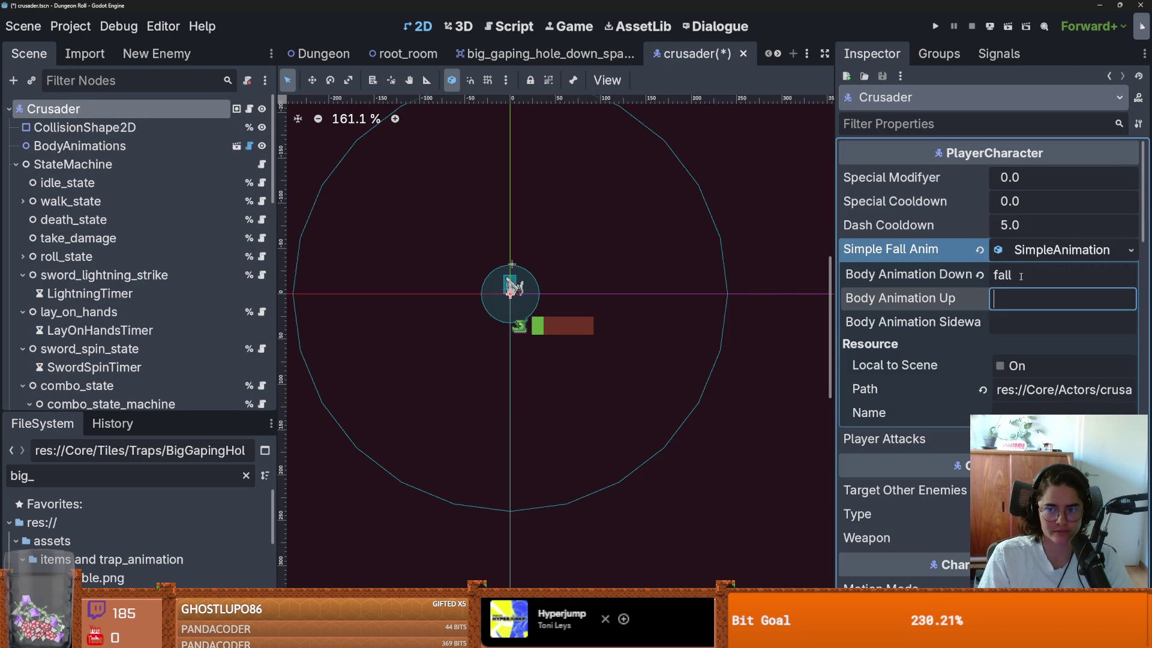
Set the remaining fall animation directions to fall and save the crusader scene
type("fall")
key("Tab")
type("f")
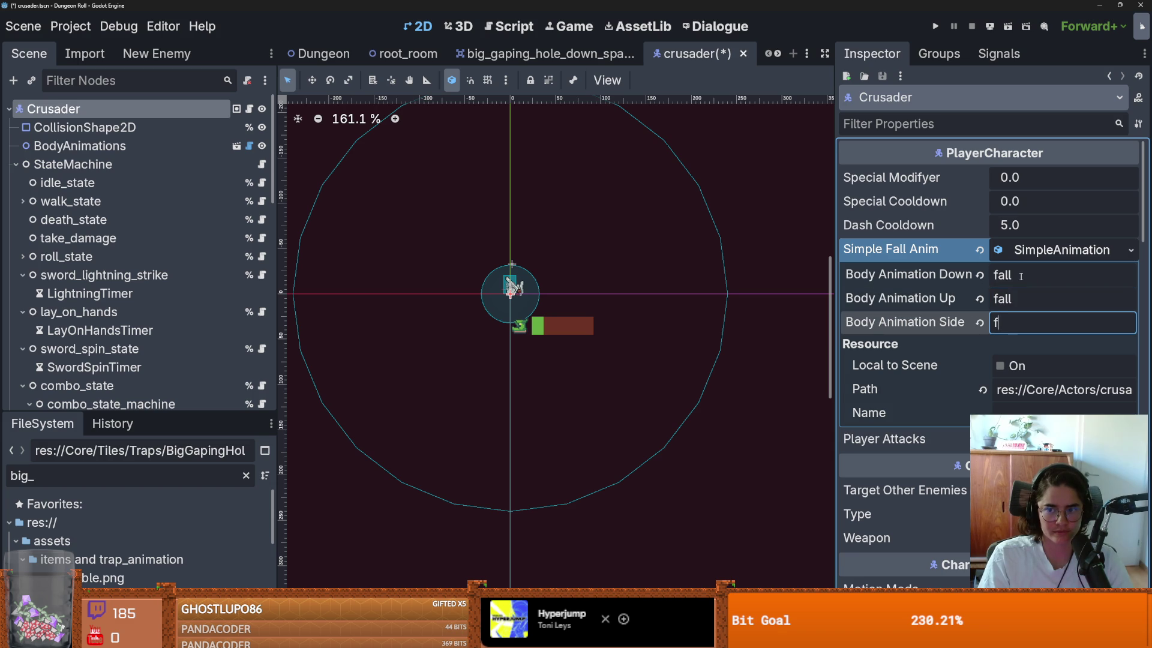
left_click(1020, 251)
key("ctrl+s")
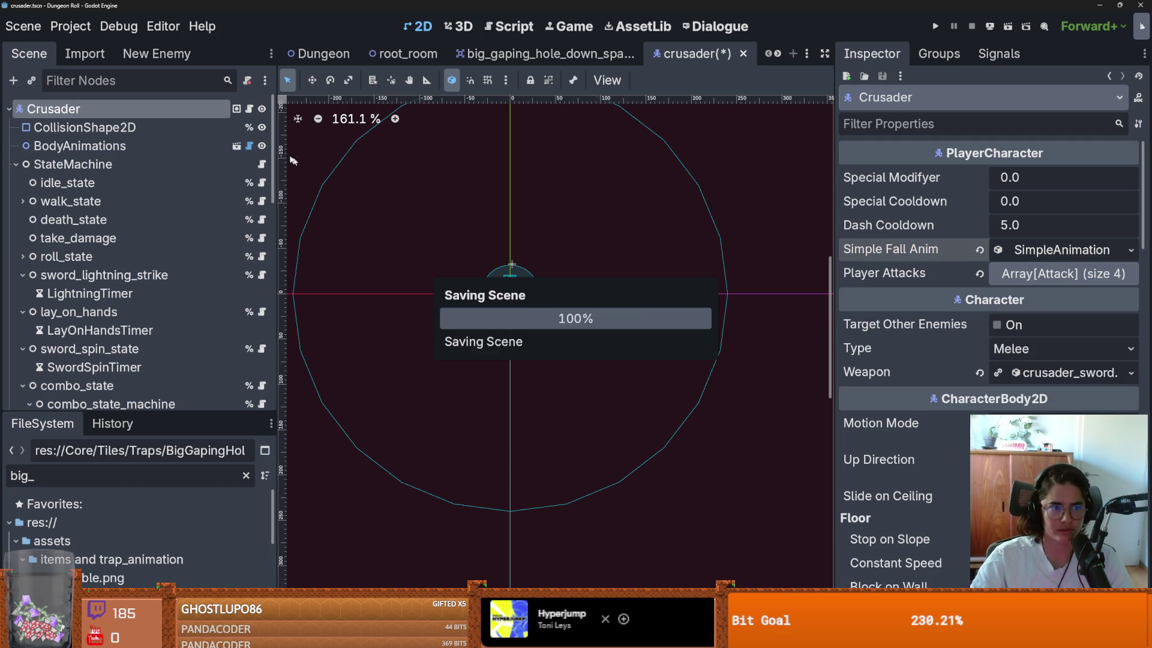
left_click(249, 109)
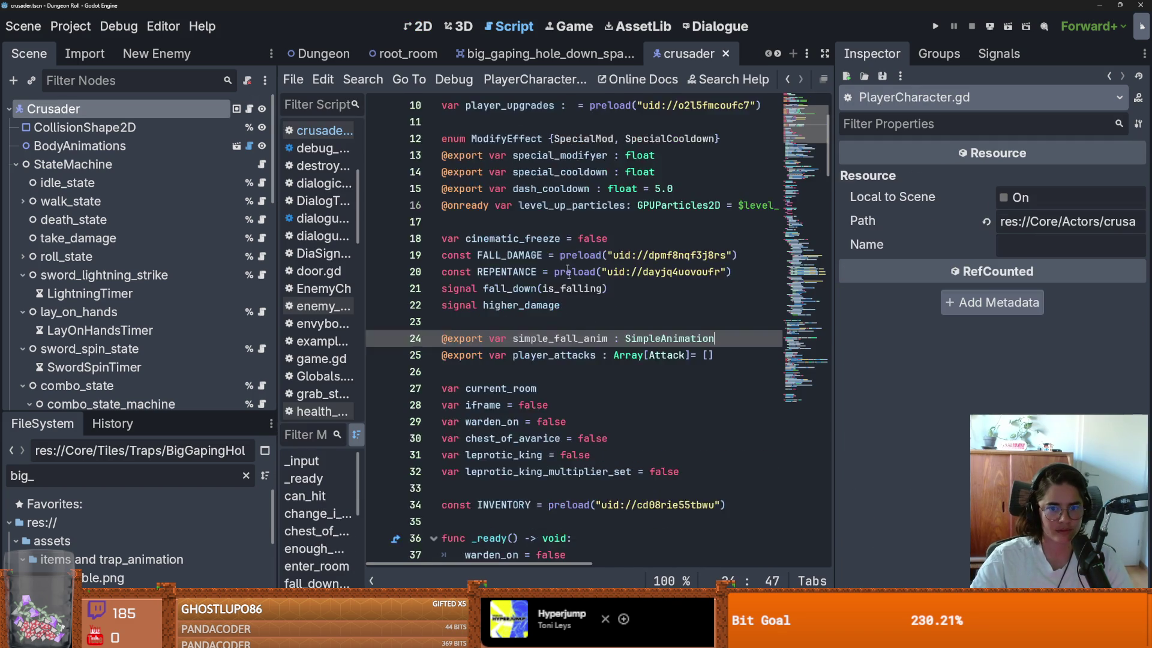
Insert an empty line after hitbox.can_get_hit in fall_down_hole and save the script
scroll(603, 329, "down", 13)
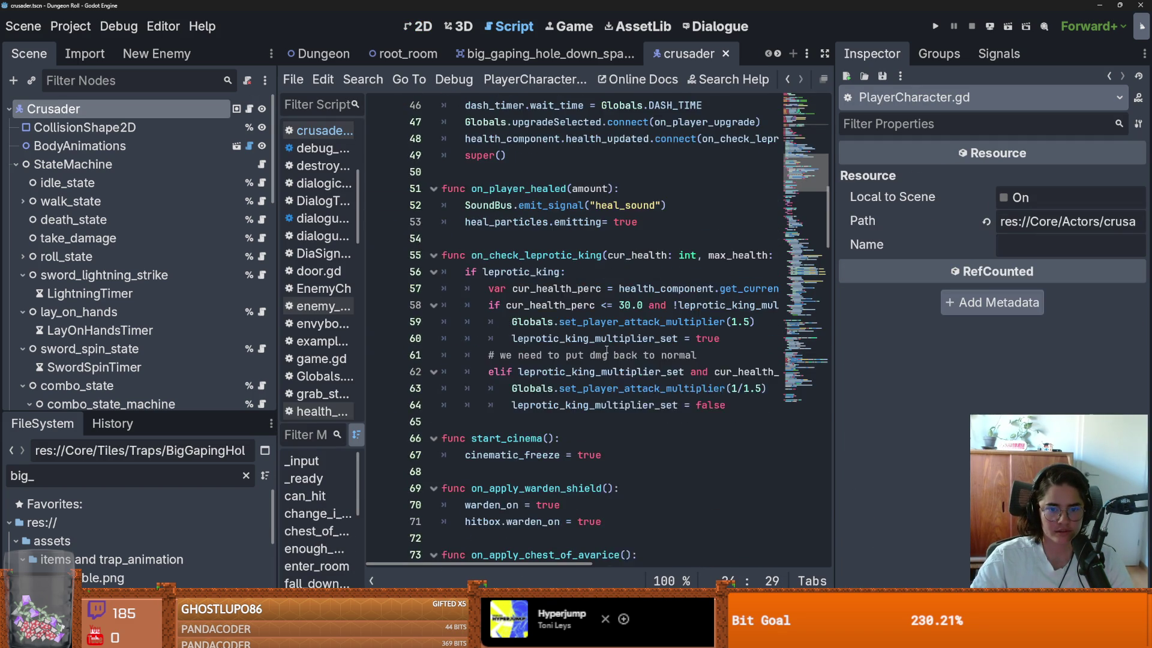
scroll(607, 349, "down", 8)
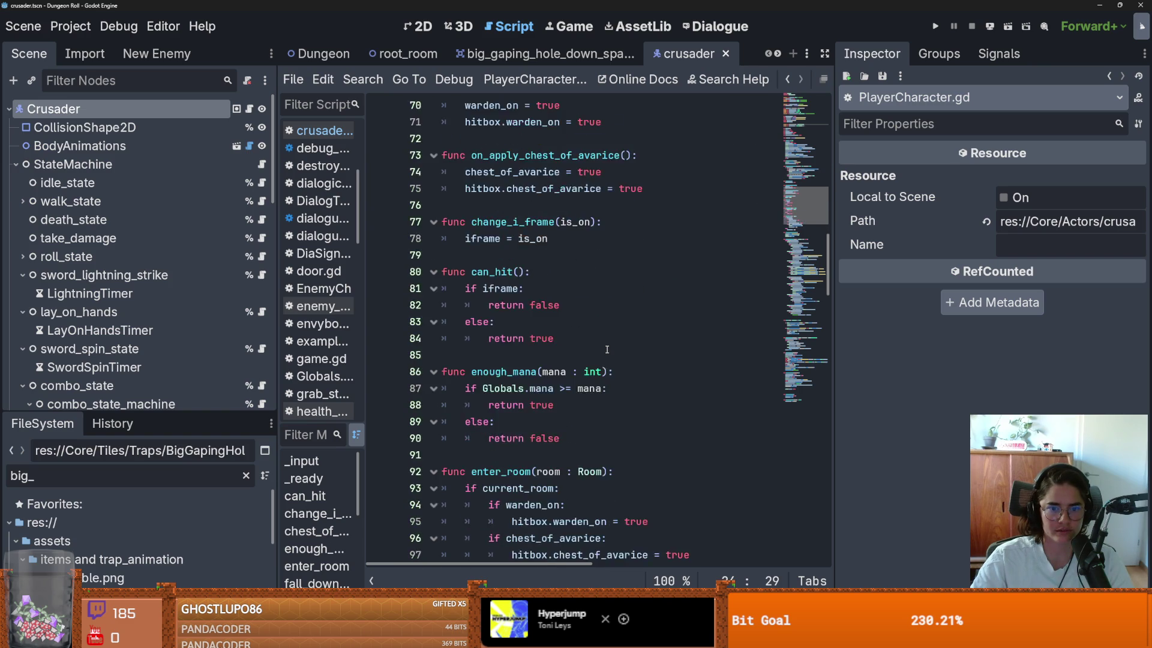
scroll(606, 350, "down", 20)
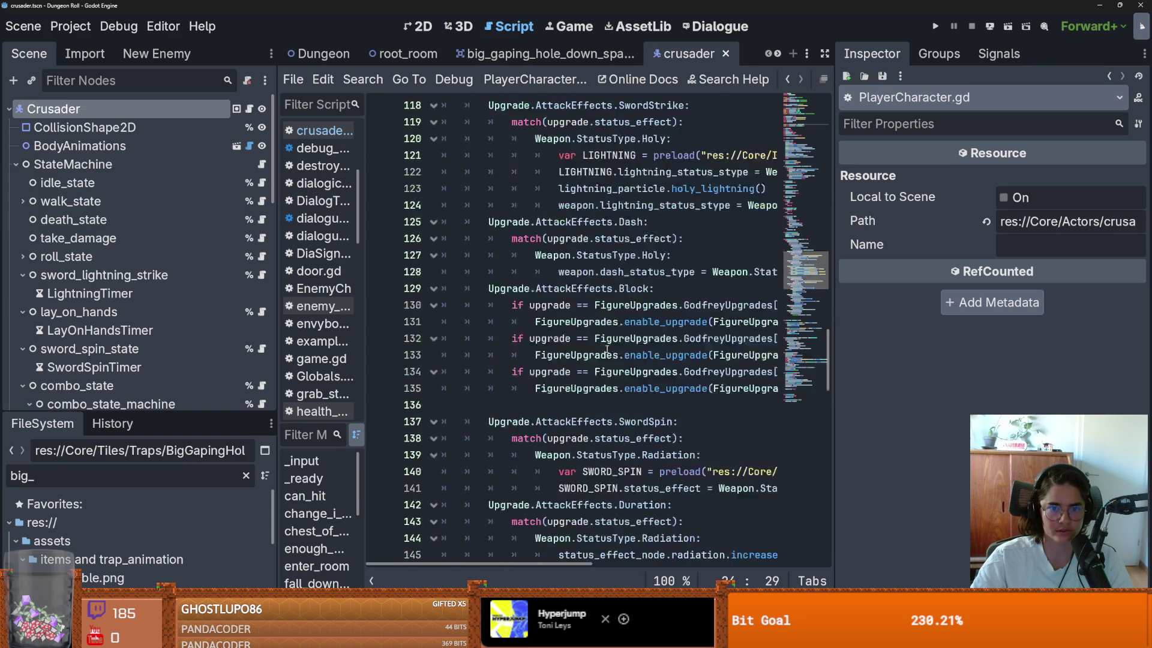
scroll(606, 349, "down", 18)
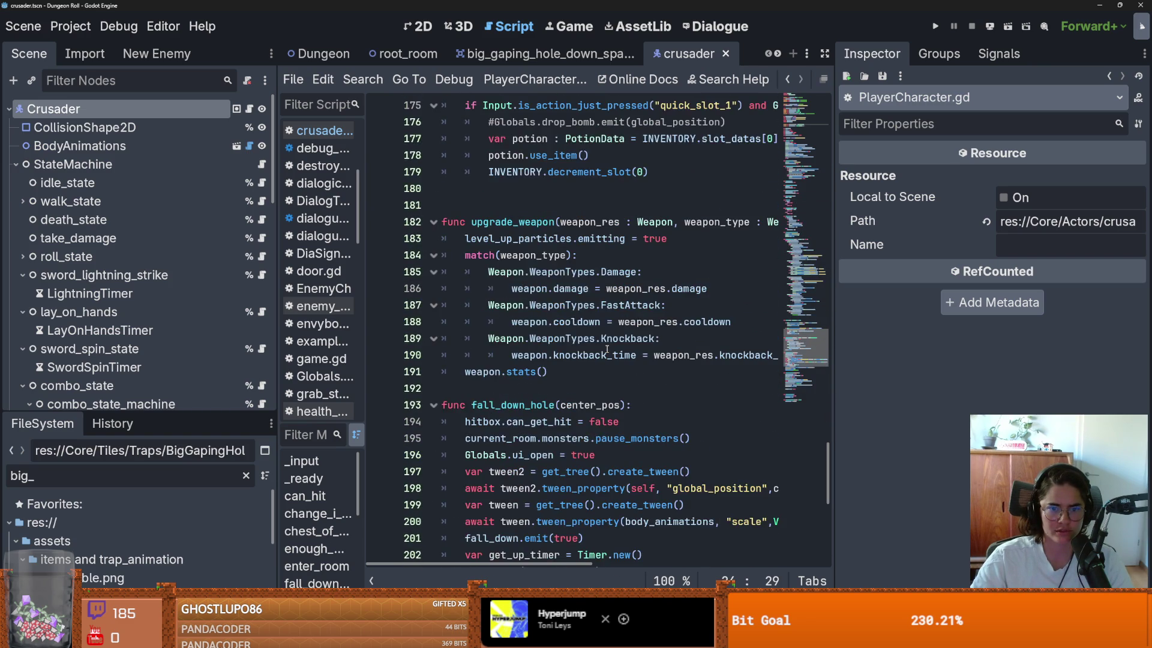
scroll(607, 349, "up", 1)
left_click(633, 175)
key("Return")
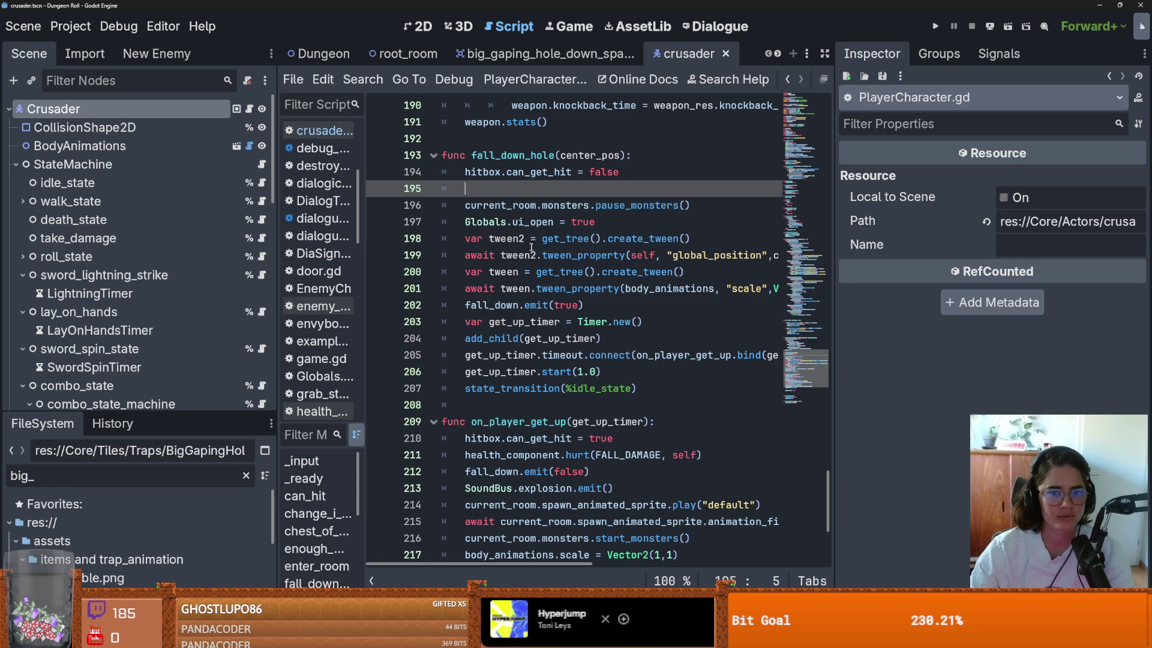
left_click_drag(835, 257, 906, 257)
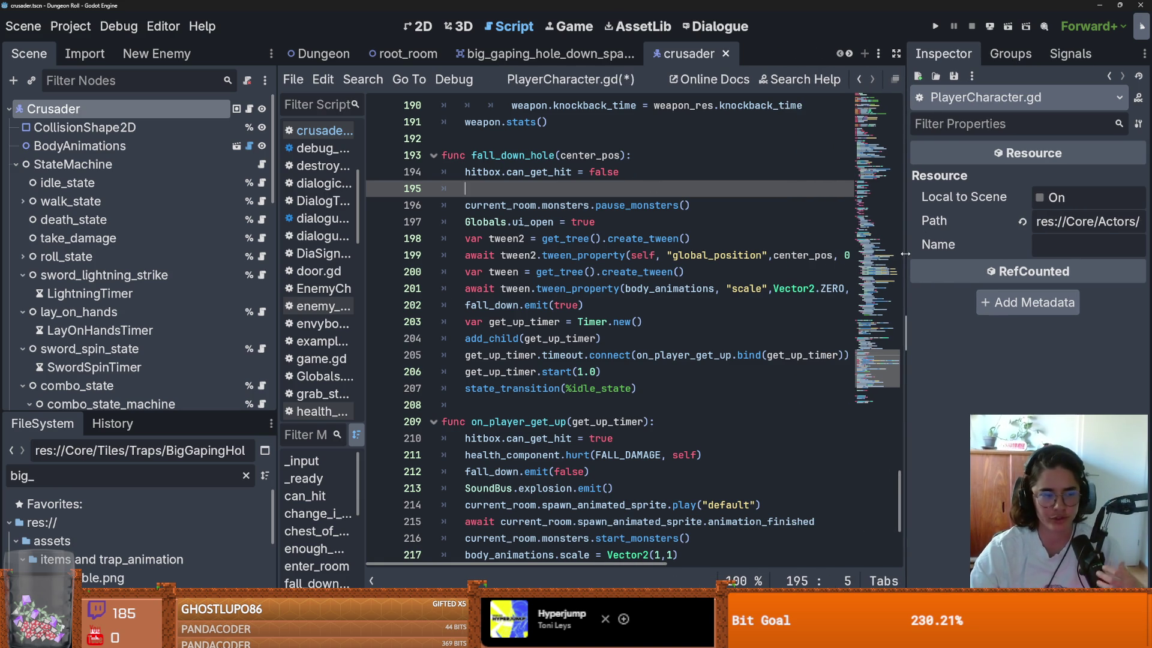
scroll(547, 295, "up", 3)
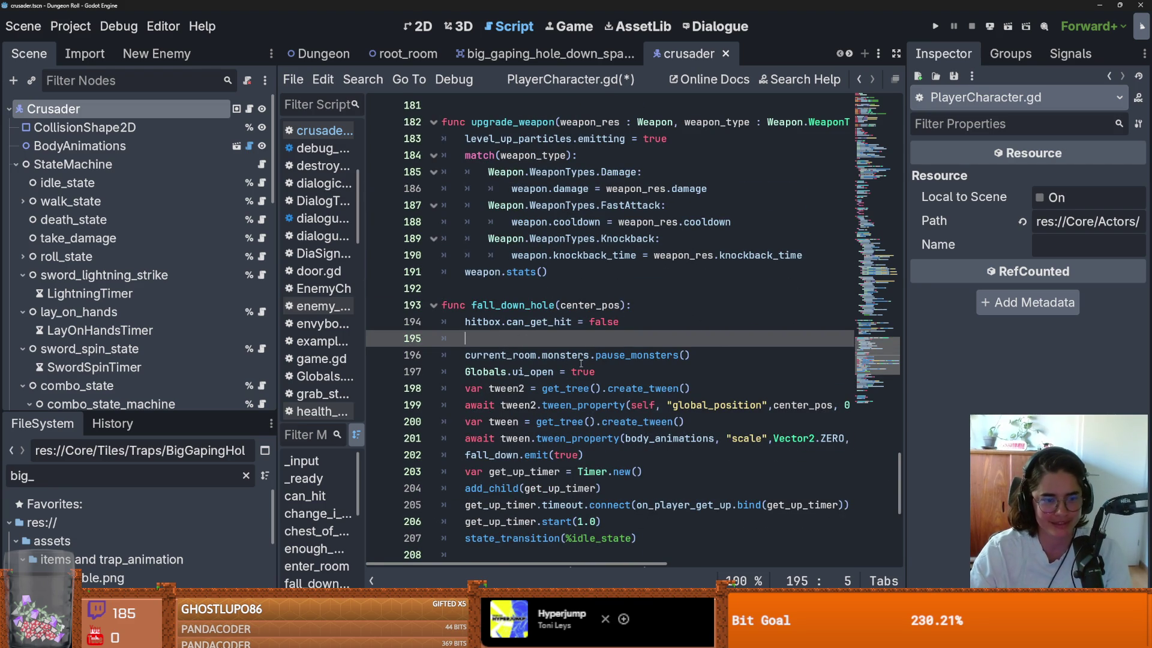
key("ctrl+s")
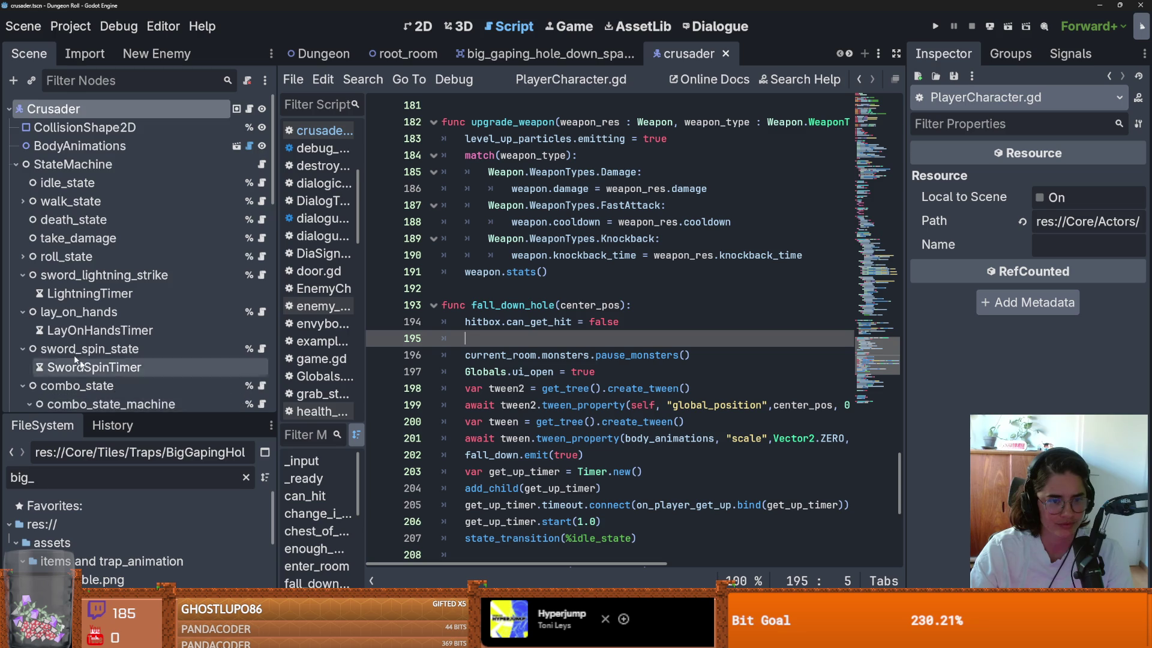
Undo a stray edit to get back to empty line 195, and collapse the combo_state branch
scroll(174, 354, "down", 2)
scroll(484, 361, "down", 2)
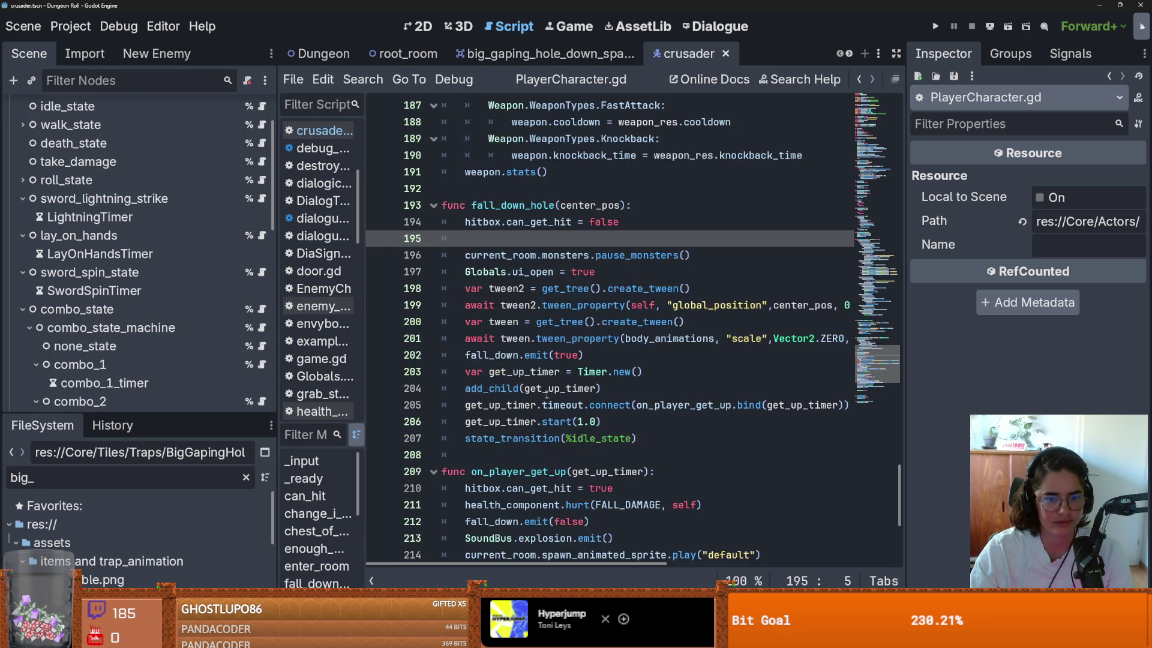
scroll(498, 372, "down", 6)
scroll(511, 381, "up", 6)
scroll(510, 381, "down", 5)
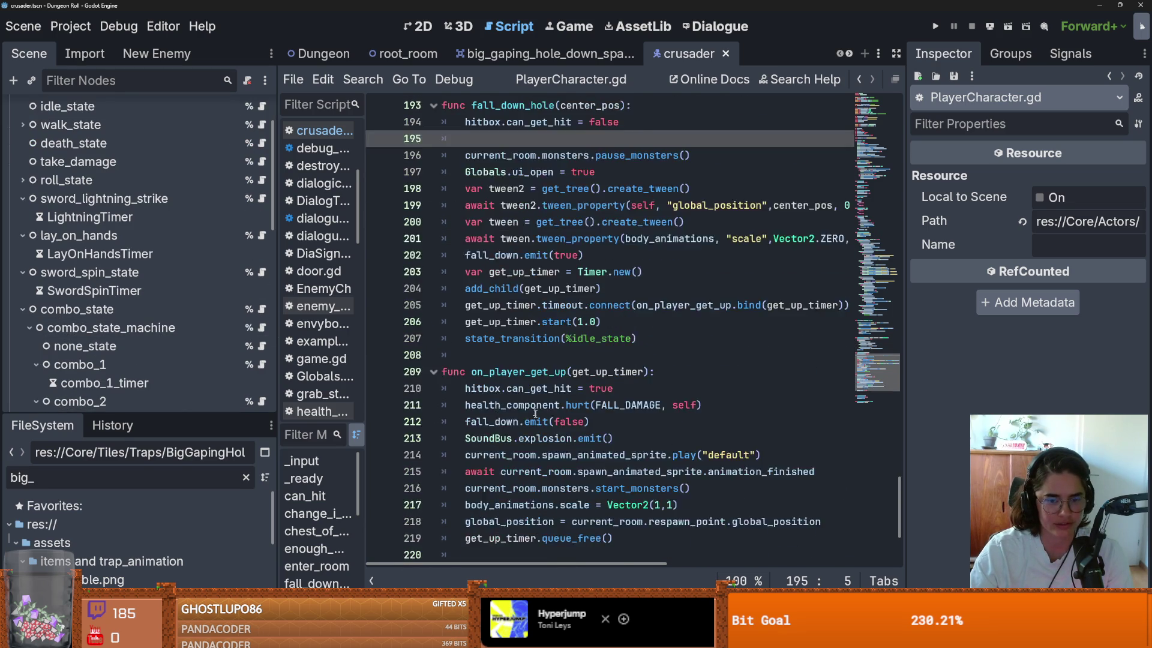
left_click(497, 445)
scroll(497, 441, "up", 4)
scroll(498, 441, "up", 2)
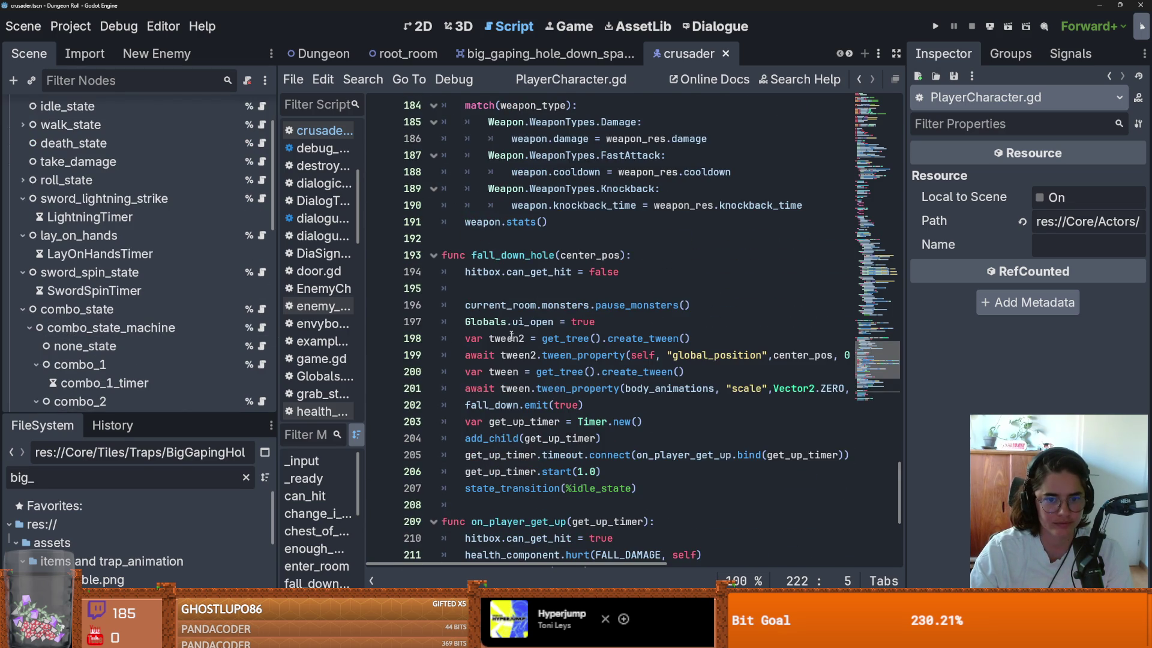
key("ctrl+z")
left_click_drag(209, 417, 243, 525)
scroll(138, 300, "up", 2)
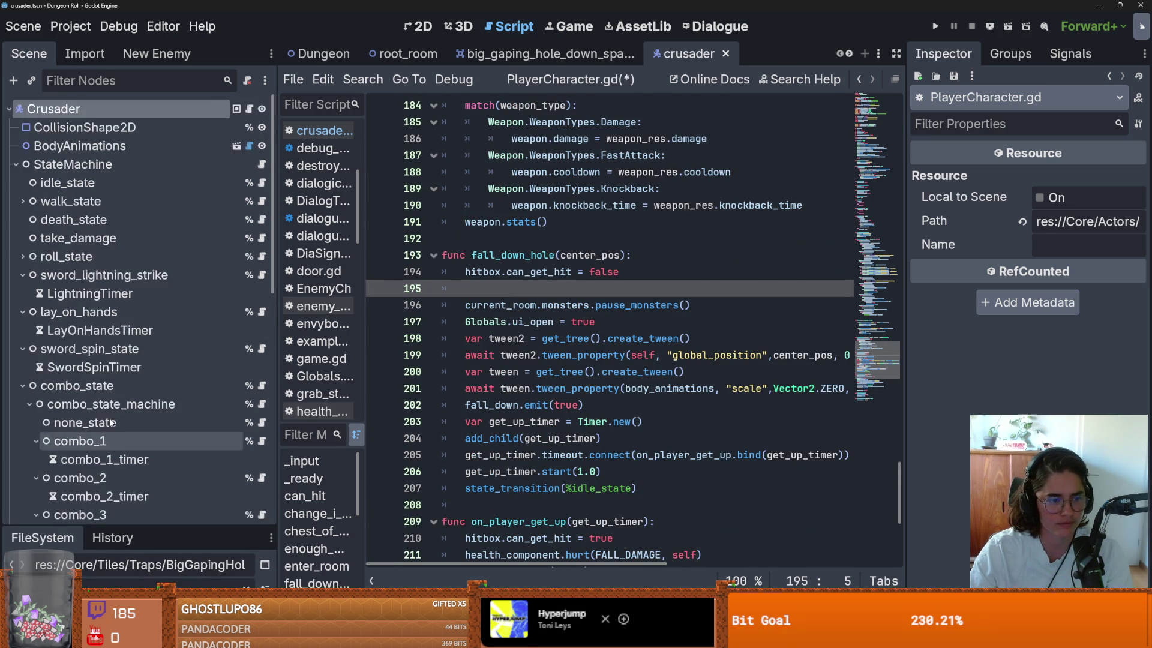
scroll(138, 270, "down", 4)
left_click(23, 228)
scroll(76, 309, "up", 4)
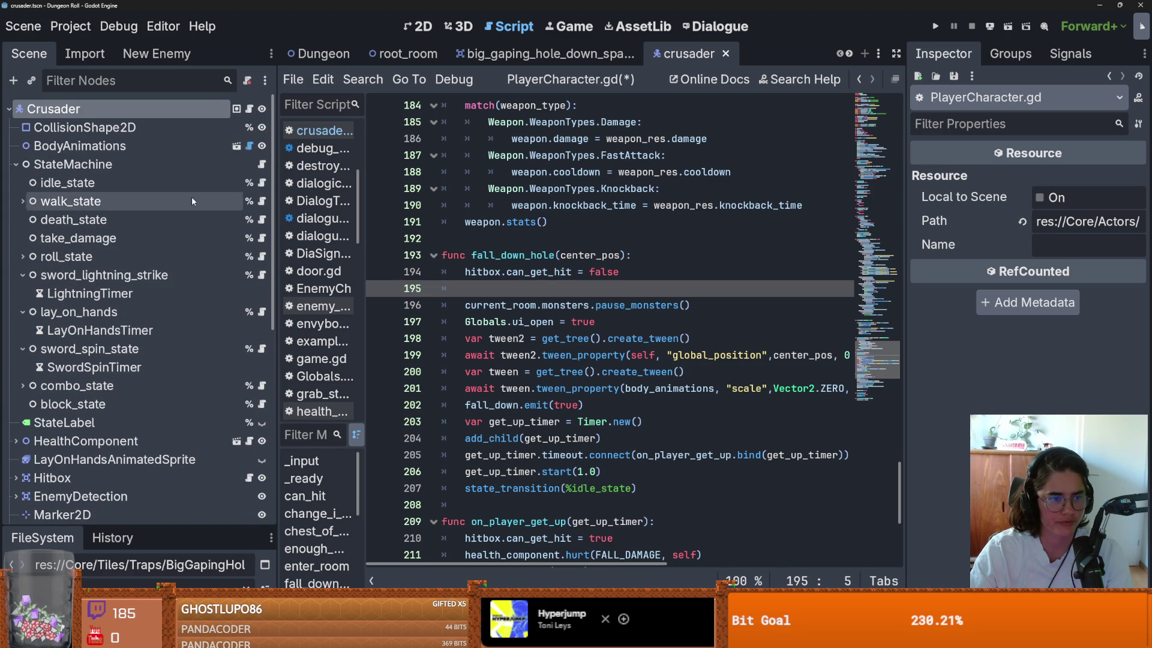
Copy the play_simple_animation call from idle_state.gd and paste it into line 195 of fall_down_hole
left_click(262, 182)
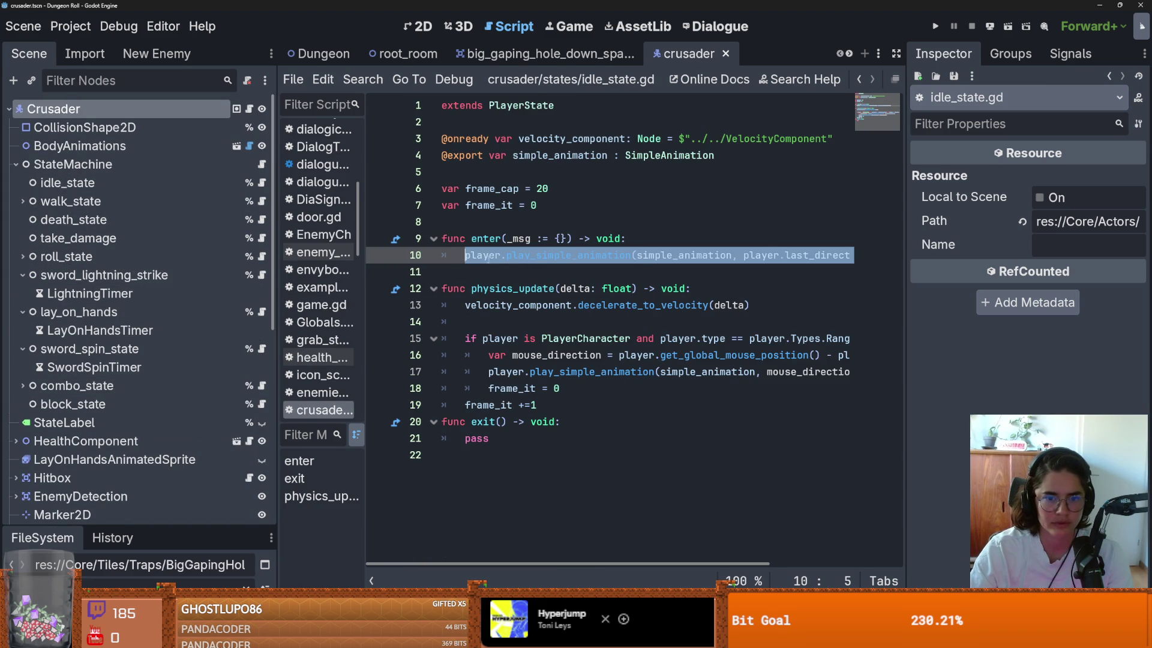
left_click(509, 255)
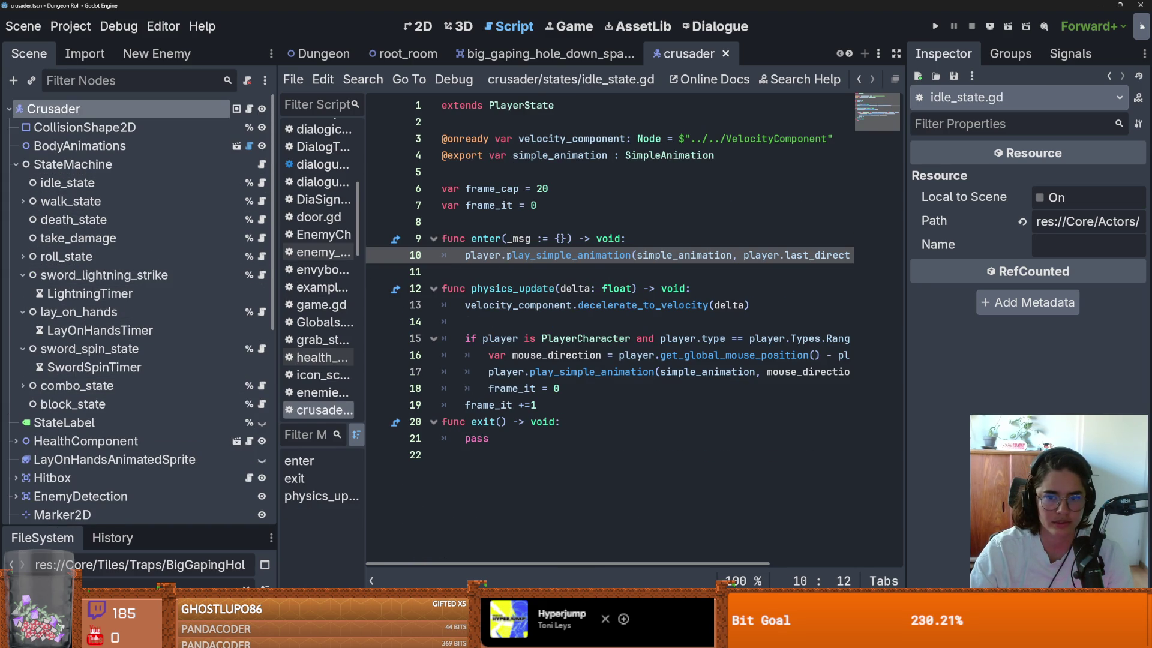
key("shift+End")
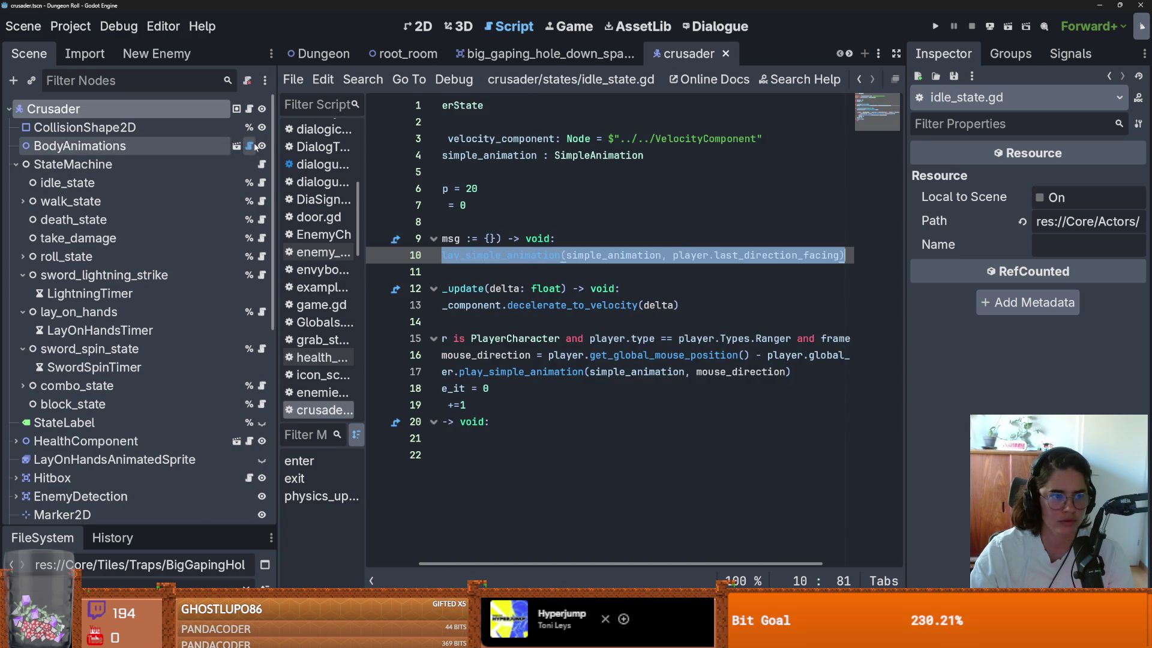
left_click(249, 109)
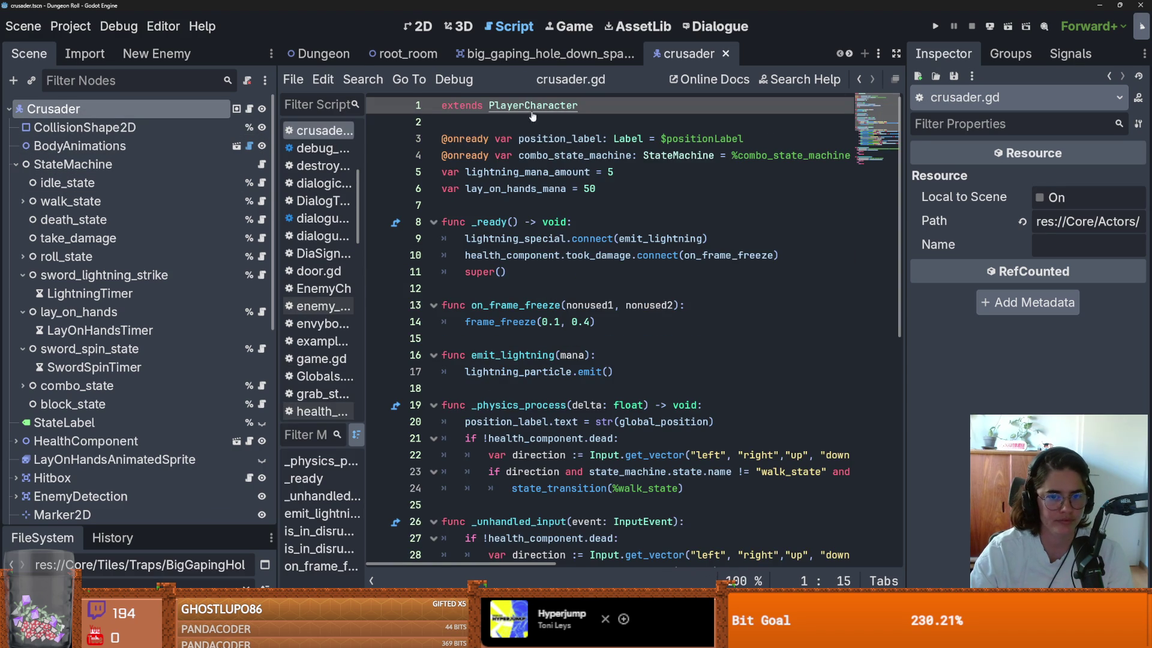
left_click(532, 114, "ctrl")
type("play_simple_animation(simple_animation, player.last_direction_facing)")
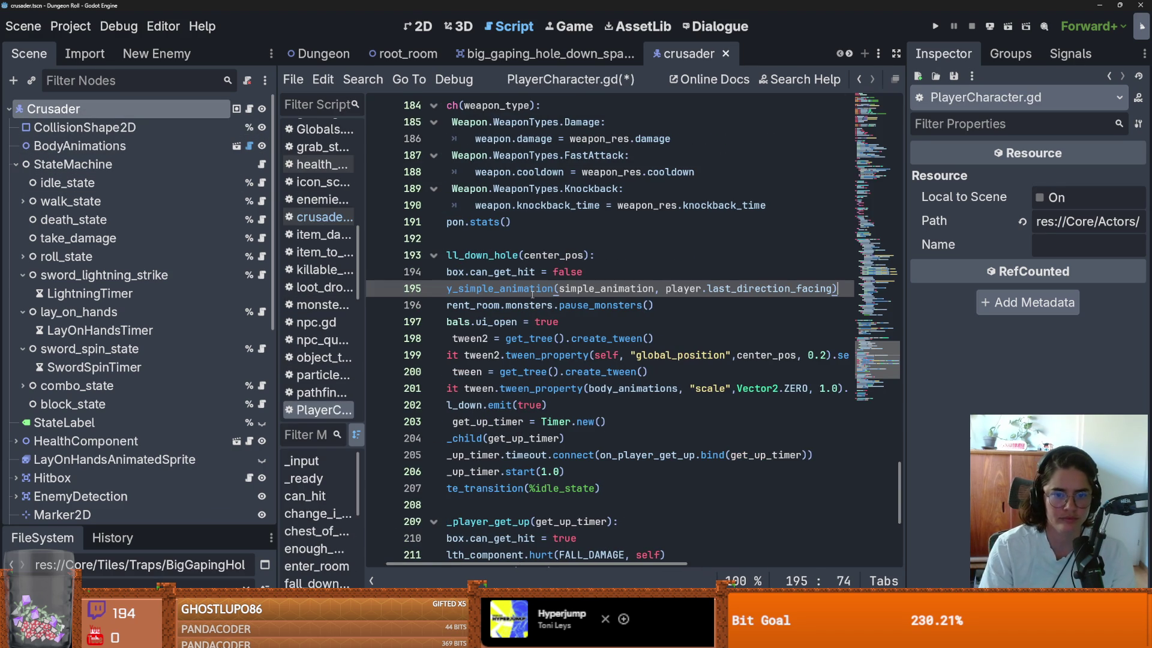
Change the call to play simple_fall_anim toward last_direction_facing, save, and run the game
double_click(584, 288)
type("sim")
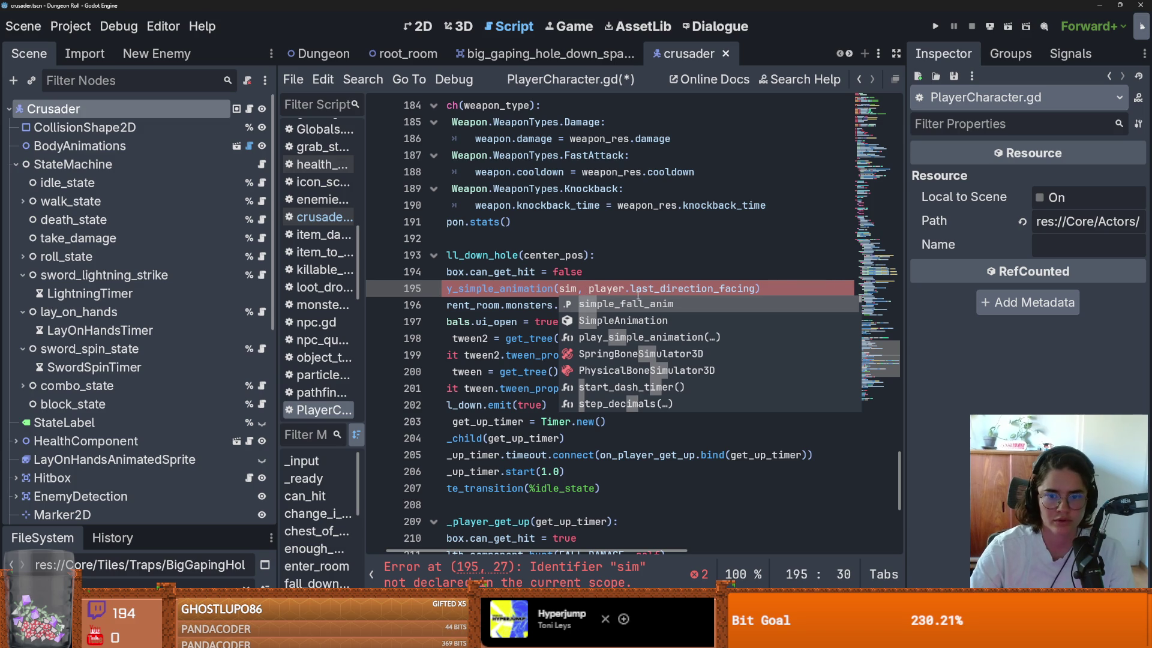
key("Return")
left_click_drag(709, 288, 666, 288)
key("BackSpace")
left_click(696, 288)
double_click(696, 288)
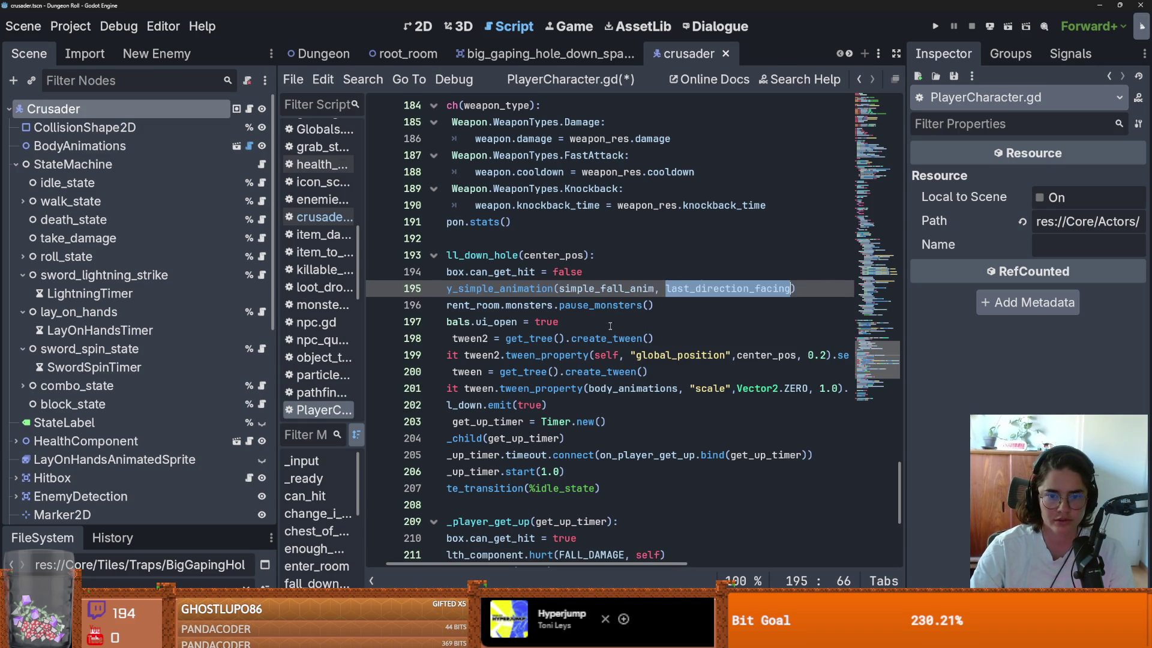
key("ctrl+s")
left_click(927, 28)
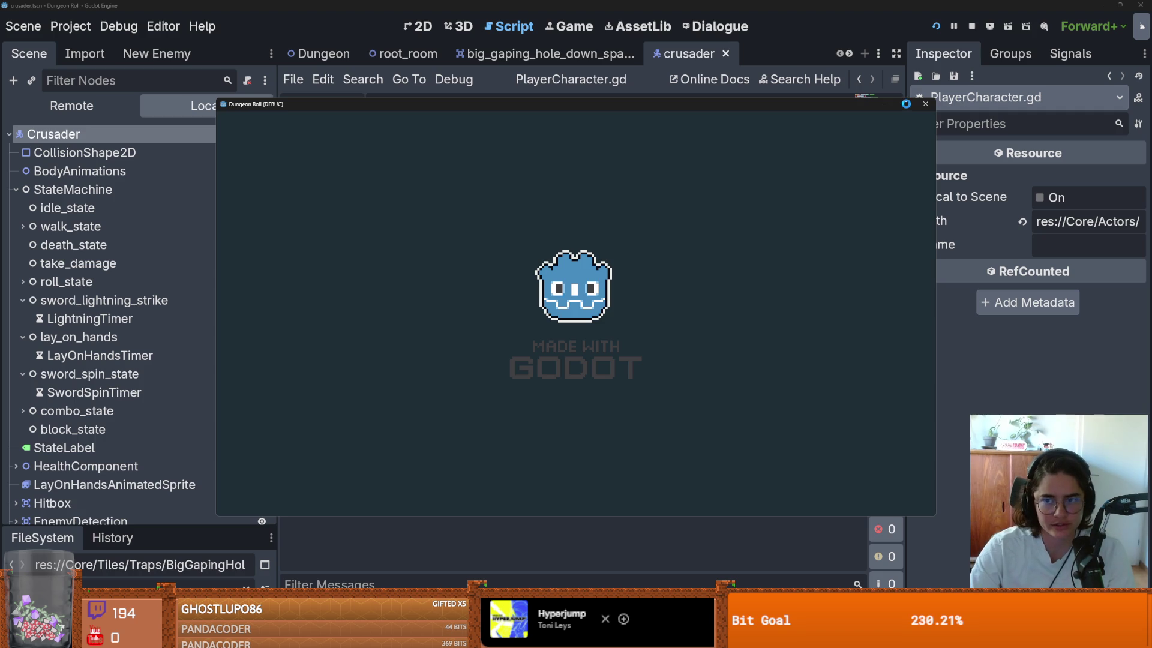
Maximize and restore the debug game window, close it, and return to line 195 of fall_down_hole
left_click(905, 104)
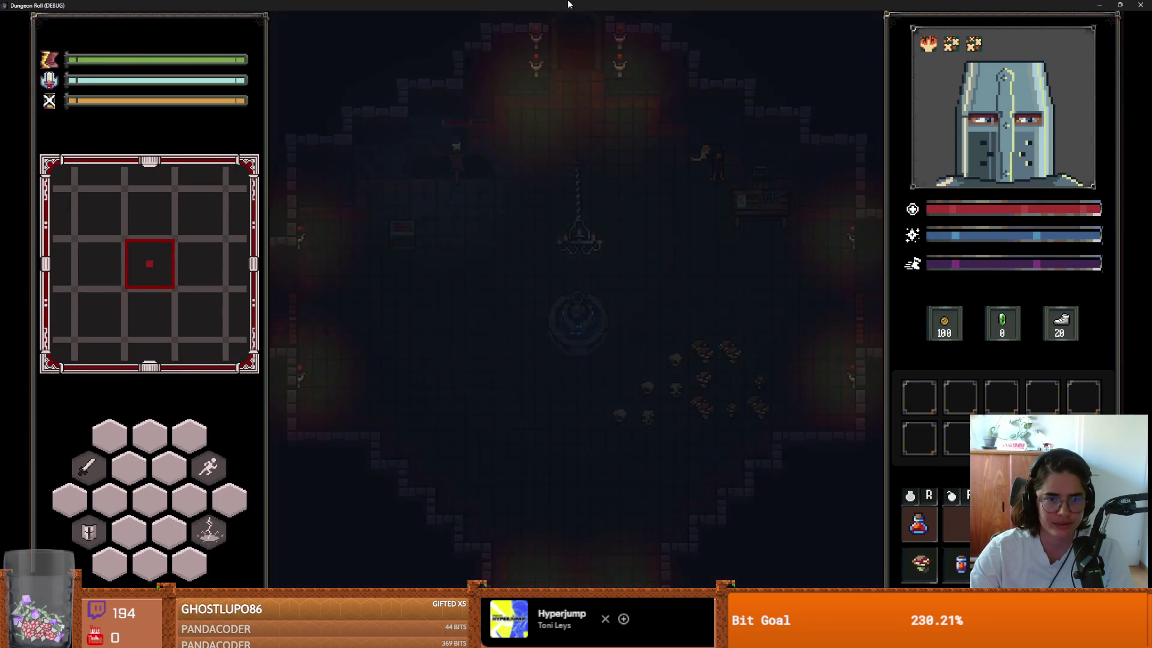
double_click(568, 4)
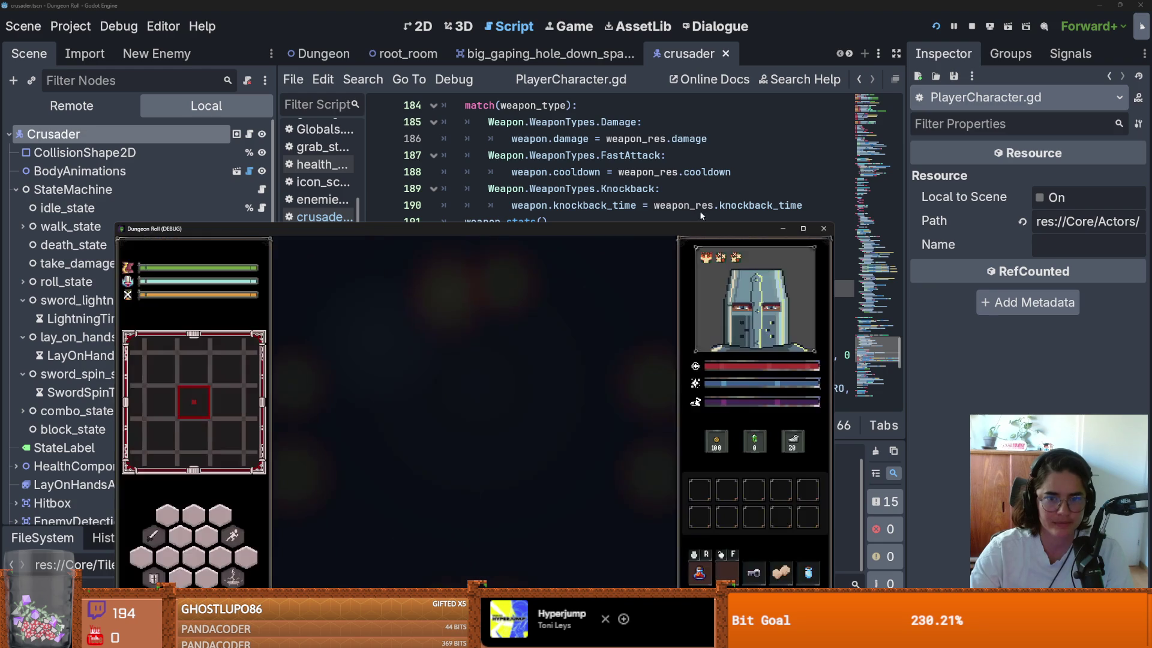
left_click(815, 228)
left_click(581, 290)
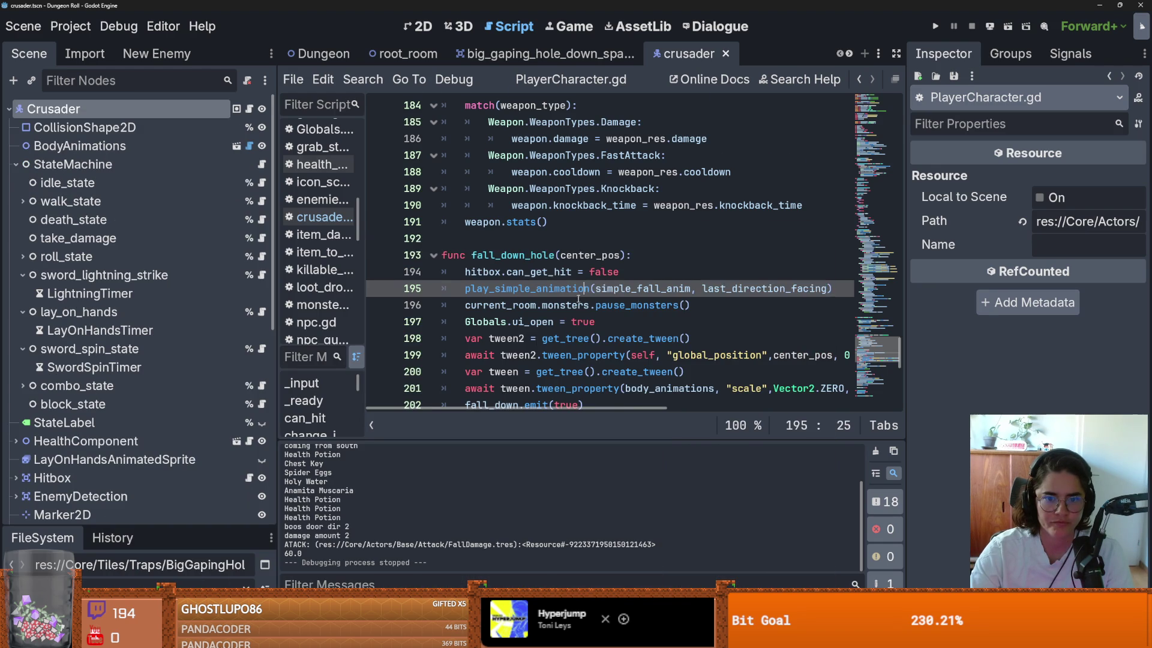
scroll(570, 270, "down", 2)
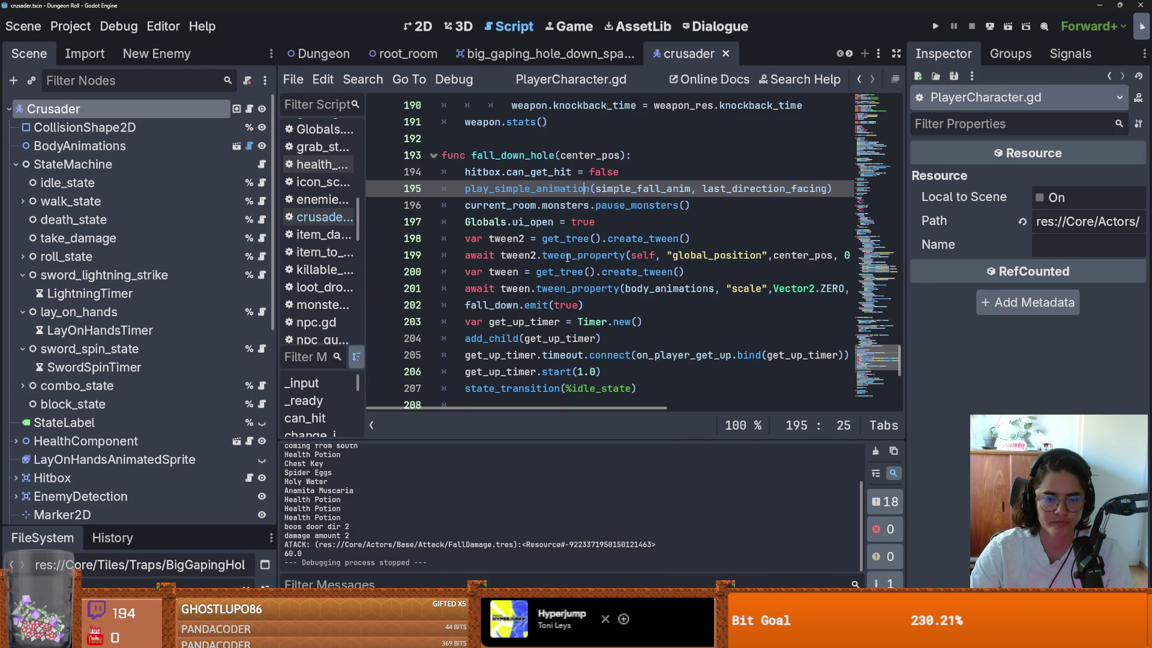
mouse_move(533, 229)
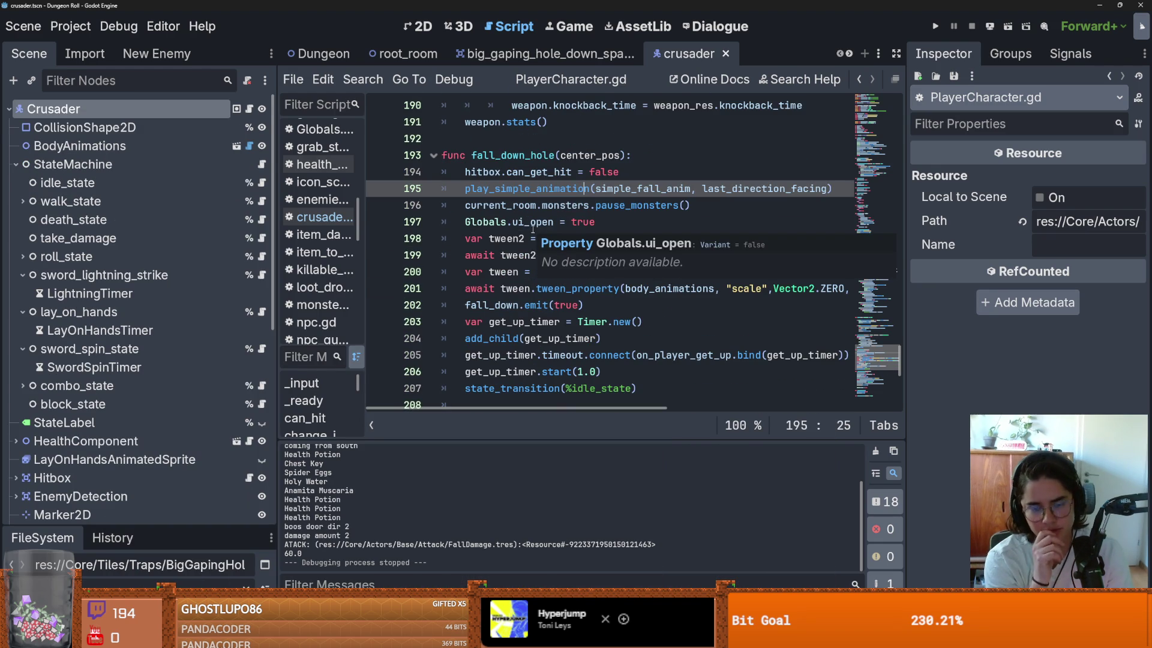
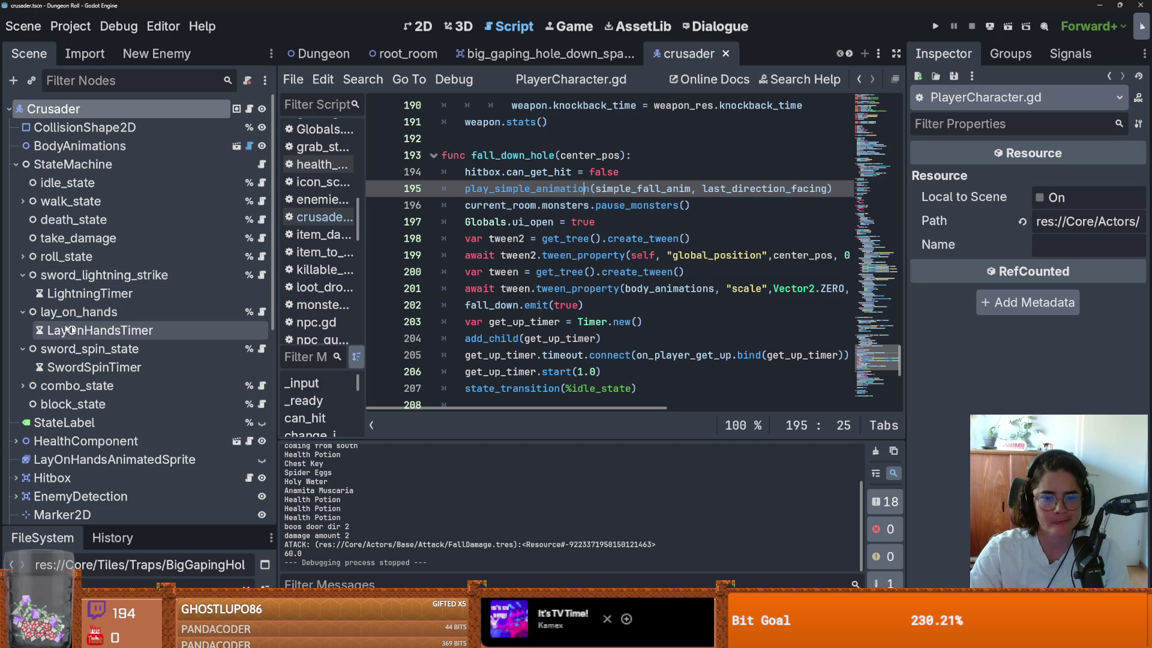
Follow fall_down_hole's play_simple_animation call on line 195 to its definition in Characters.gd
left_click(23, 281)
scroll(536, 304, "down", 2)
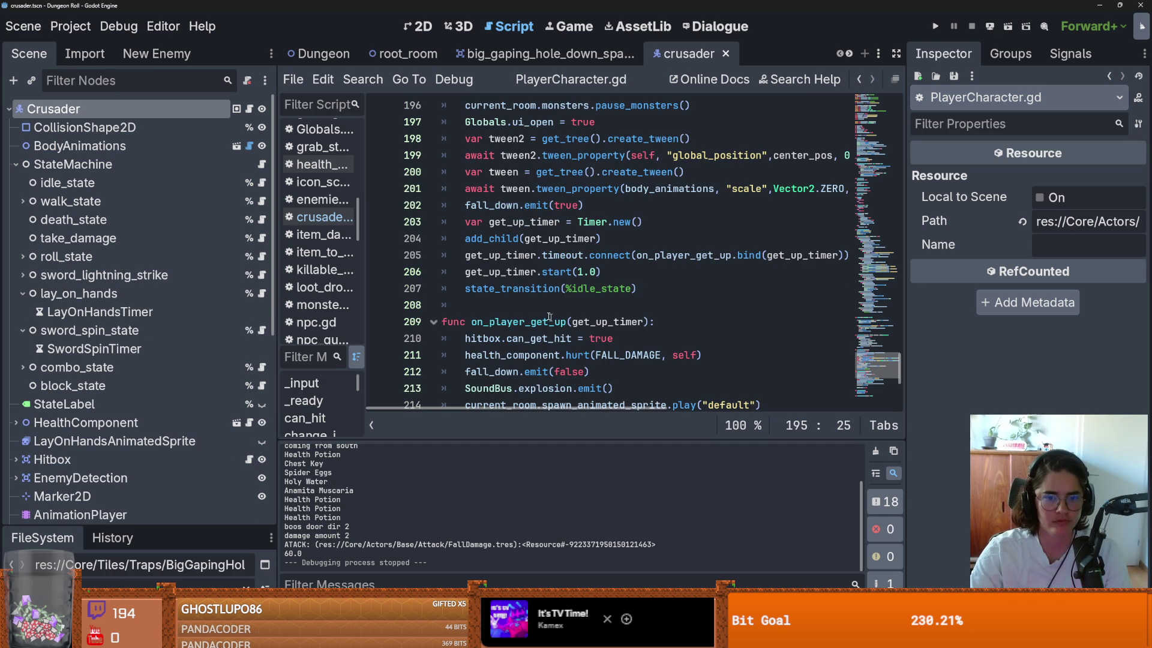
left_click(537, 305)
scroll(537, 304, "up", 1)
scroll(540, 305, "up", 3)
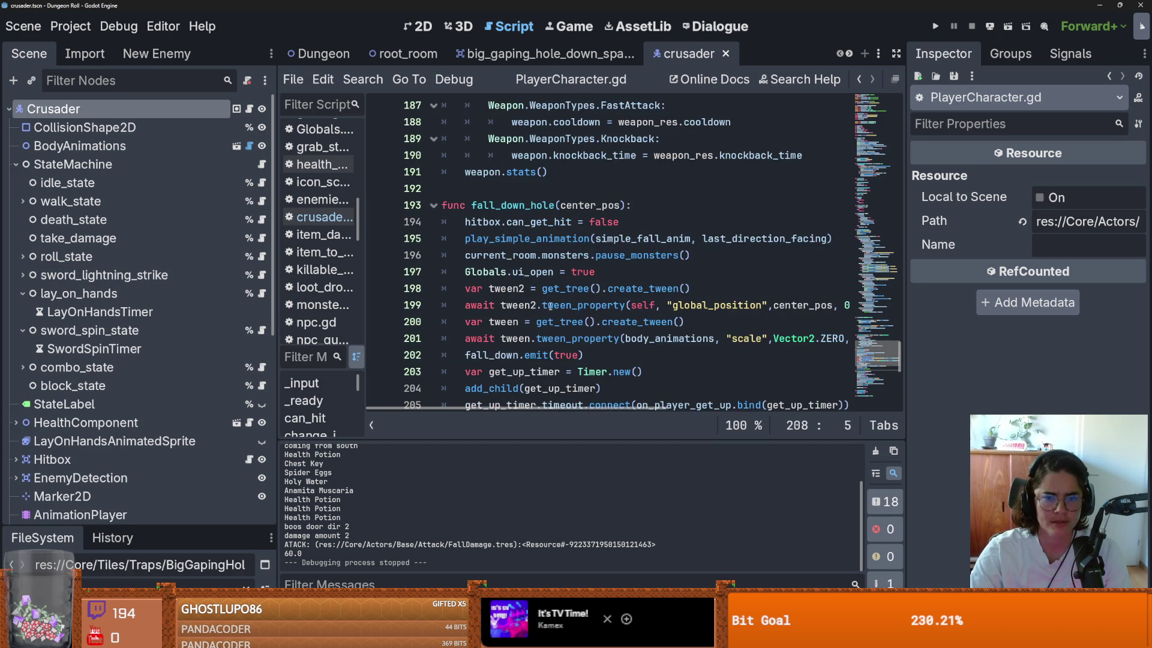
scroll(553, 305, "down", 2)
scroll(552, 305, "down", 3)
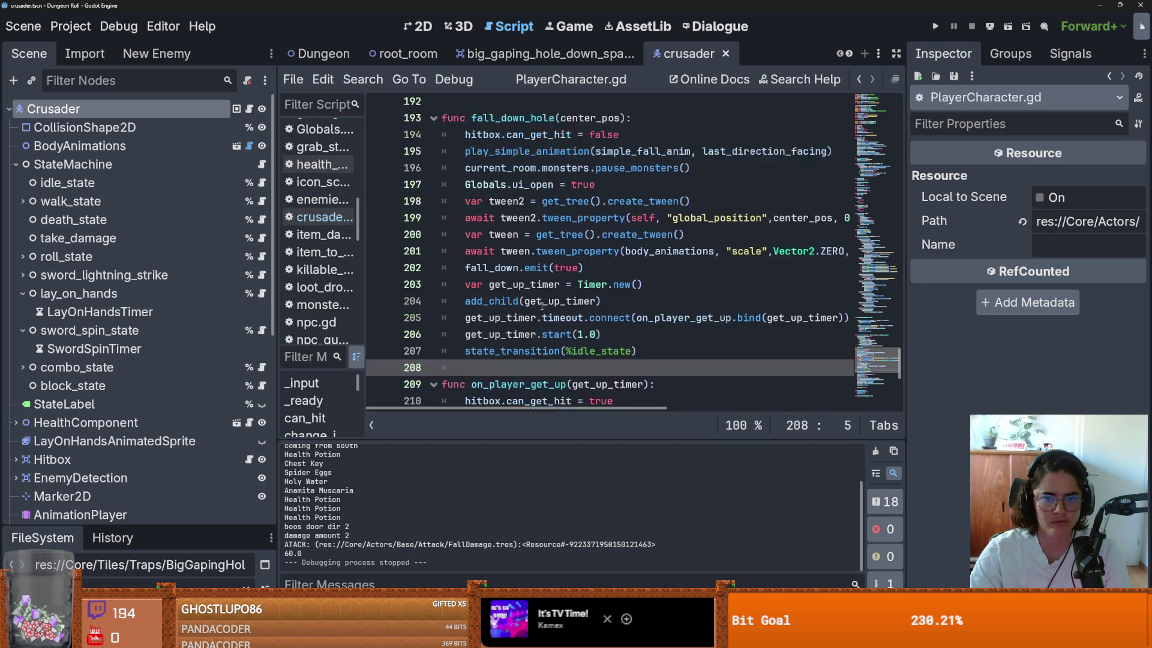
scroll(552, 304, "up", 3)
double_click(503, 191)
left_click(503, 190, "ctrl")
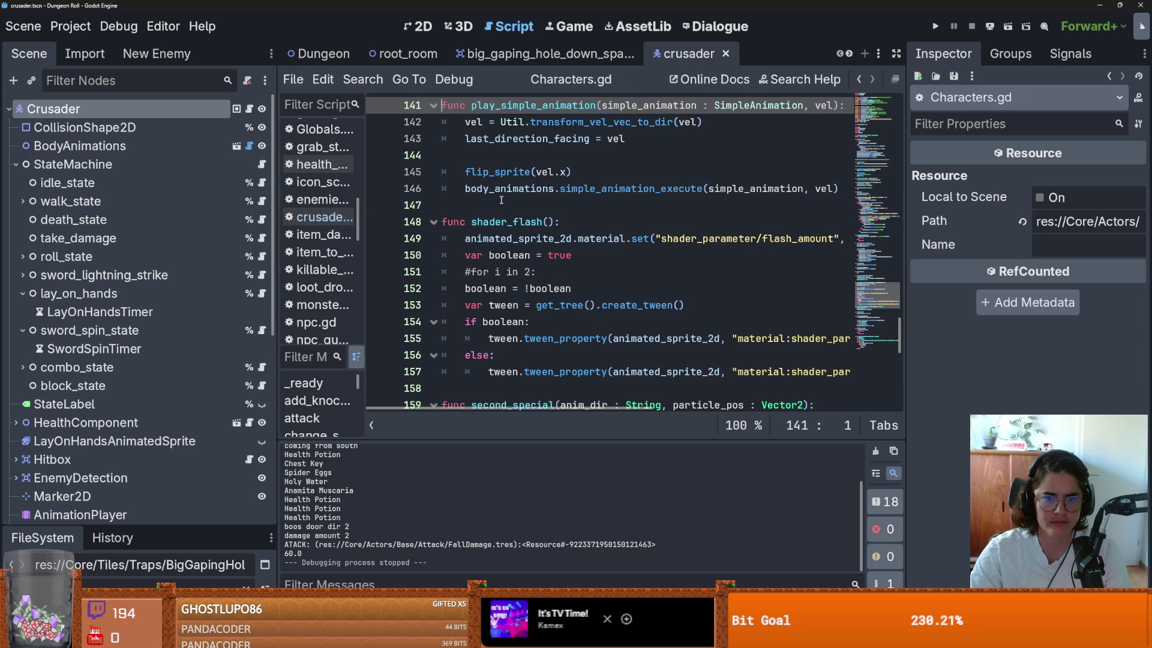
scroll(576, 192, "up", 3)
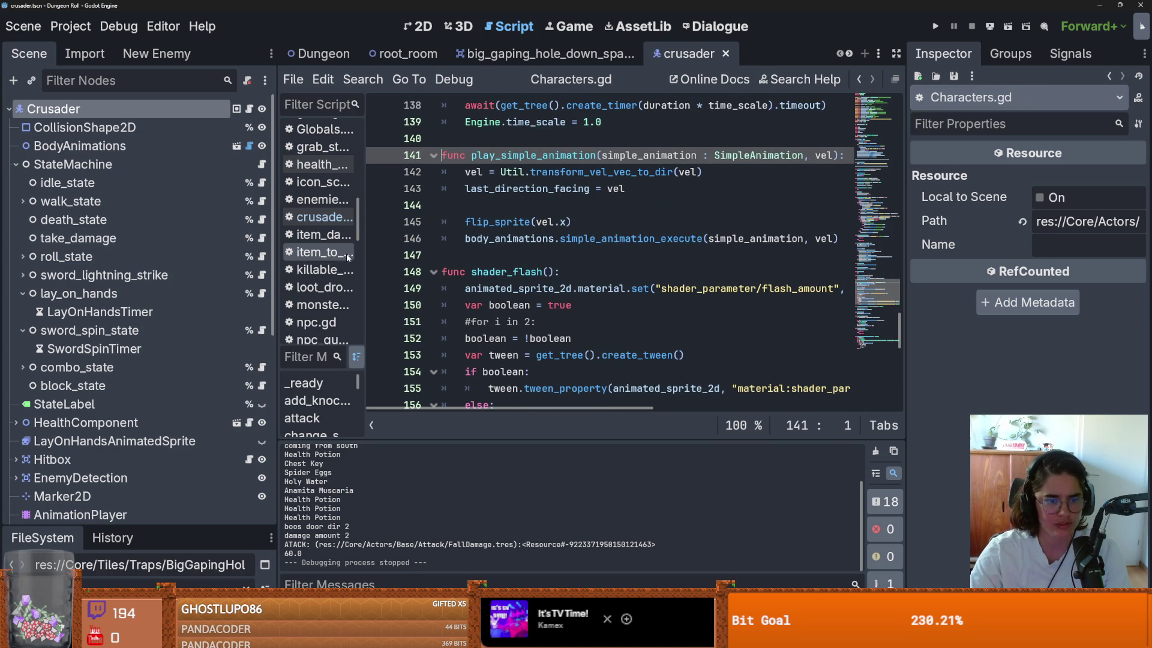
Follow the simple_animation_execute call on line 146 to its definition in body_animations.gd
left_click_drag(277, 273, 313, 272)
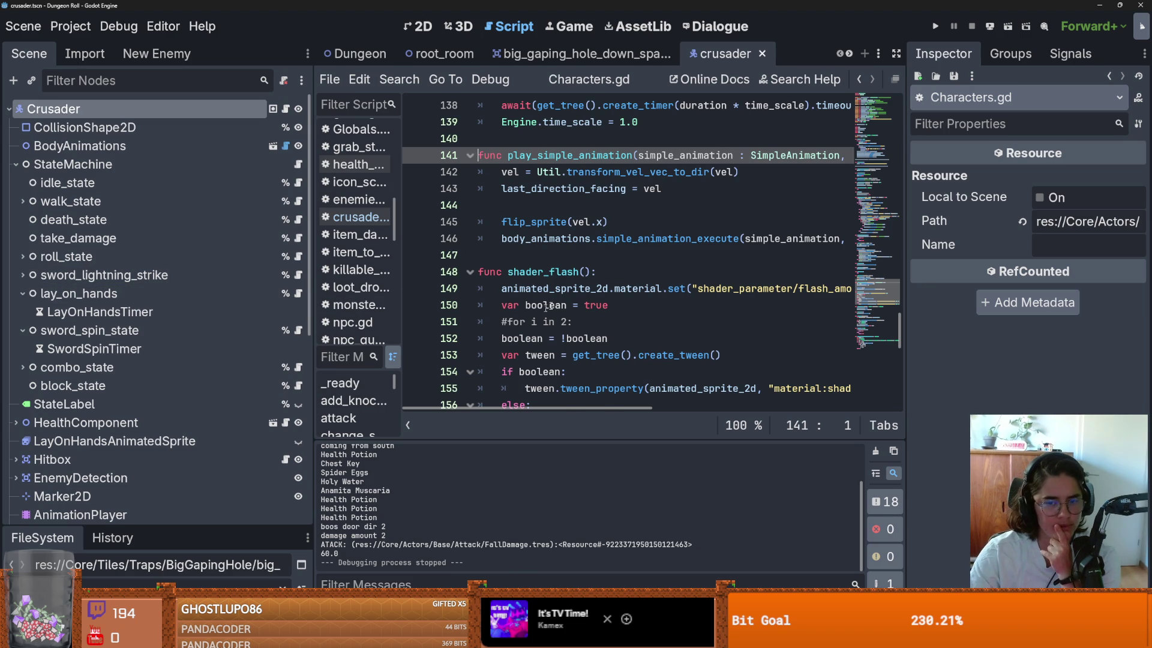
scroll(582, 310, "up", 2)
scroll(582, 311, "up", 1)
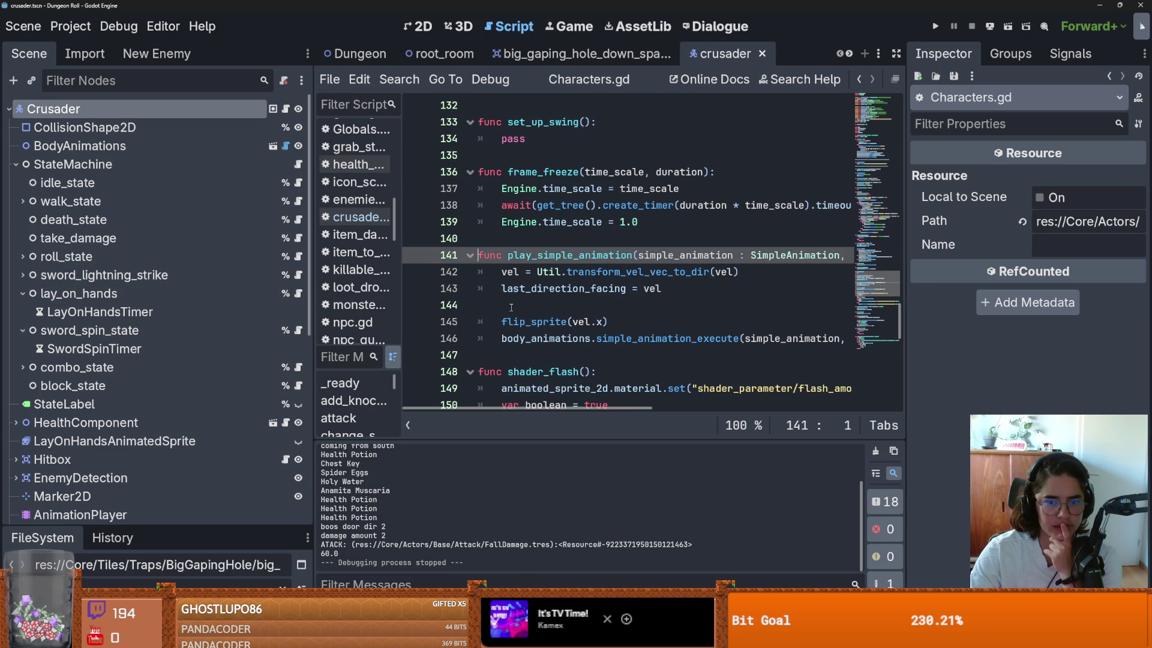
left_click(582, 307)
left_click_drag(913, 312, 1025, 312)
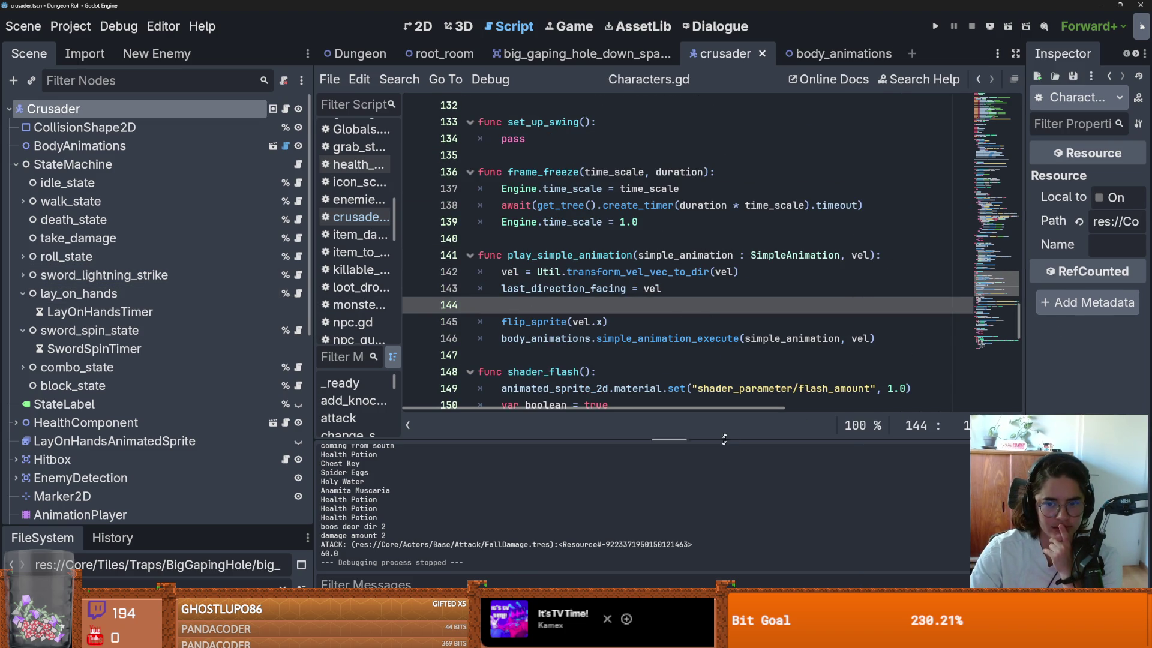
scroll(567, 288, "down", 2)
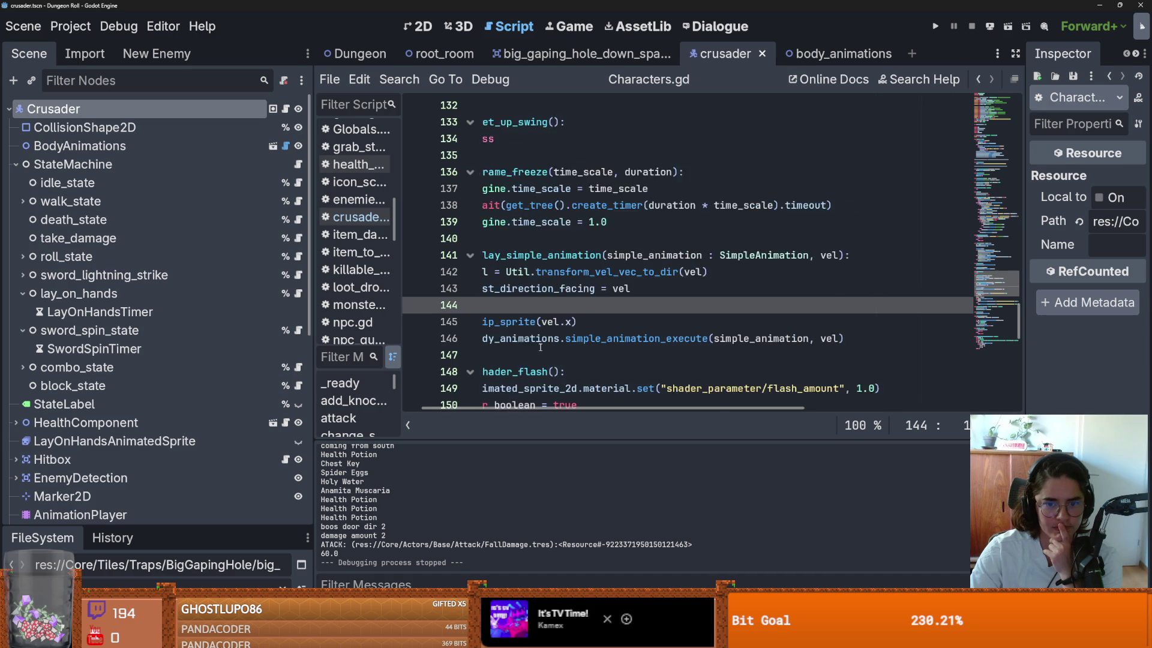
left_click(567, 289)
double_click(676, 289)
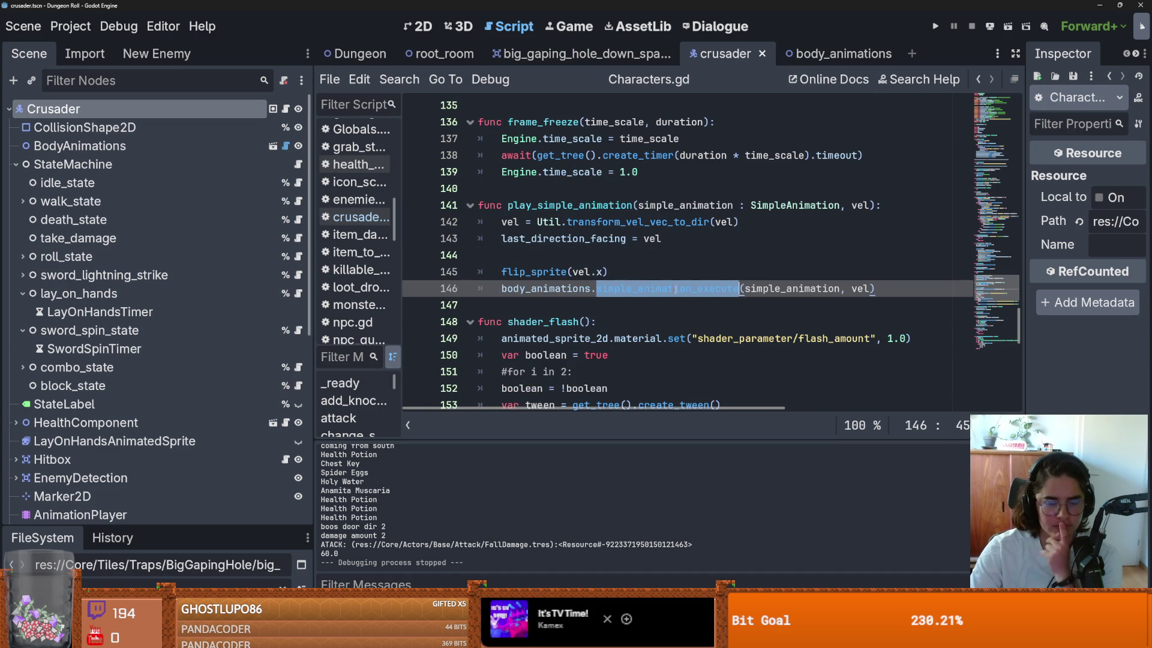
left_click(649, 289, "ctrl")
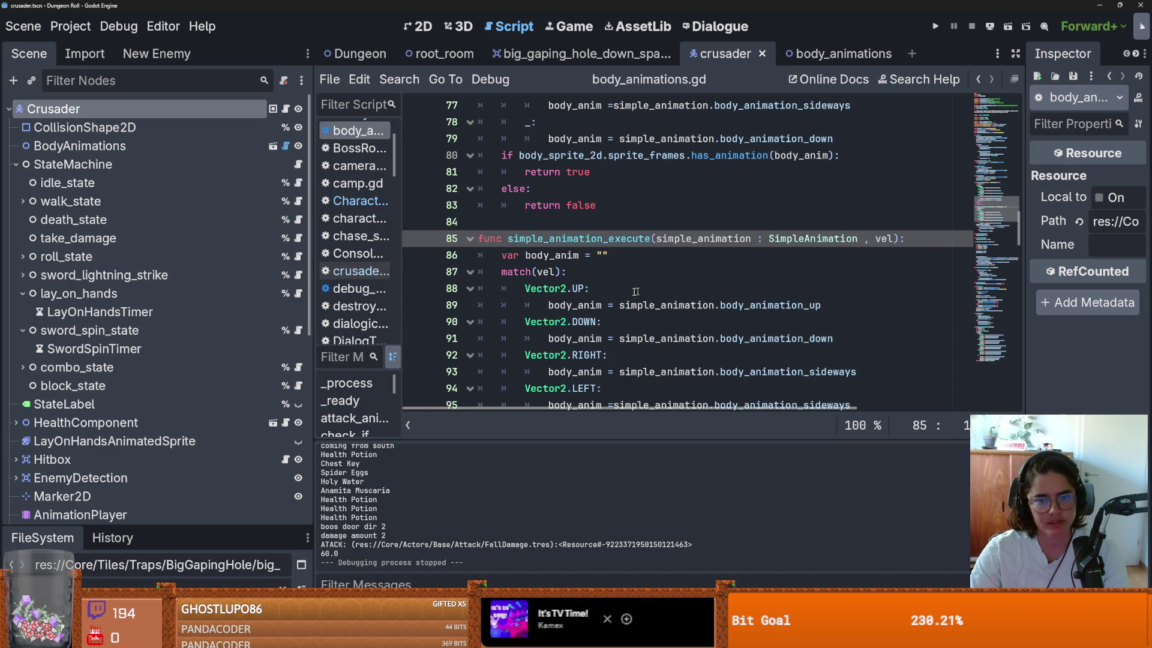
Open crusader.gd and follow it to the parent PlayerCharacter.gd script
left_click(285, 109)
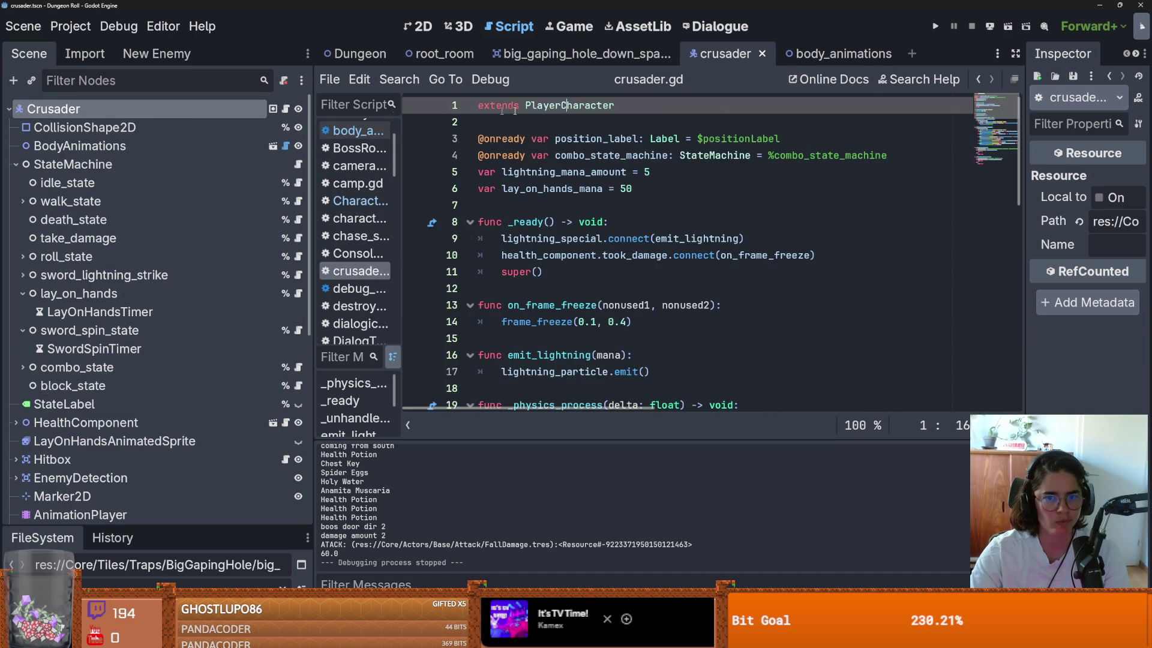
left_click(548, 106, "ctrl")
scroll(574, 190, "up", 2)
double_click(574, 190)
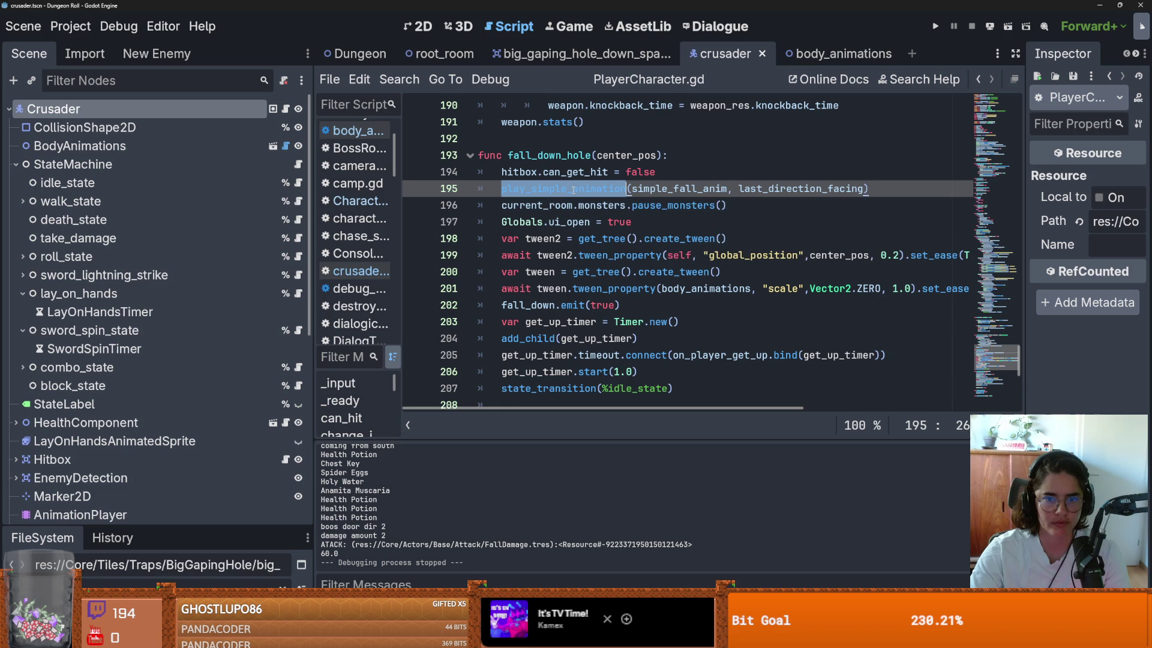
Read through fall_down_hole, from the fall_down signal to add_child, ending on play_simple_animation
left_click(508, 224)
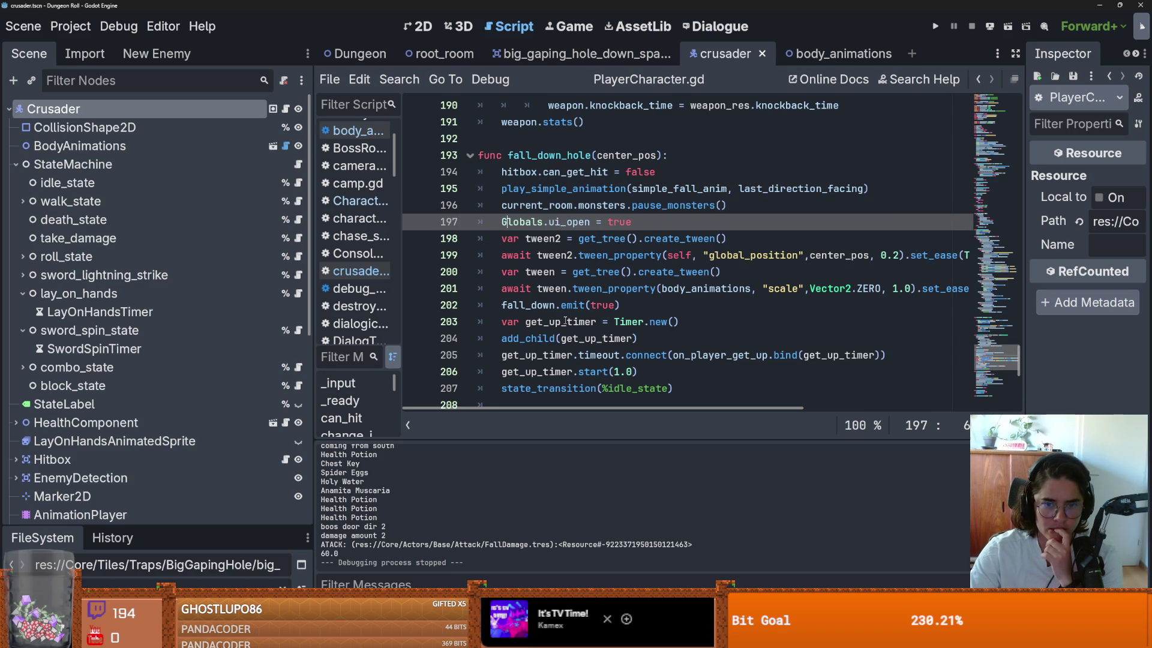
scroll(580, 318, "right", 3)
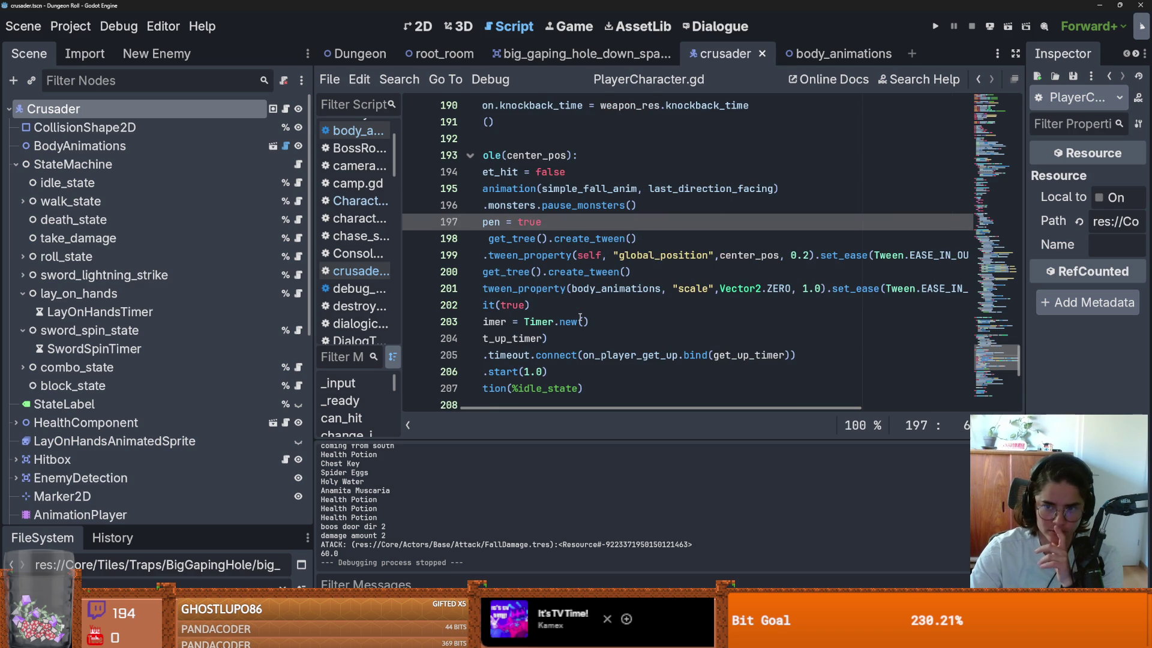
scroll(580, 318, "left", 3)
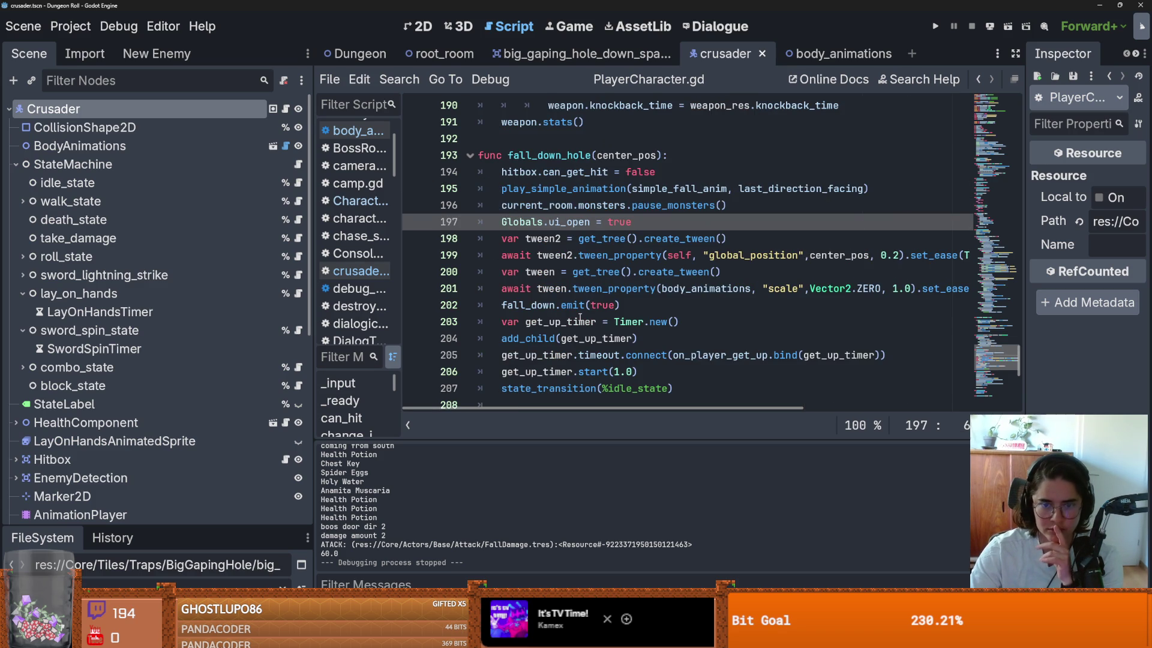
double_click(546, 306)
scroll(587, 322, "down", 1)
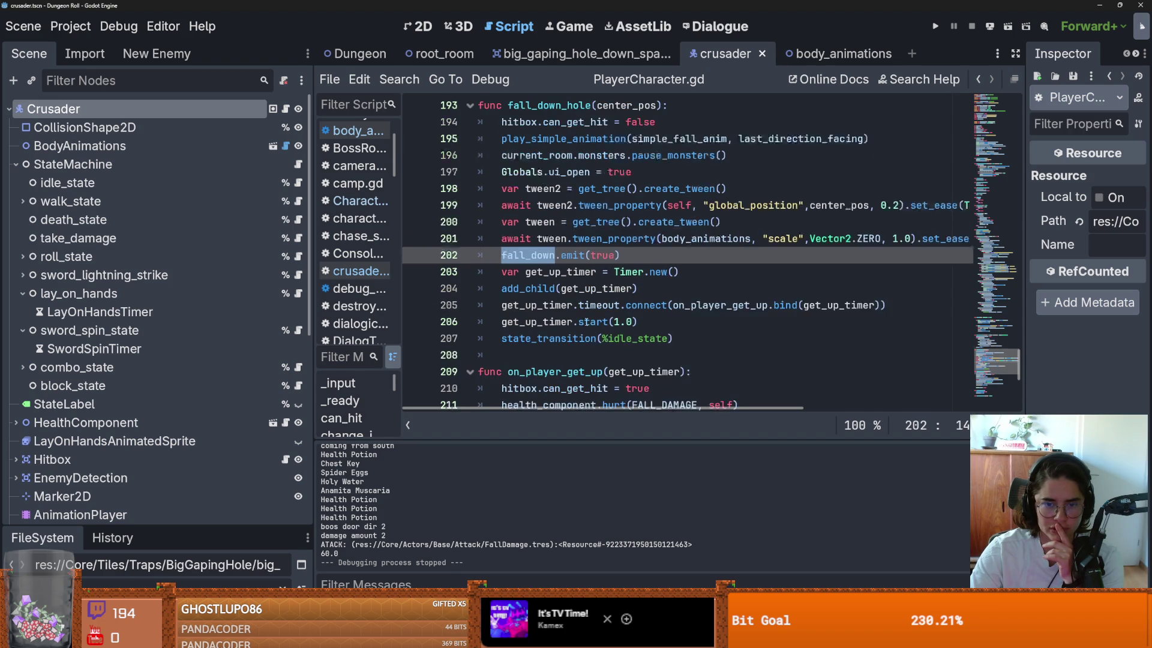
left_click(587, 288)
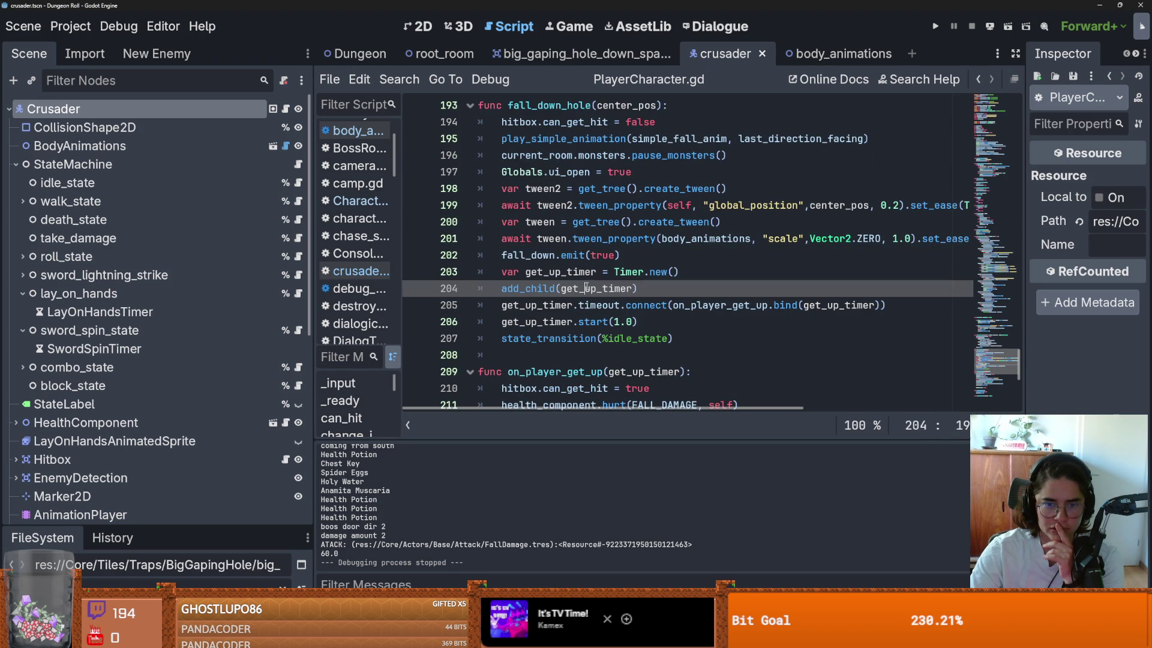
scroll(586, 316, "up", 1)
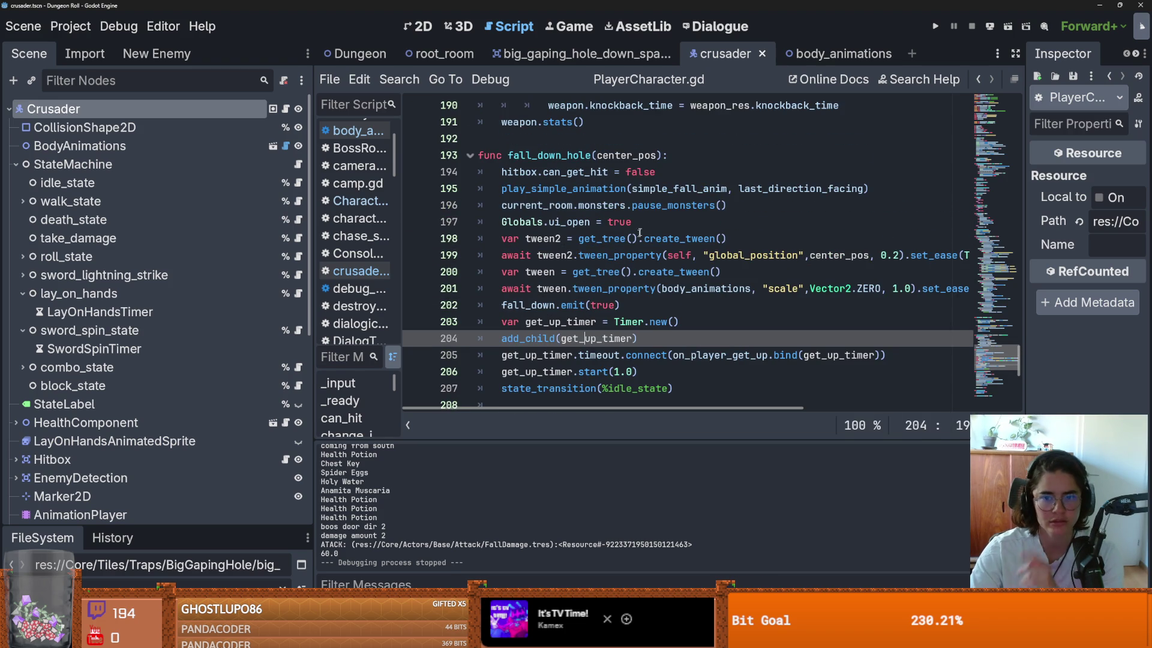
left_click(626, 188)
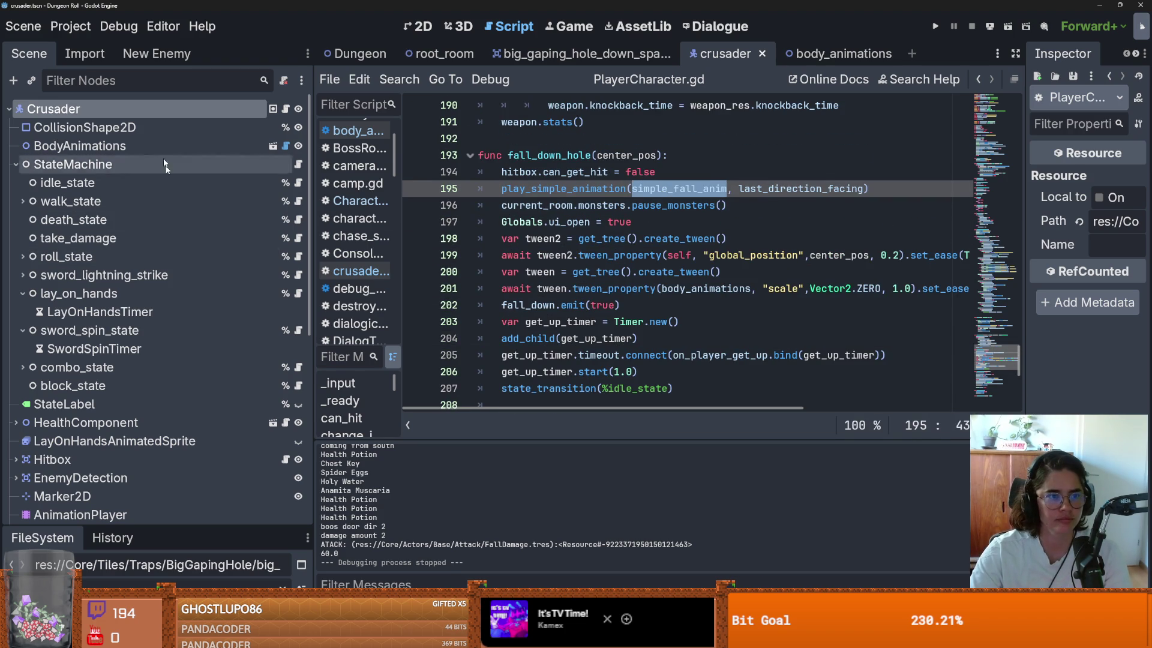
Open the body_animations scene to check its fall animation, then save it
left_click(157, 111)
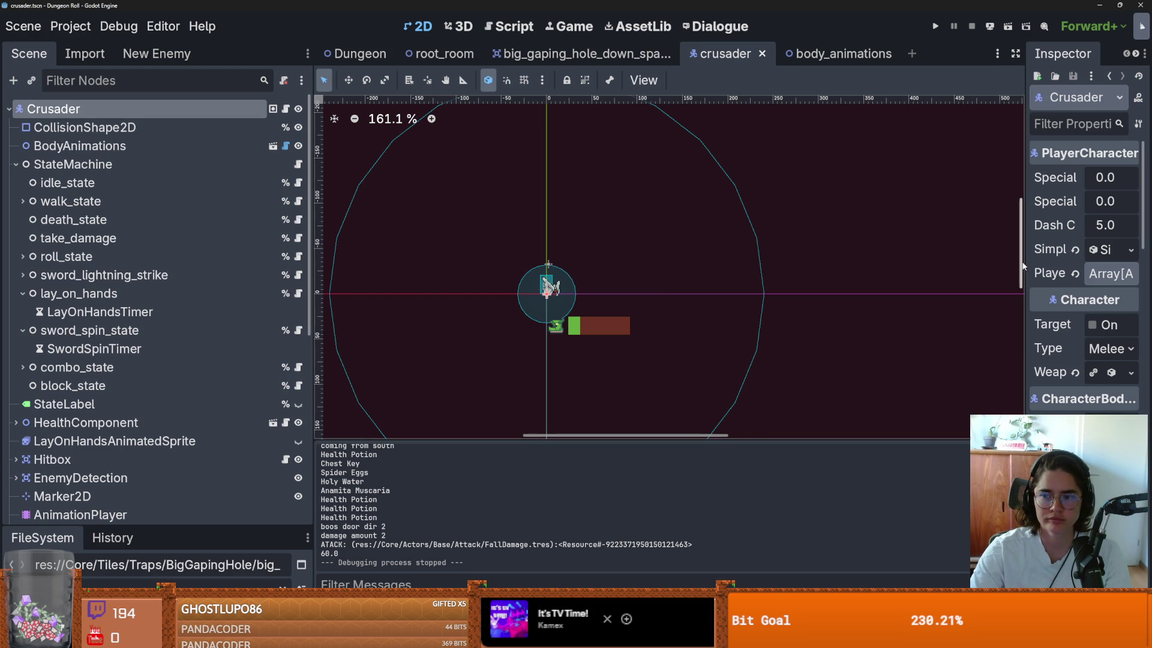
scroll(959, 247, "up", 3)
left_click_drag(1031, 258, 869, 252)
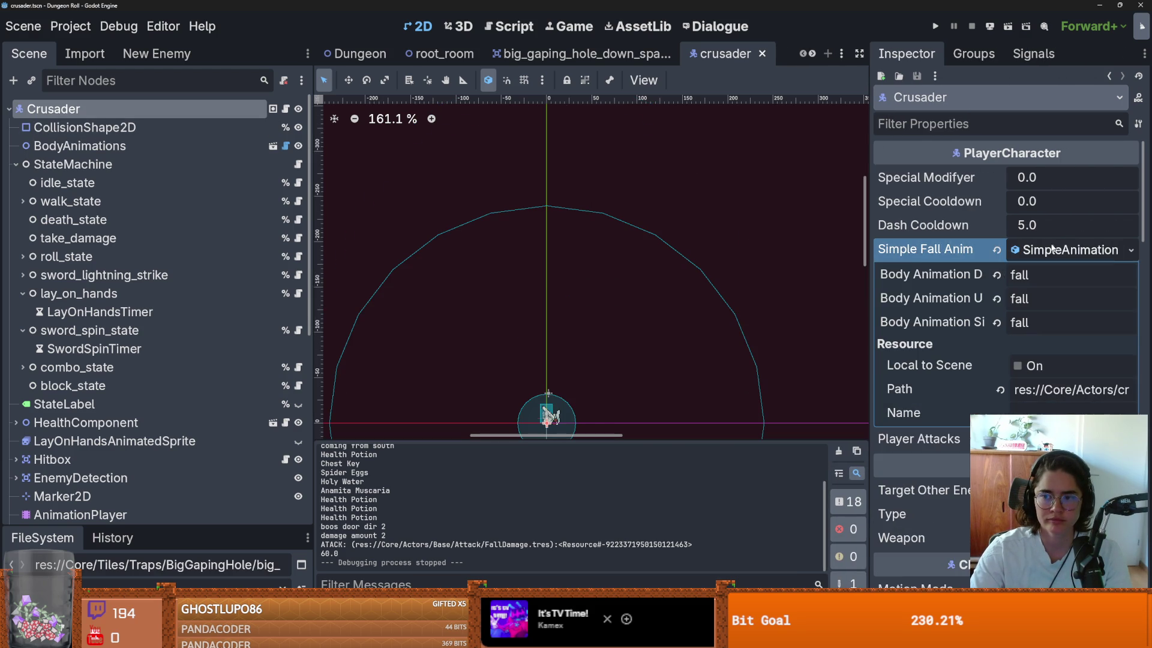
left_click(273, 145)
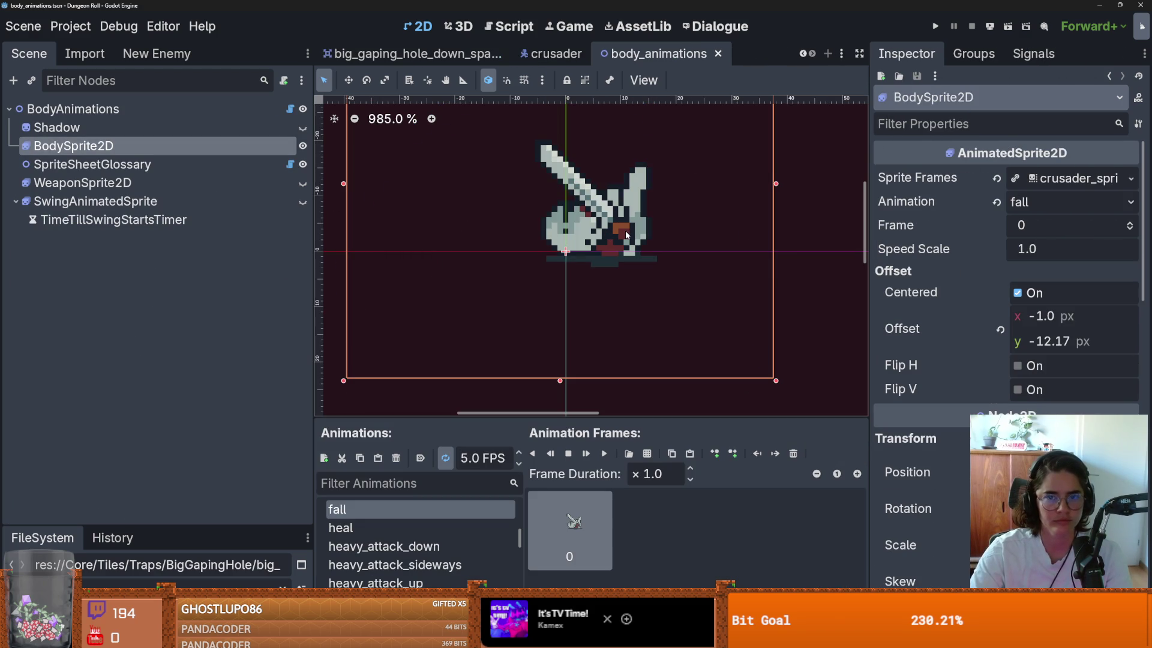
key("ctrl+s")
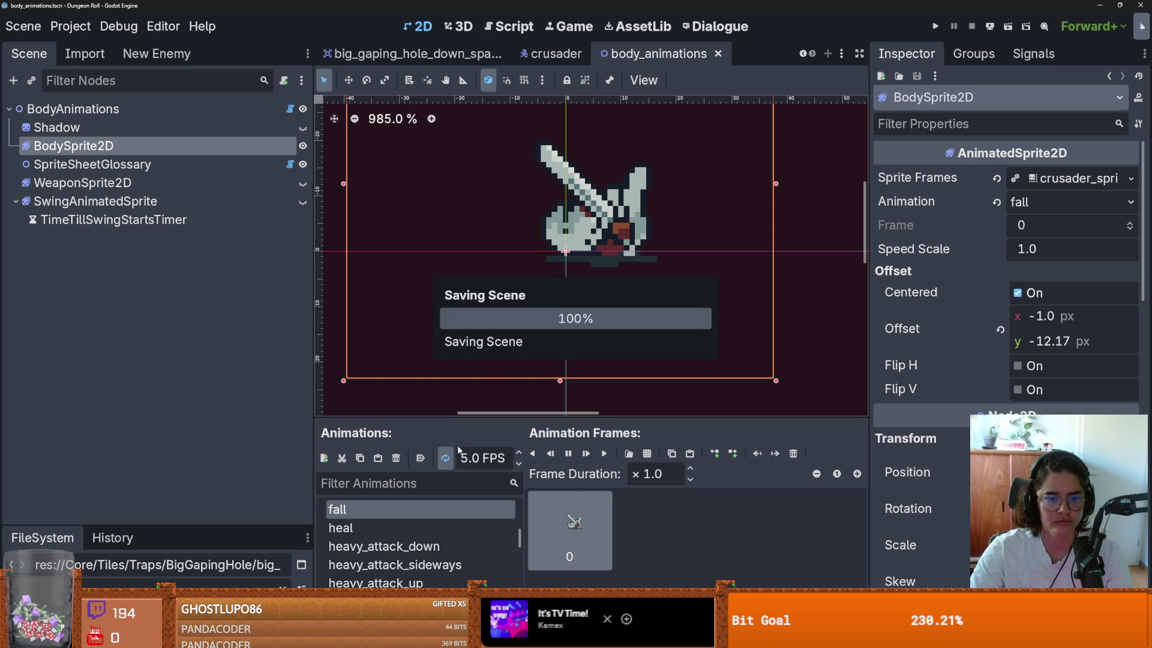
Test-run the game, close it, and return to the crusader scene
left_click(935, 25)
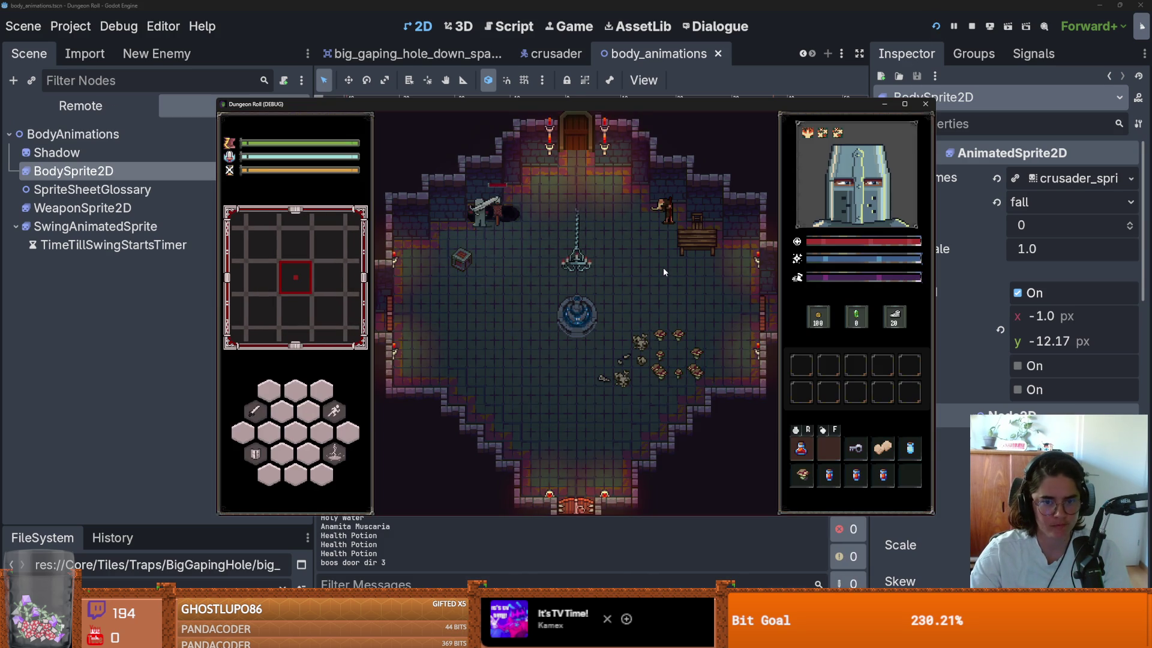
left_click(929, 107)
left_click(556, 53)
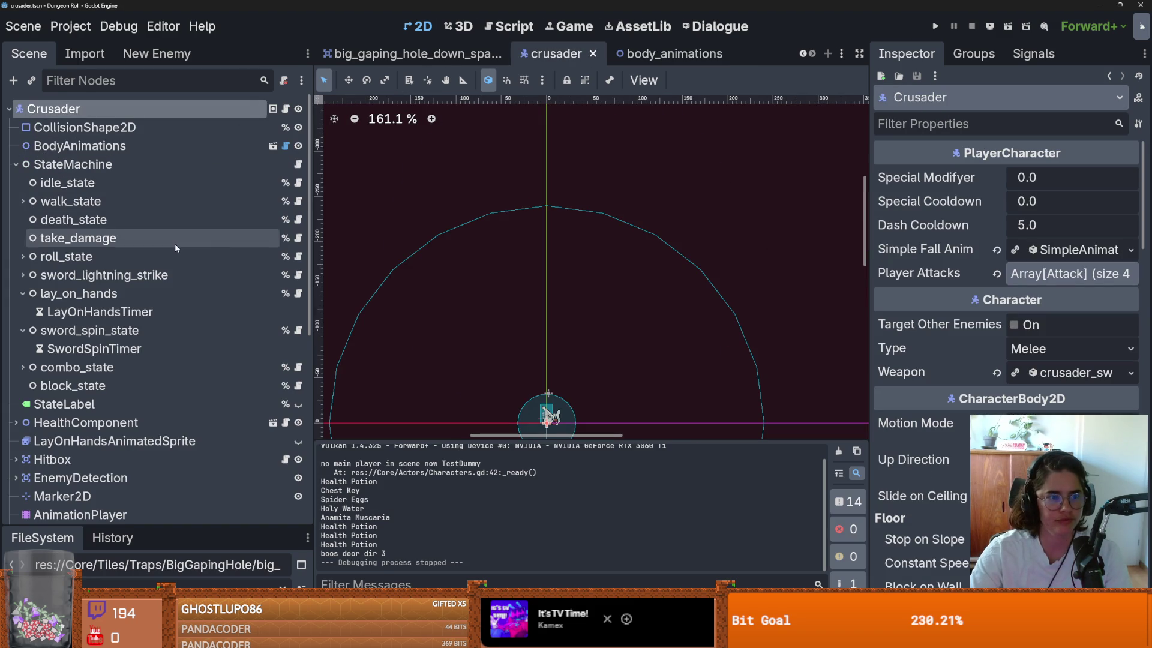
Open idle_state.gd and widen the code view to read its enter() play_simple_animation call
left_click(298, 182)
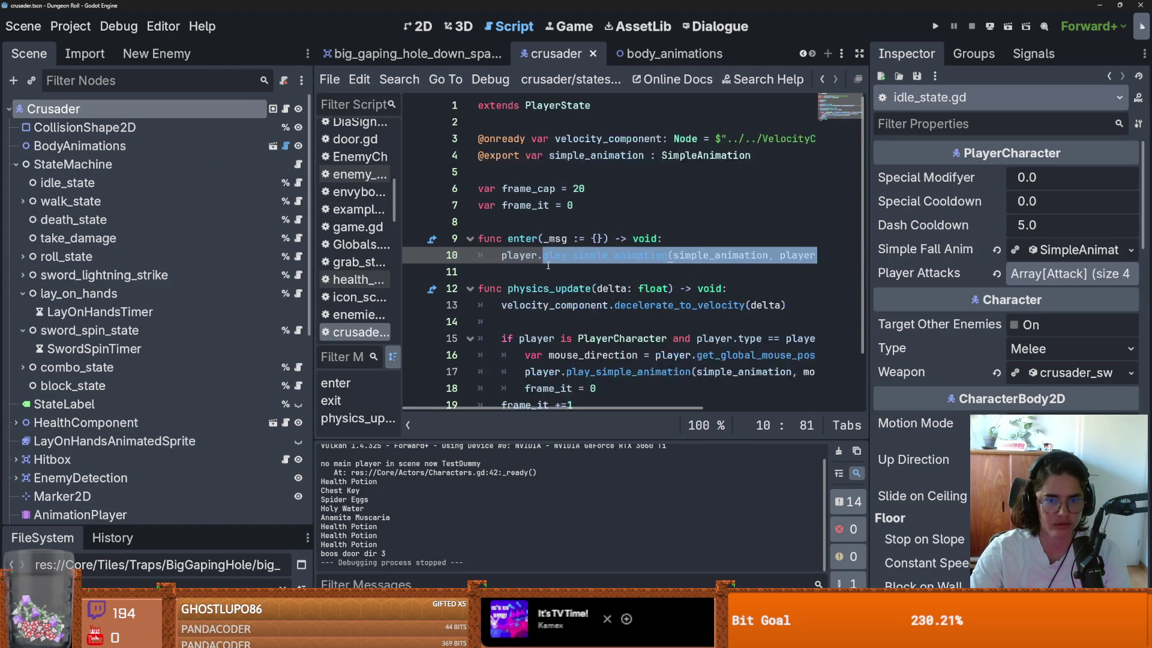
scroll(547, 266, "down", 1)
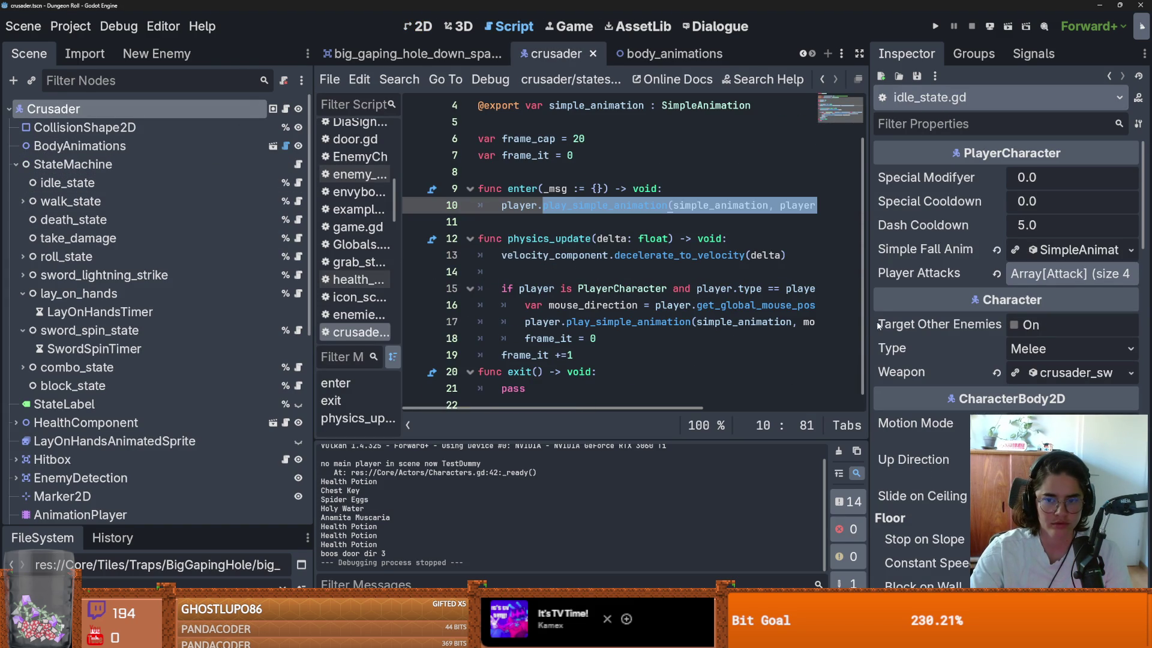
left_click_drag(870, 322, 1004, 324)
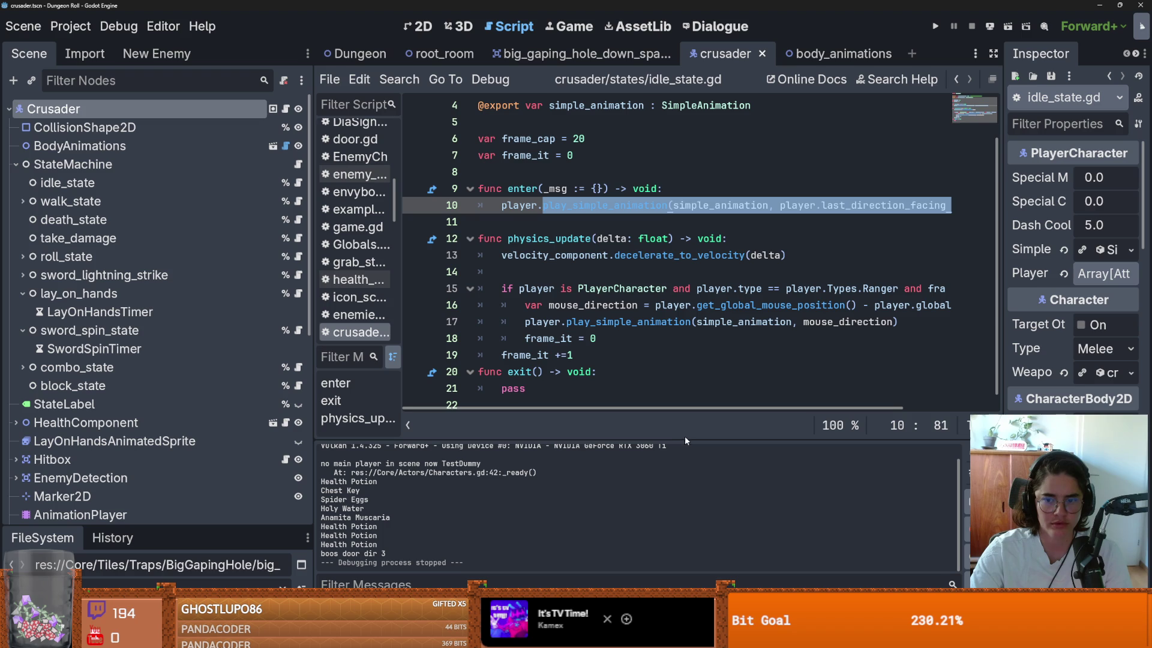
scroll(670, 376, "down", 1)
scroll(670, 376, "right", 3)
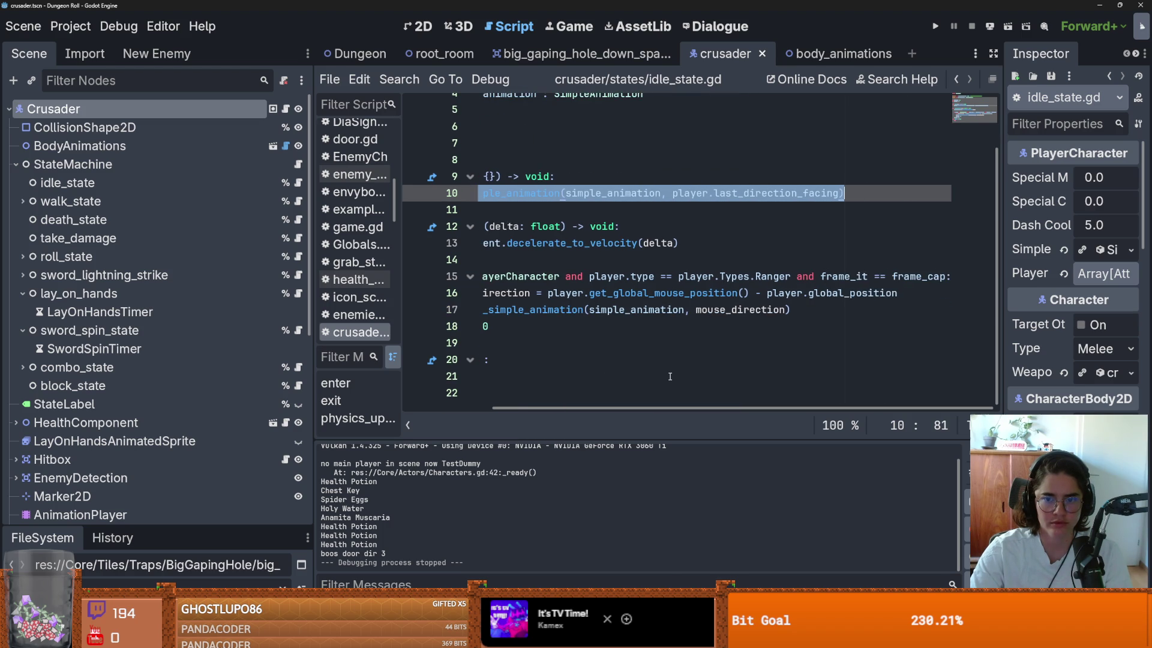
scroll(670, 376, "left", 3)
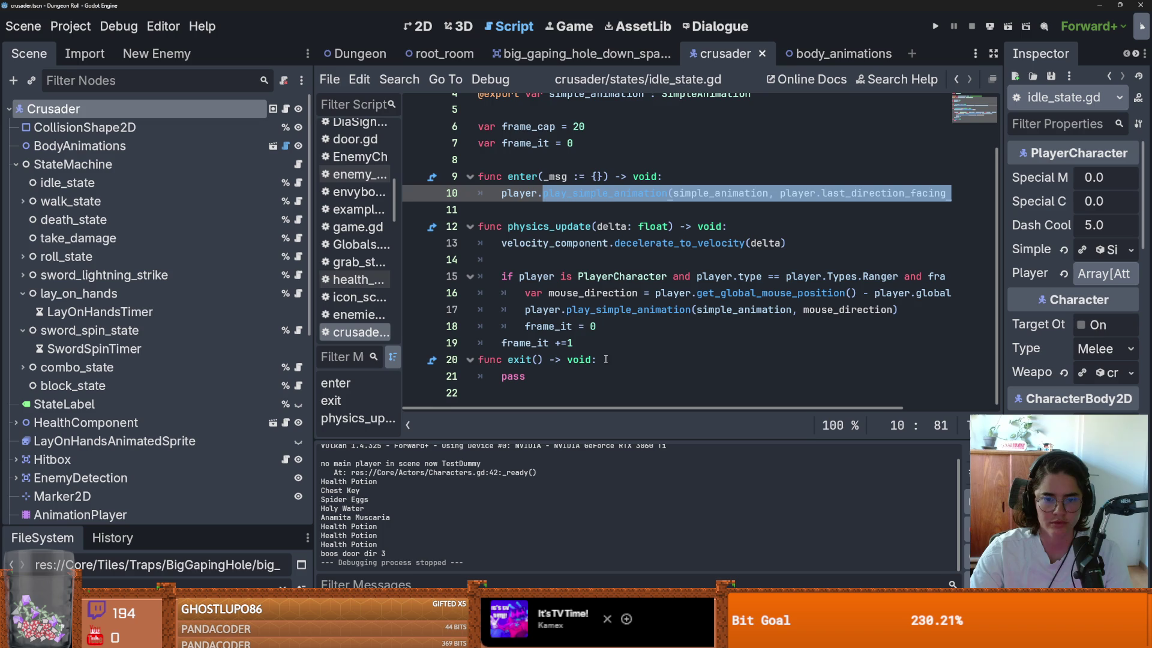
scroll(605, 359, "up", 1)
scroll(605, 359, "down", 1)
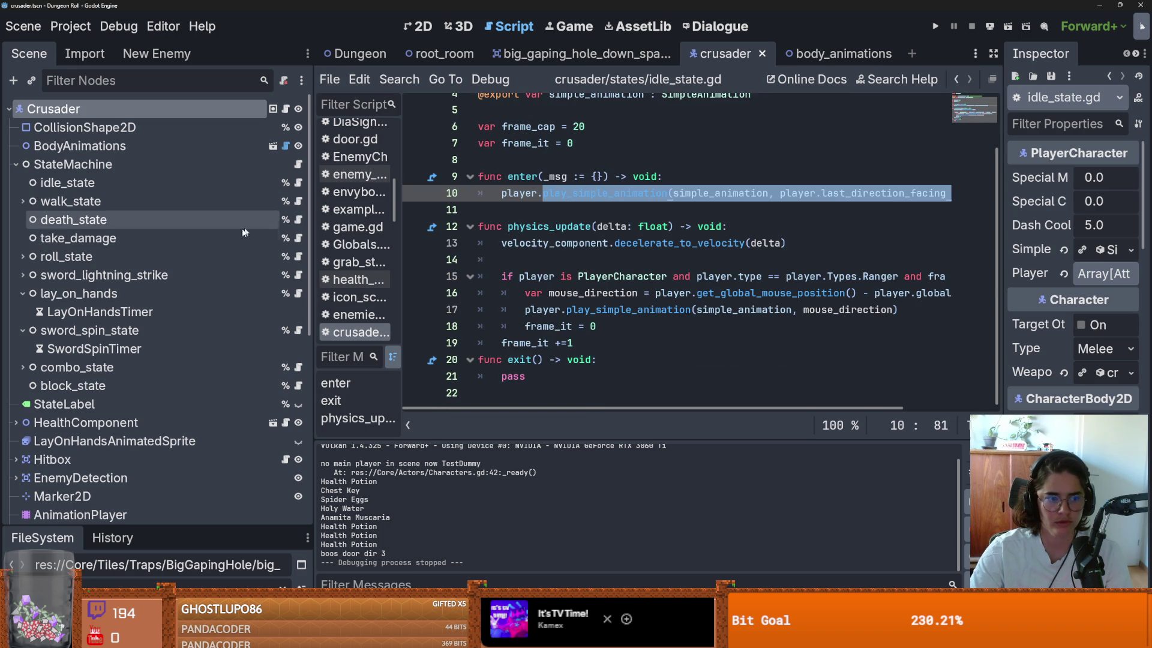
Collapse lay_on_hands and sword_spin_state, save the crusader scene, and show root_room in 2D
left_click(22, 294)
left_click(22, 312)
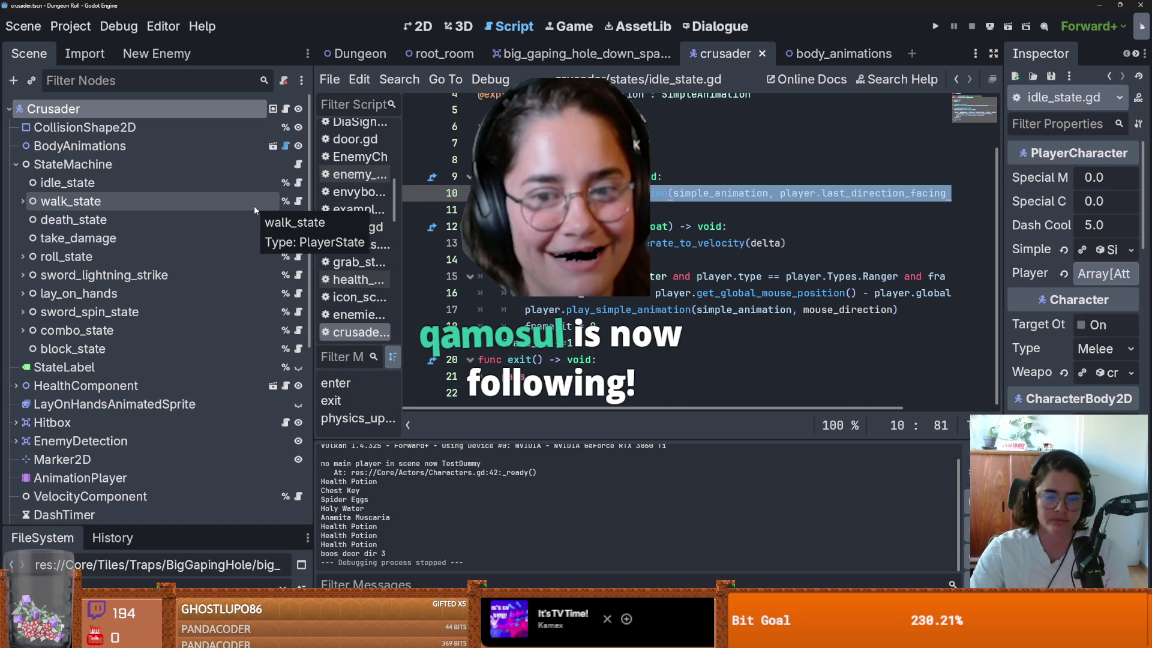
left_click(430, 28)
key("ctrl+s")
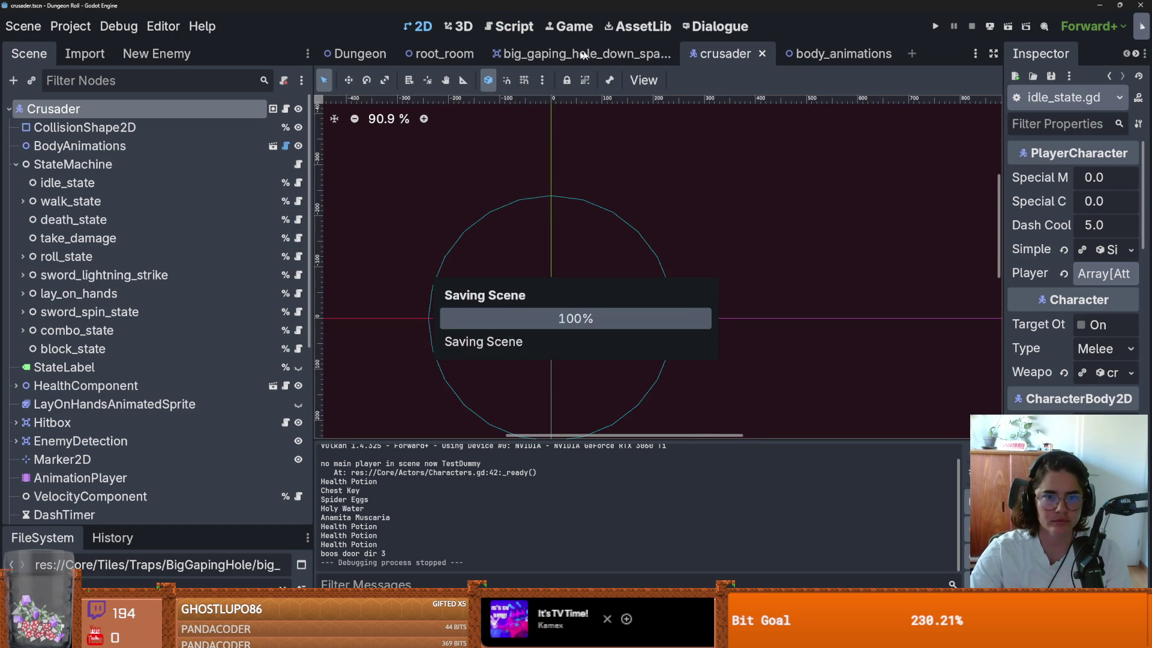
left_click(439, 54)
scroll(600, 237, "up", 5)
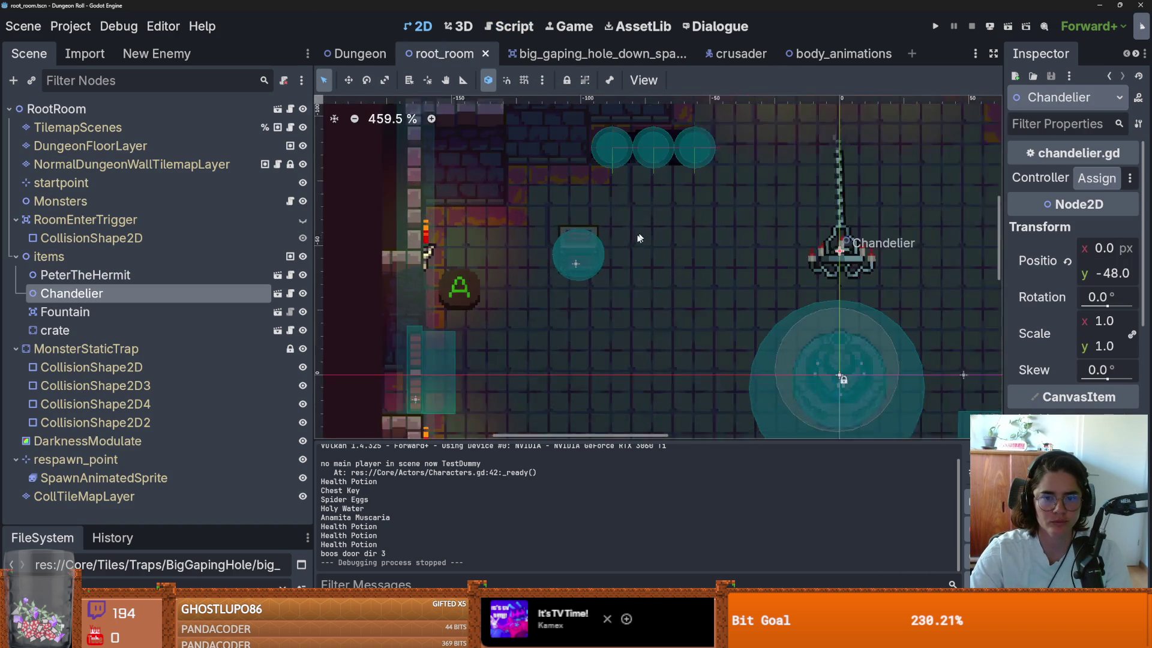
Back in the crusader scene, make the StateLabel node visible
scroll(608, 252, "down", 1)
scroll(569, 251, "up", 1)
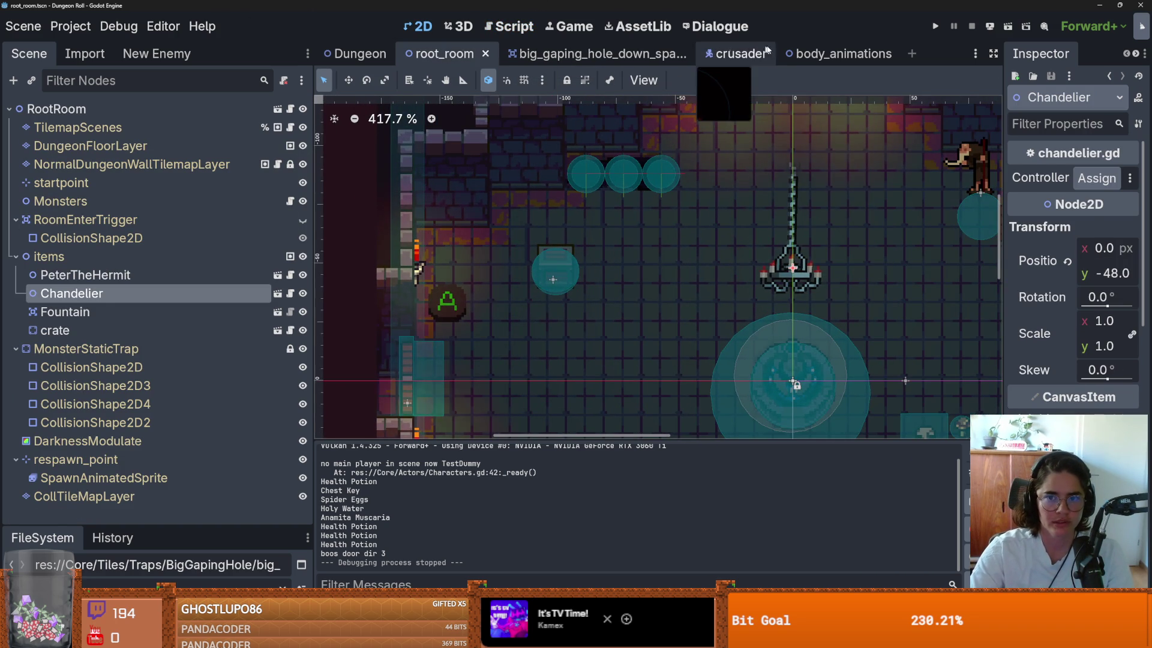
left_click(737, 54)
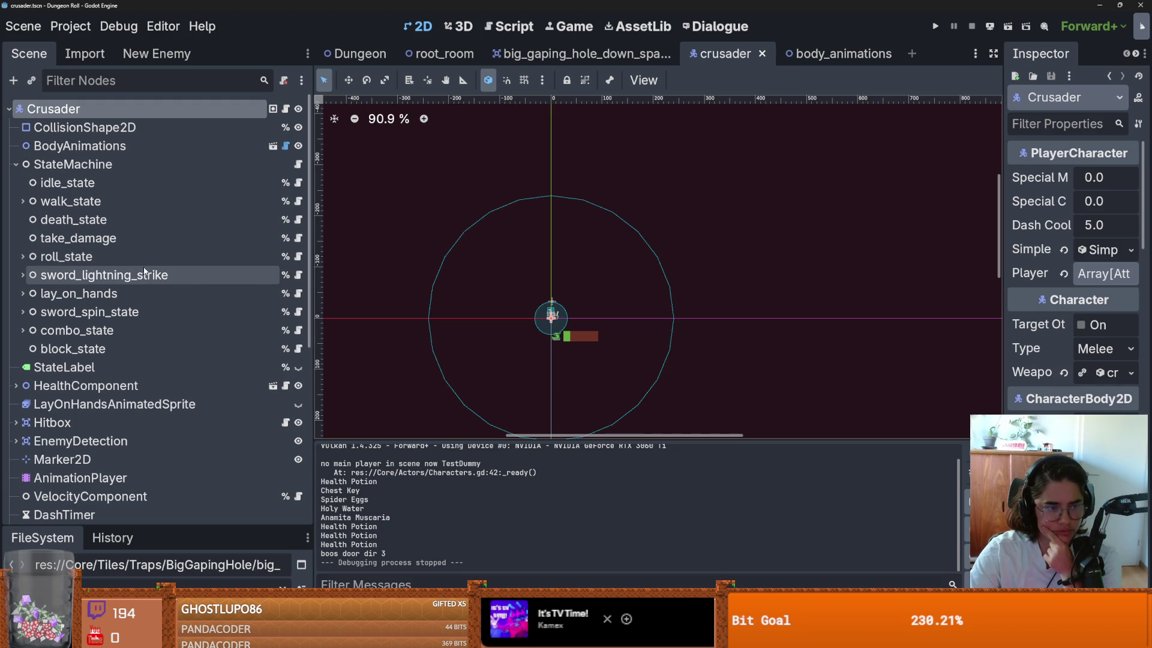
scroll(153, 347, "down", 3)
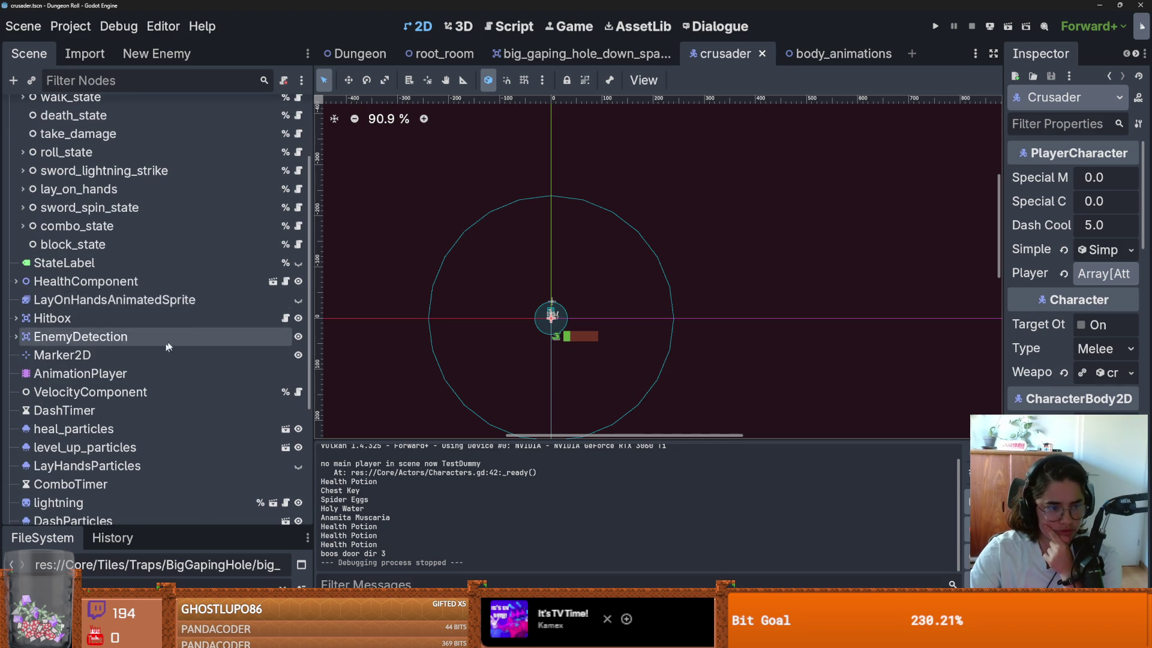
left_click(298, 263)
Save, test-run the game in a maximized window, then stop it
key("ctrl+s")
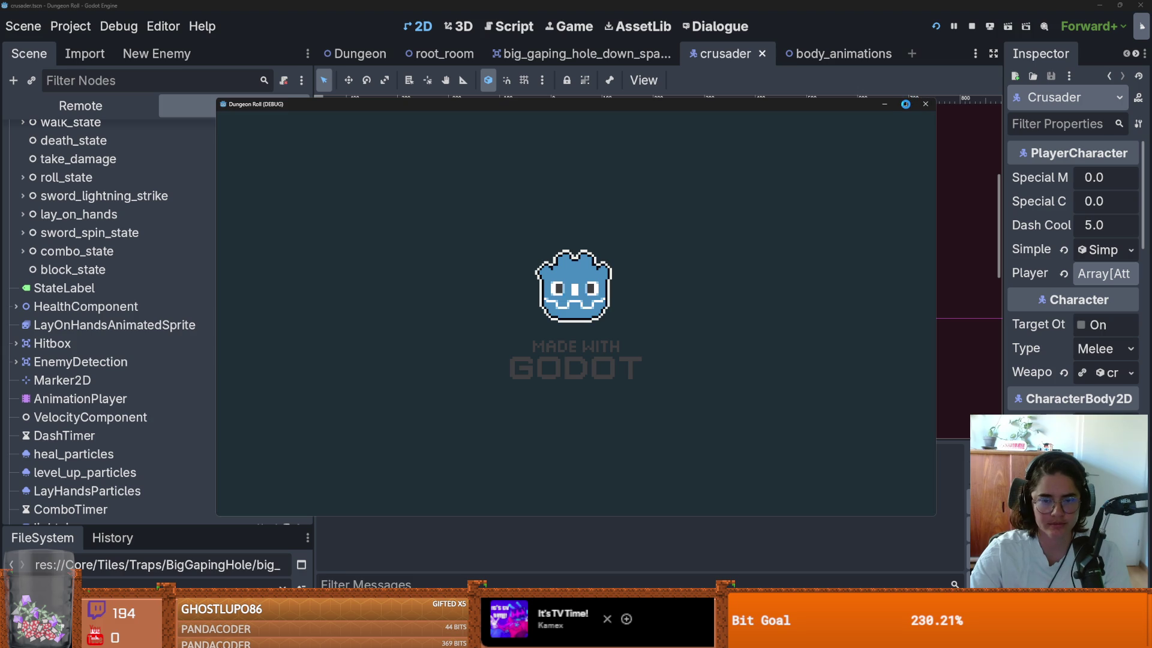
left_click(905, 103)
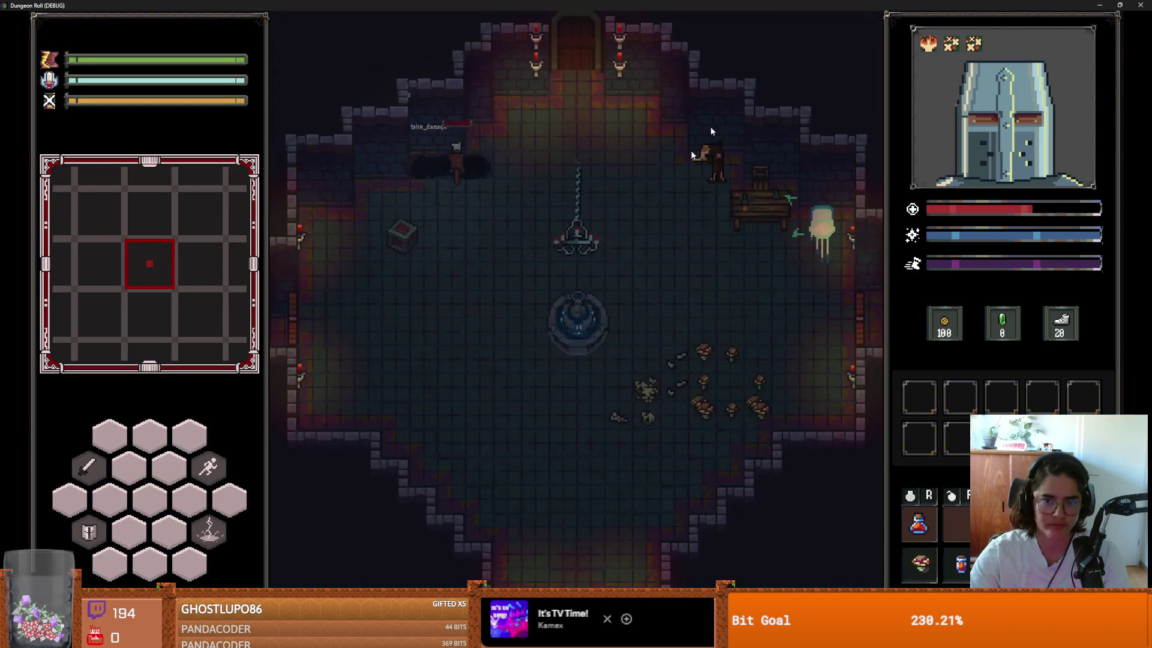
key("super+Down")
left_click(829, 221)
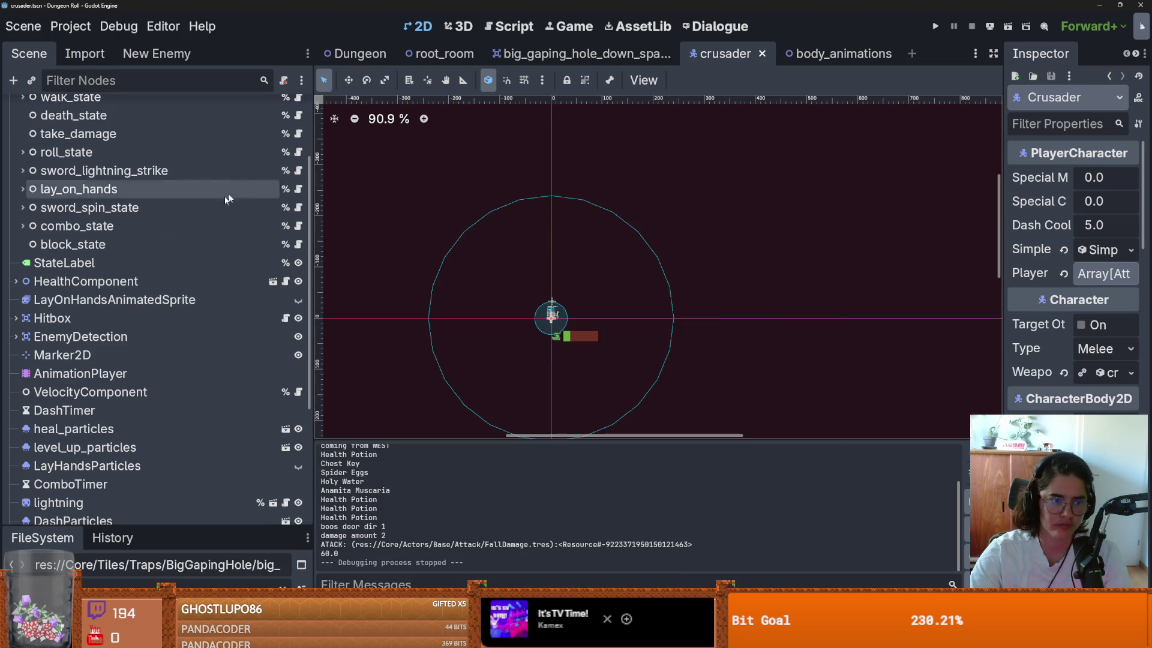
scroll(225, 195, "up", 3)
Review body and weapon playback in body_animations.gd's simple_animation_execute, then save the scene
left_click(286, 146)
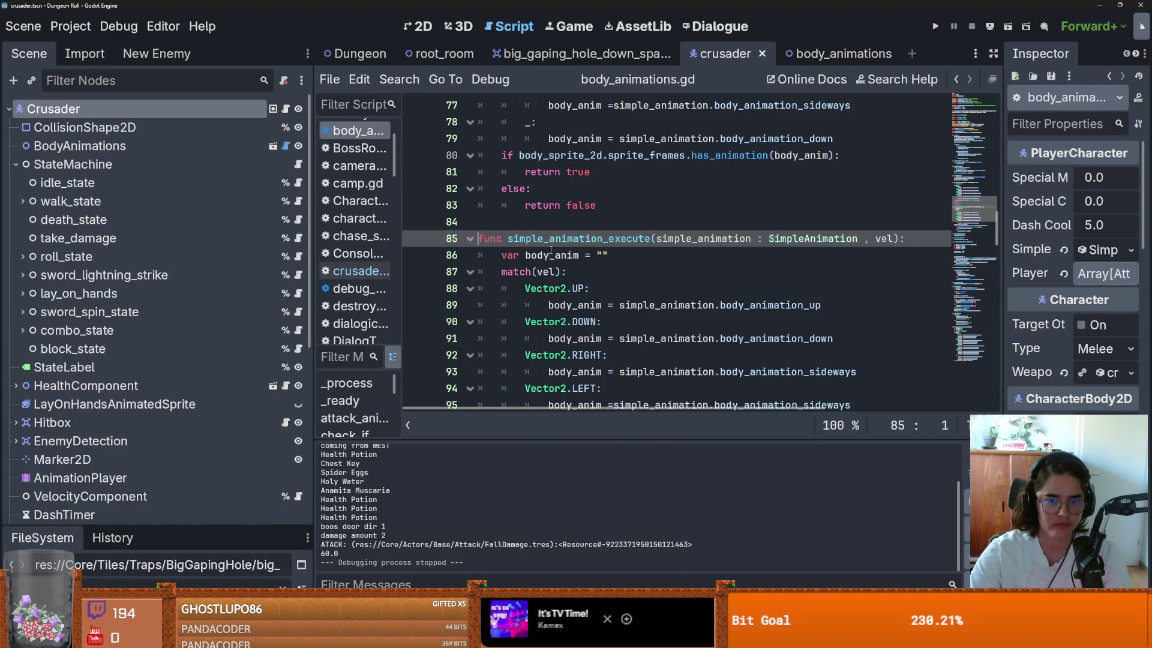
scroll(599, 260, "down", 1)
scroll(610, 249, "down", 2)
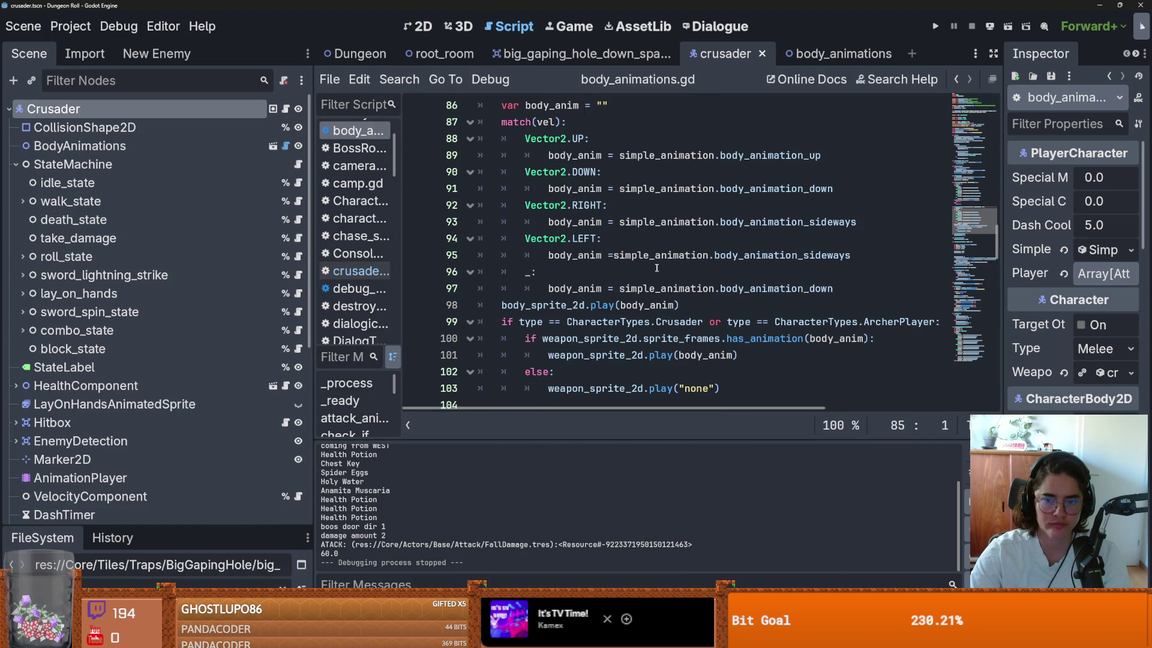
scroll(642, 262, "down", 1)
scroll(576, 270, "down", 1)
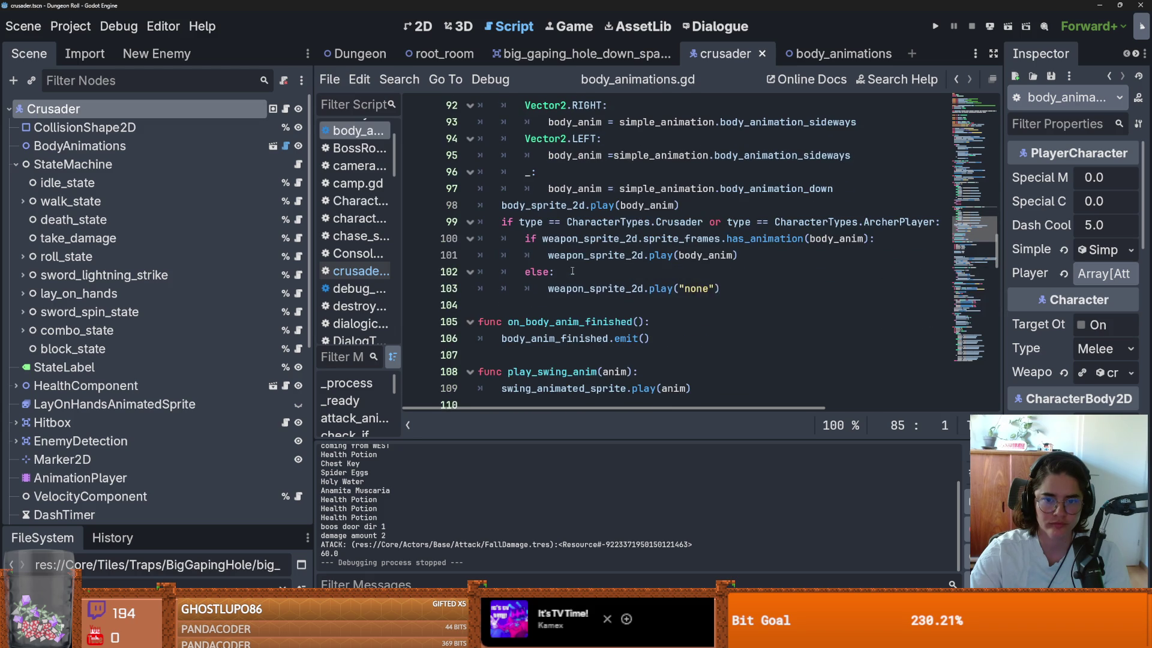
scroll(575, 271, "up", 1)
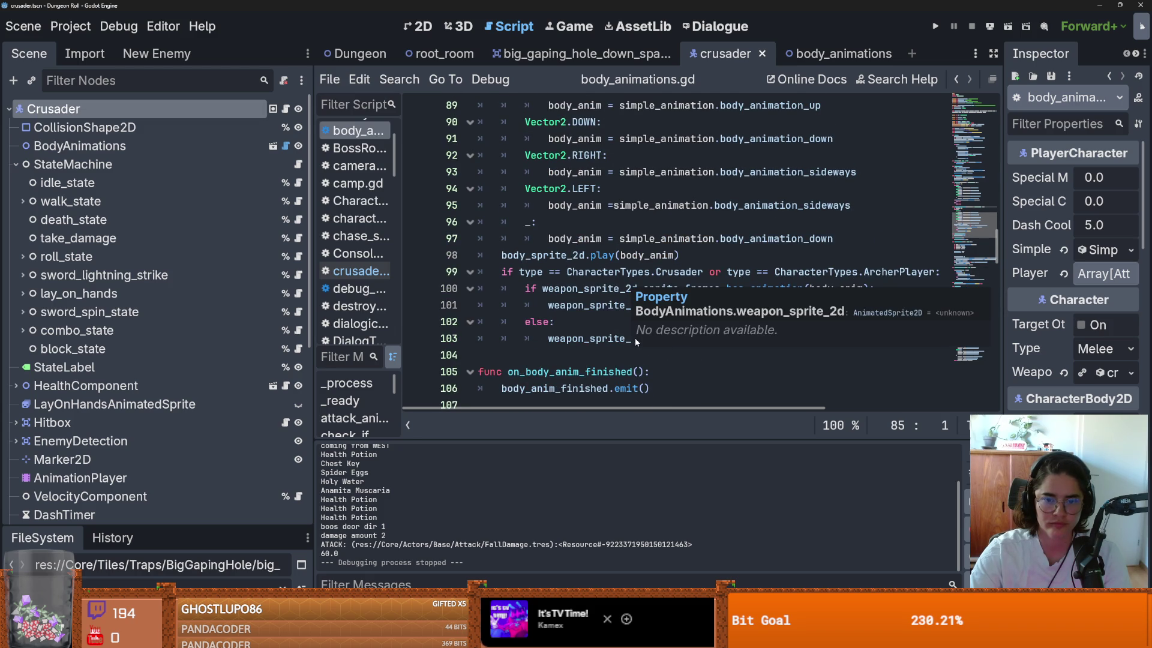
left_click(574, 323)
key("ctrl+s")
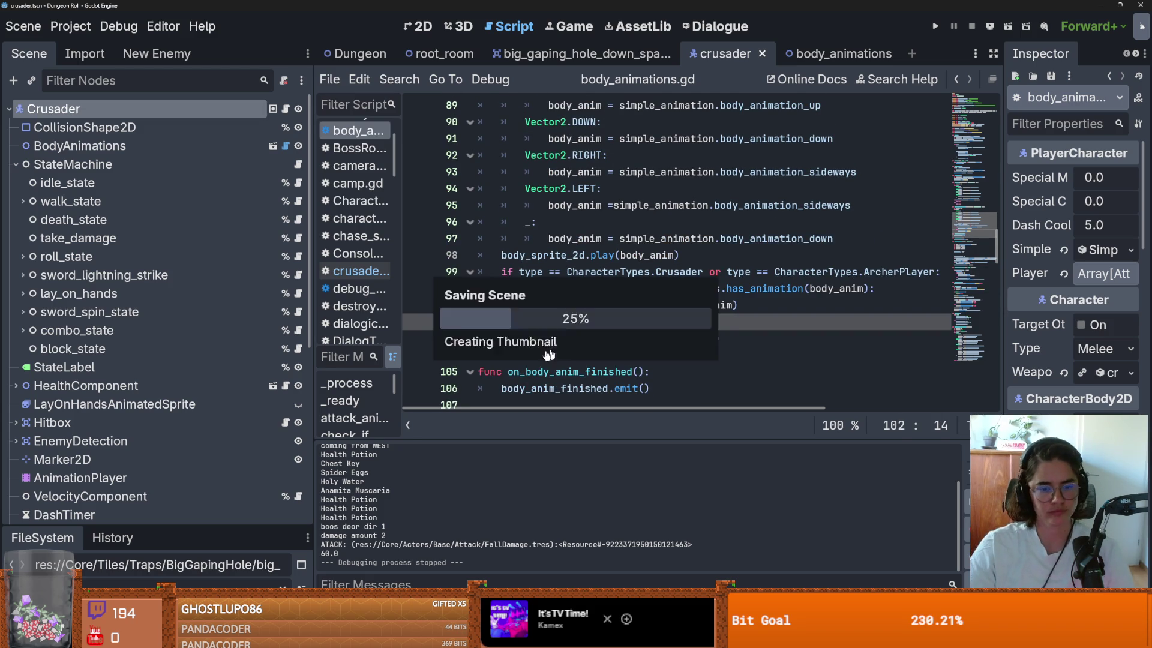
right_click(98, 164)
Add a plain Node named fall_state under StateMachine
left_click(159, 199)
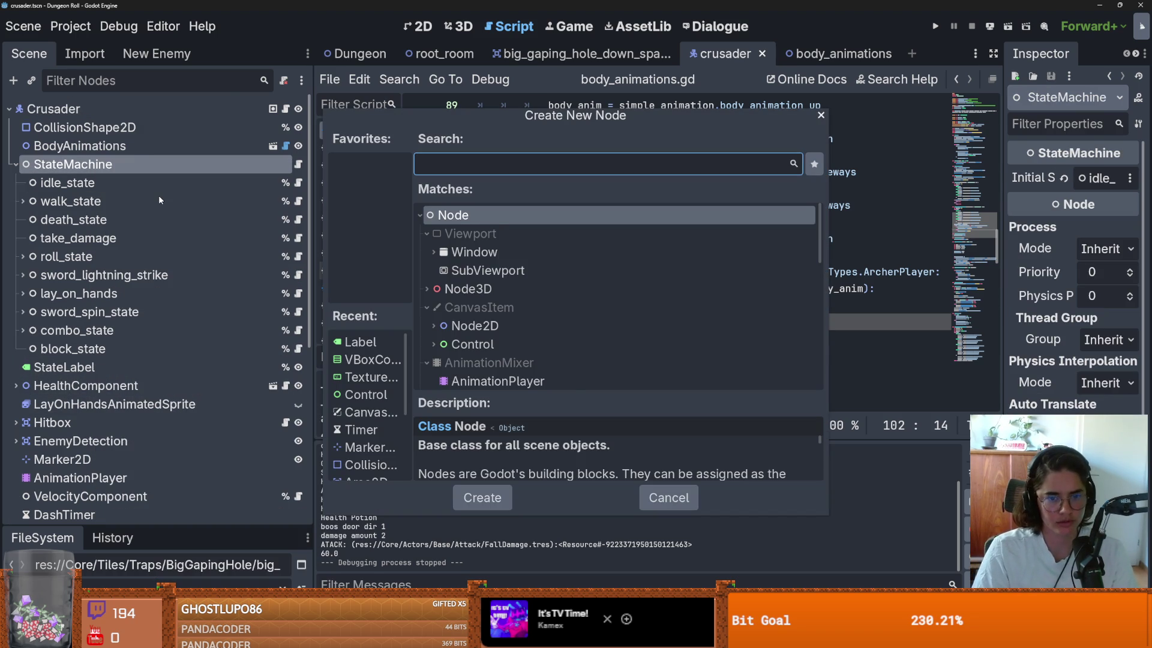
type("node")
key("Return")
left_click(89, 369)
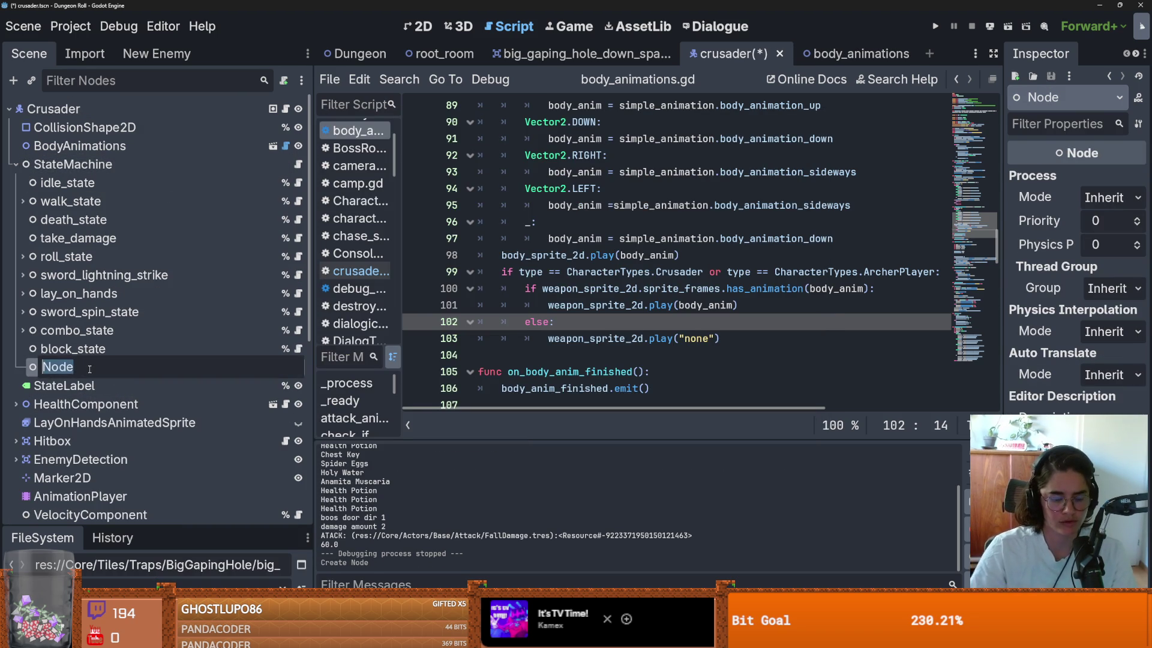
type("fall_state")
key("Return")
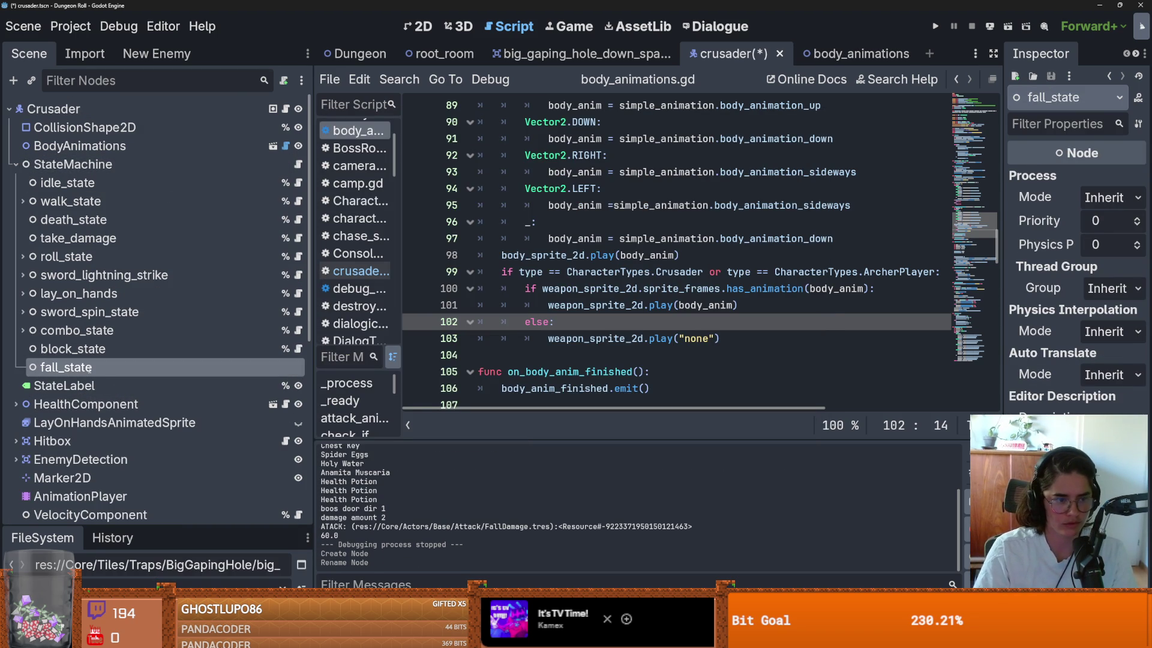
Make fall_state accessible by unique name and save the crusader scene
right_click(144, 363)
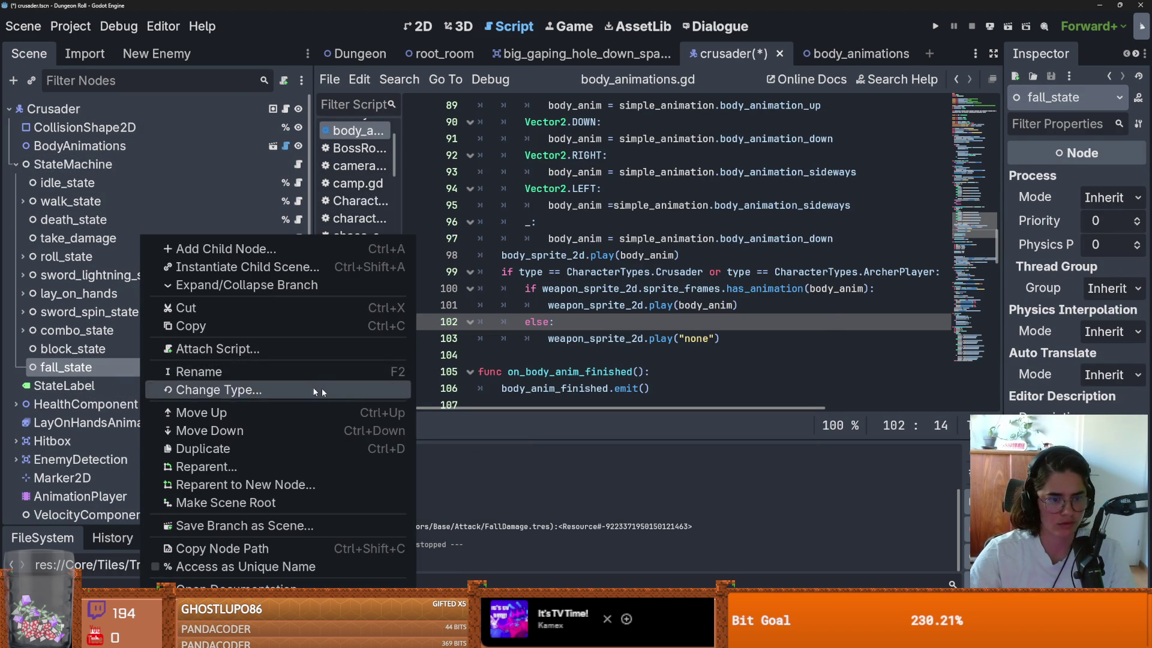
left_click(214, 567)
key("ctrl+s")
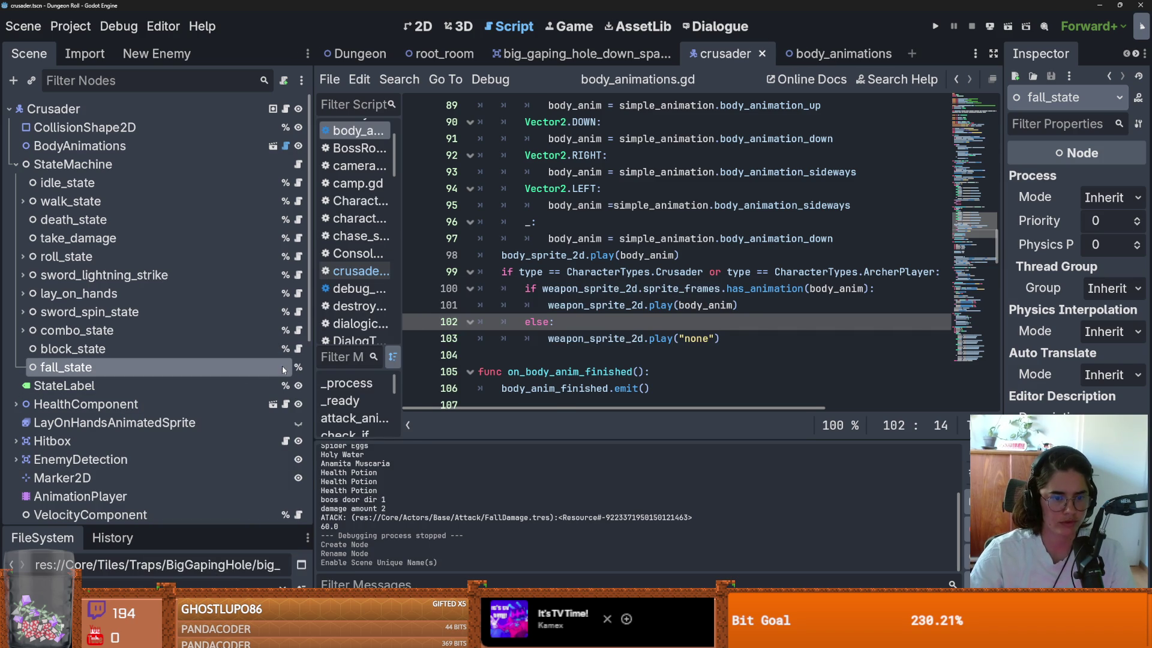
right_click(260, 367)
key("F2")
right_click(244, 366)
key("Escape")
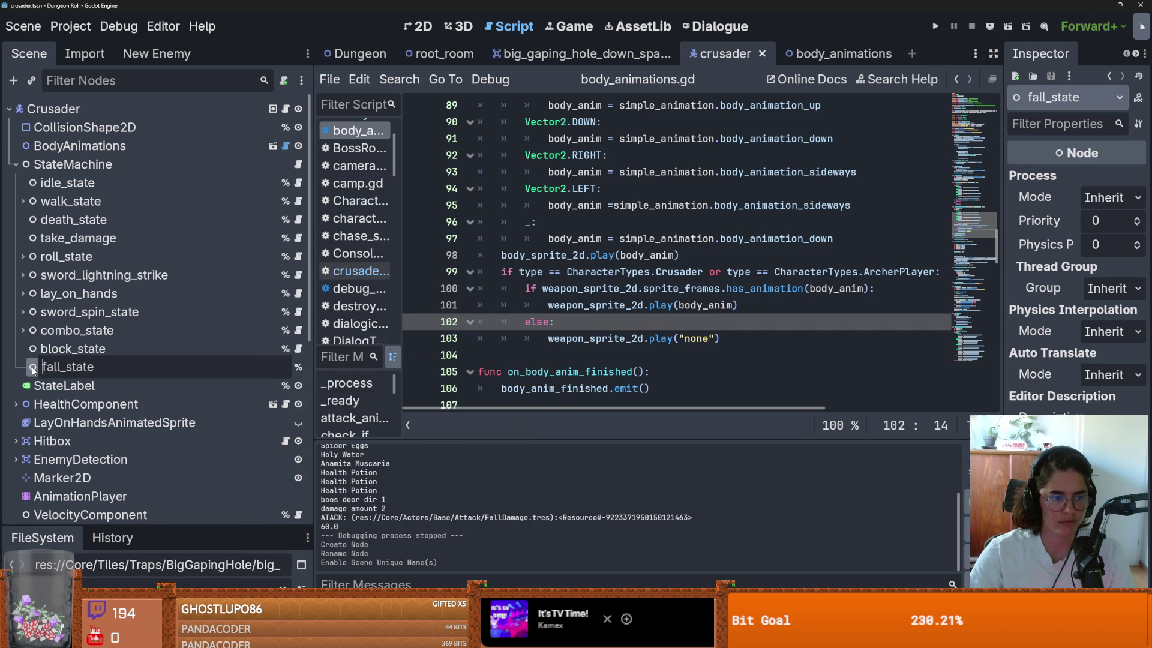
key("Return")
Attach a new fall_state.gd script saved in the crusader states folder
left_click(283, 80)
left_click(712, 300)
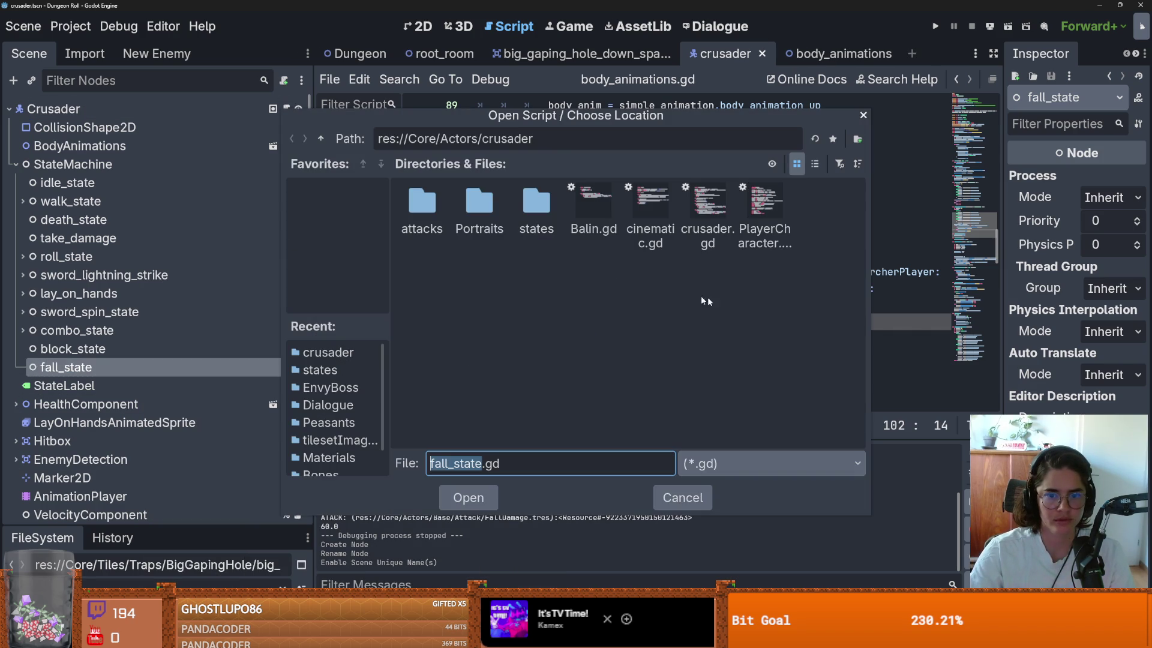
double_click(536, 219)
left_click(467, 496)
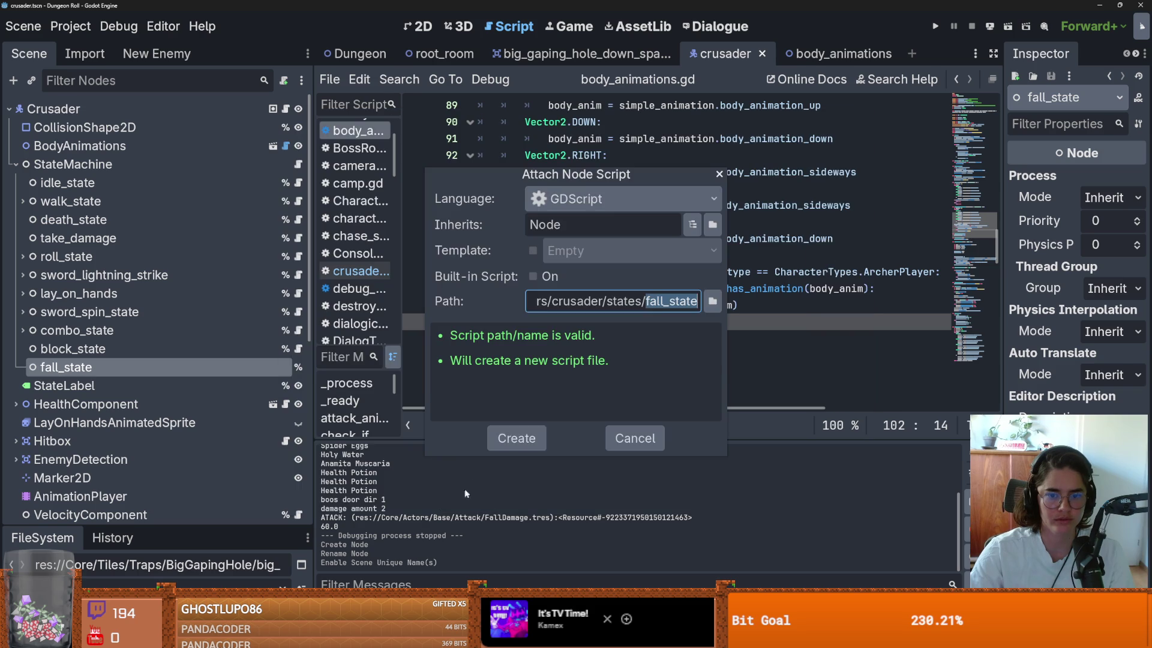
left_click(530, 438)
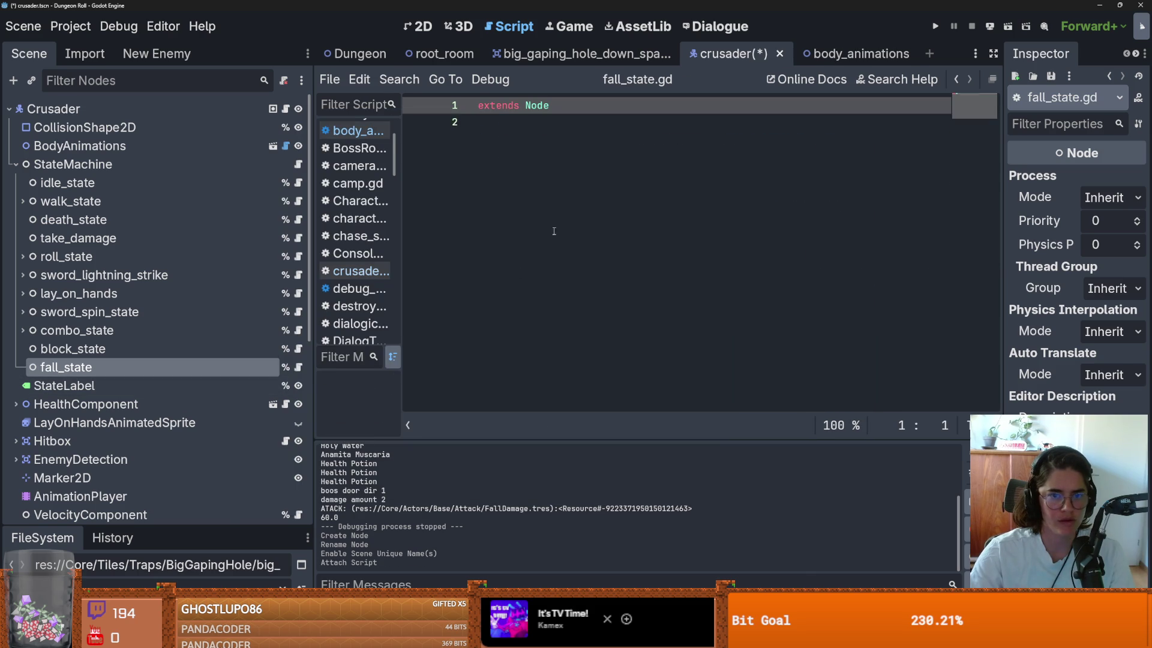
Change the script to 'extends PlayerState' and save
double_click(535, 106)
type("PlayerState")
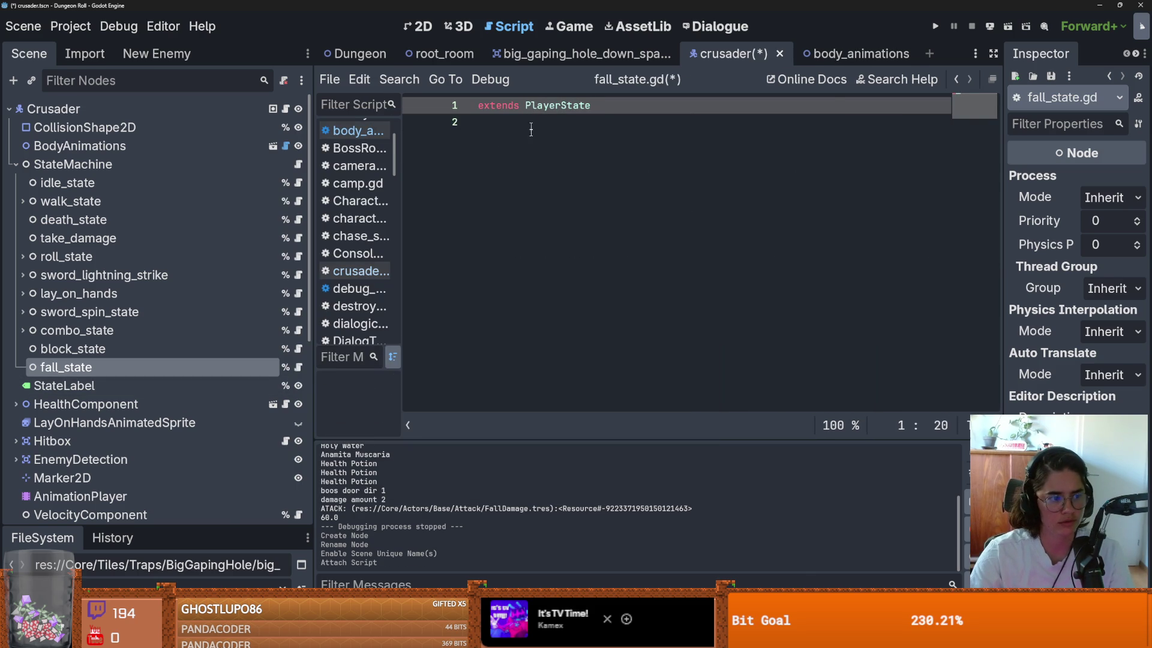
left_click(531, 126)
key("ctrl+s")
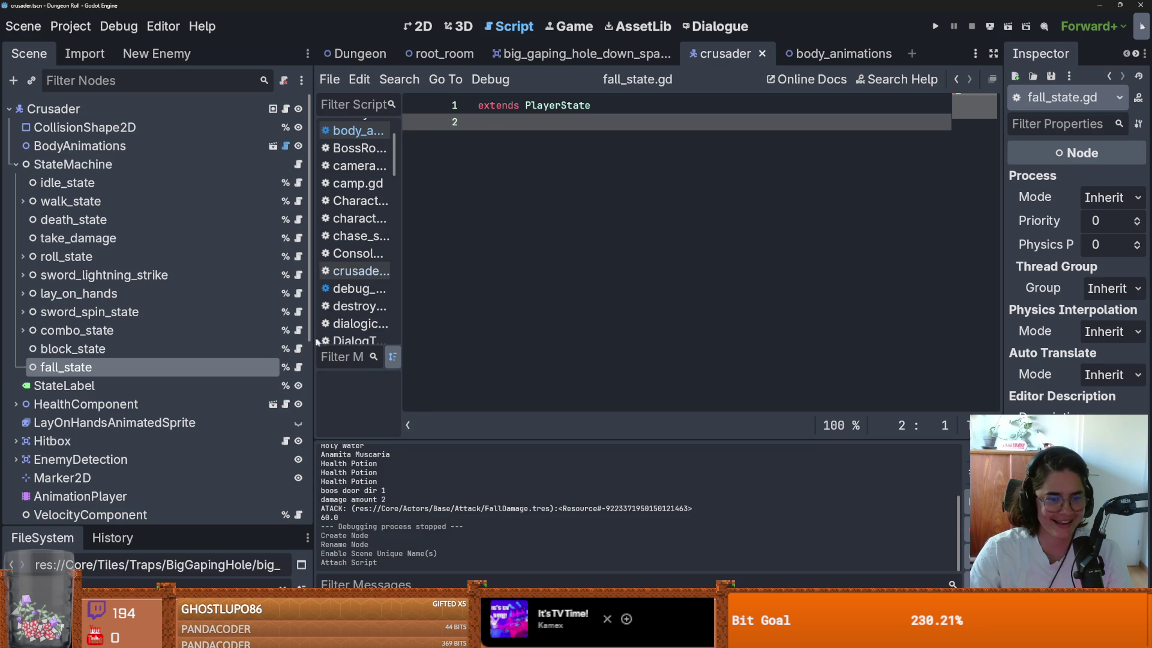
left_click_drag(317, 342, 339, 345)
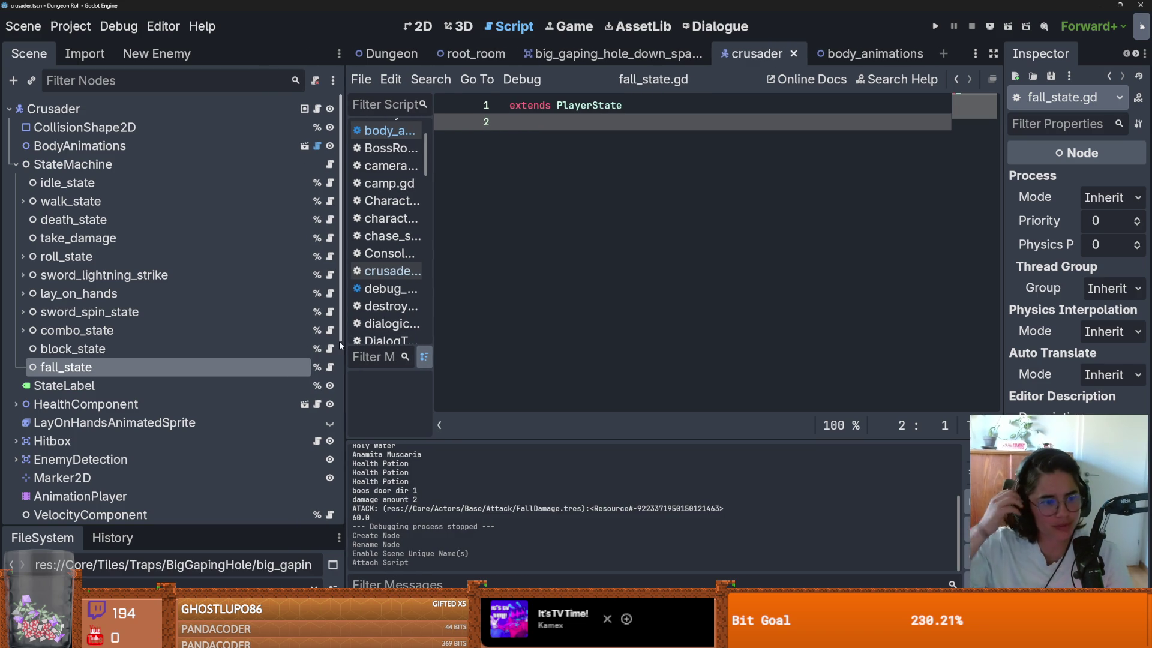
In walk_state.gd, move the WALK_PARTICLES constant among the preloads and remove leftover blank lines
left_click(330, 201)
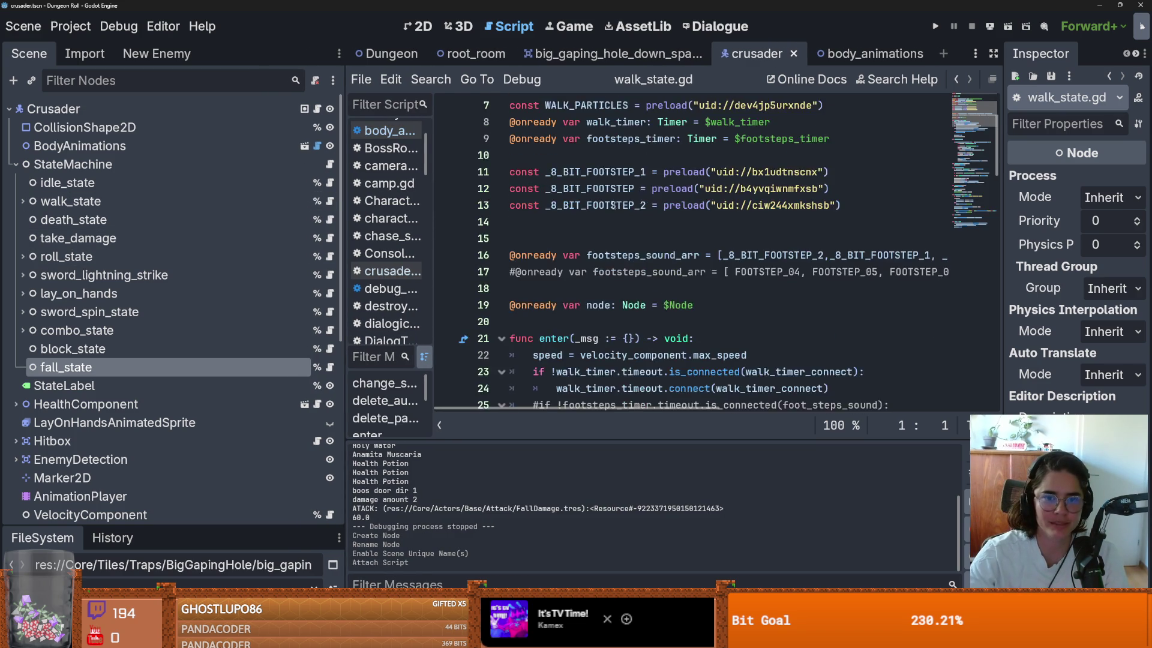
scroll(544, 155, "up", 1)
triple_click(612, 155)
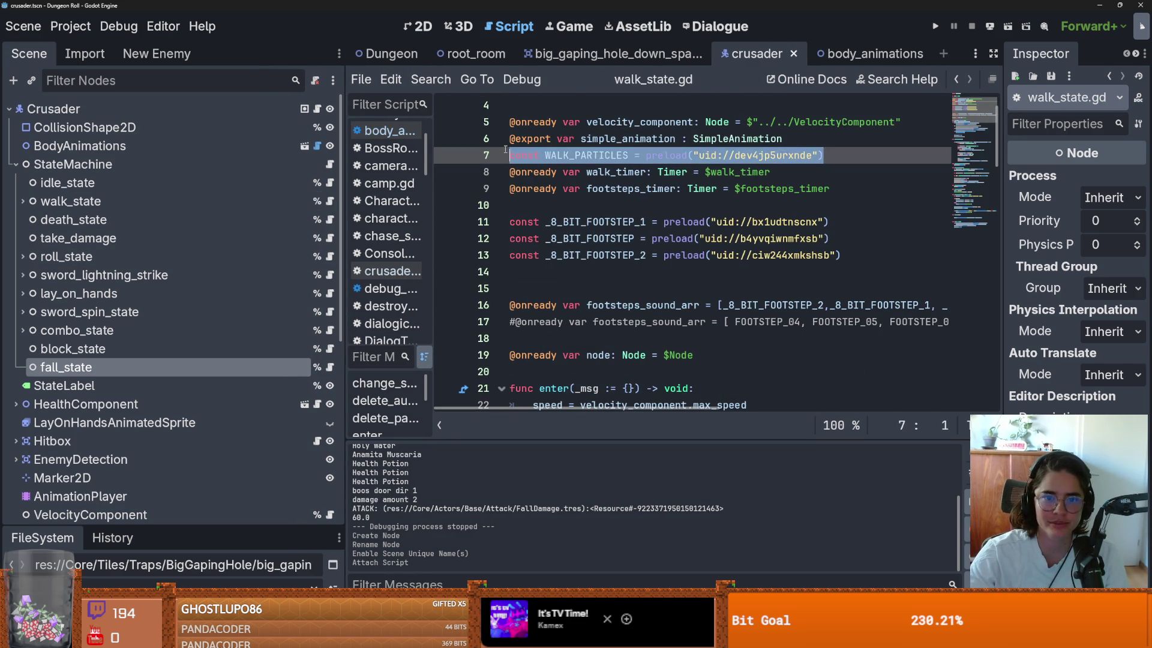
key("ctrl+x")
left_click(538, 204)
key("Return")
key("ctrl+v")
key("Down")
key("Down")
key("Down")
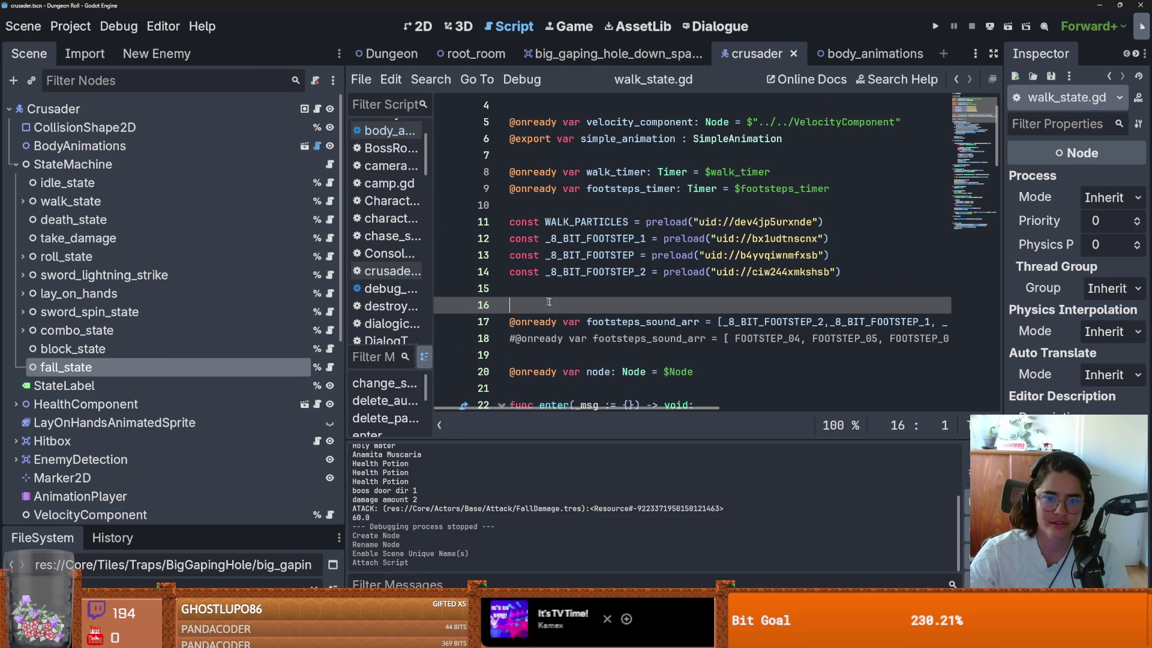
key("BackSpace")
key("Down")
key("Down")
key("Down")
key("BackSpace")
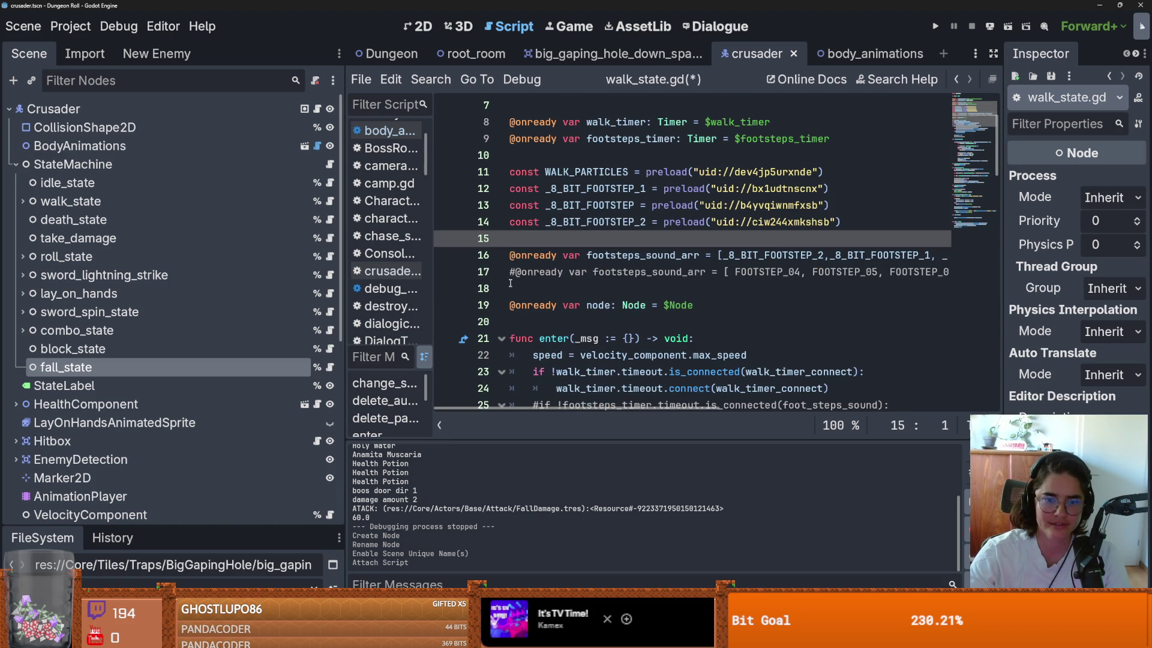
scroll(550, 269, "up", 3)
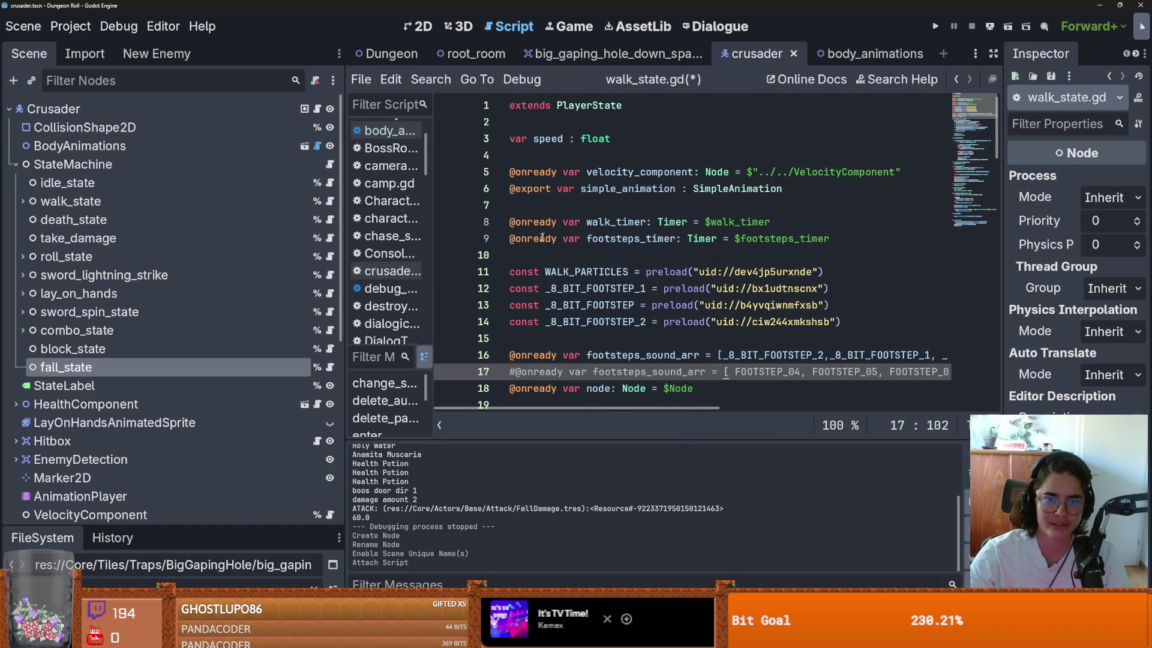
left_click(328, 367)
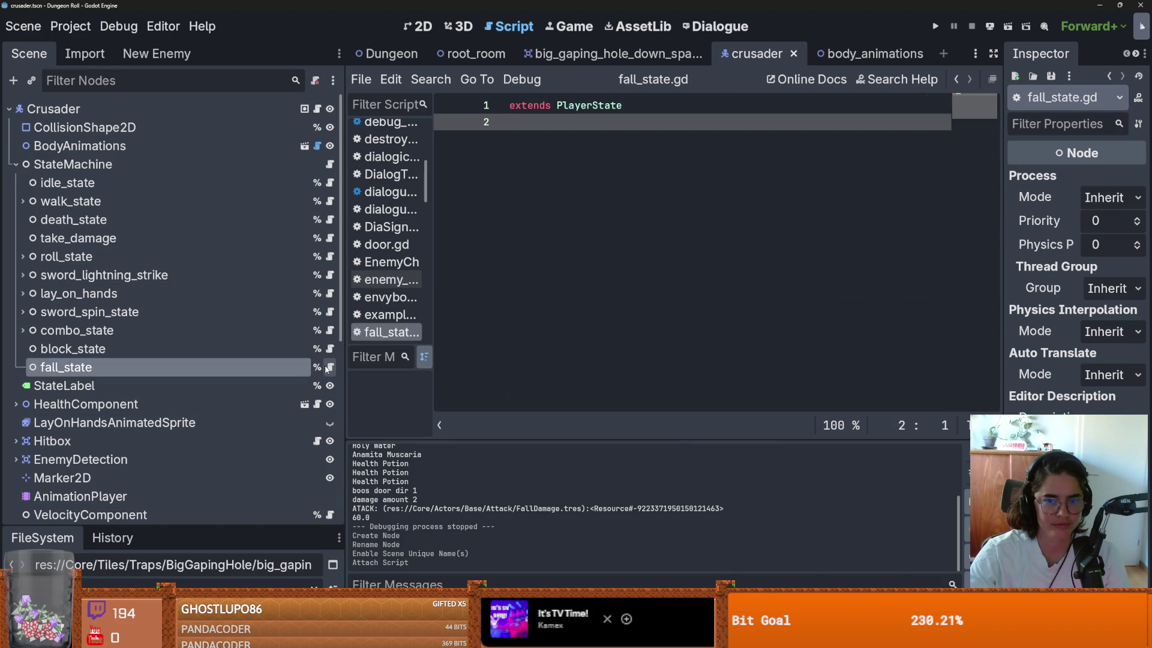
key("Return")
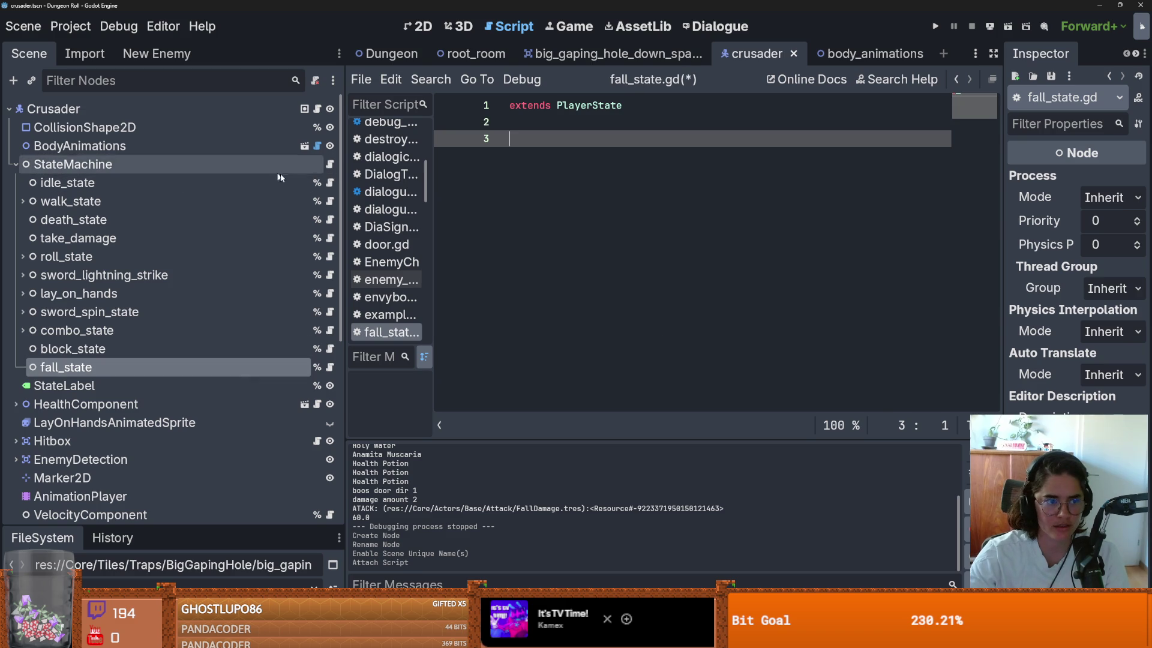
left_click(330, 183)
mouse_move(799, 161)
left_mouse_down()
mouse_move(540, 139)
mouse_move(509, 155)
left_mouse_up()
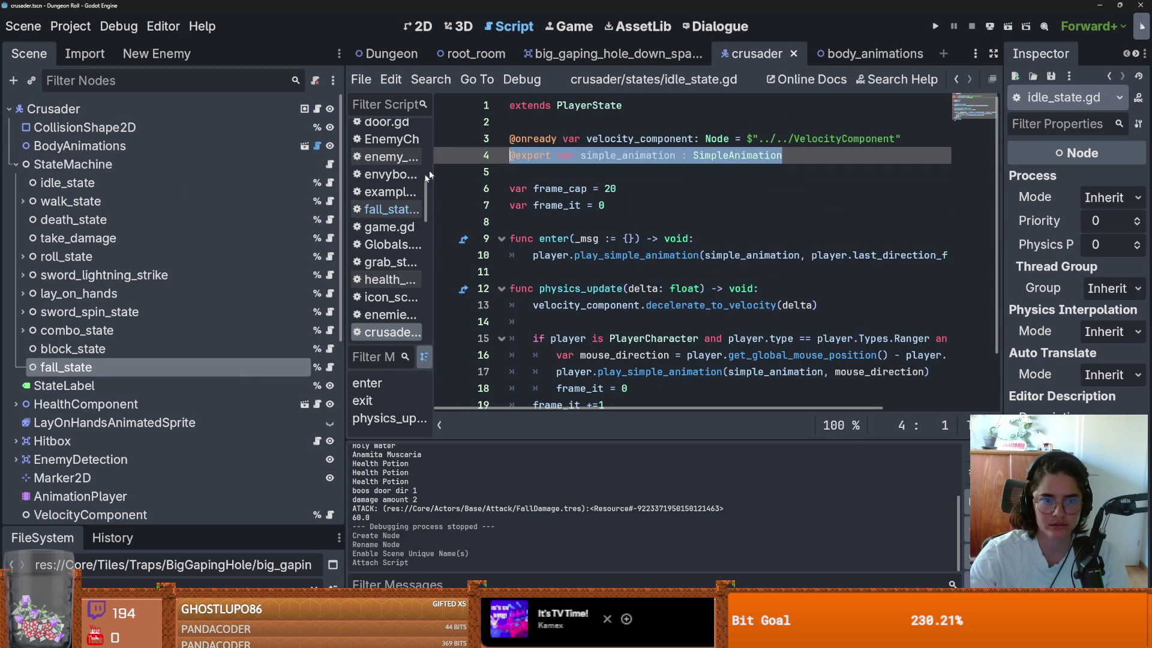
key("ctrl+c")
left_click(330, 367)
key("ctrl+v")
key("ctrl+s")
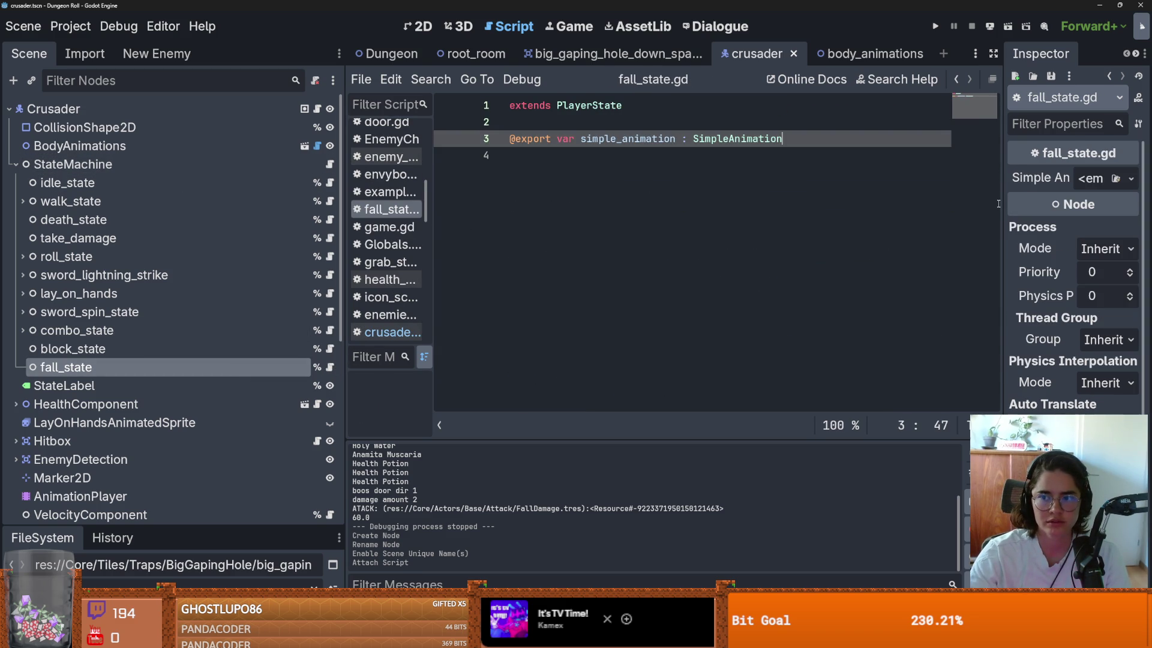
Give fall_state's Simple Animation property a new SimpleAnimation resource
left_click_drag(1001, 205, 853, 204)
left_click(1062, 178)
left_click(1073, 223)
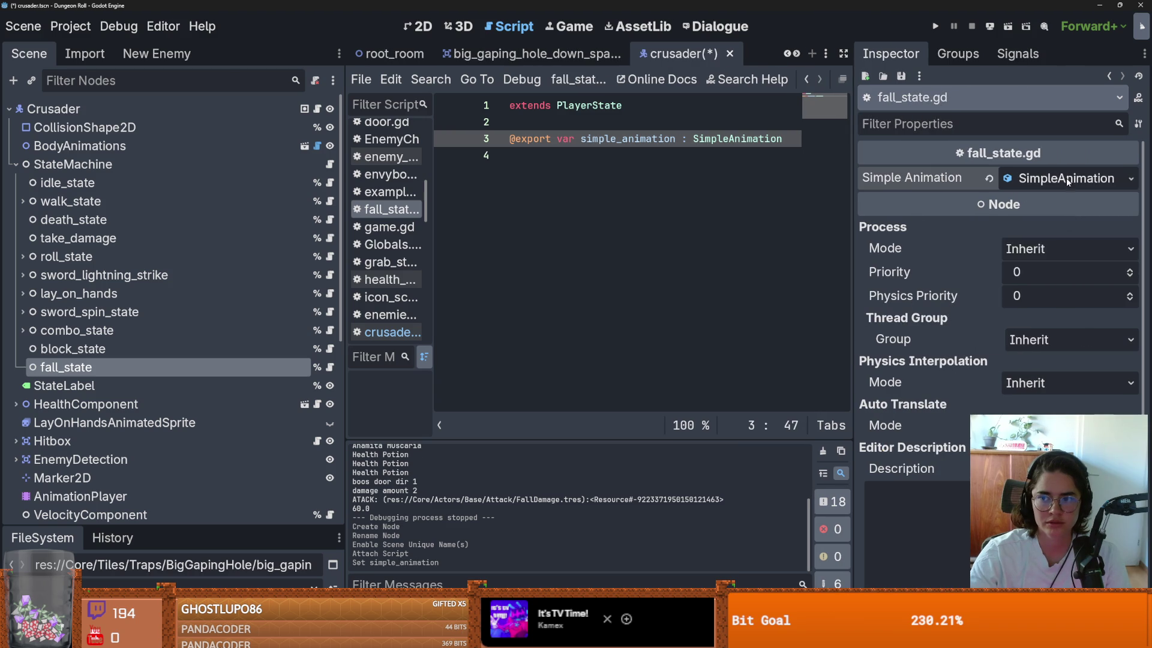
left_click(1067, 178)
Set the body animation down, up and sideways names to fall, then save
left_click(1056, 207)
type("fao")
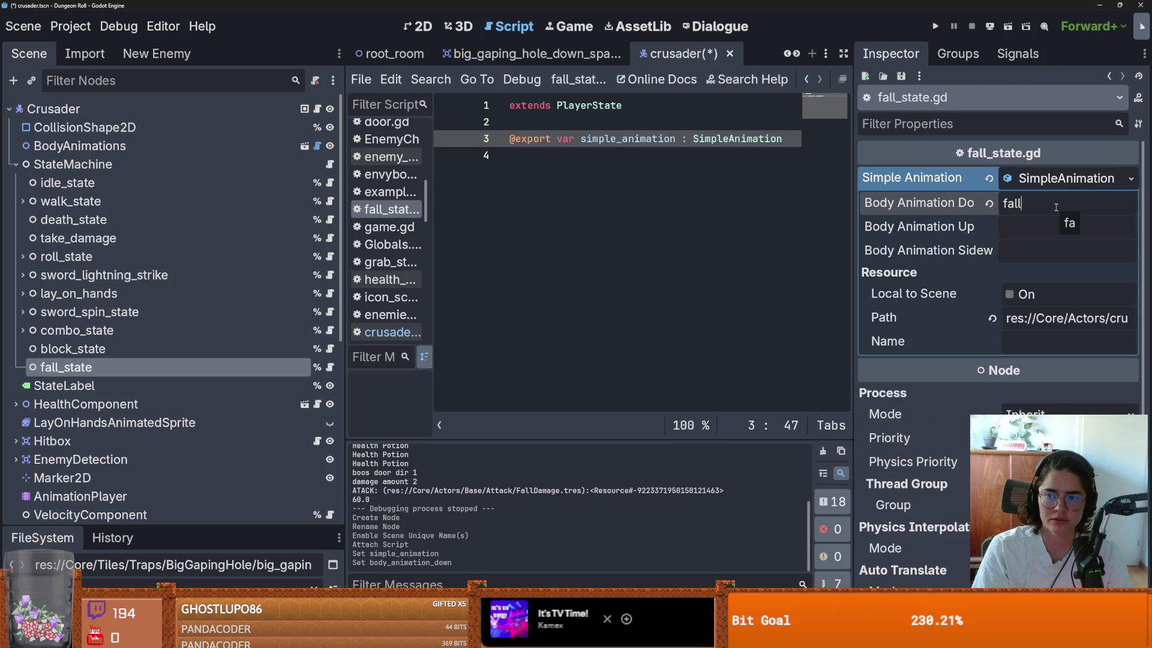
key("Tab")
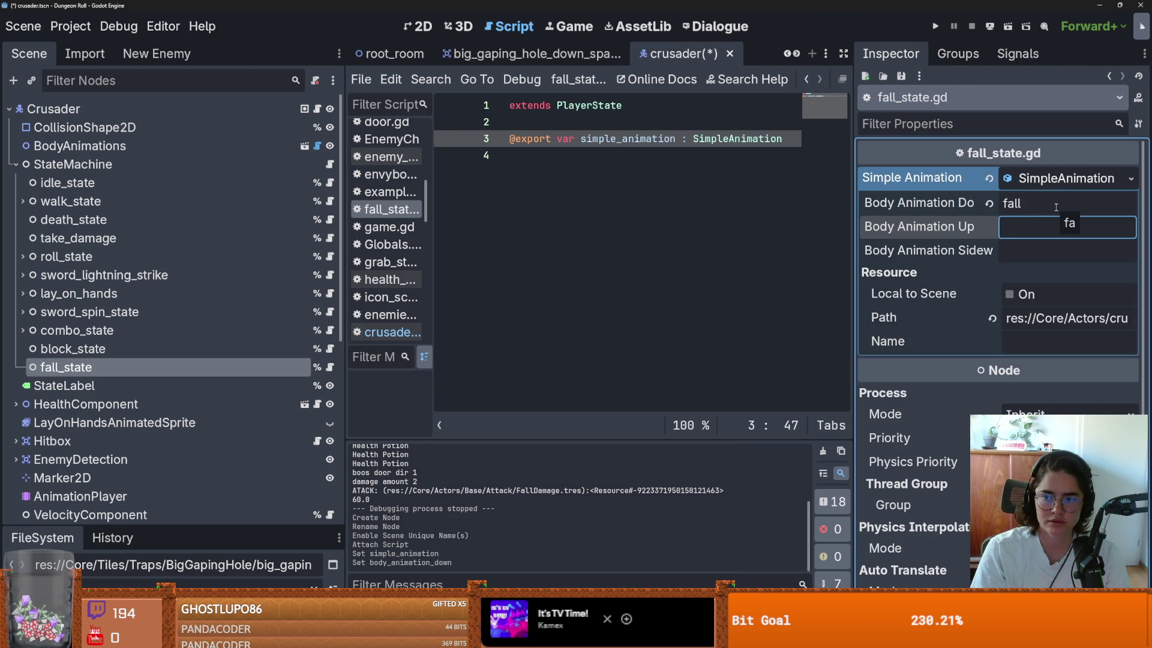
type("fall")
key("Tab")
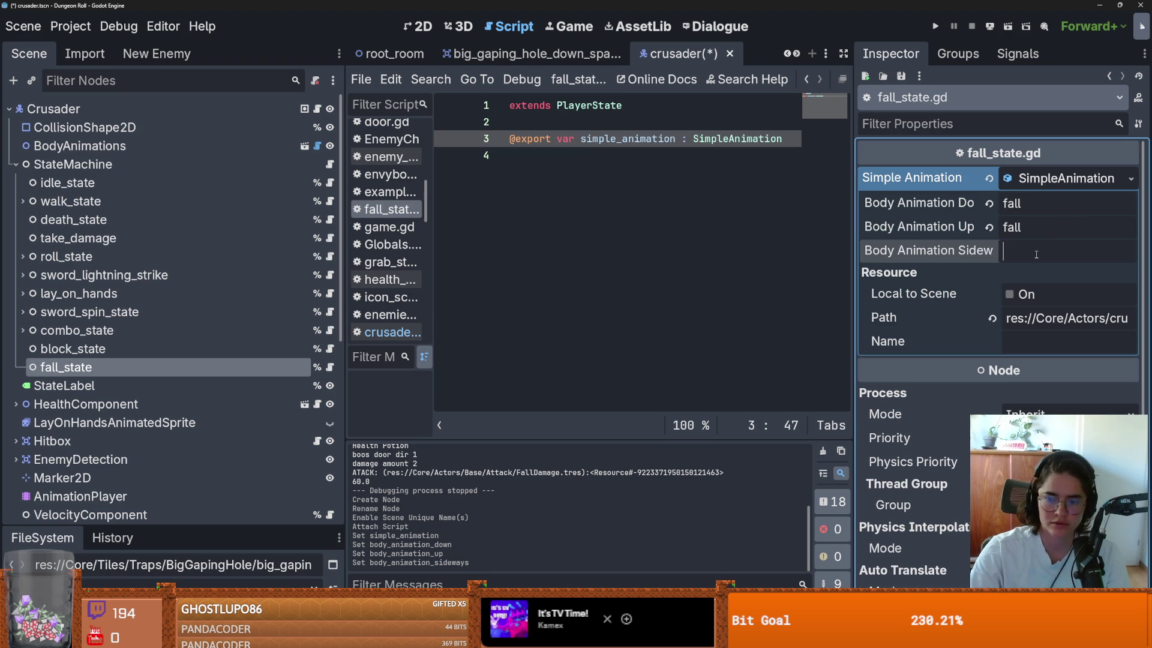
type("fall")
left_click(650, 198)
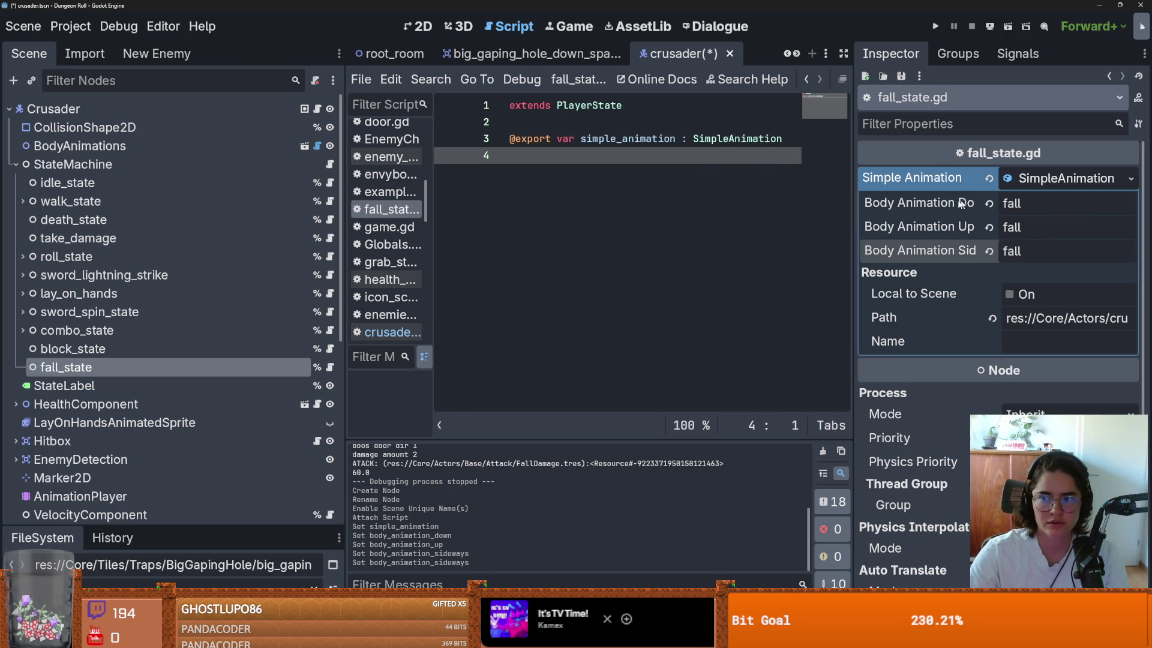
left_click(1039, 179)
key("ctrl+s")
mouse_move(858, 191)
left_mouse_down()
mouse_move(960, 191)
mouse_move(909, 191)
left_mouse_up()
Add an empty enter() function below the export in fall_state.gd and save
key("Return")
type("func")
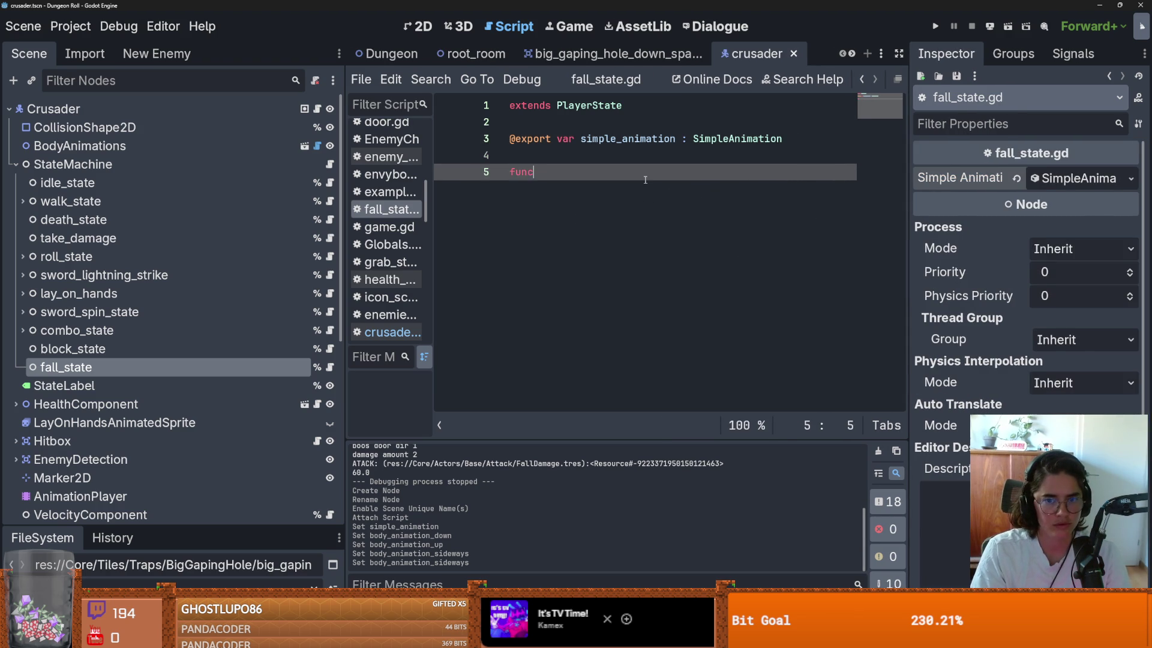
type("ent")
key("Return")
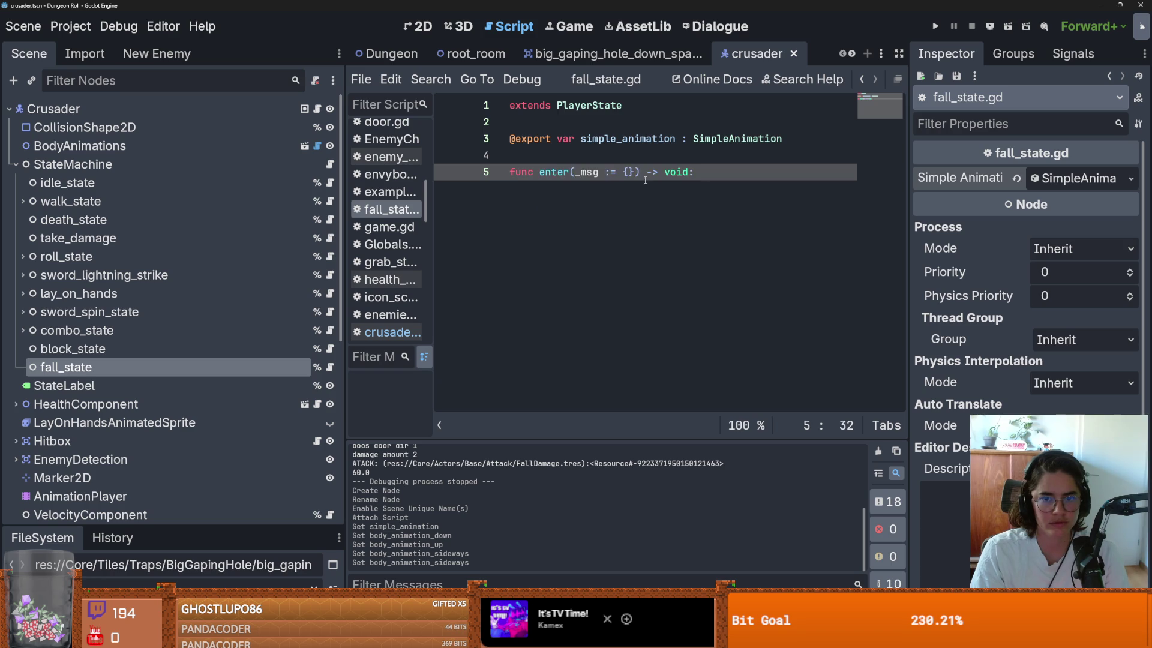
key("Return")
type("pass")
key("ctrl+s")
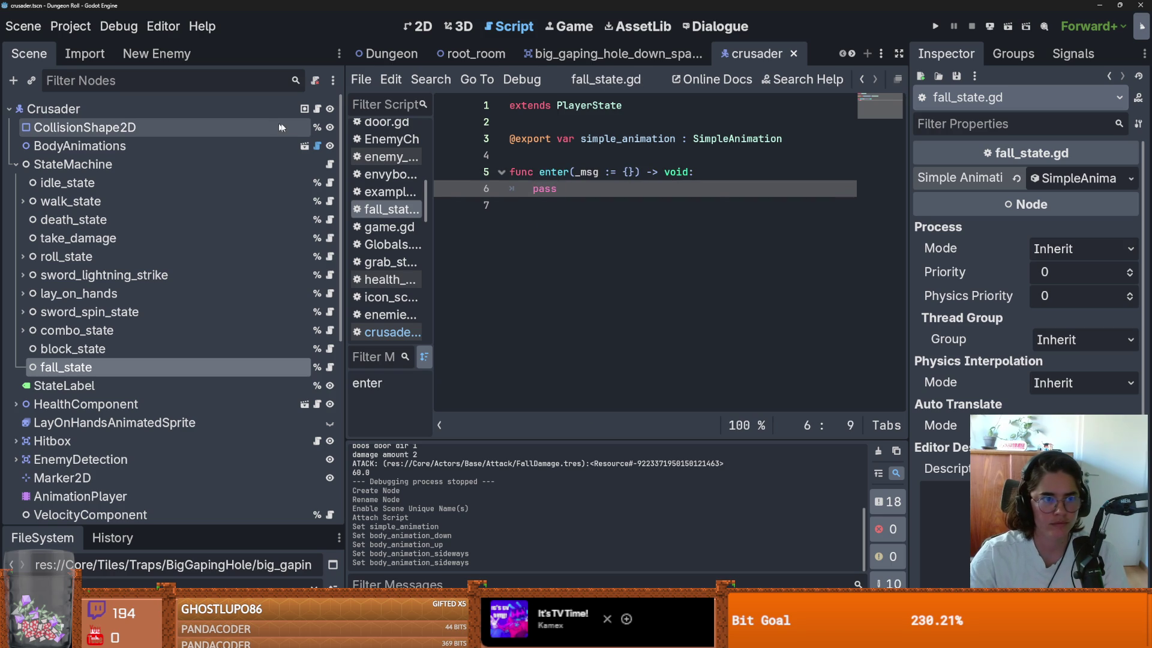
Take the fall animation call out of fall_down_hole in PlayerCharacter.gd
left_click(317, 109)
left_click(576, 105, "ctrl")
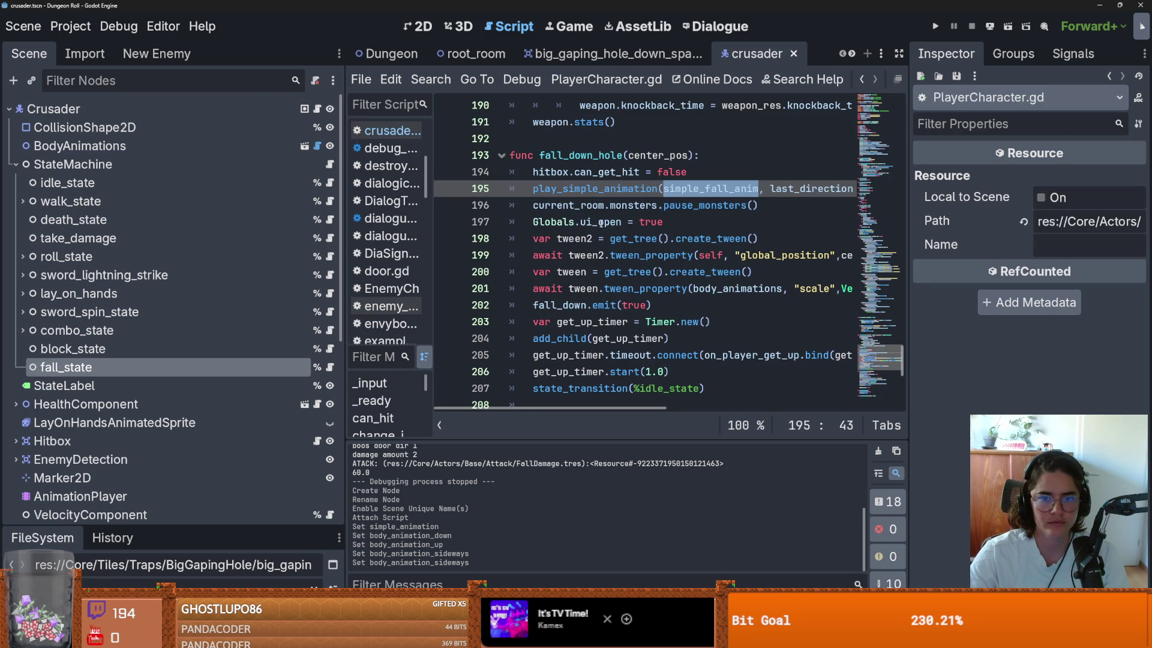
left_click(533, 189)
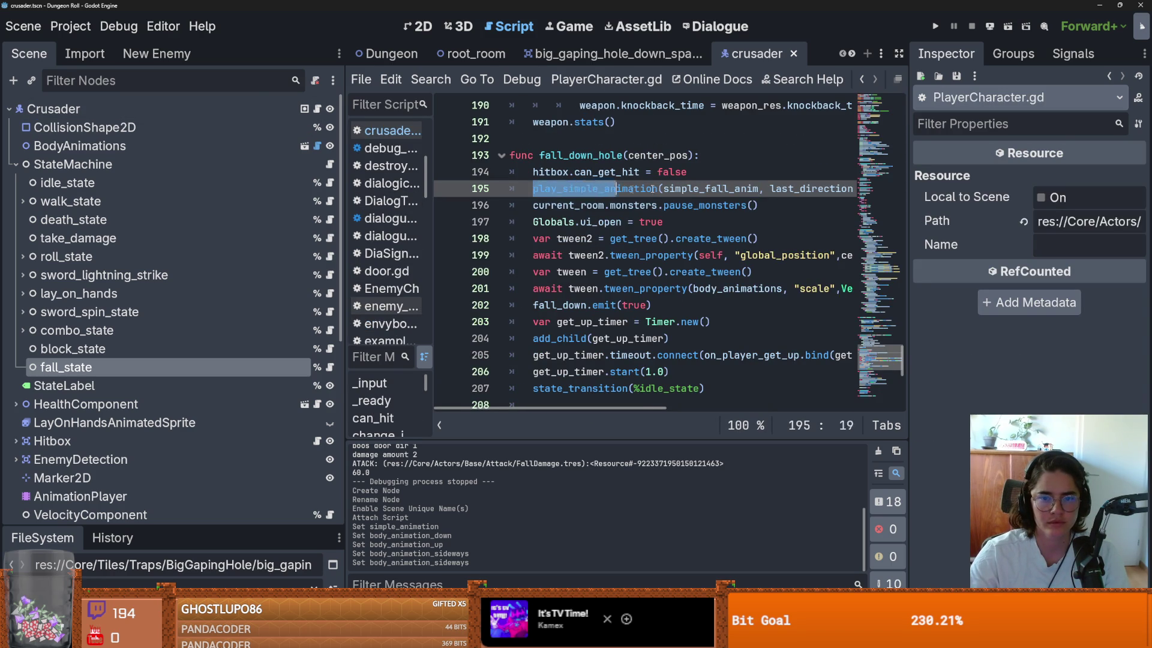
key("shift+End")
key("BackSpace")
Paste the fall animation call into fall_state's enter() in place of pass
left_click(329, 367)
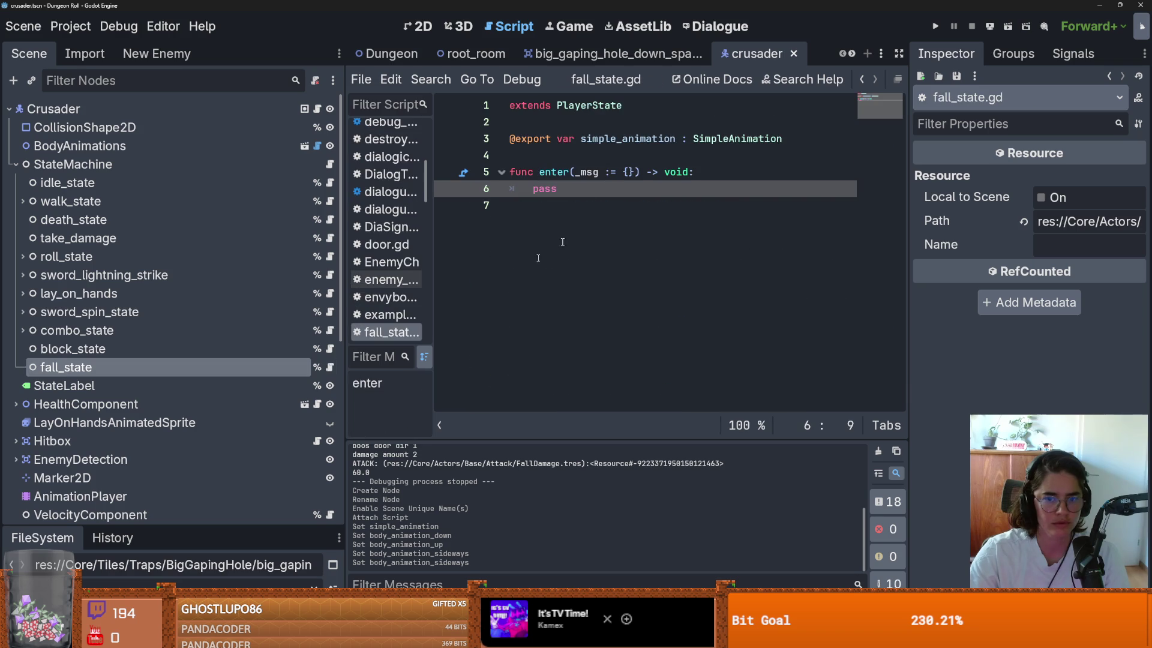
double_click(559, 191)
key("ctrl+v")
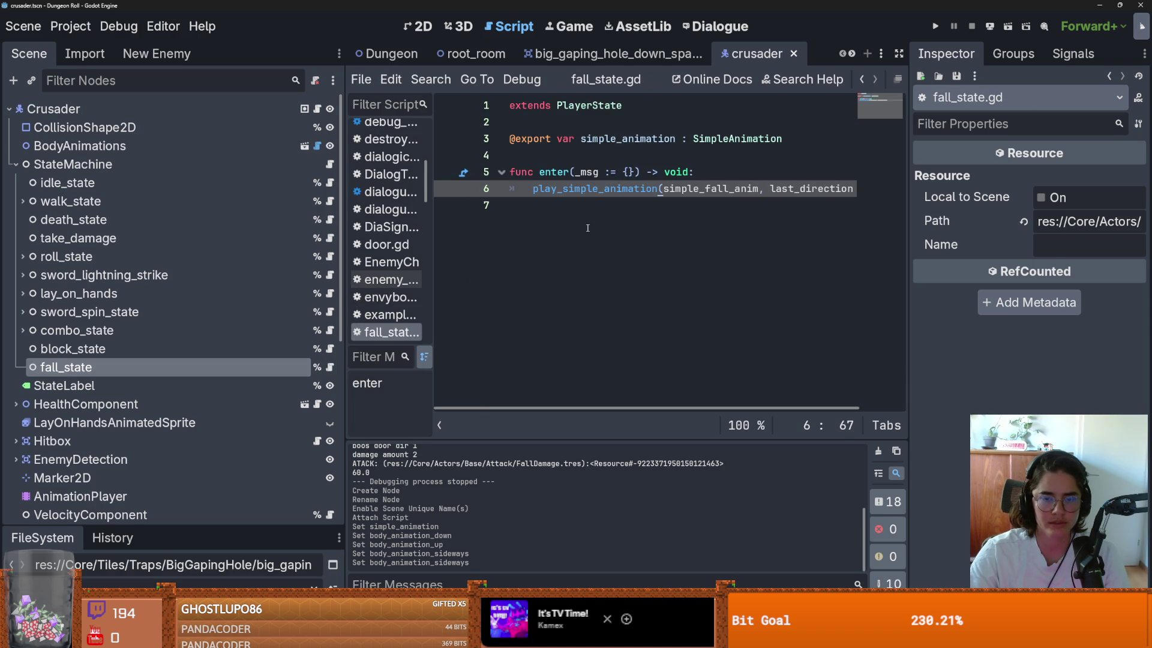
left_click(590, 222)
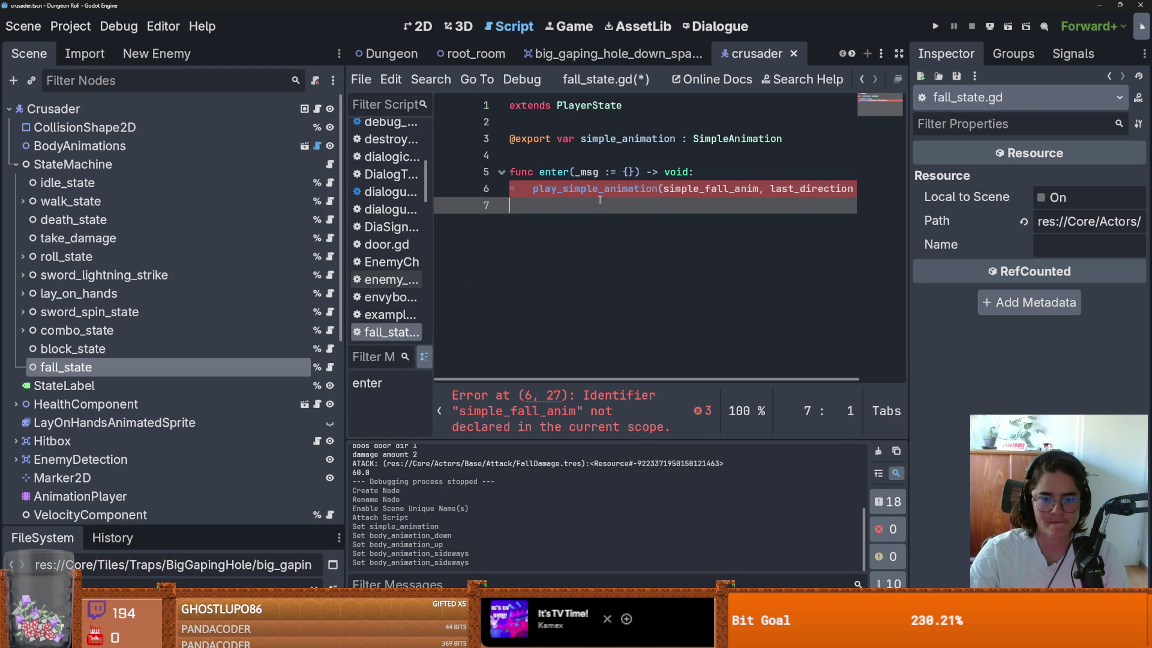
scroll(636, 208, "right", 2)
Change the arguments to simple_animation and player.last_direction_facing
left_click(728, 189)
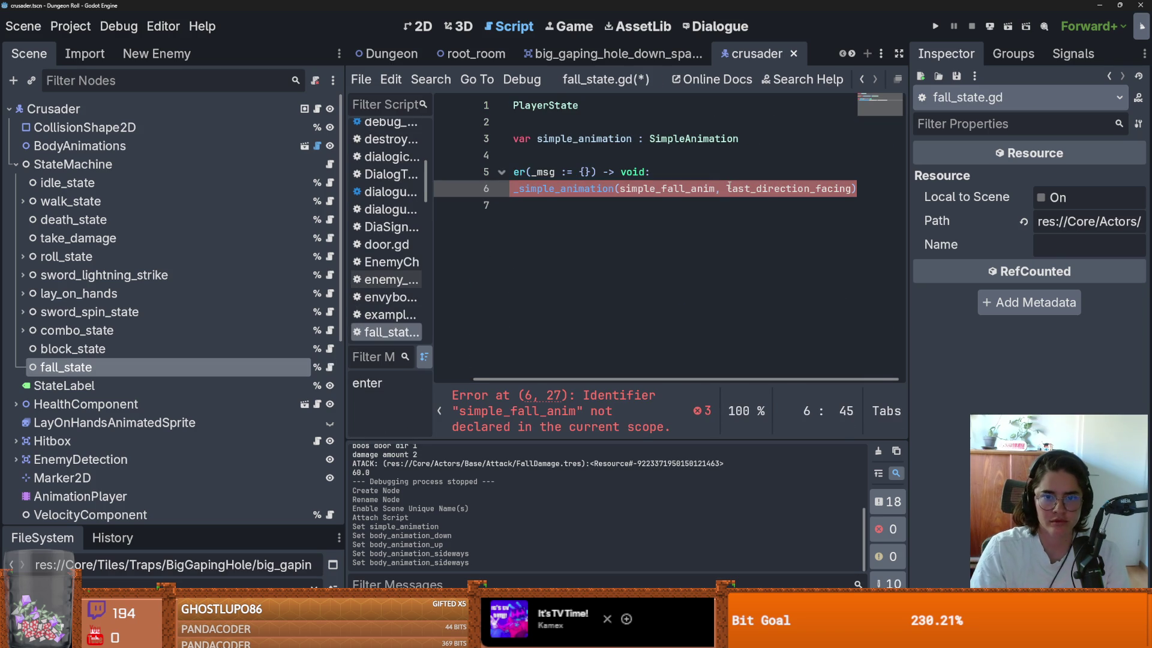
type("player.")
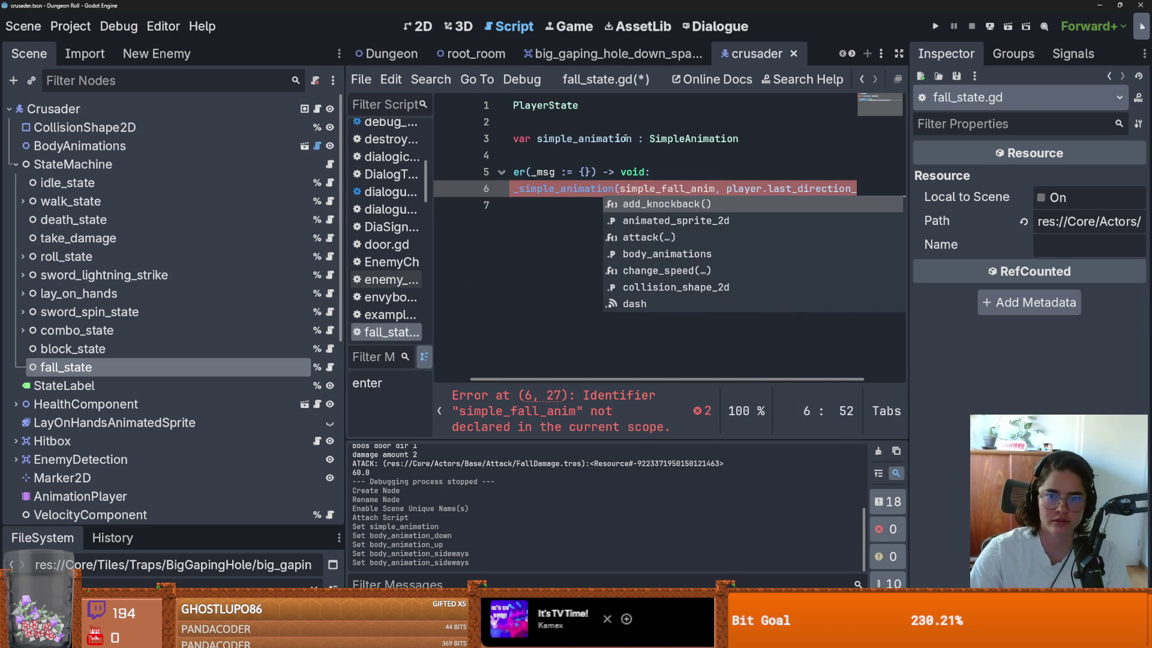
double_click(621, 138)
key("ctrl+c")
double_click(660, 189)
key("ctrl+v")
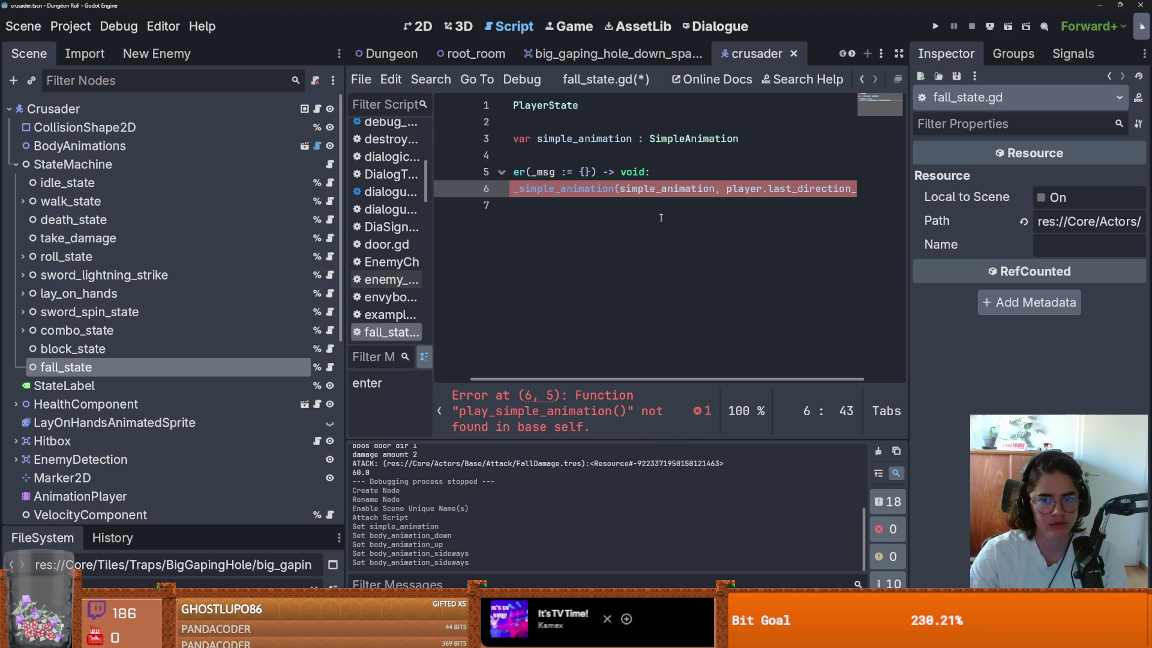
Make the call player.play_simple_animation and save fall_state.gd
scroll(693, 241, "left", 2)
left_click_drag(912, 241, 1027, 242)
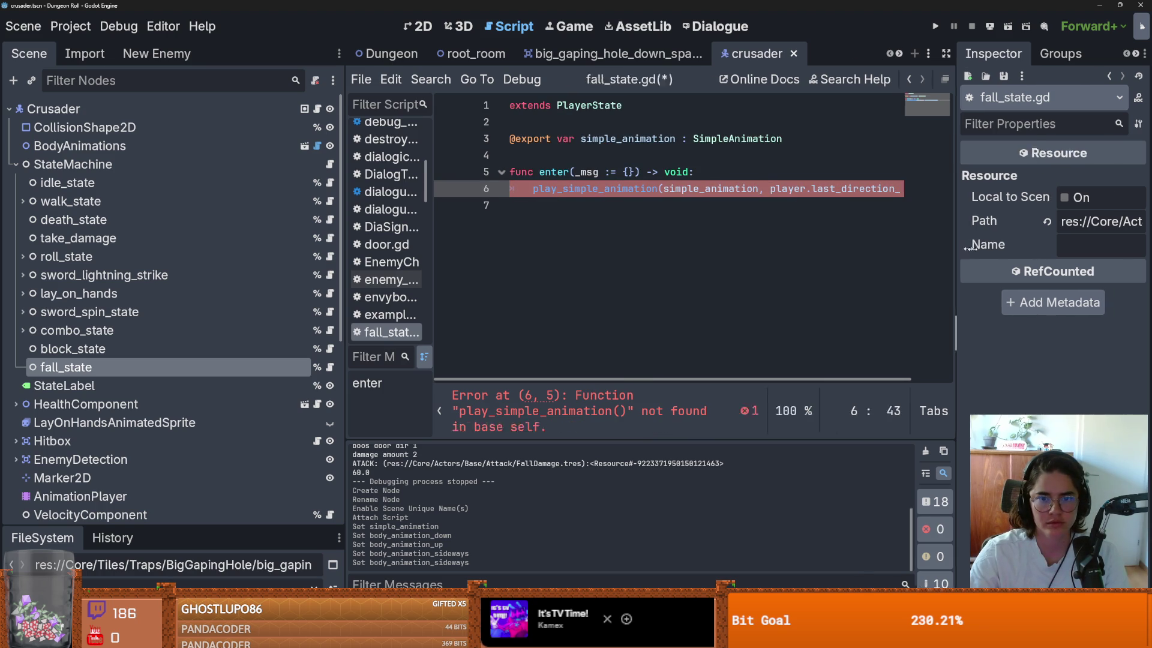
left_click(527, 188)
type("player.")
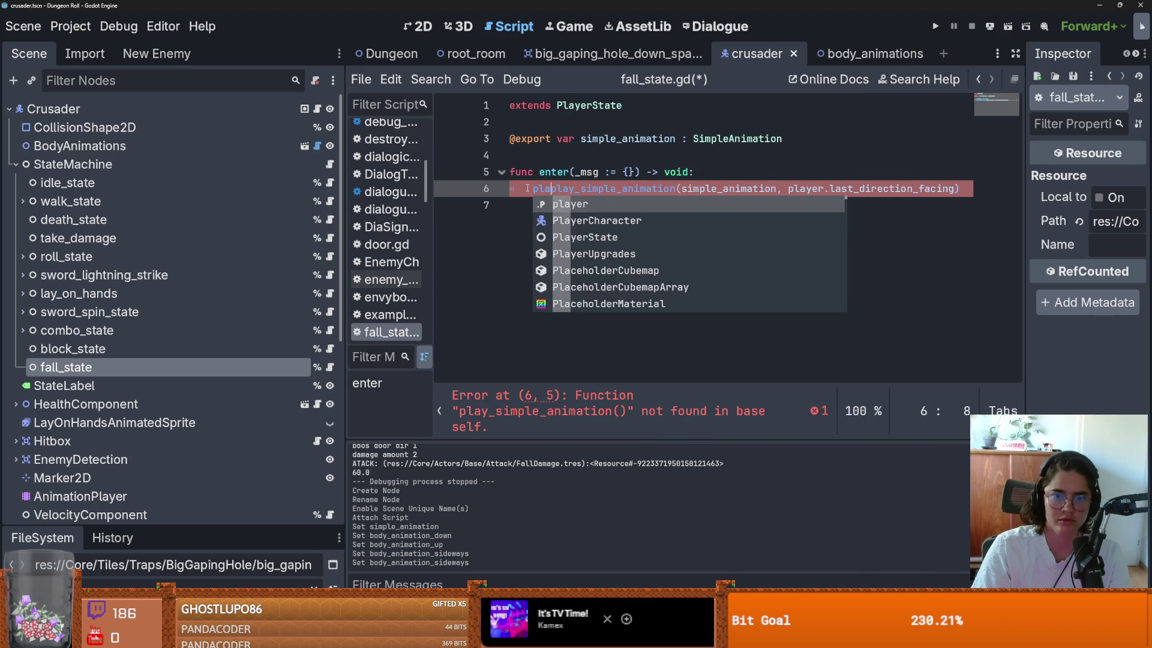
key("ctrl+s")
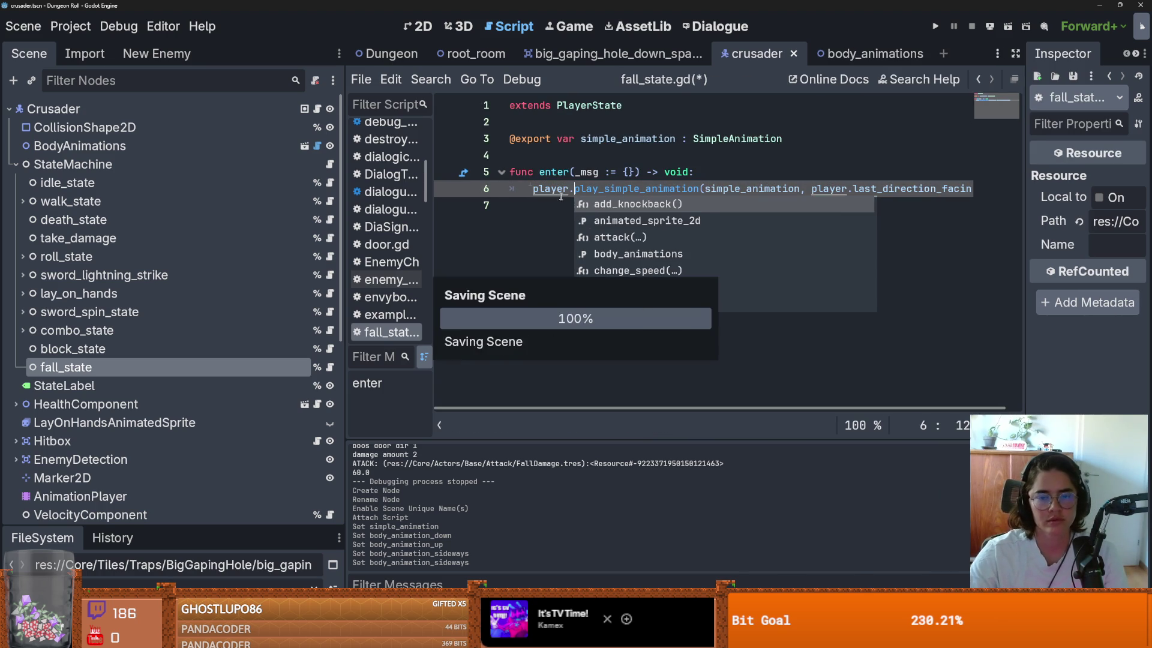
Add state_transition(%fall_state) after the hitbox is disabled in fall_down_hole, then save
scroll(656, 286, "down", 7)
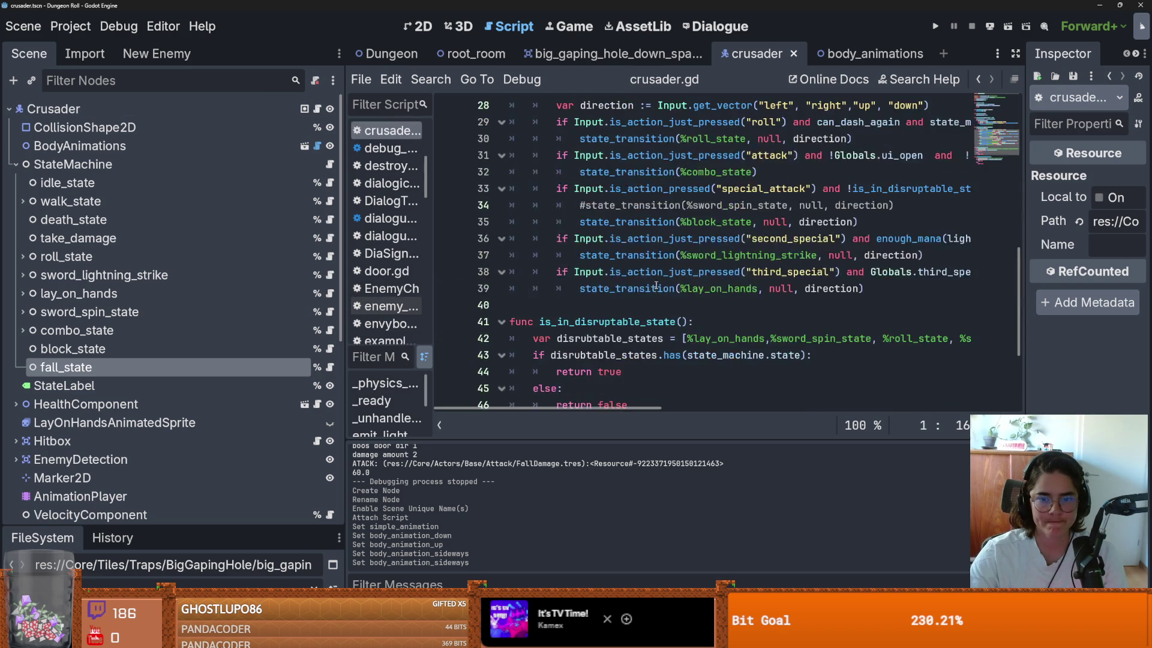
scroll(657, 286, "up", 4)
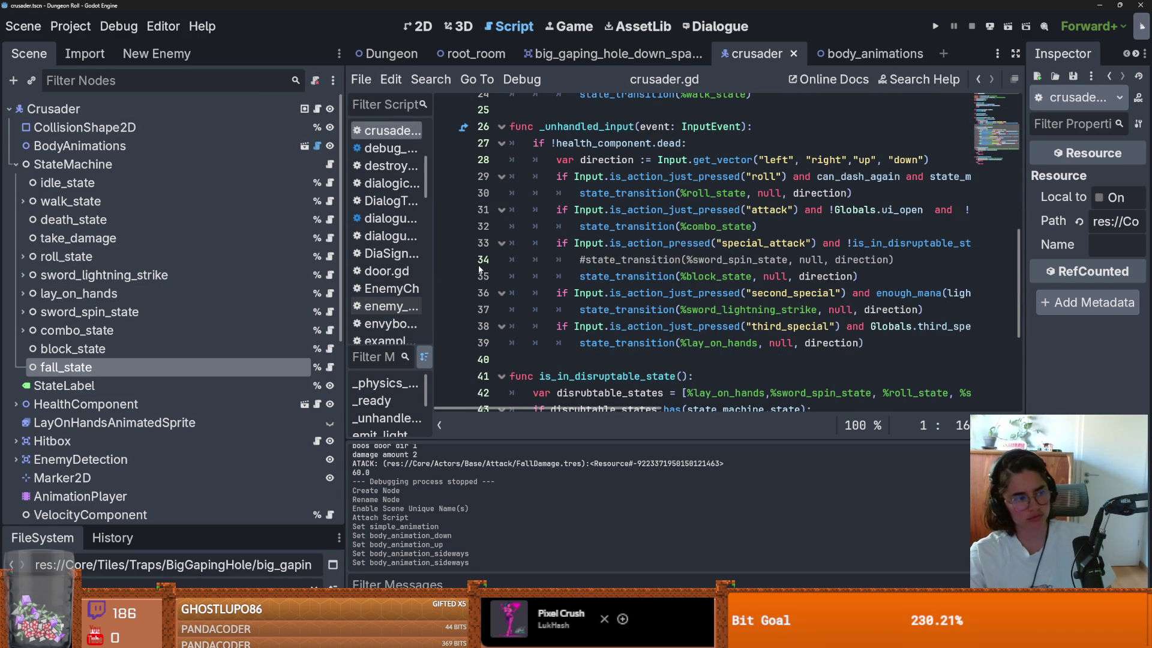
left_click(316, 106)
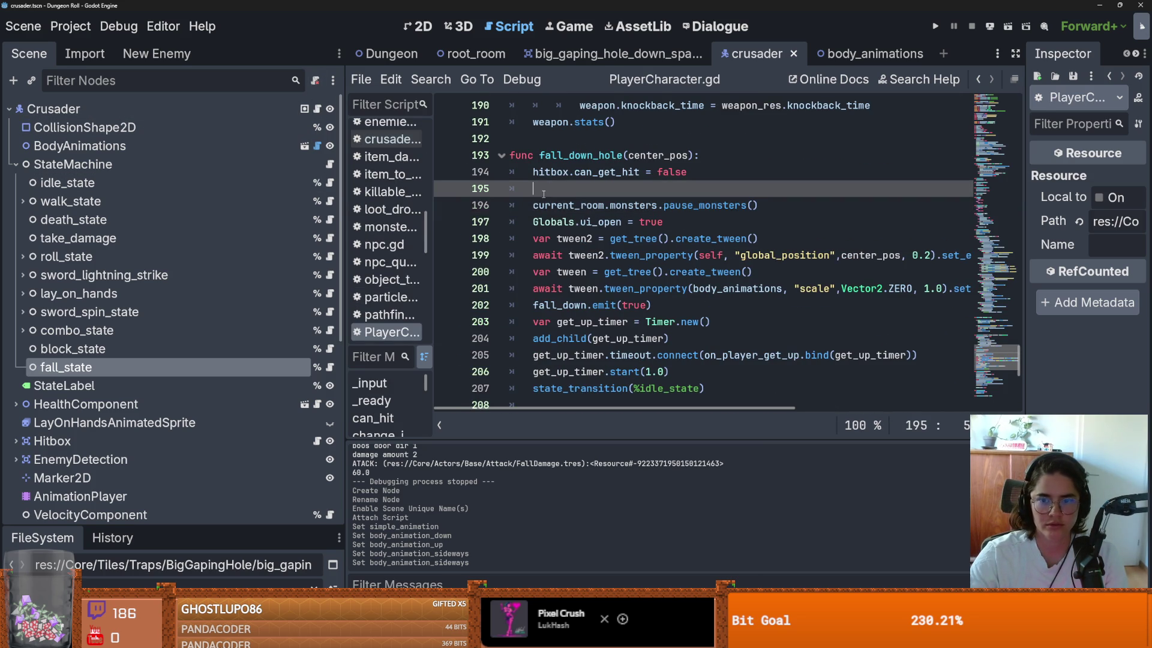
type("state_tr")
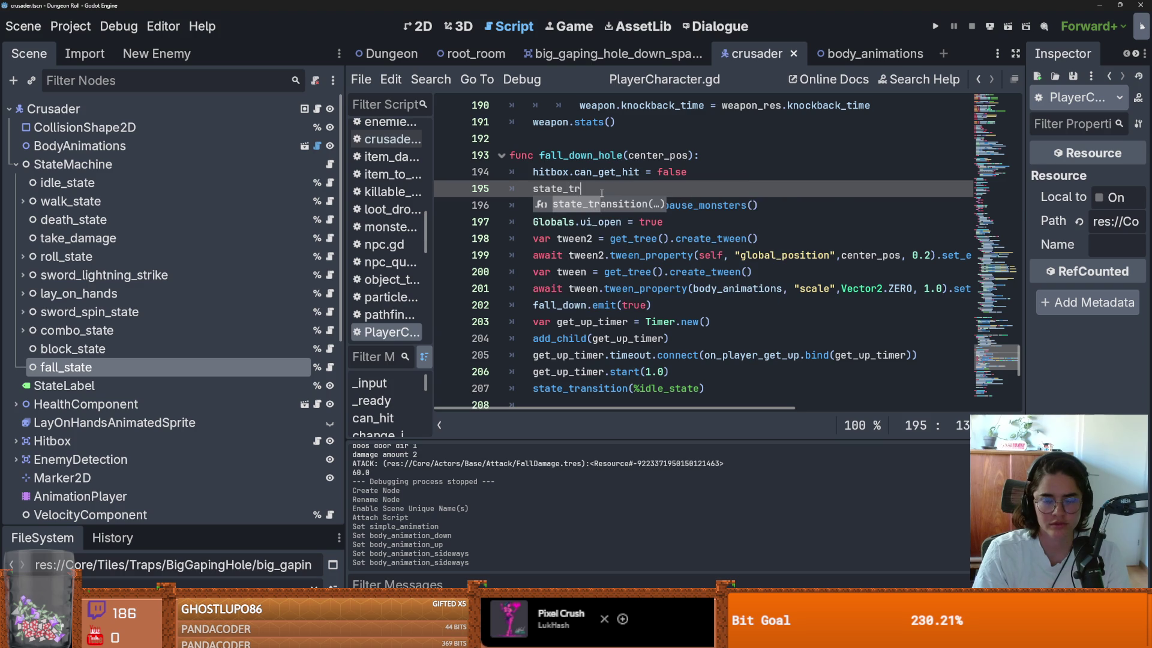
key("Return")
mouse_move(66, 366)
left_mouse_down()
mouse_move(635, 207)
mouse_move(635, 189)
left_mouse_up()
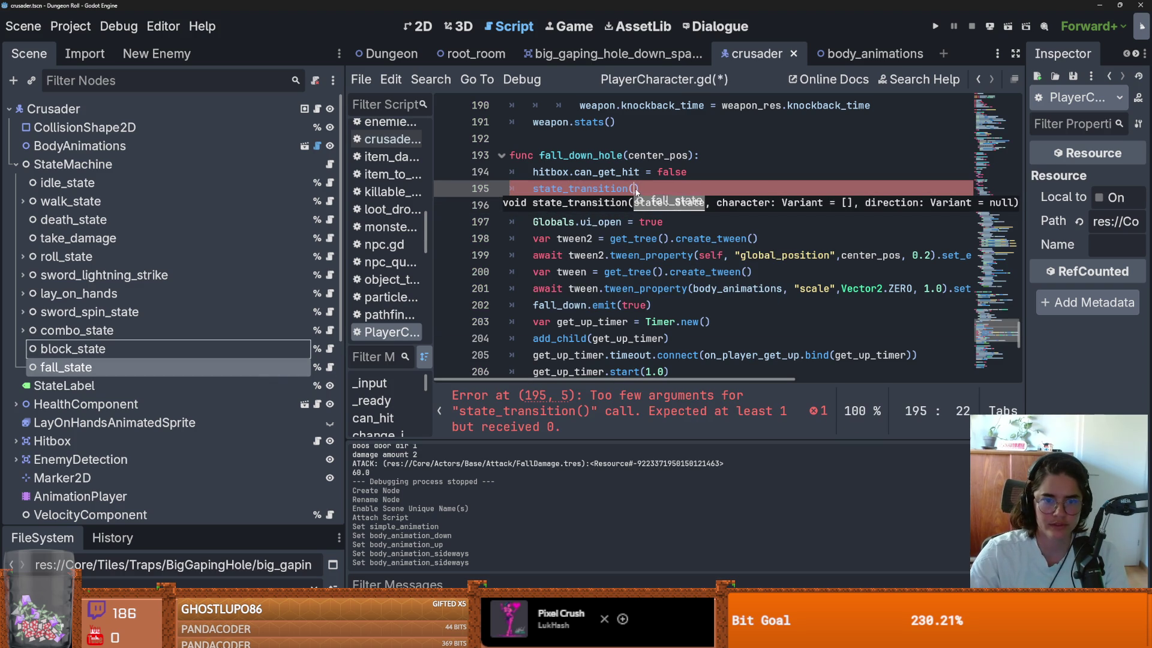
key("ctrl+s")
left_click(653, 256)
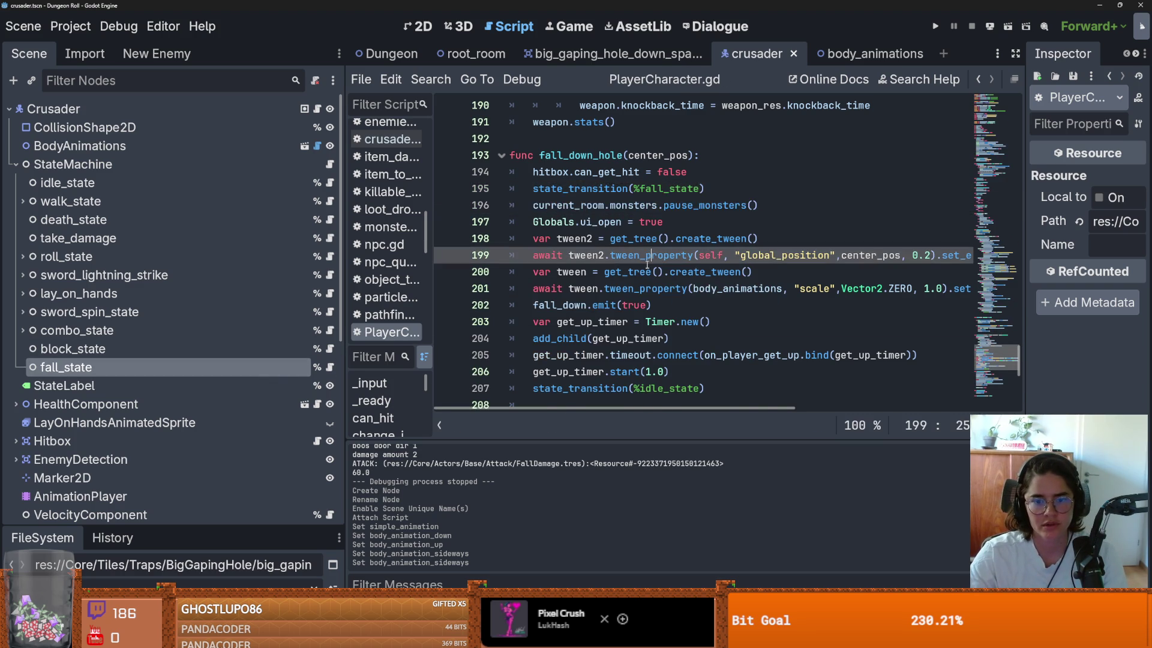
scroll(653, 256, "down", 1)
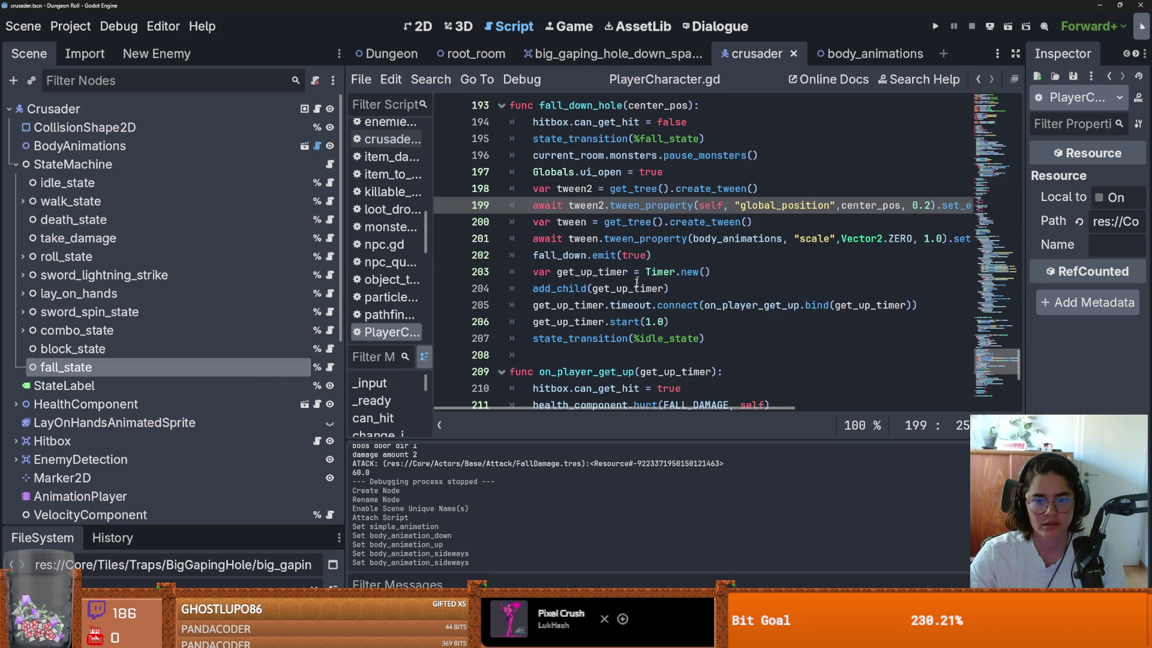
left_click(324, 110)
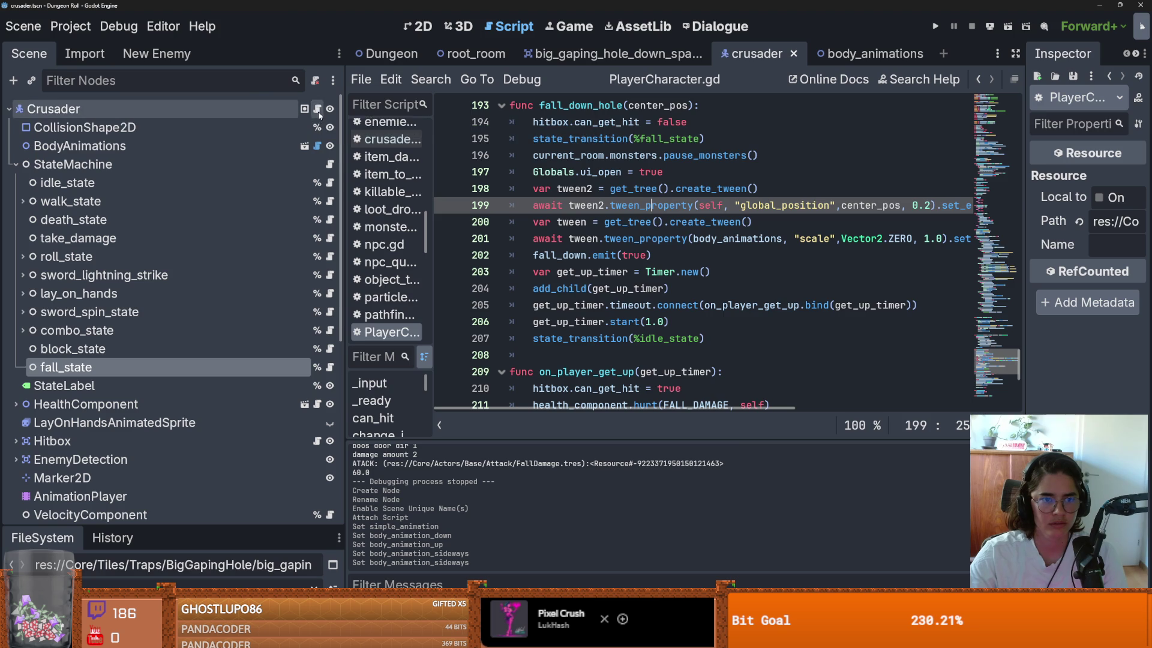
Append %fall_state to the disrubtable_states array on line 42, then run the project
scroll(696, 355, "down", 5)
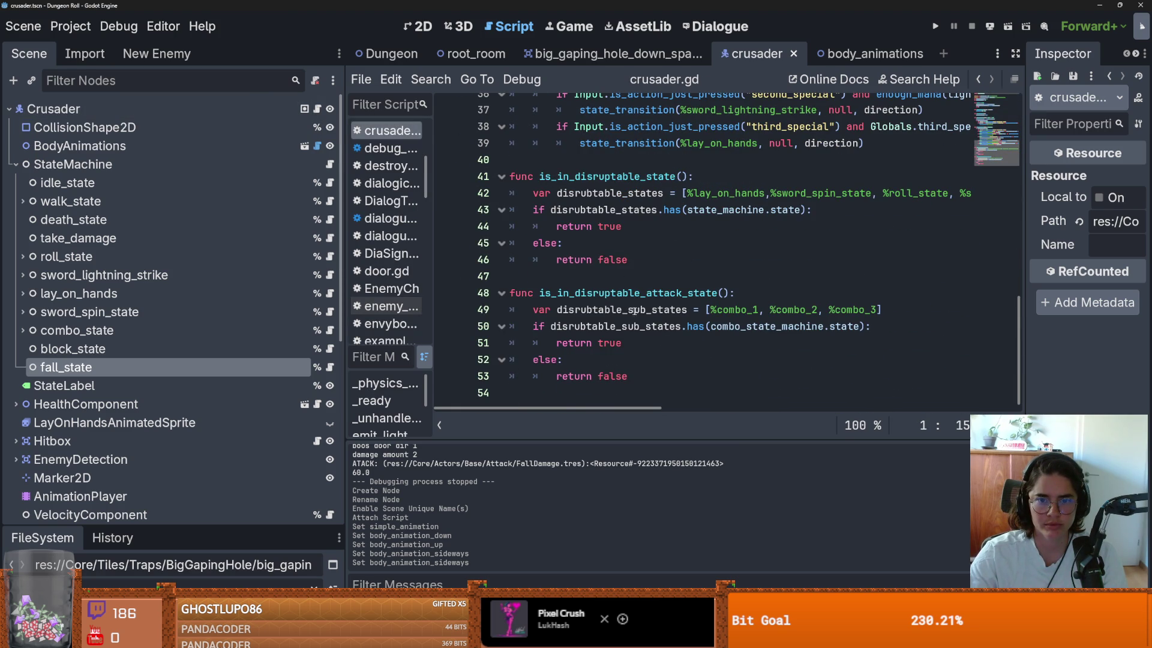
scroll(705, 325, "up", 1)
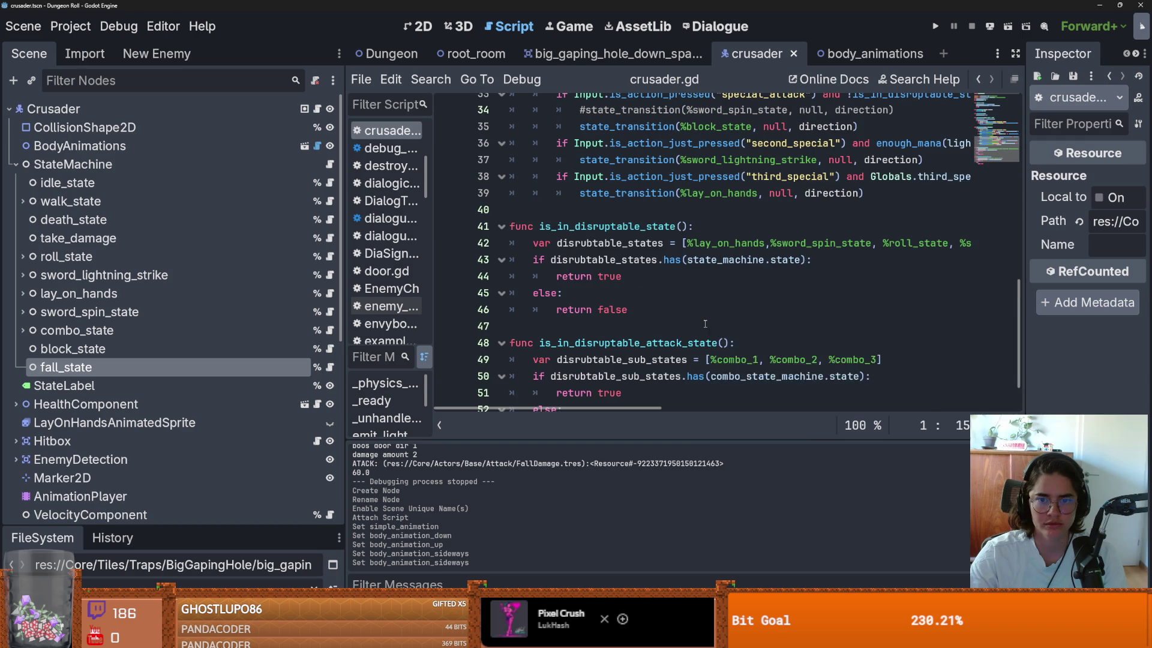
scroll(705, 324, "right", 5)
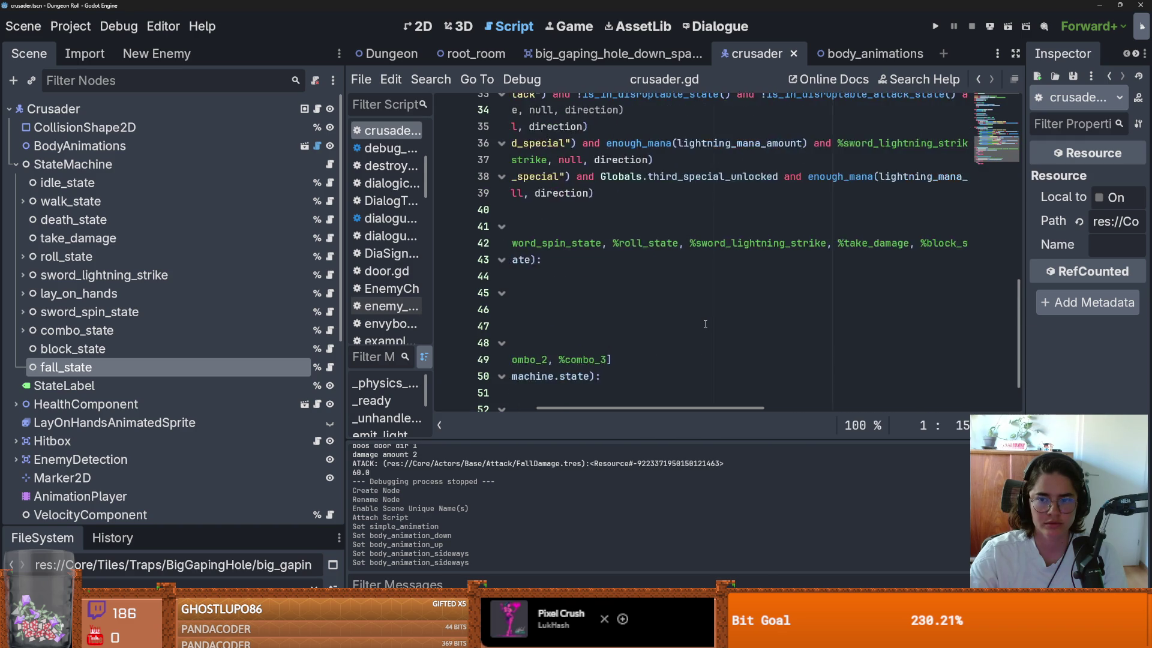
left_click(817, 242)
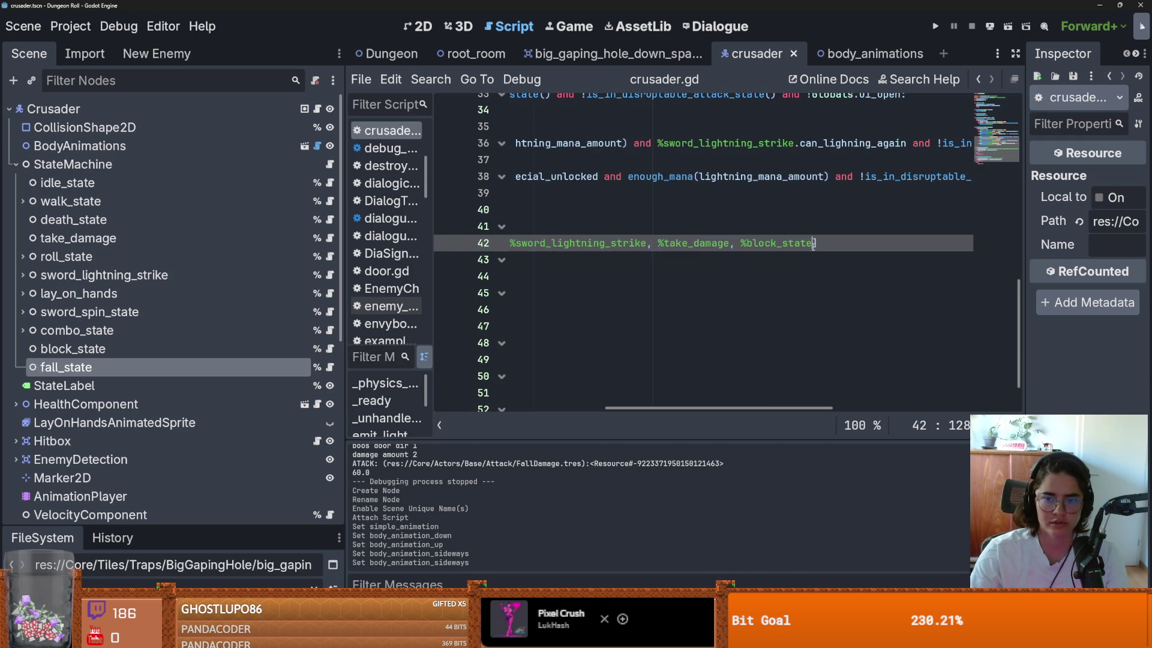
key("Escape")
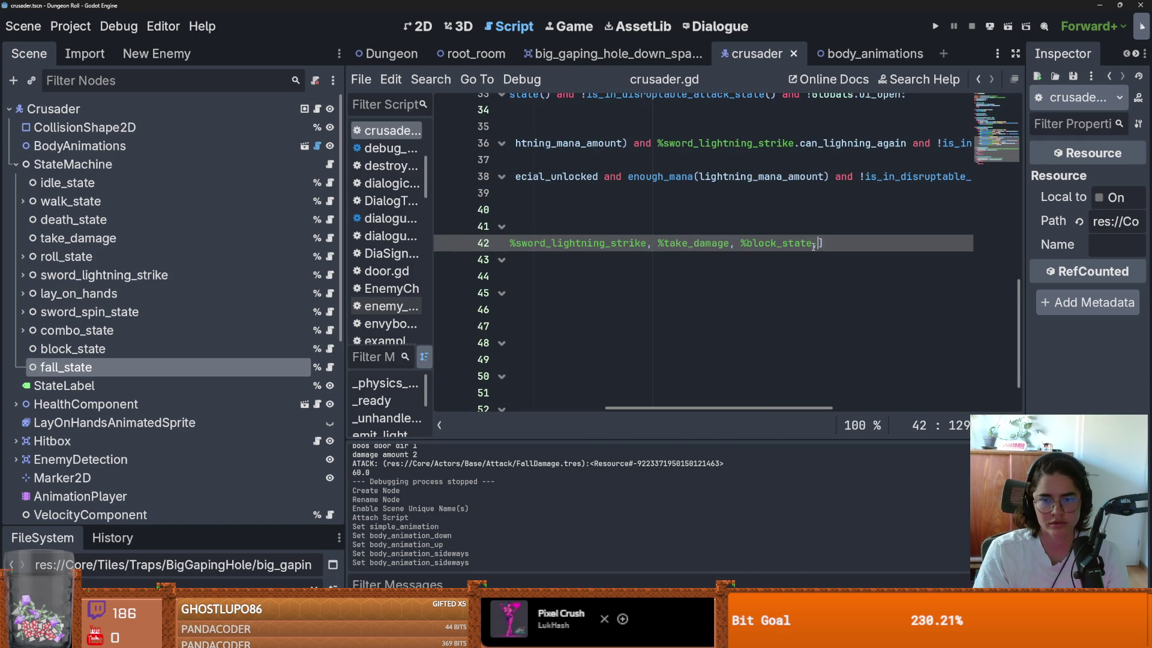
mouse_move(66, 367)
left_mouse_down()
mouse_move(180, 354)
mouse_move(510, 243)
mouse_move(1105, 250)
mouse_move(968, 243)
left_mouse_up()
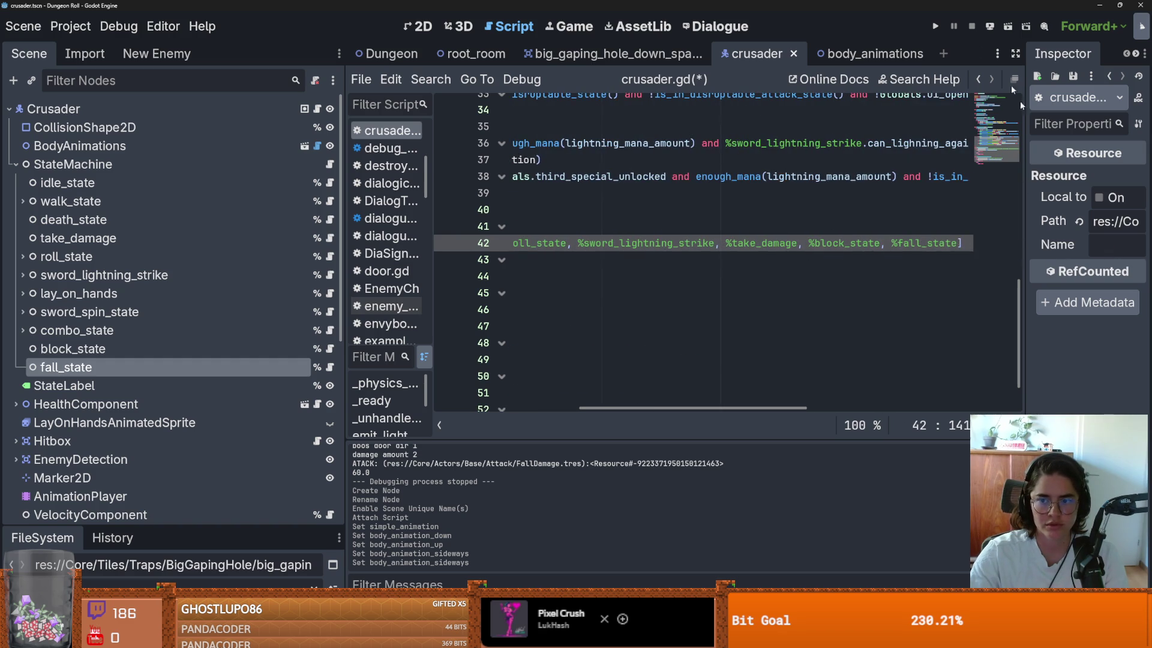
left_click(941, 31)
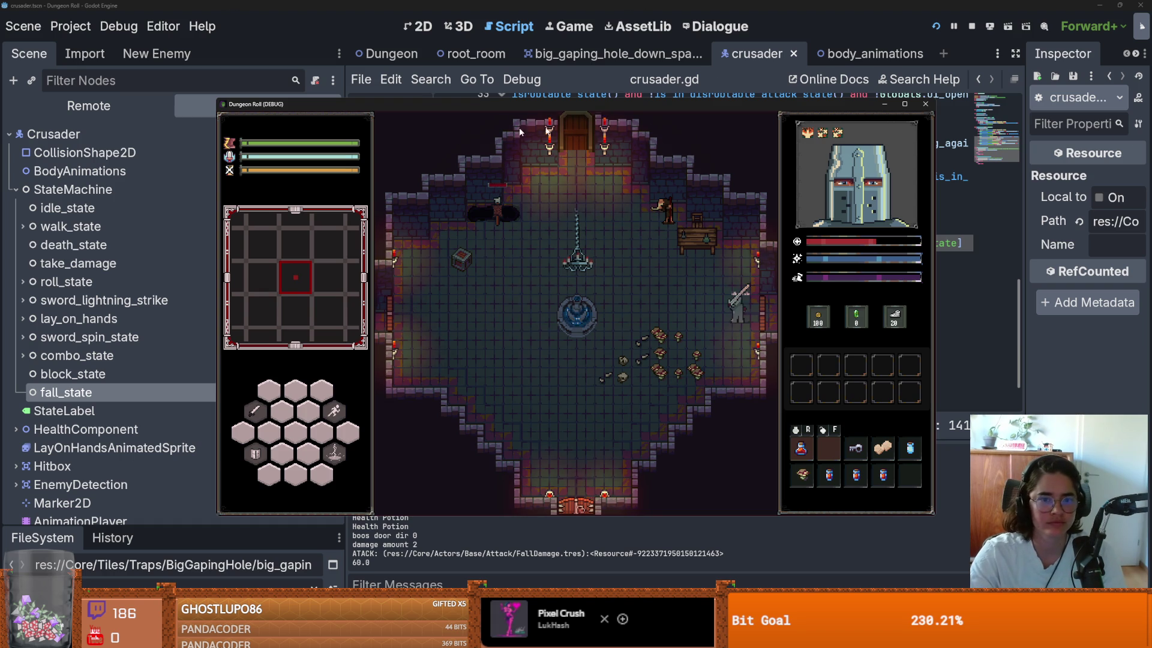
Walk the crusader left and up with A and W, then stop the game
key("a")
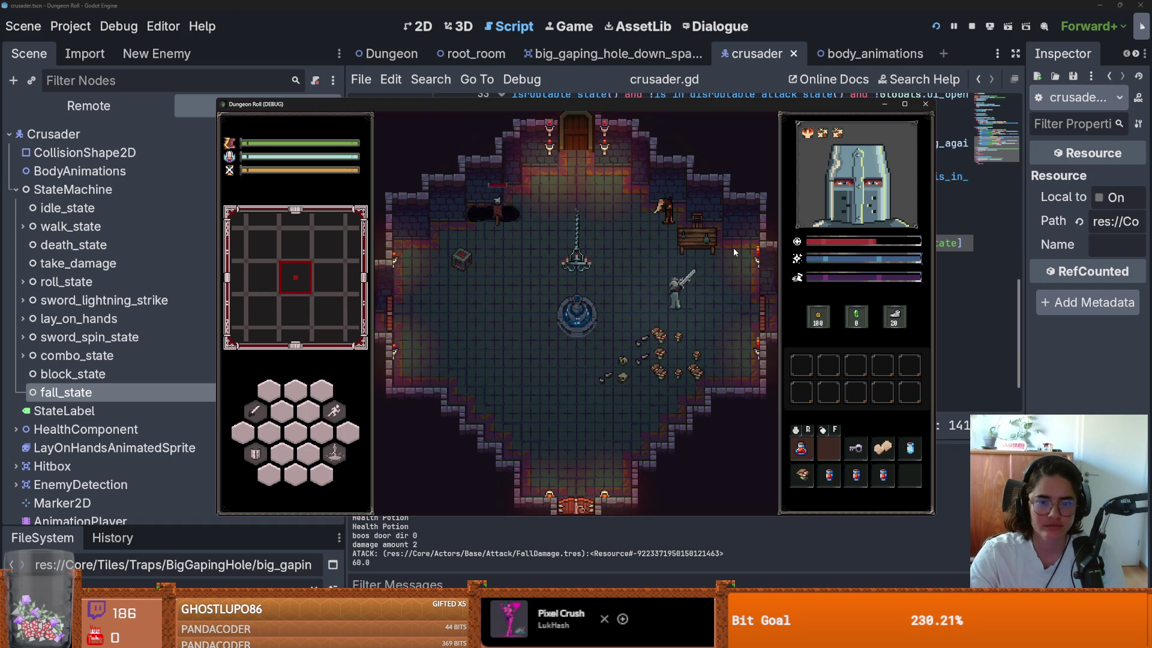
key("a")
key("w")
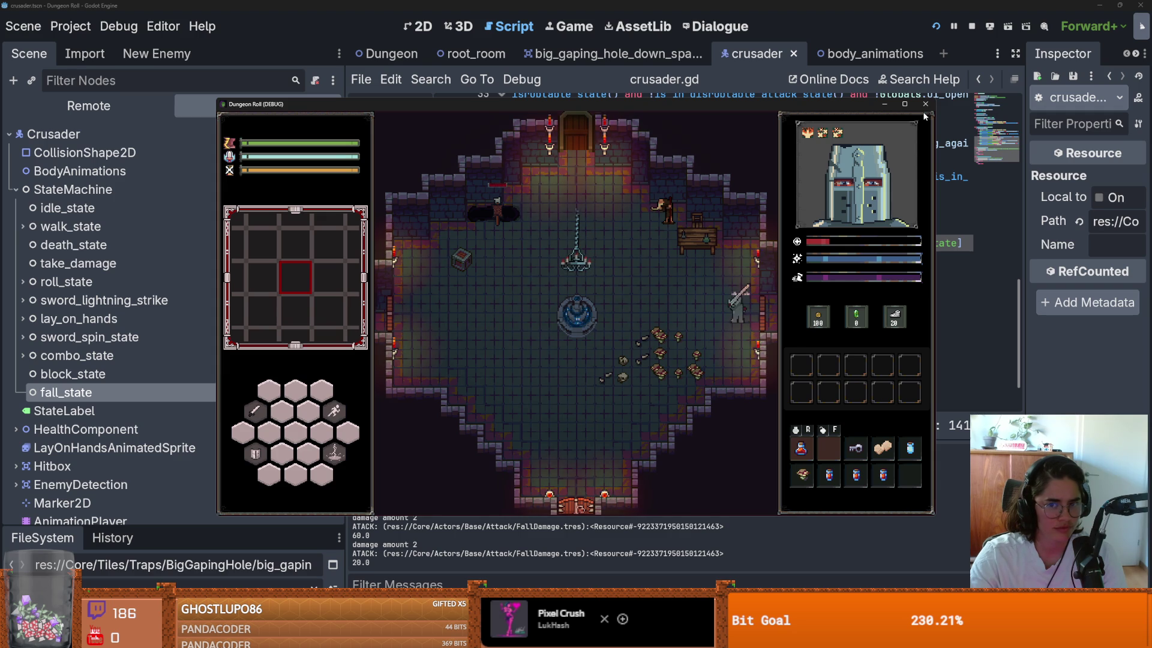
left_click(925, 104)
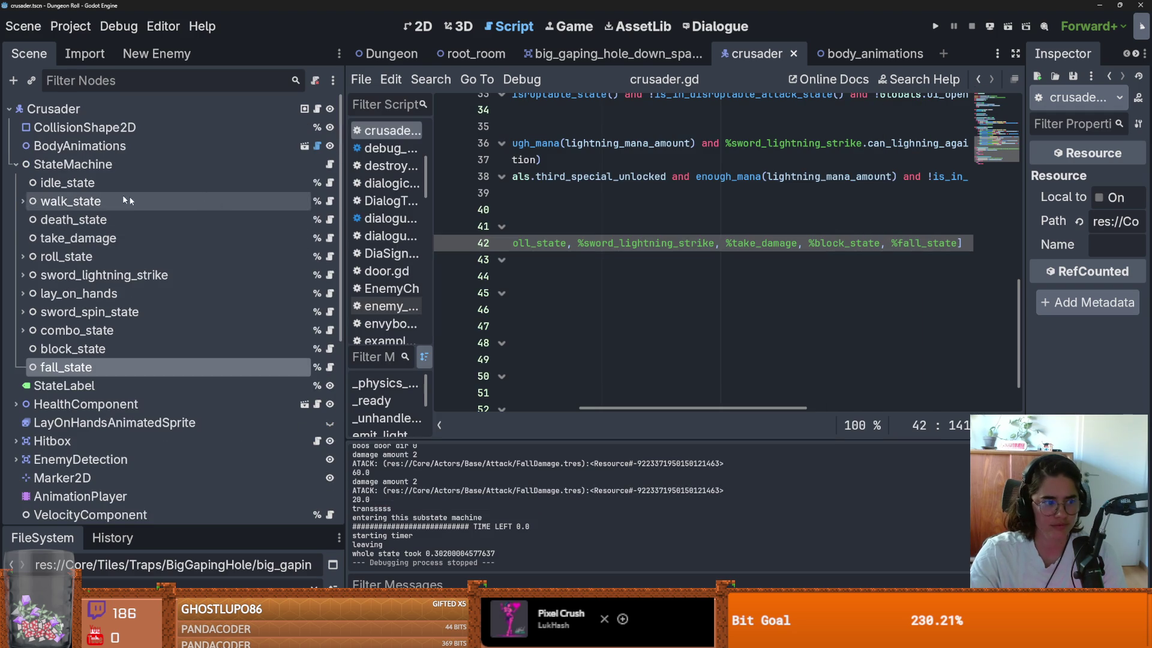